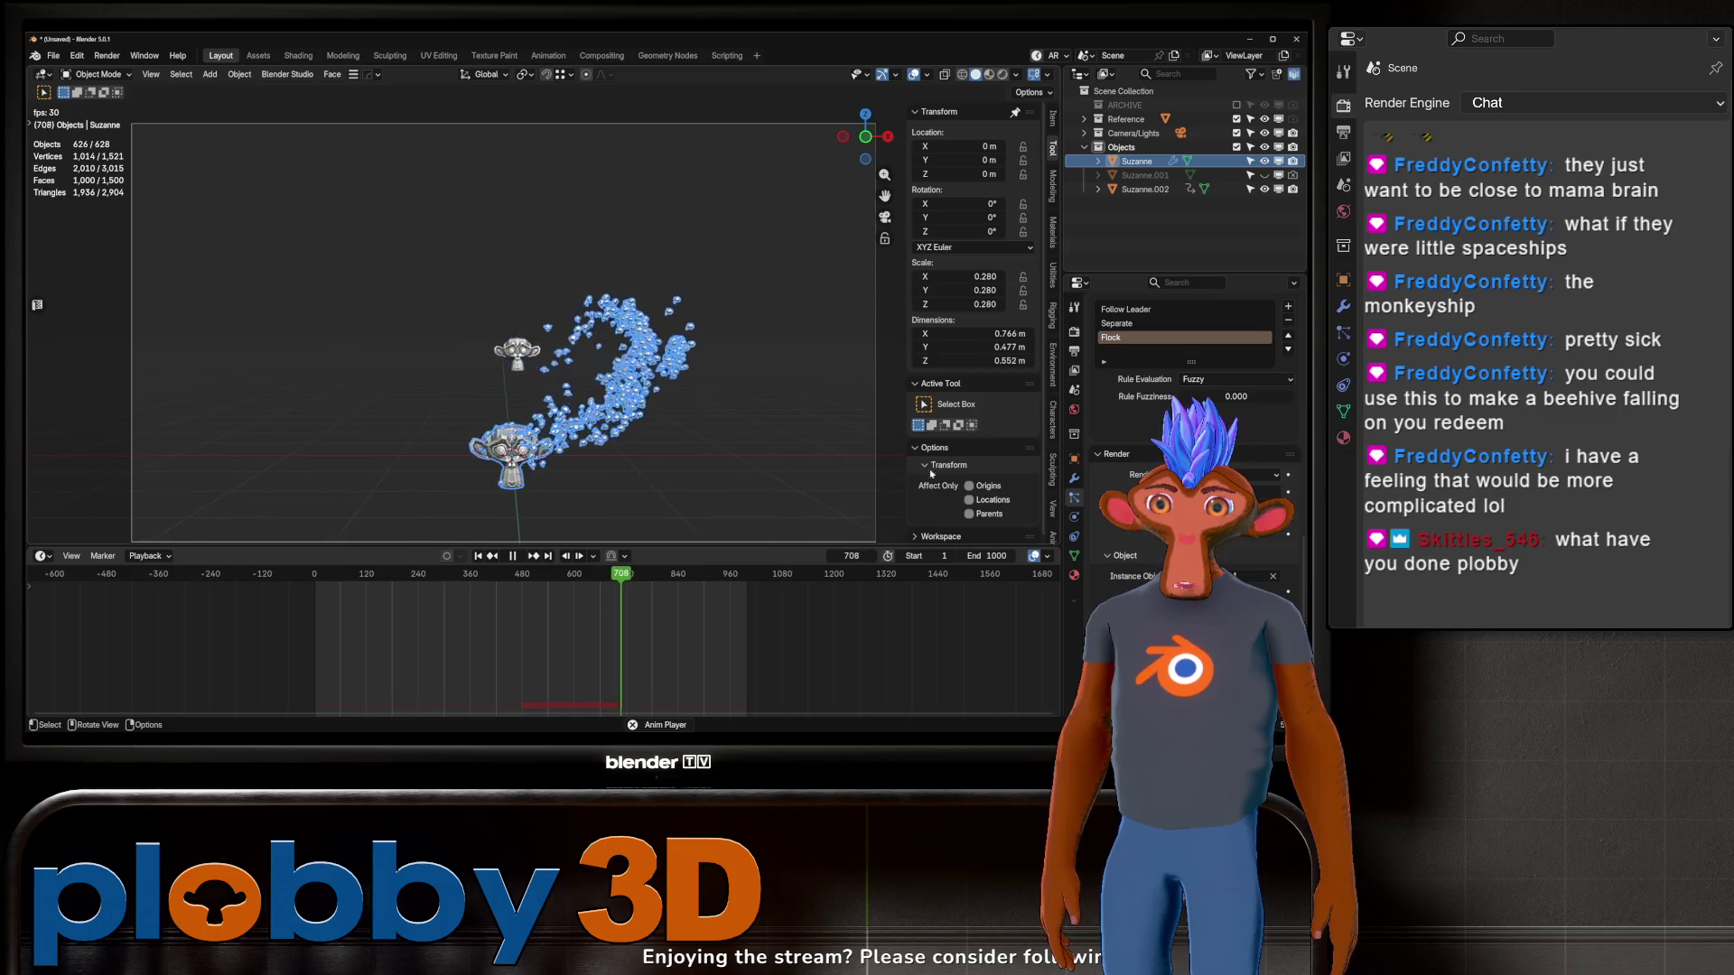
# Step: Remove the Flock rule from Boid Brain, keeping a single Separate rule
pyautogui.click(1288, 320)
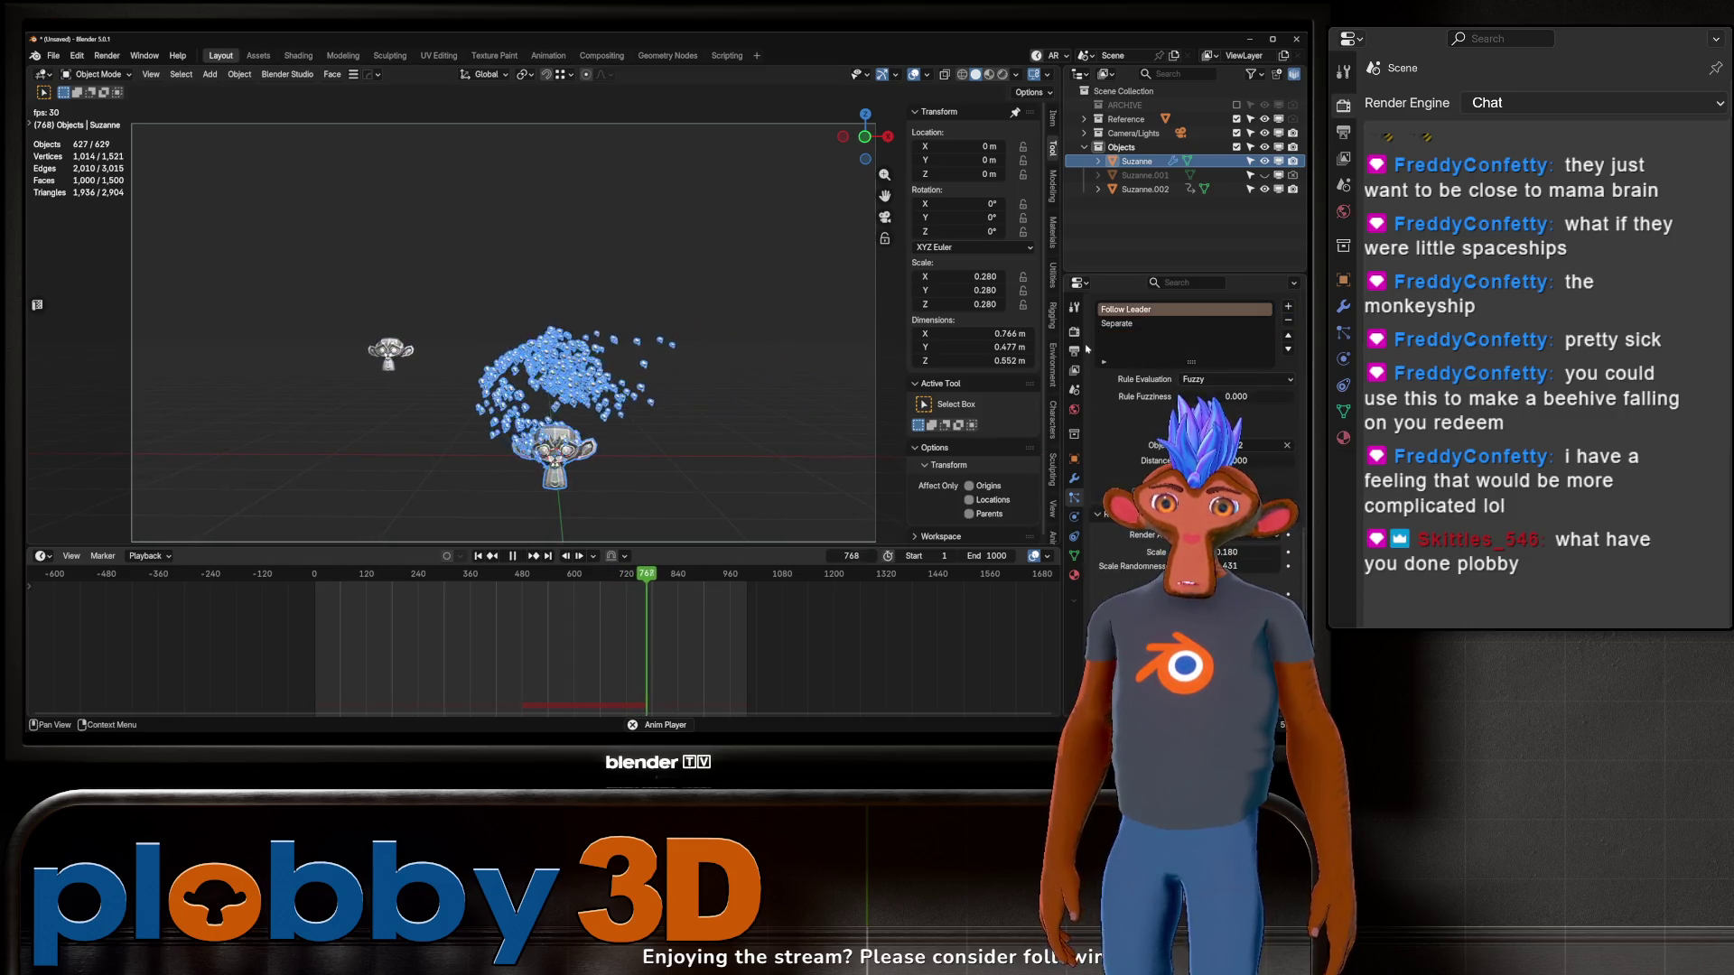
pyautogui.click(1124, 323)
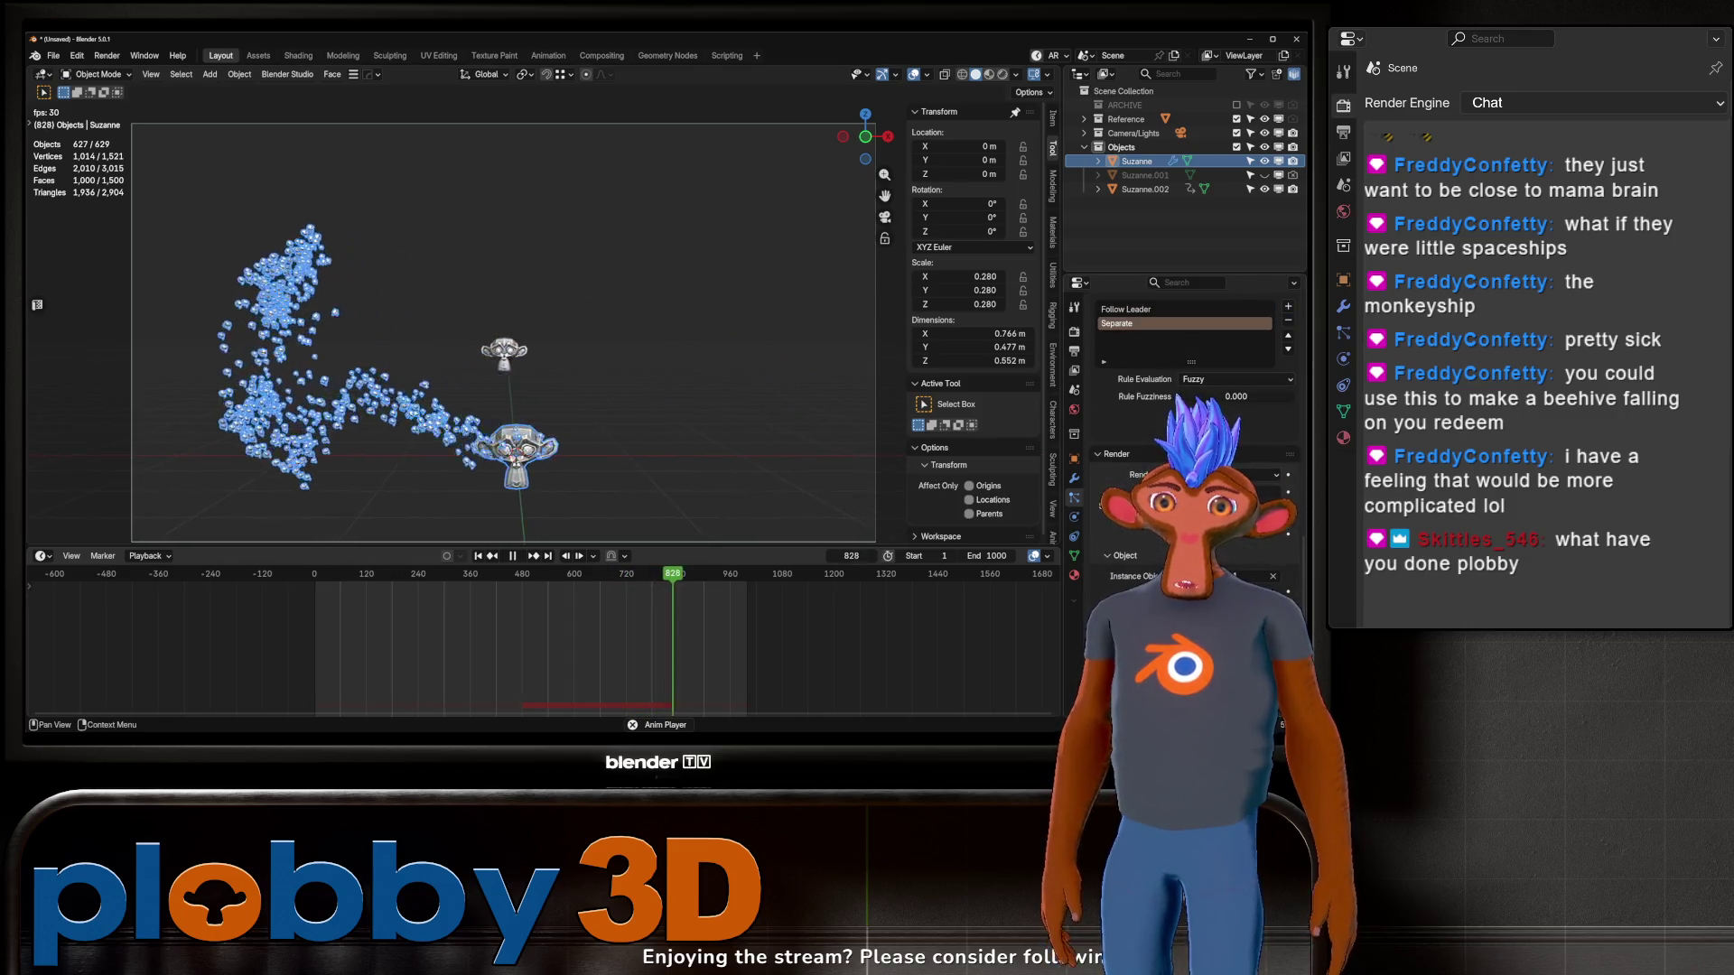
pyautogui.click(1288, 306)
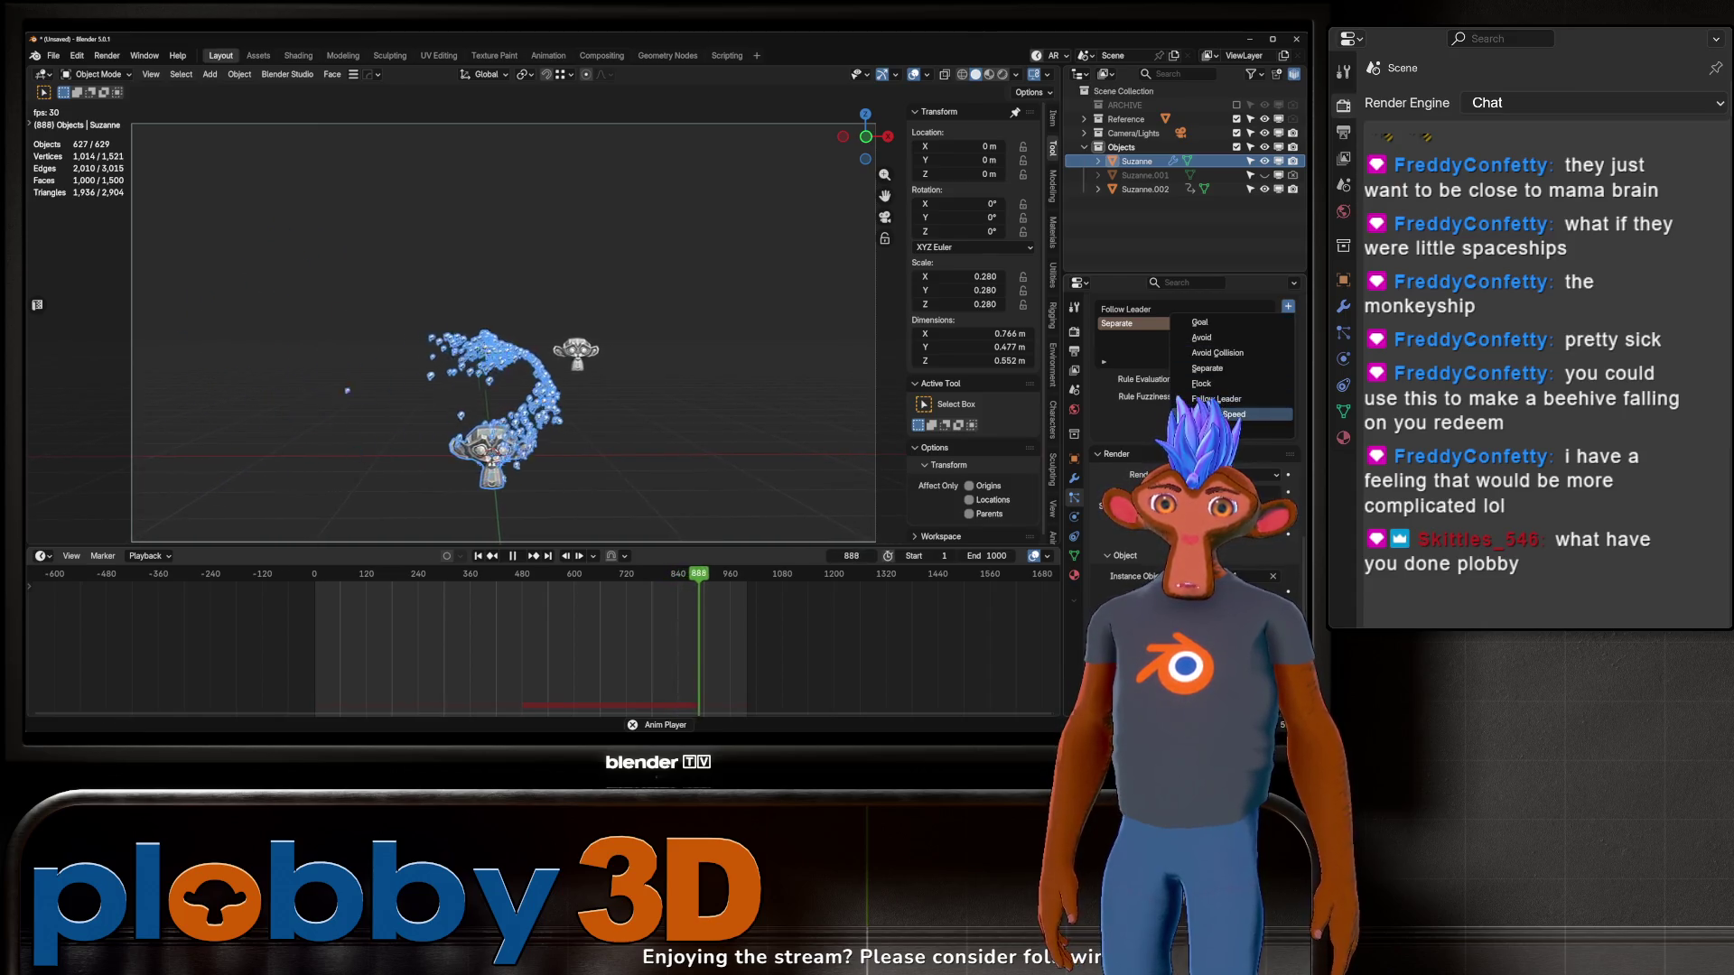
pyautogui.click(1210, 369)
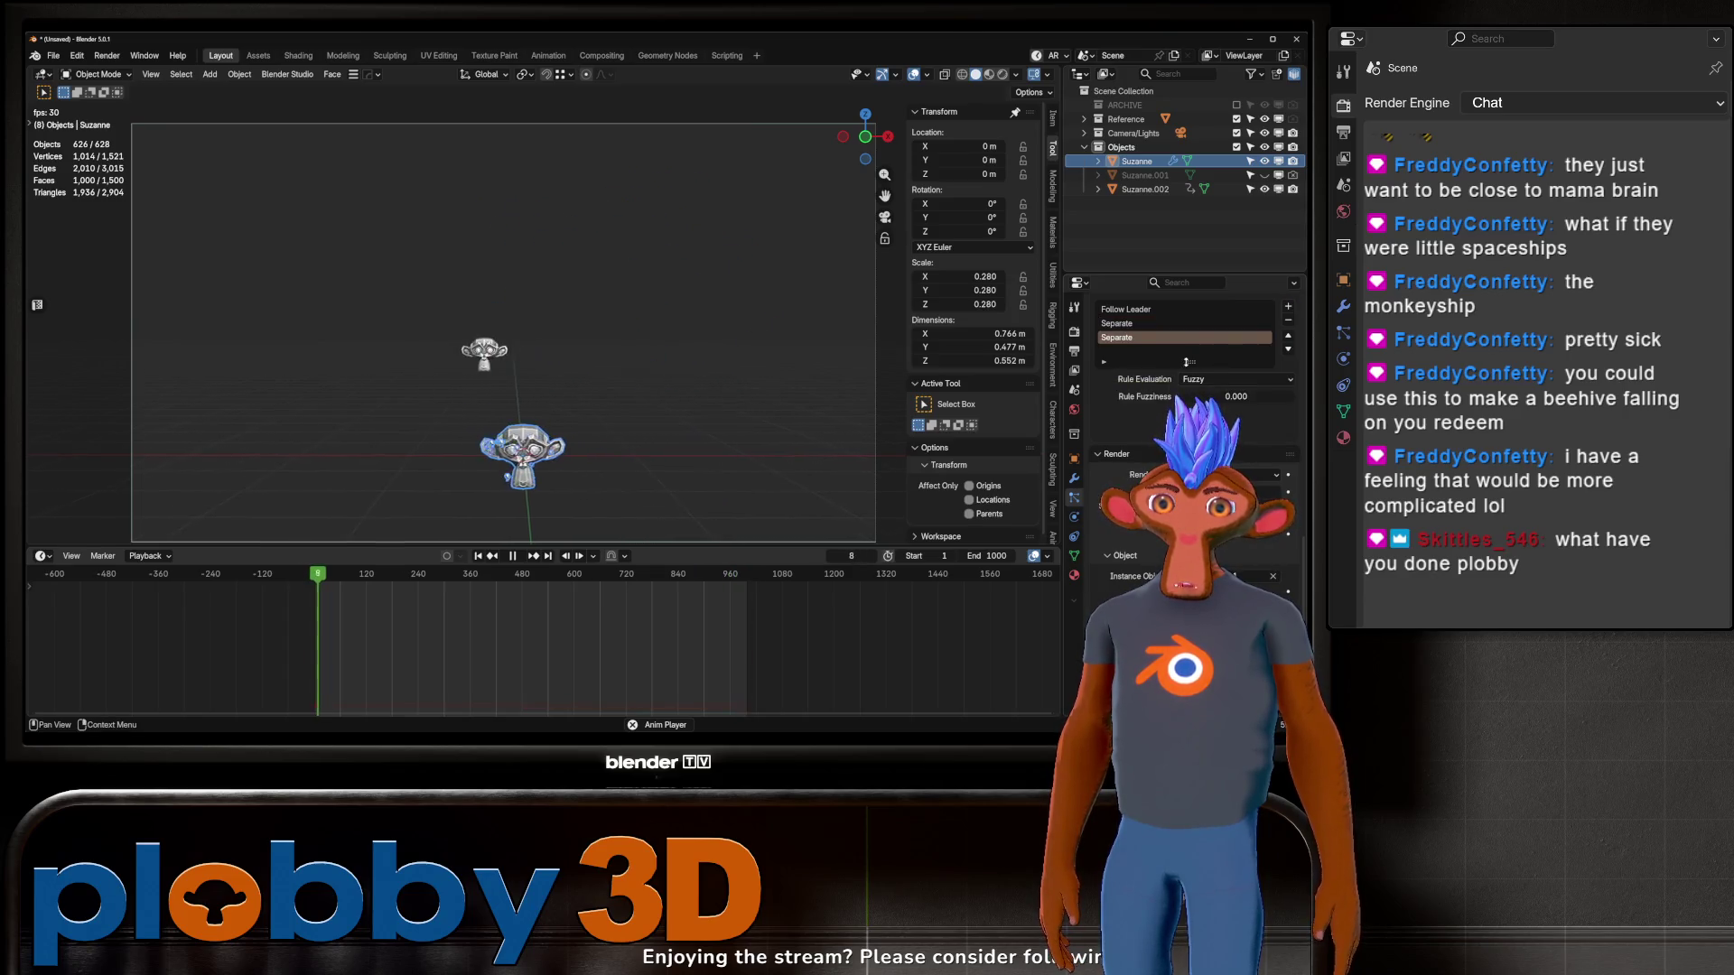
pyautogui.click(1288, 321)
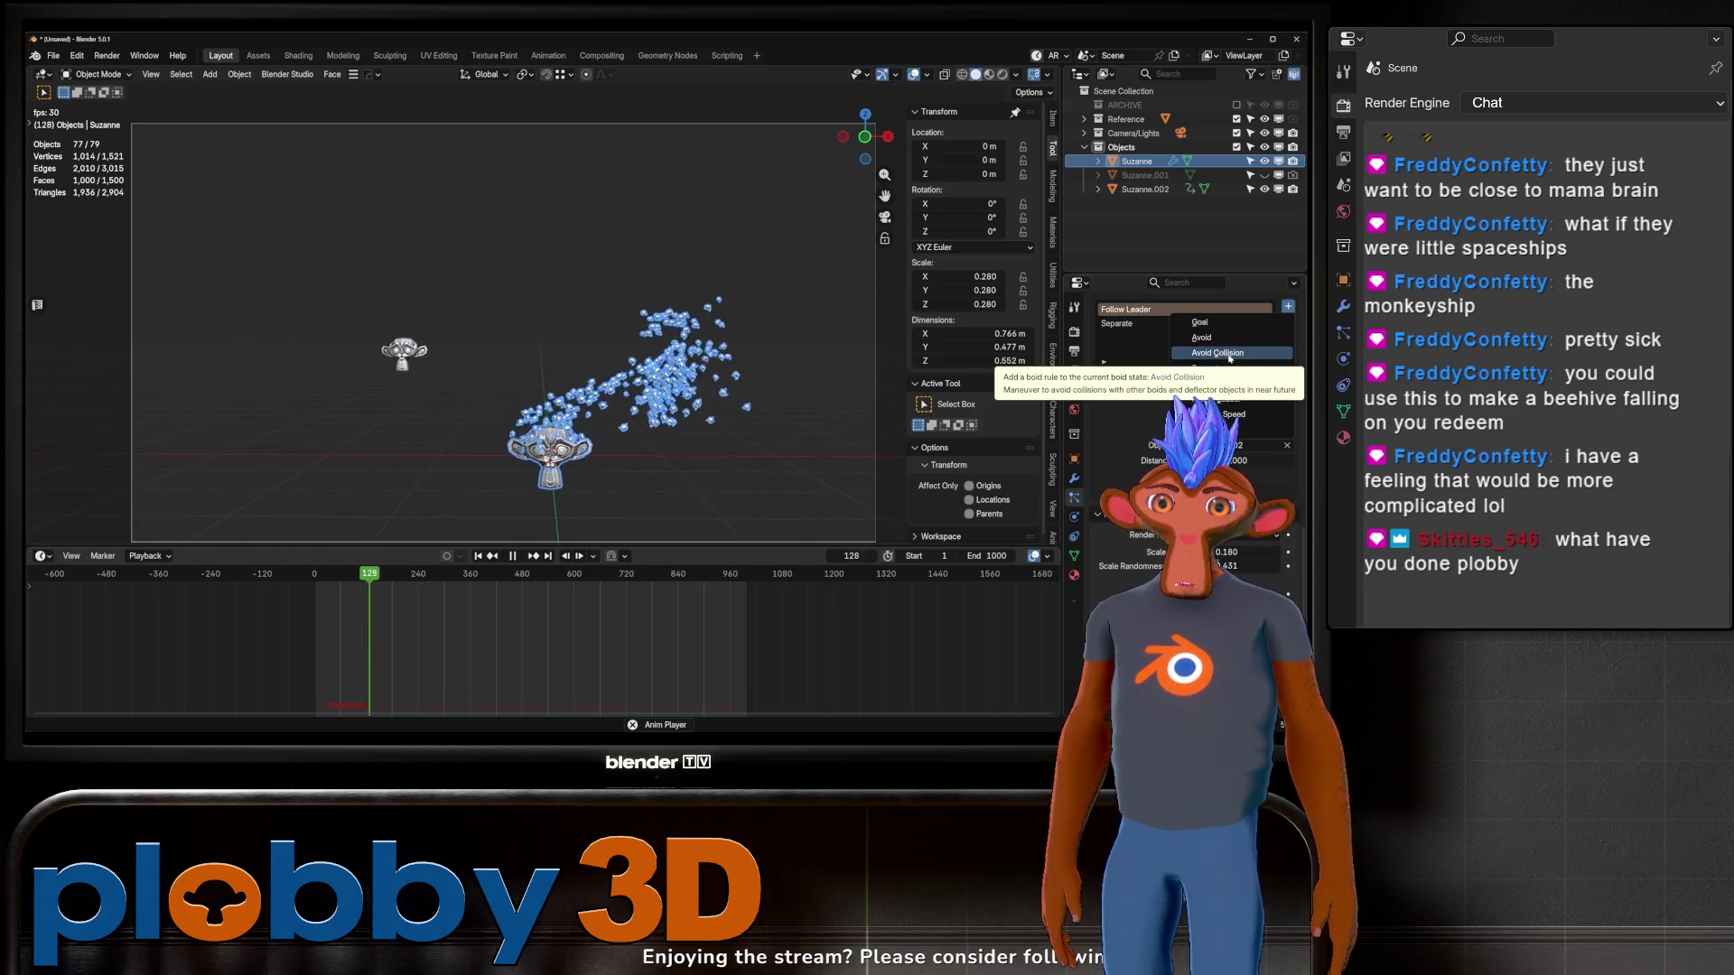
# Step: Add an Avoid Collision boid rule and deselect everything in the scene
pyautogui.click(1228, 355)
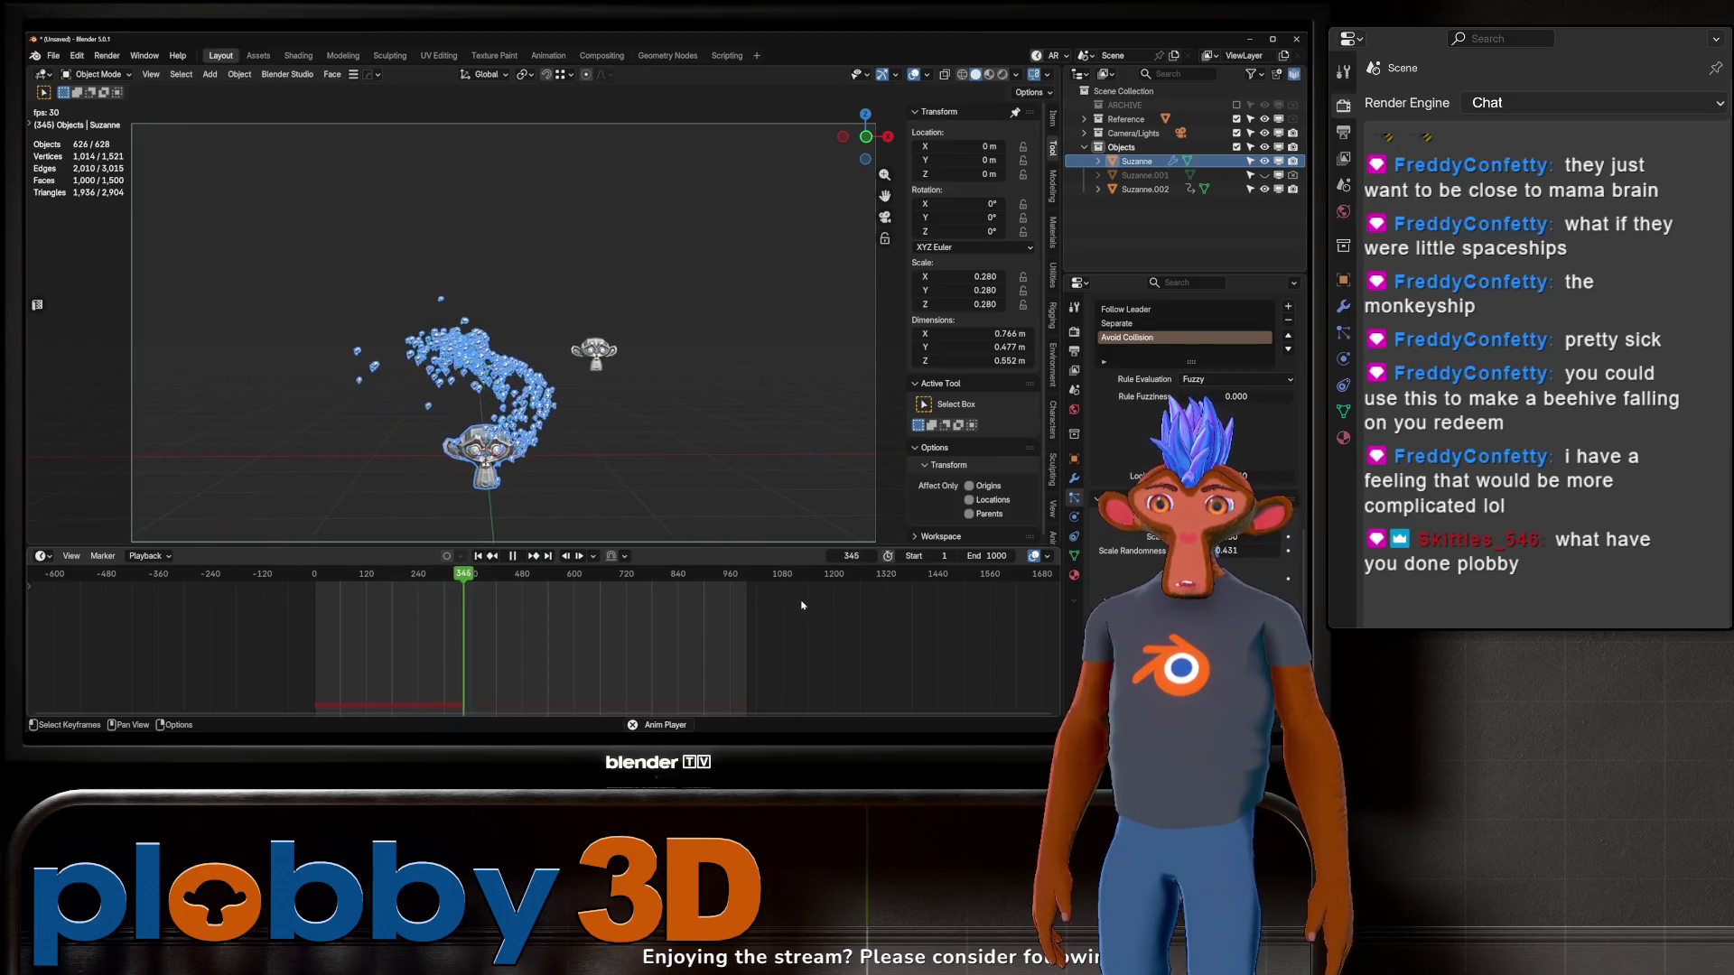
pyautogui.click(685, 492)
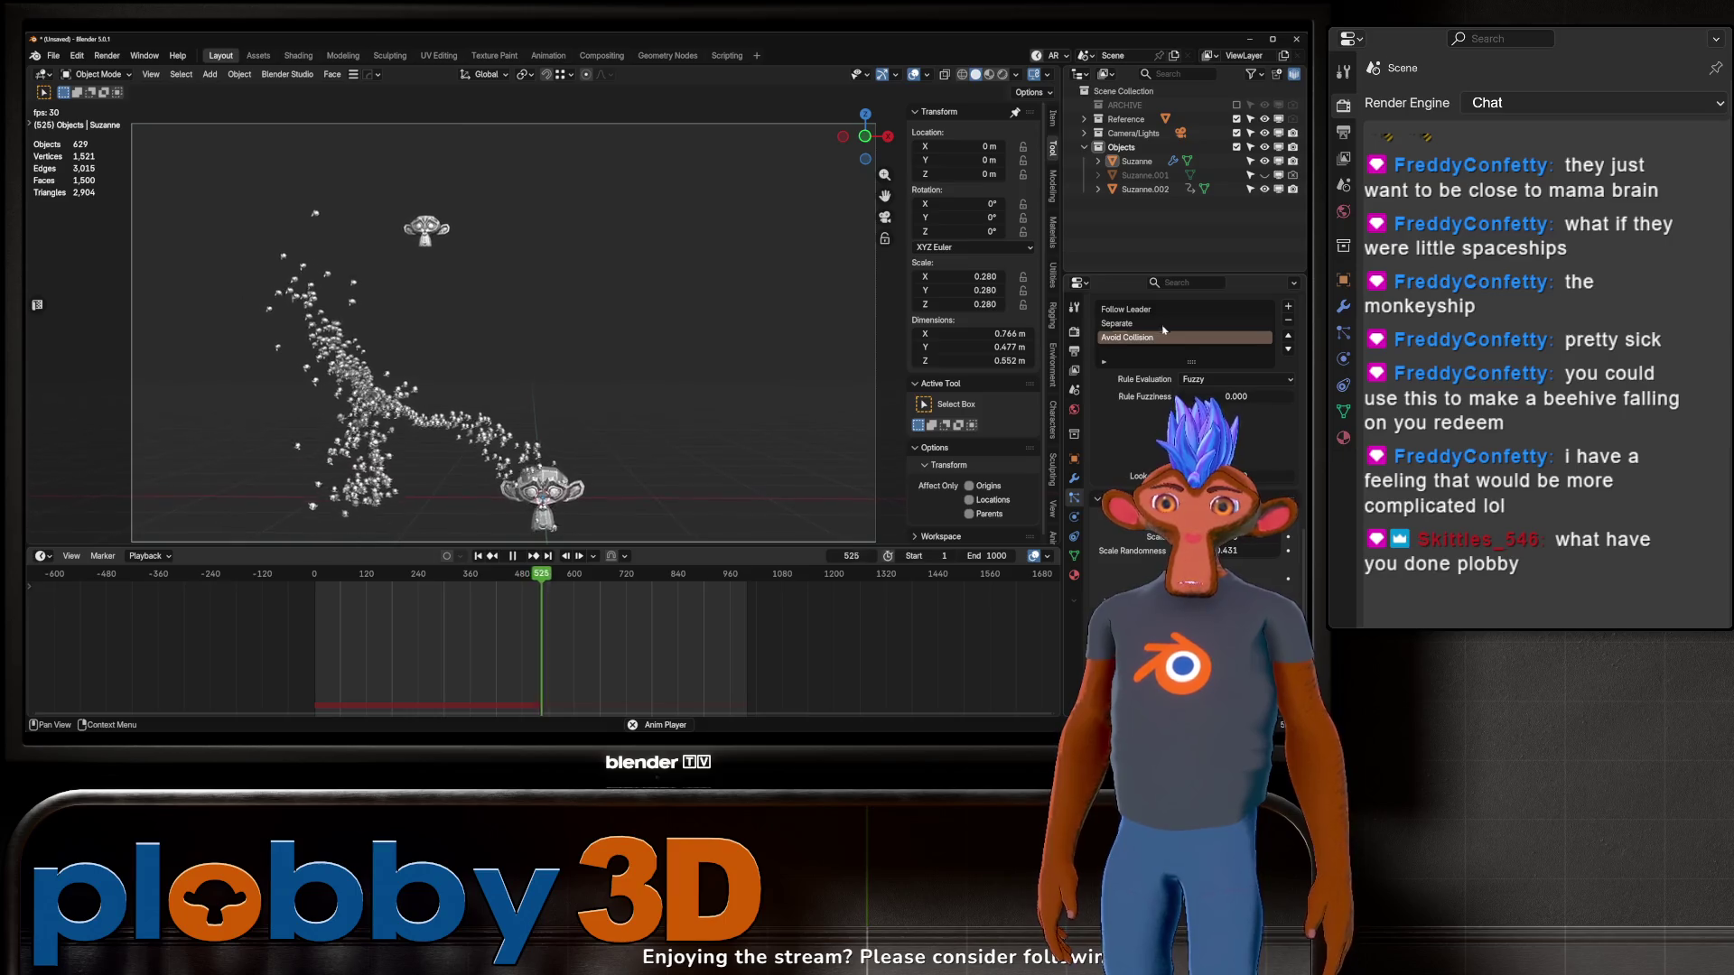
pyautogui.click(1287, 306)
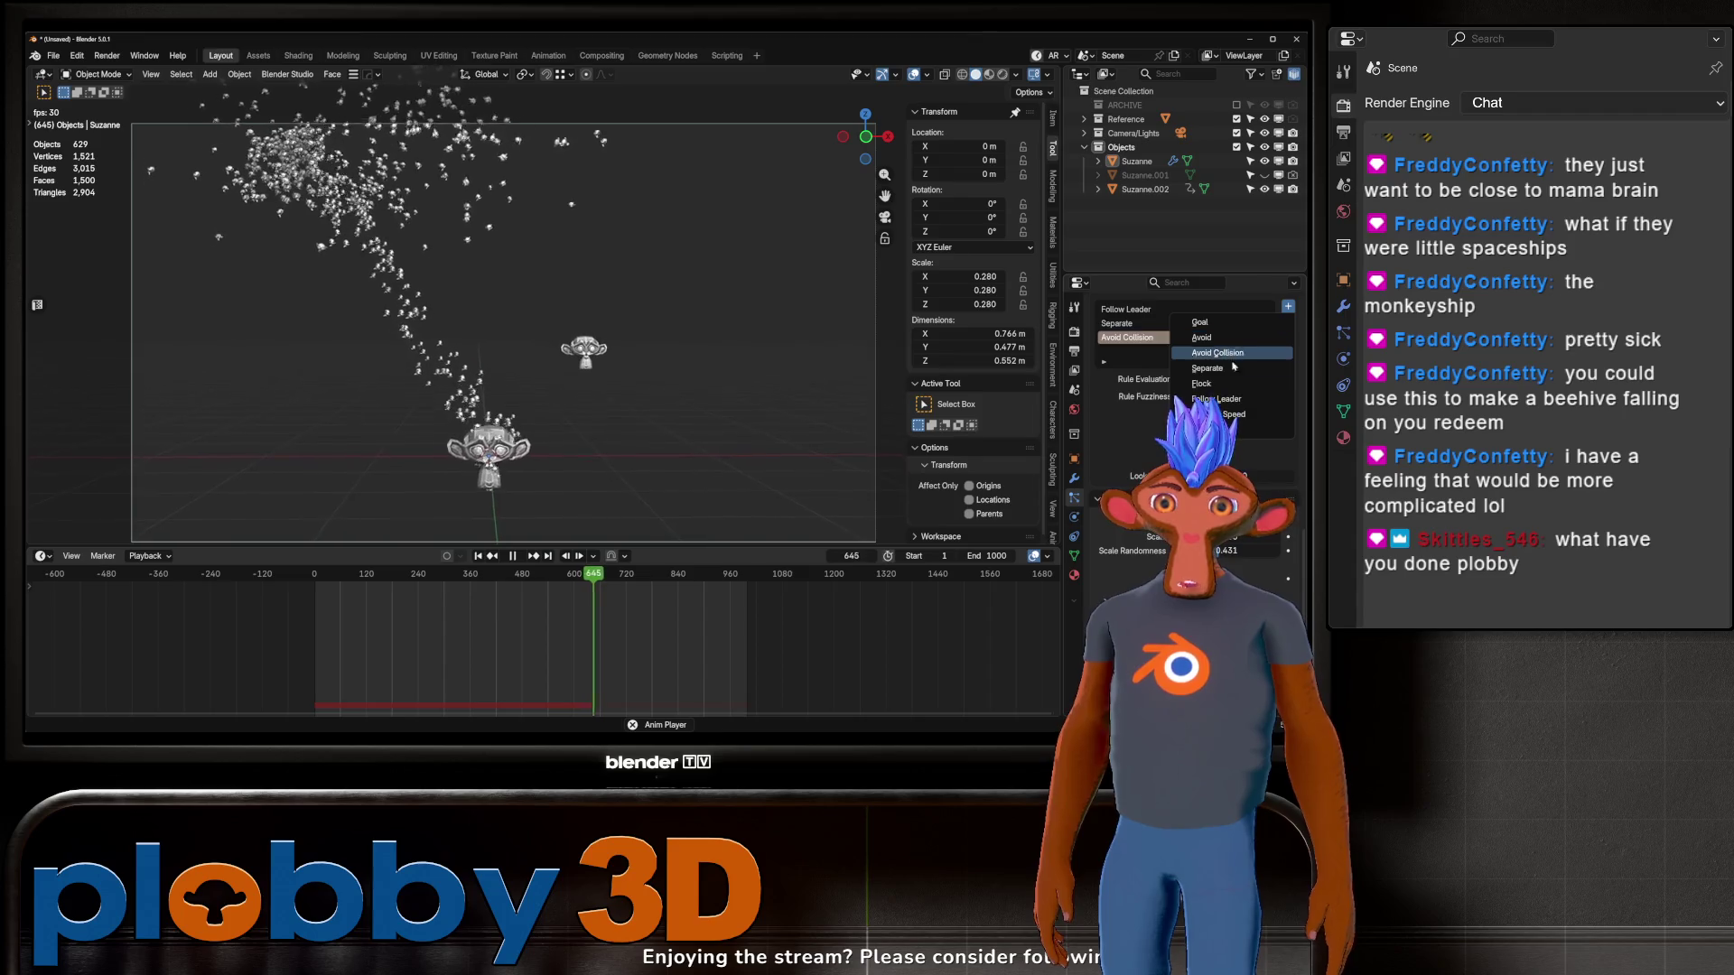
# Step: Add a Fight boid rule, replay from frame 1, and raise the boids' Render Scale
pyautogui.click(1239, 429)
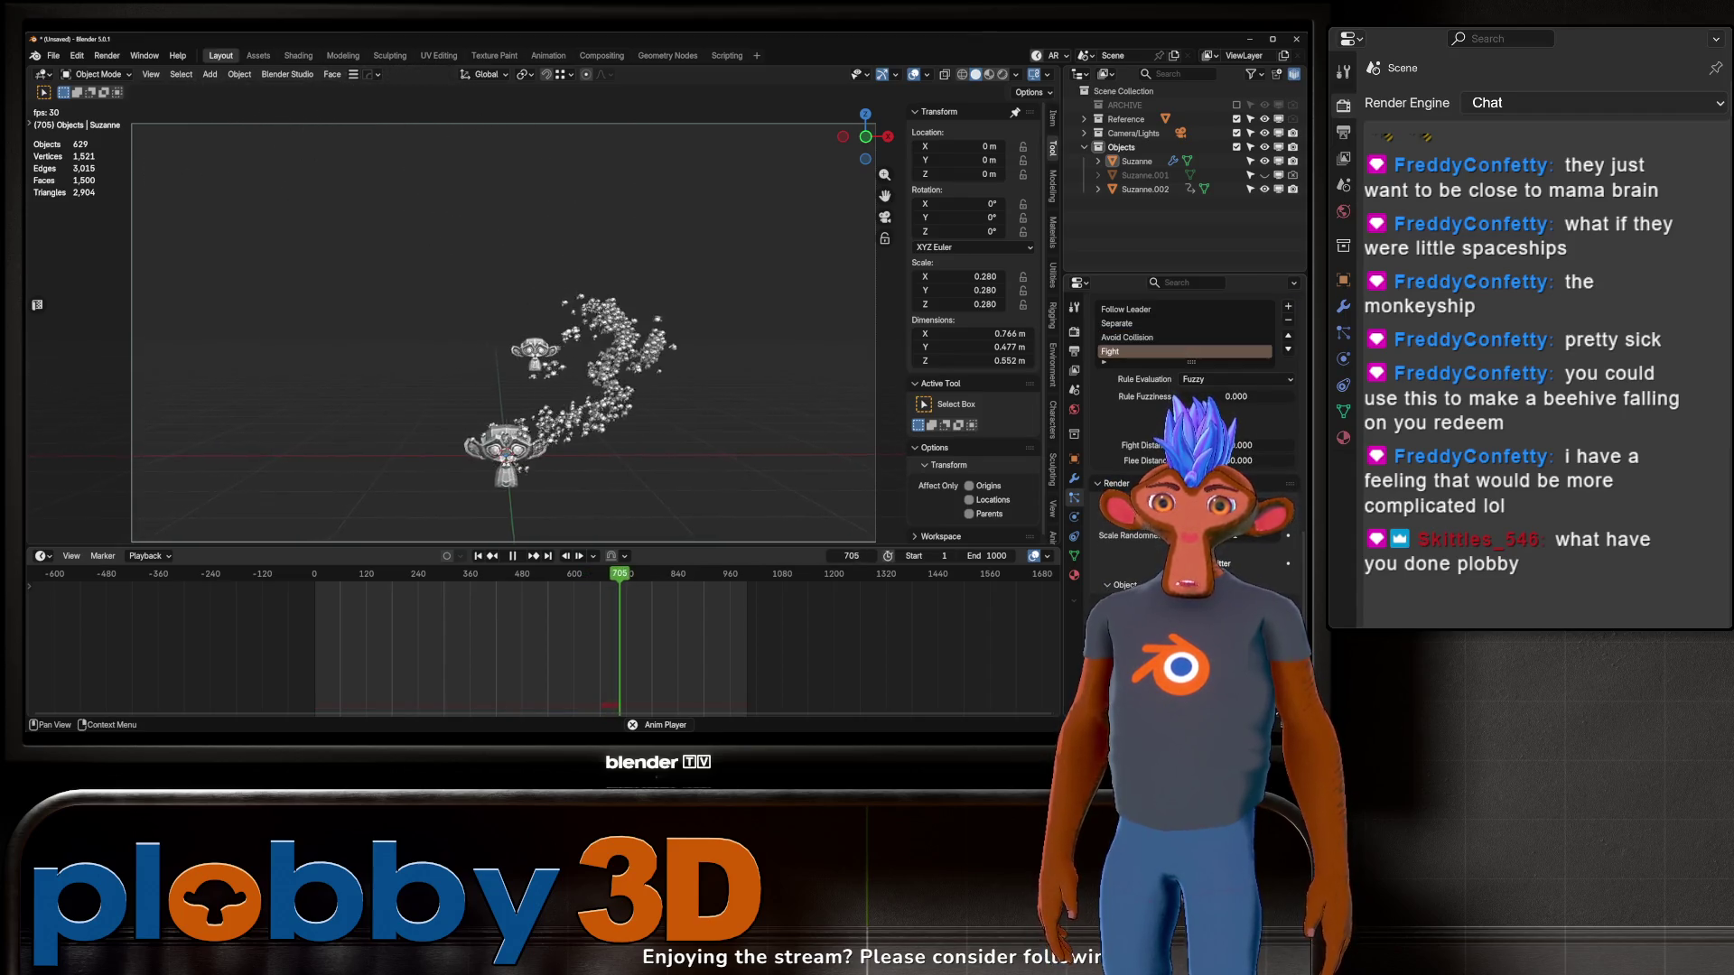
pyautogui.hotkey('shift', 'Left')
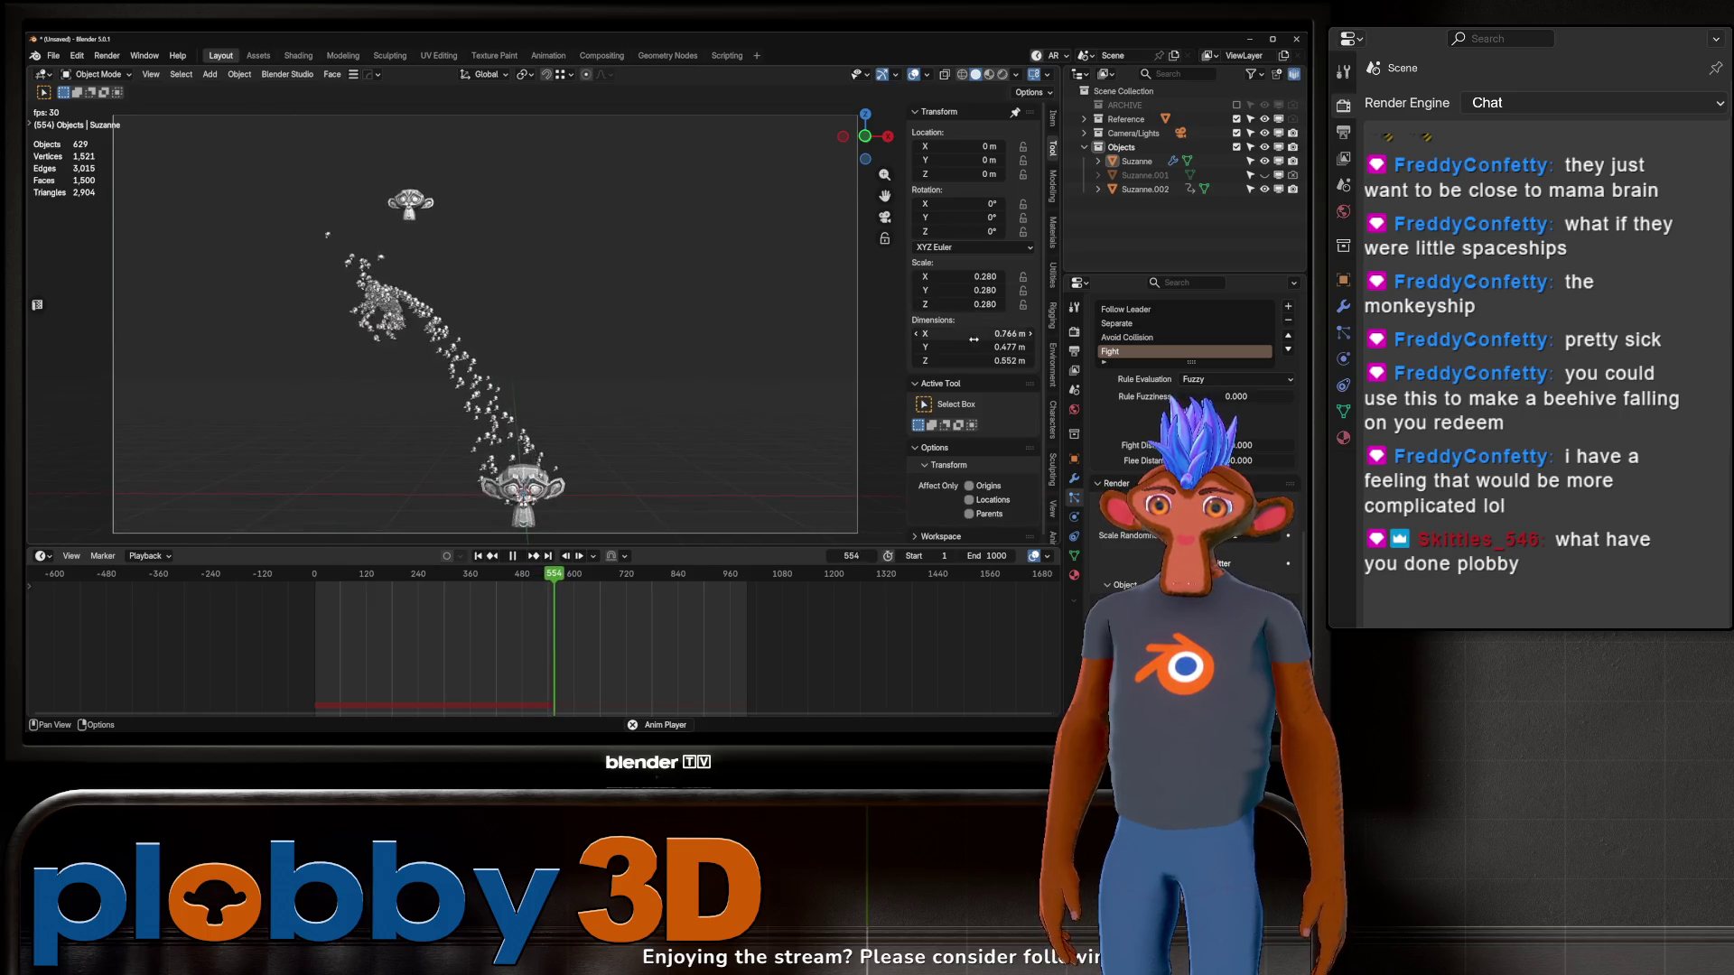
pyautogui.scroll(-2, 1138, 408)
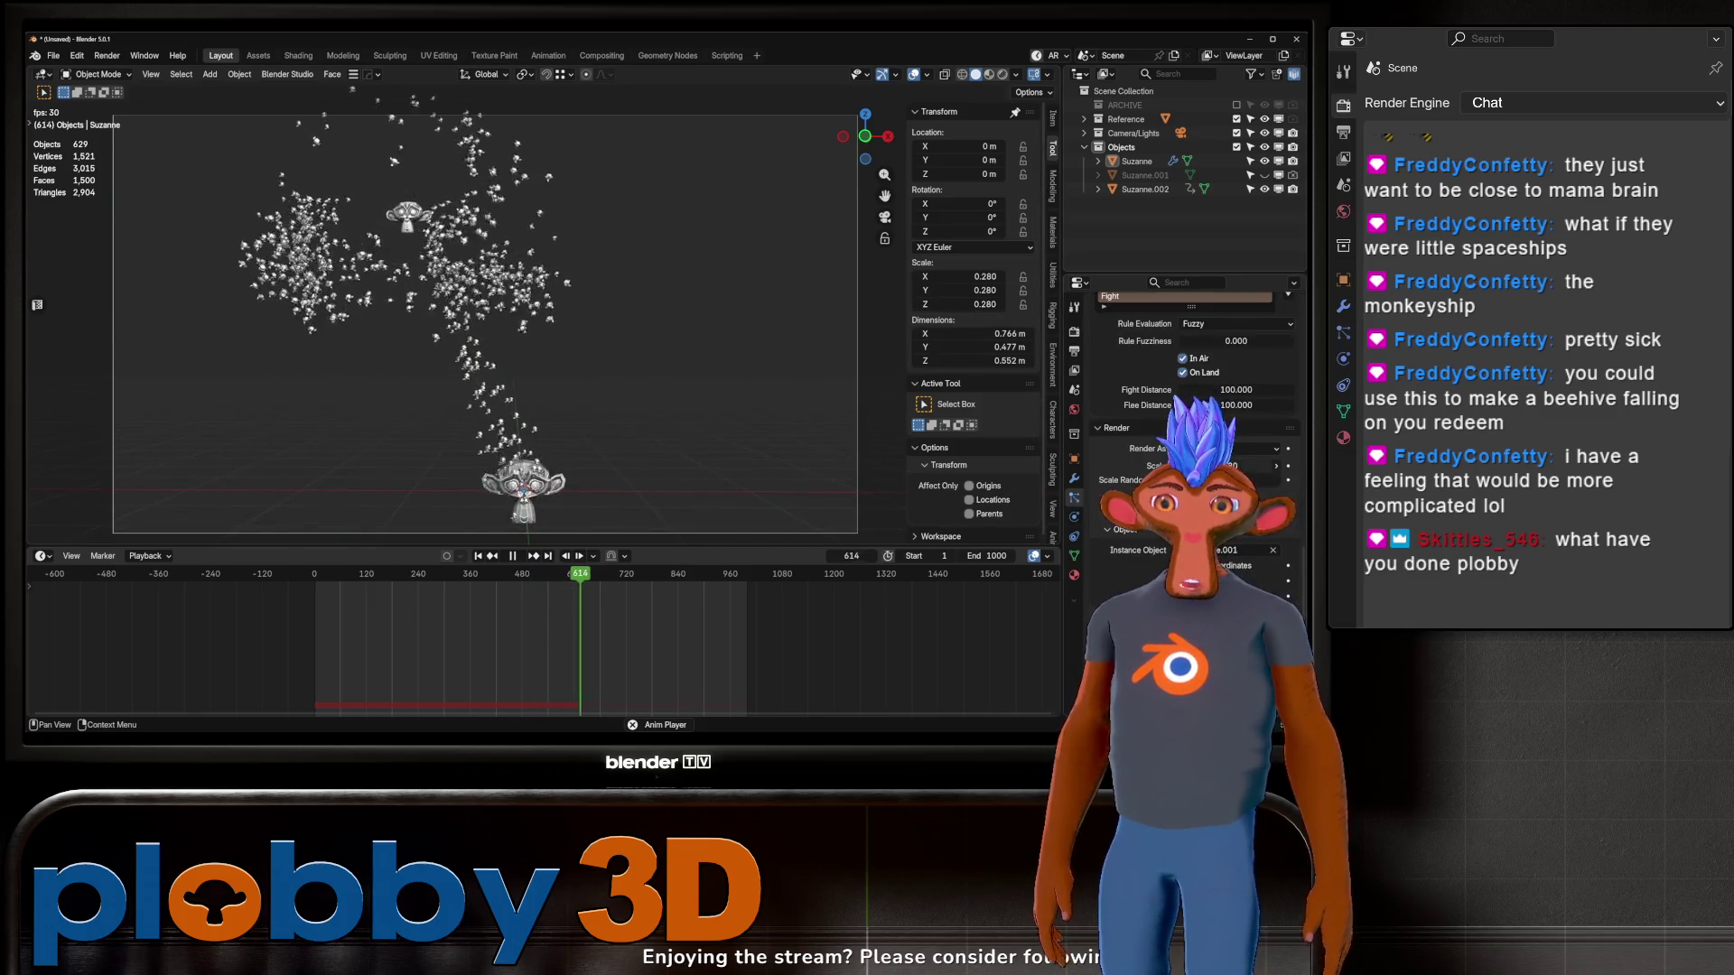
pyautogui.moveTo(1253, 466); pyautogui.dragTo(1262, 466)
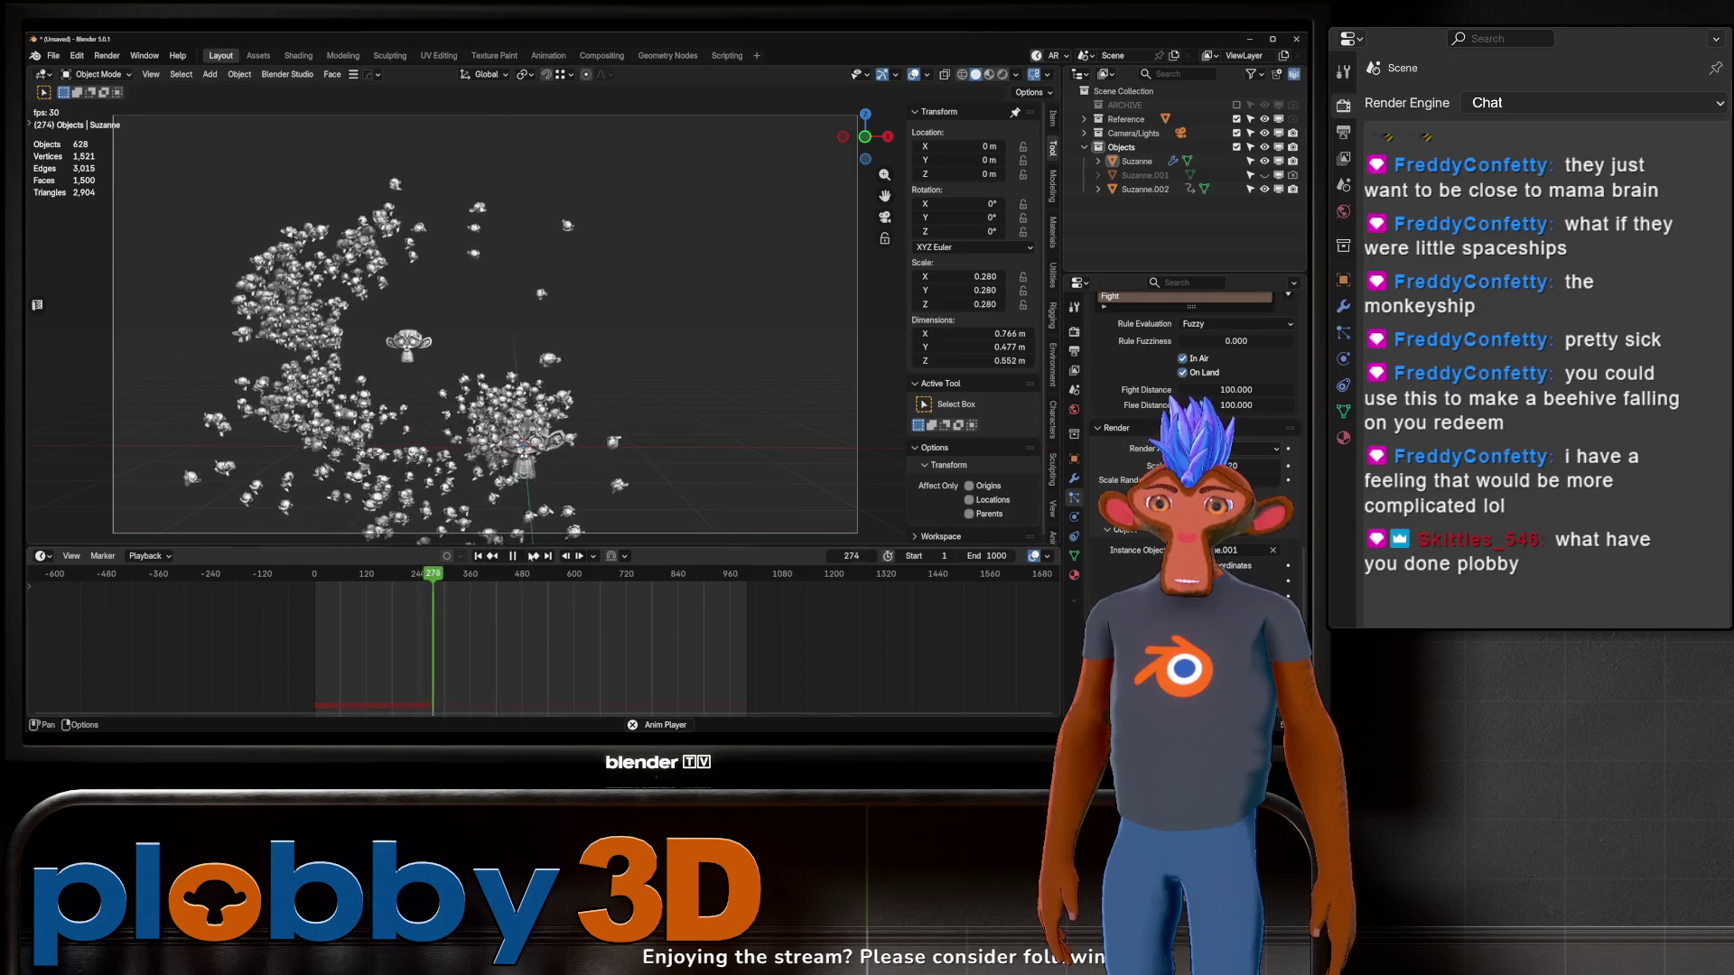
pyautogui.click(512, 556)
# Step: Replay the flock from frame 1 and pause it around frame 253
pyautogui.click(478, 556)
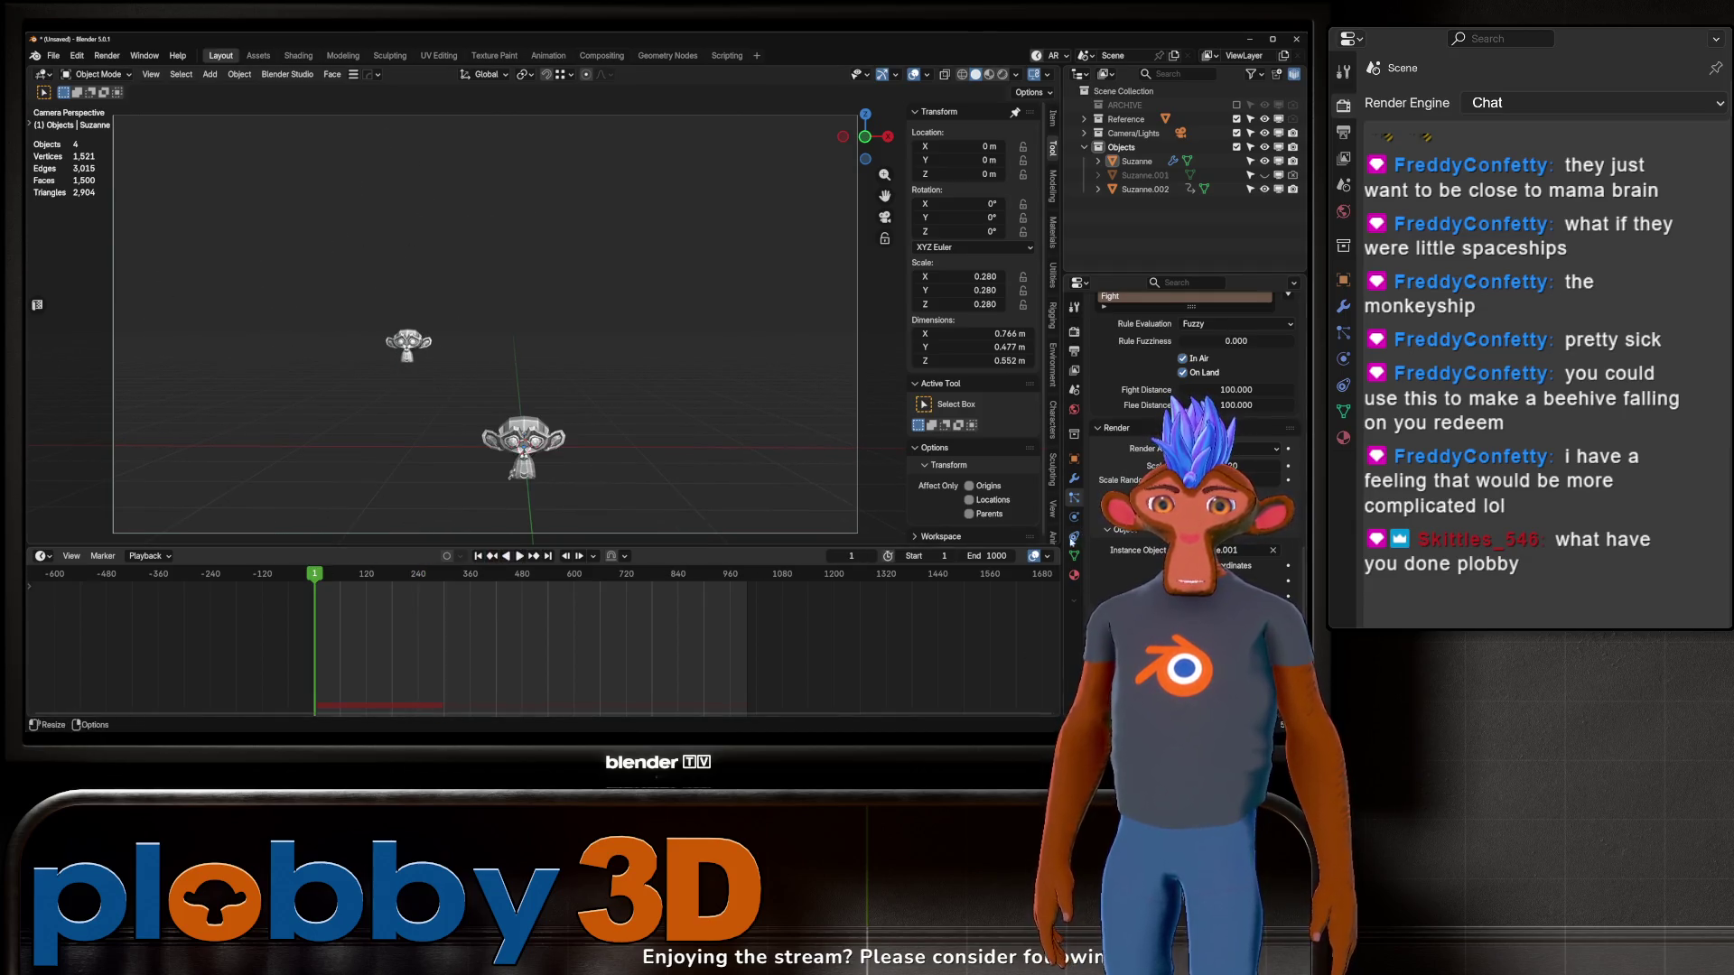
pyautogui.scroll(-3, 1192, 425)
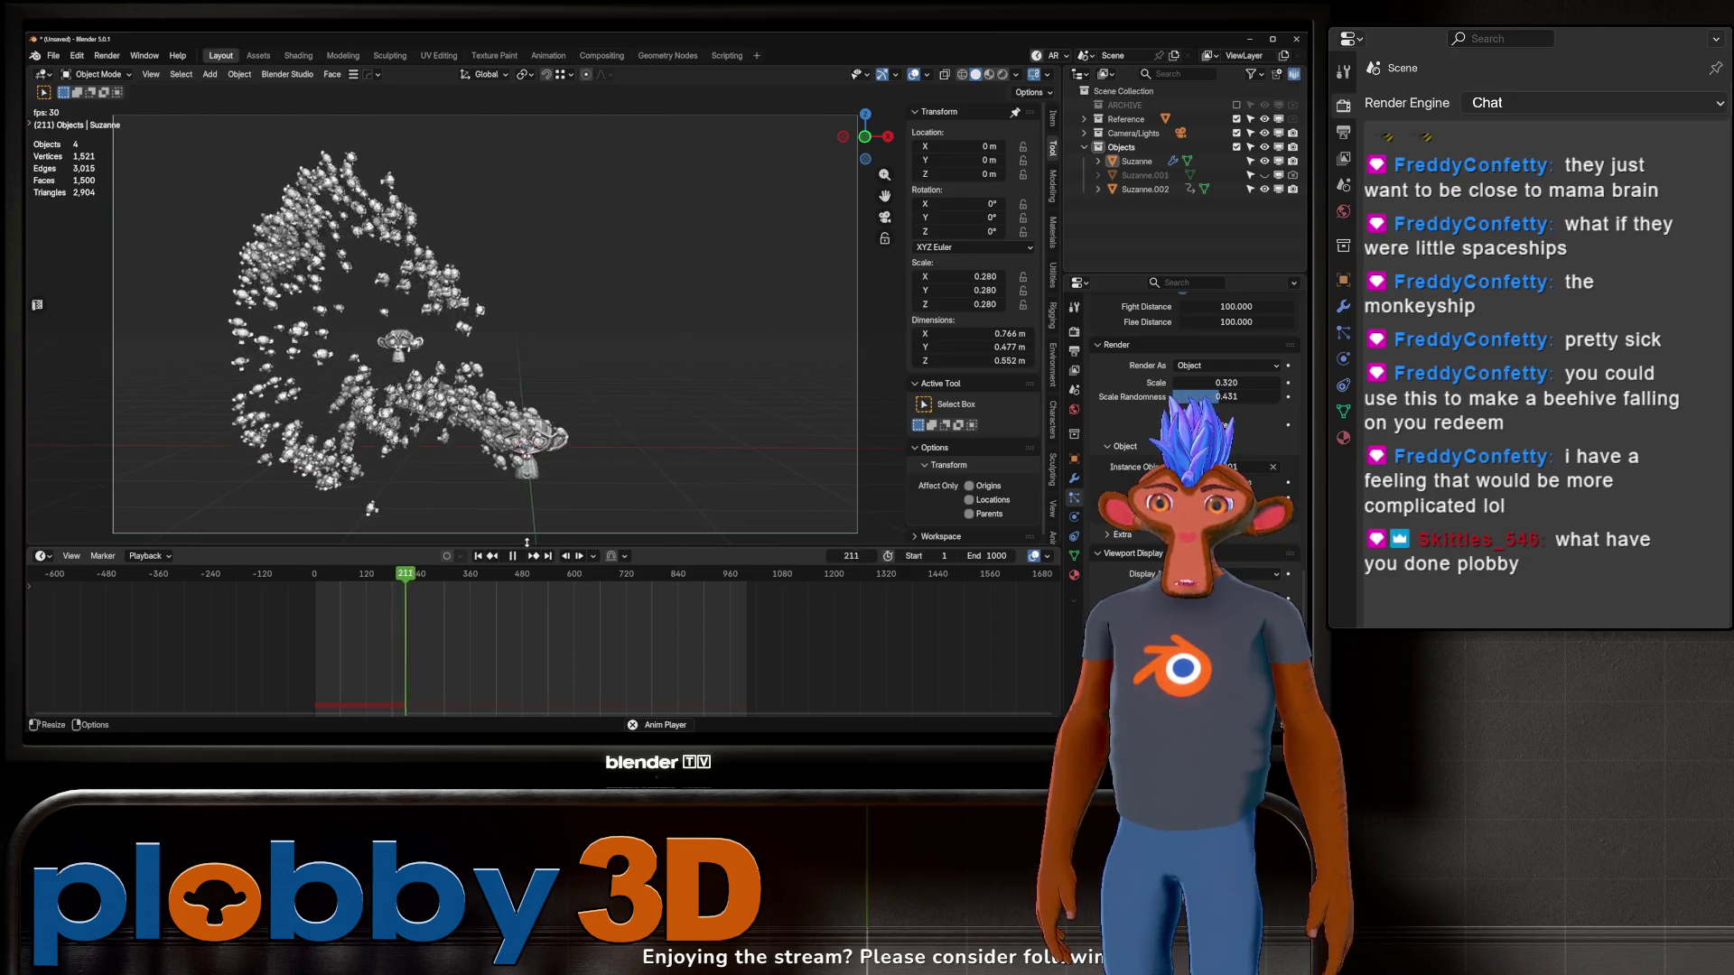
pyautogui.press('space')
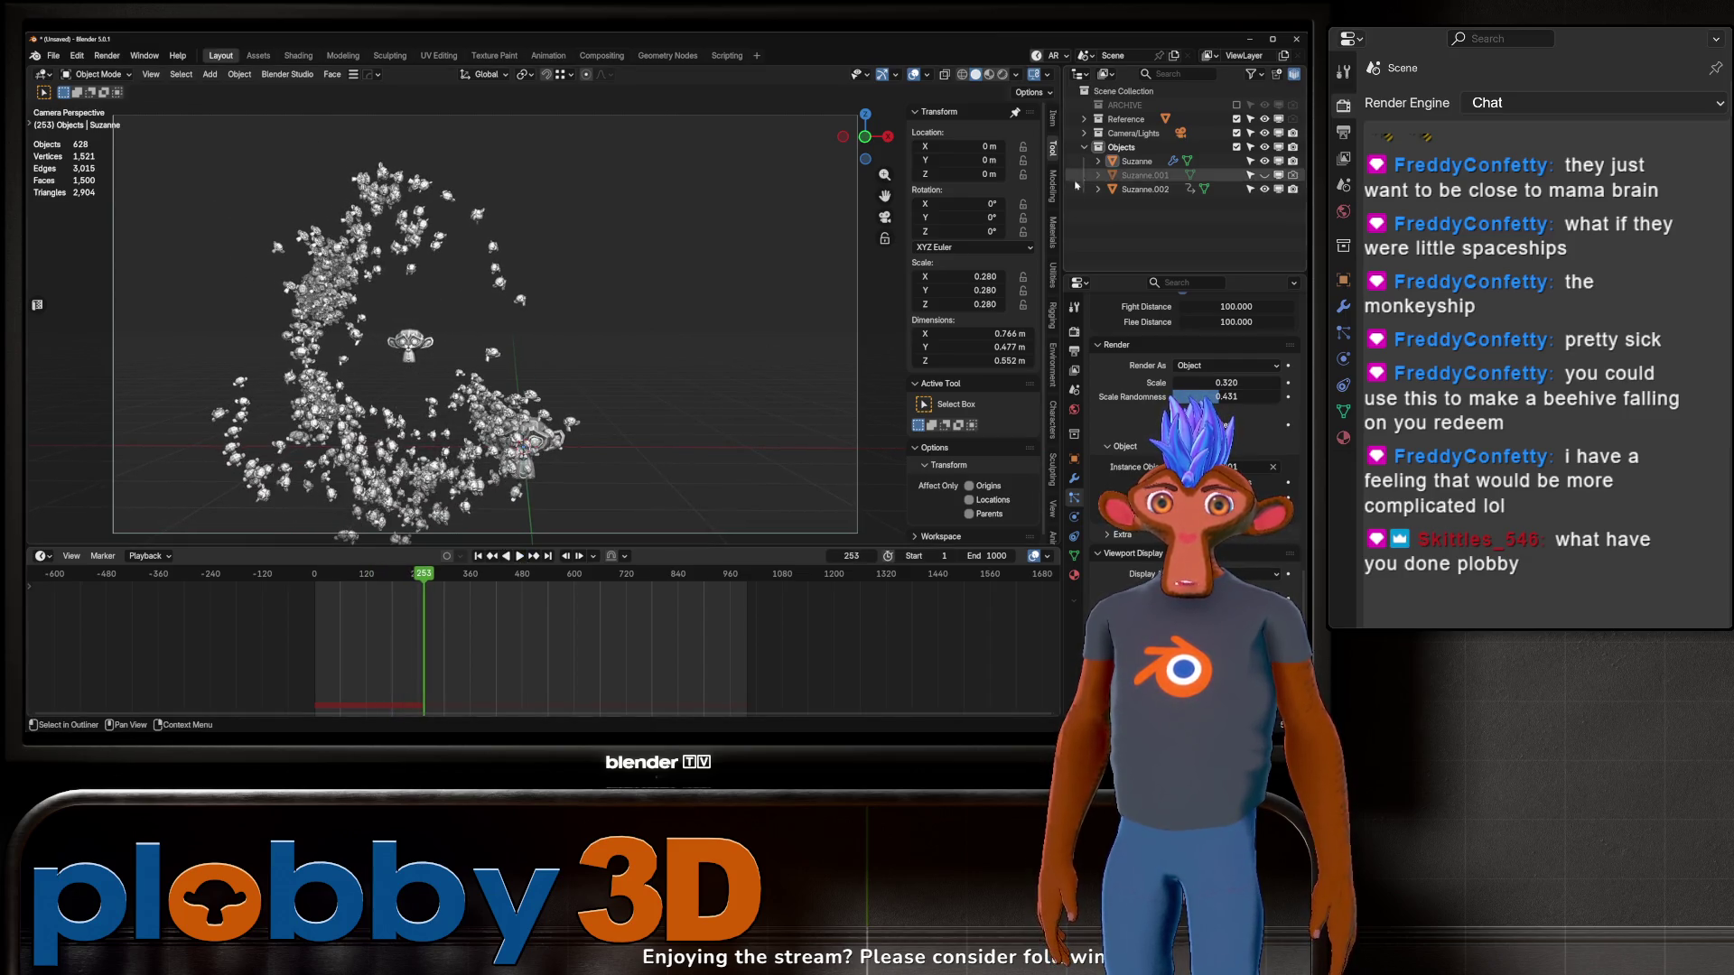
# Step: Zoom in and select the lone Suzanne.001 monkey in the viewport
pyautogui.scroll(-3, 1151, 439)
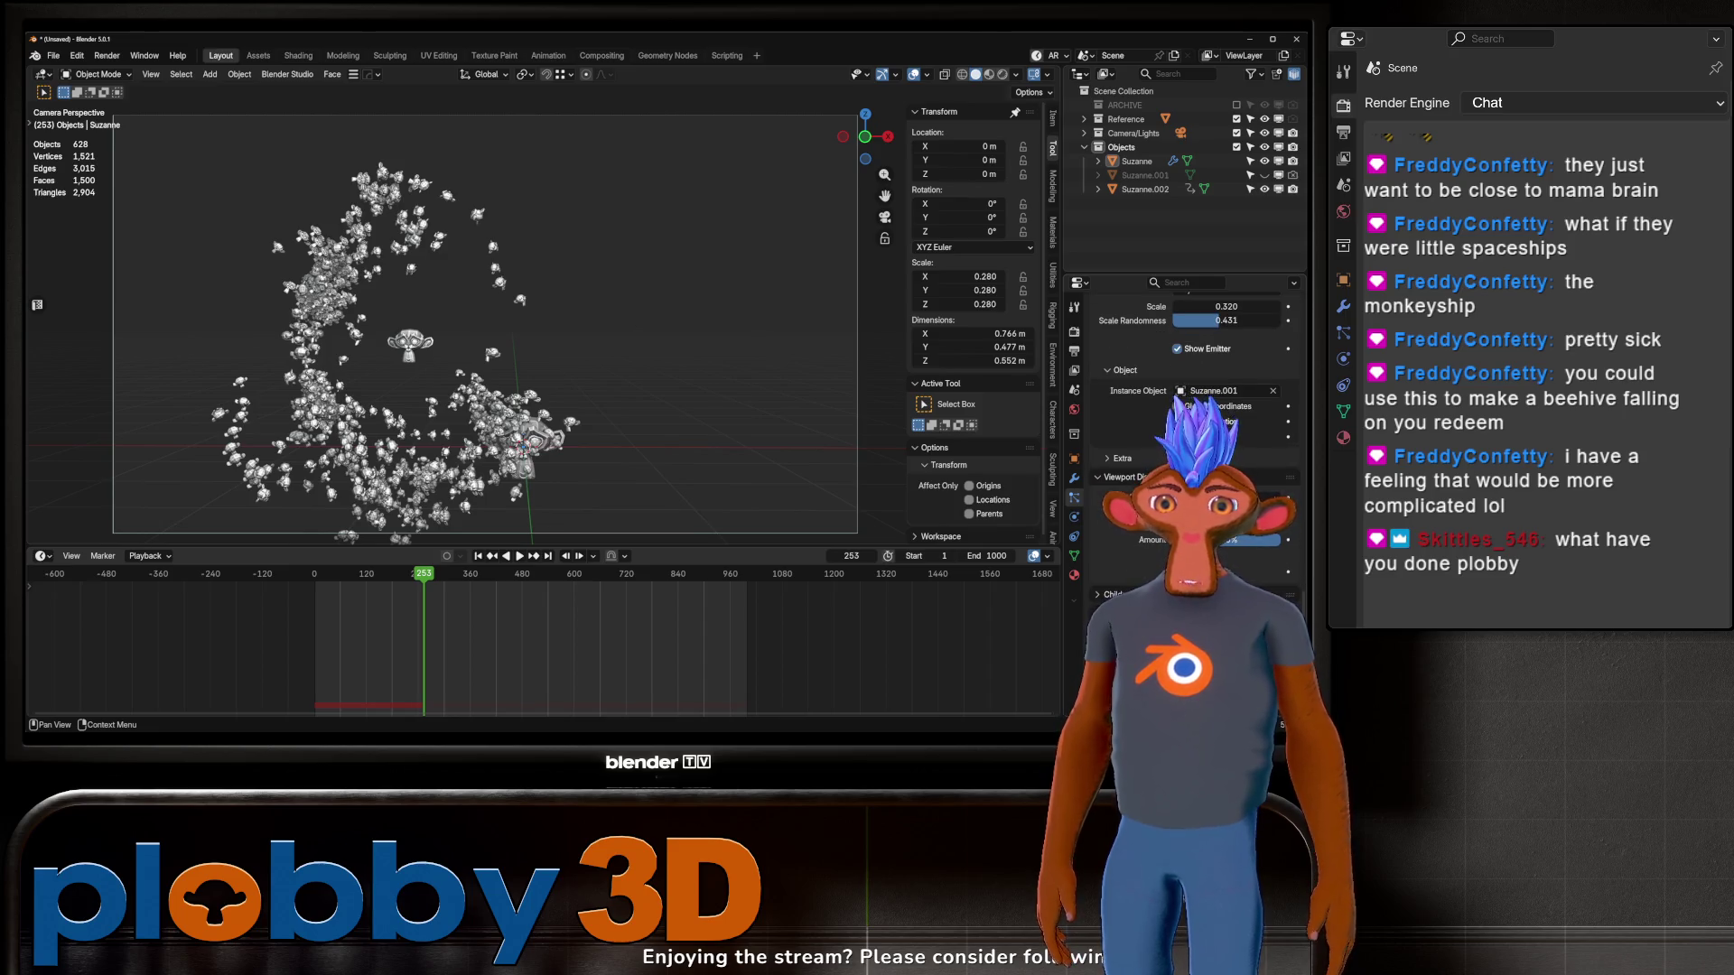
pyautogui.scroll(2, 1195, 395)
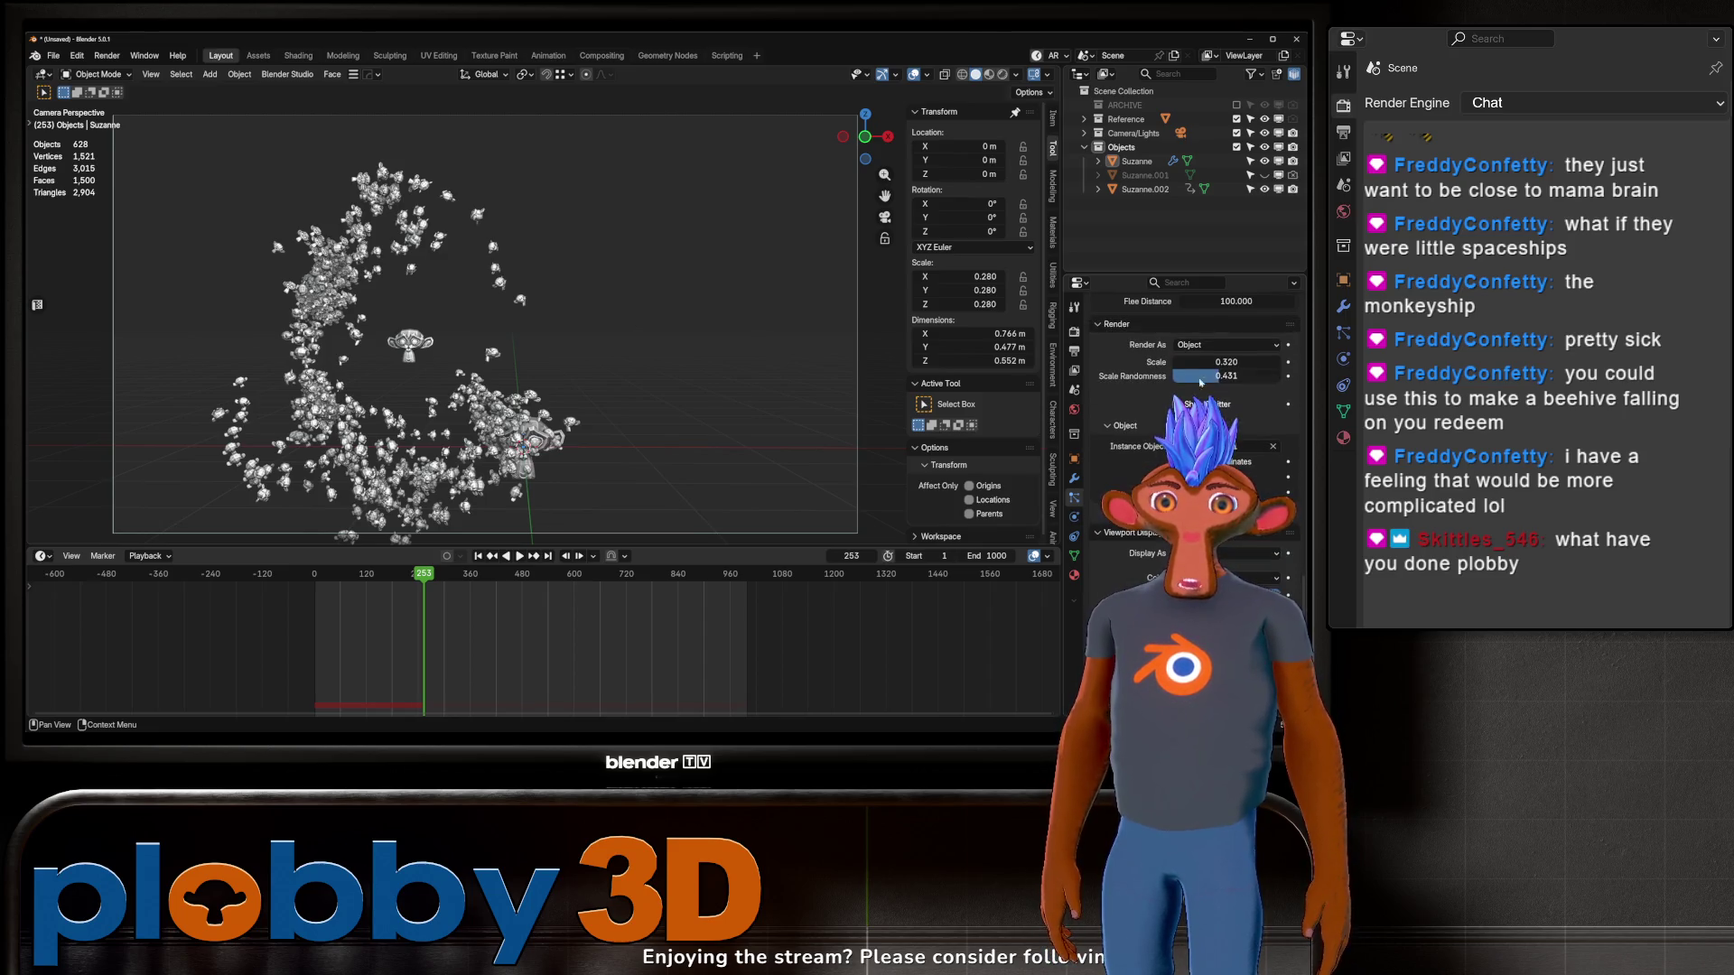
pyautogui.scroll(-4, 671, 349)
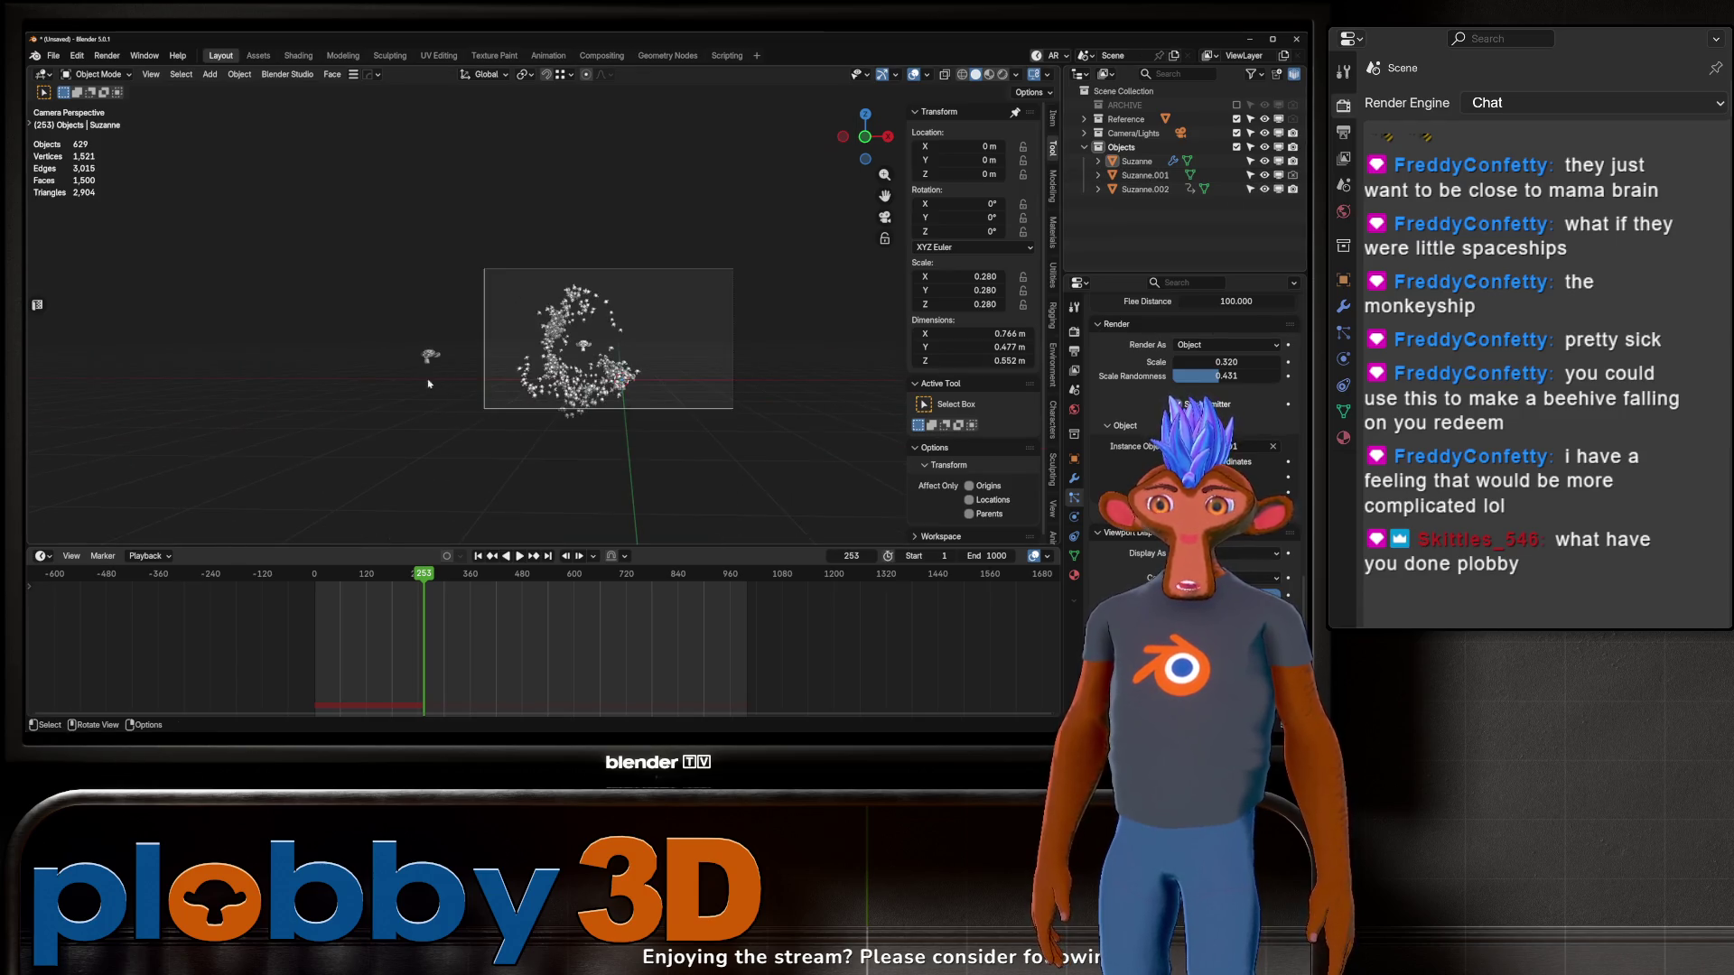
pyautogui.scroll(1, 632, 379)
pyautogui.scroll(1, 628, 372)
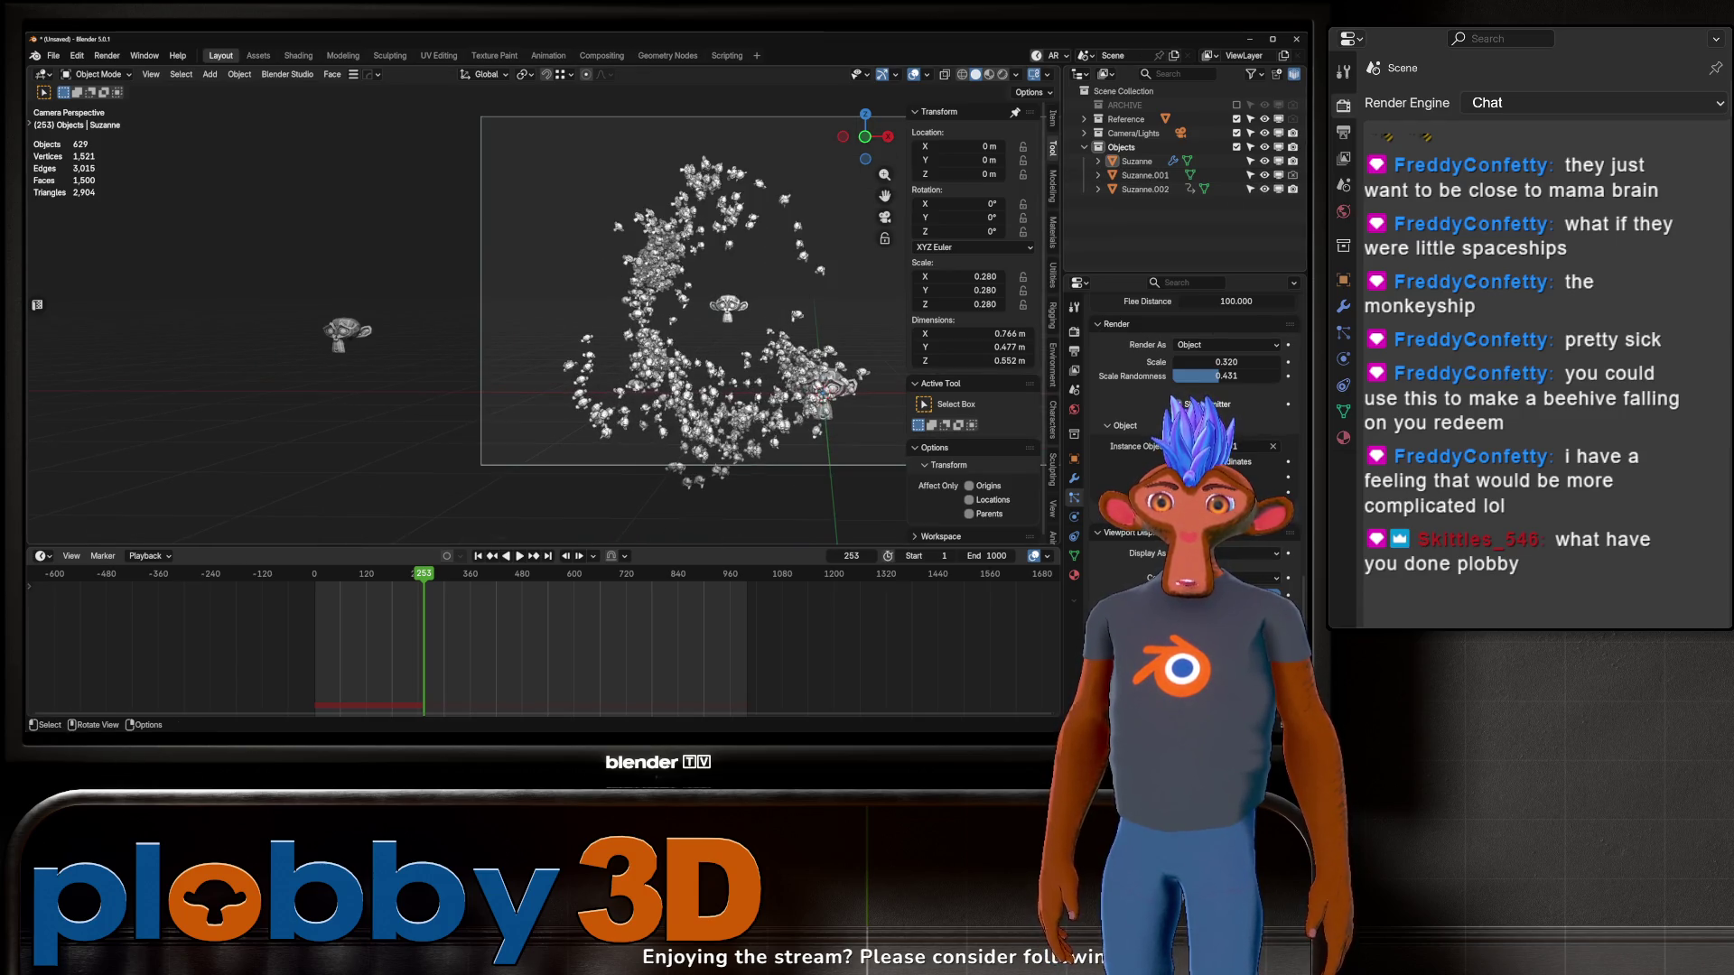
pyautogui.click(344, 330)
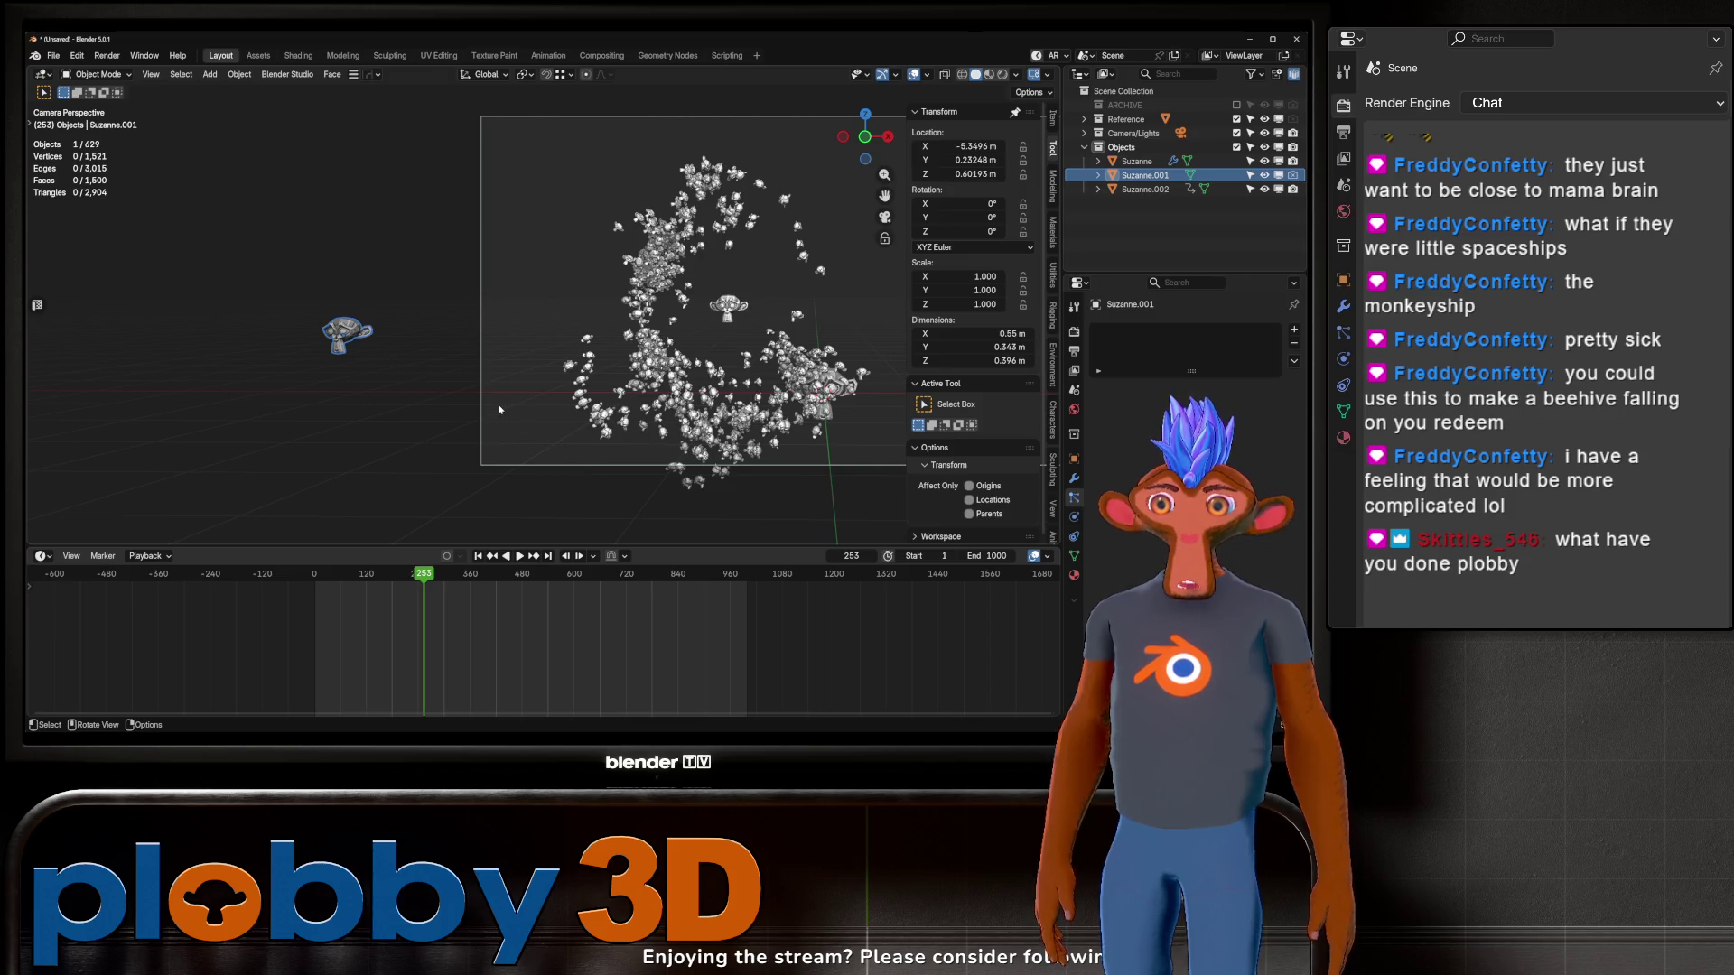
# Step: Reselect Suzanne.001 and briefly play the animation to check the flock
pyautogui.press('a')
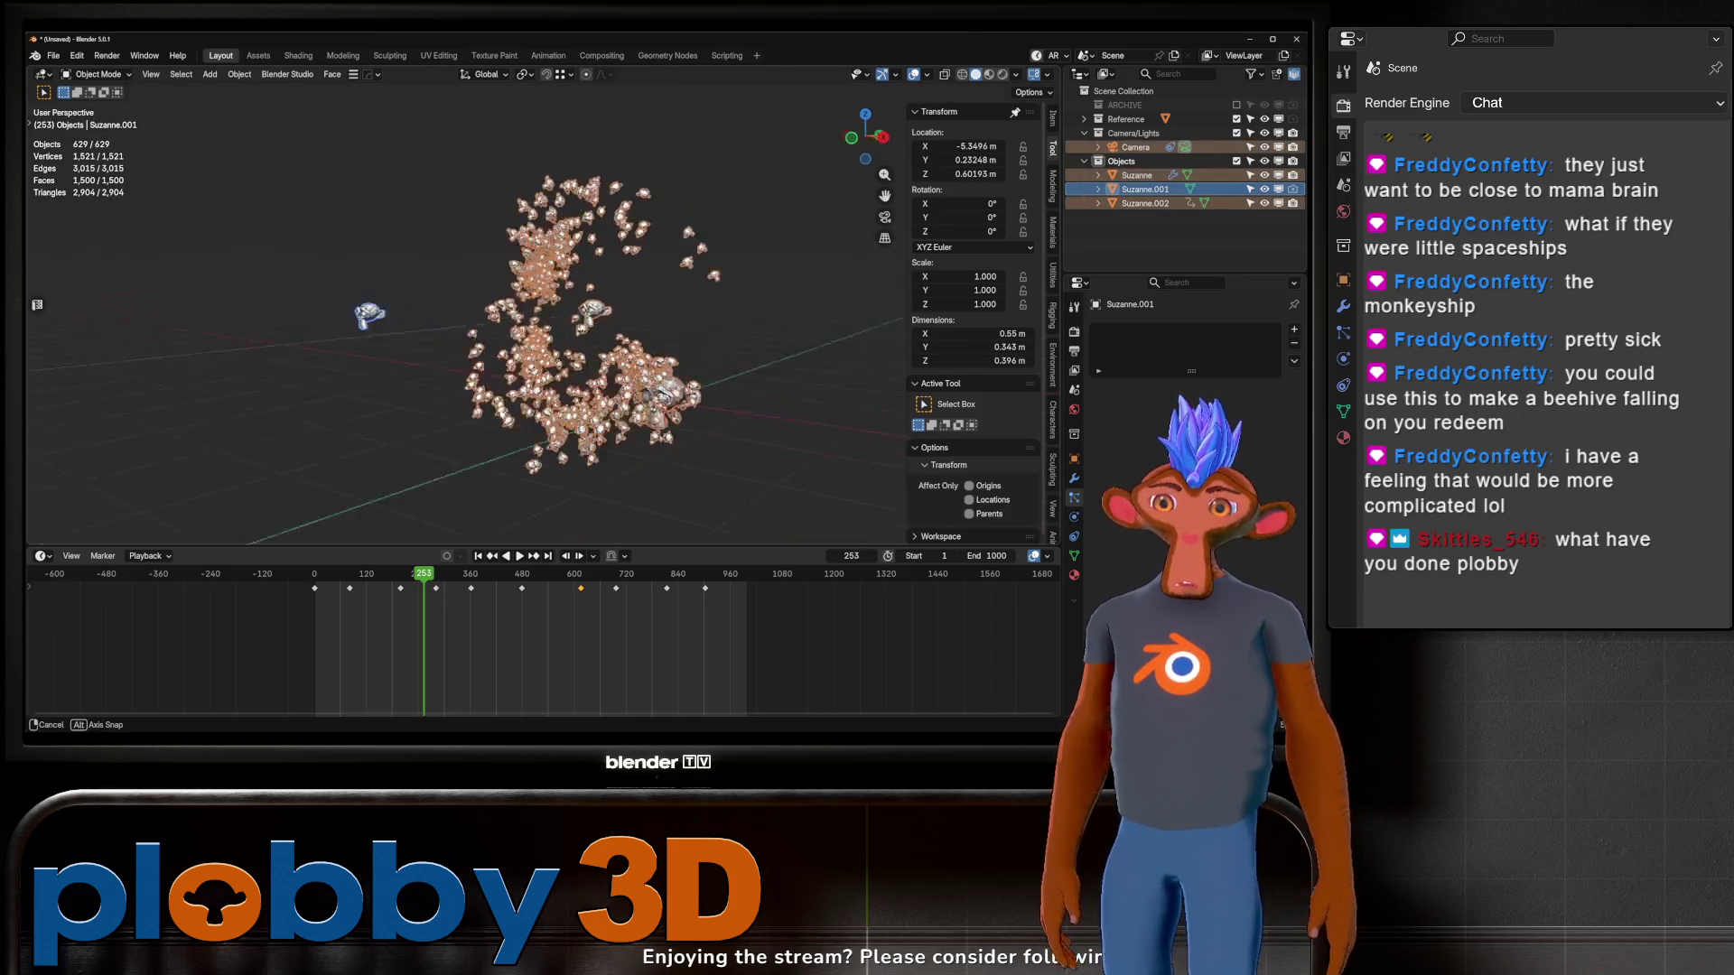
pyautogui.click(372, 345)
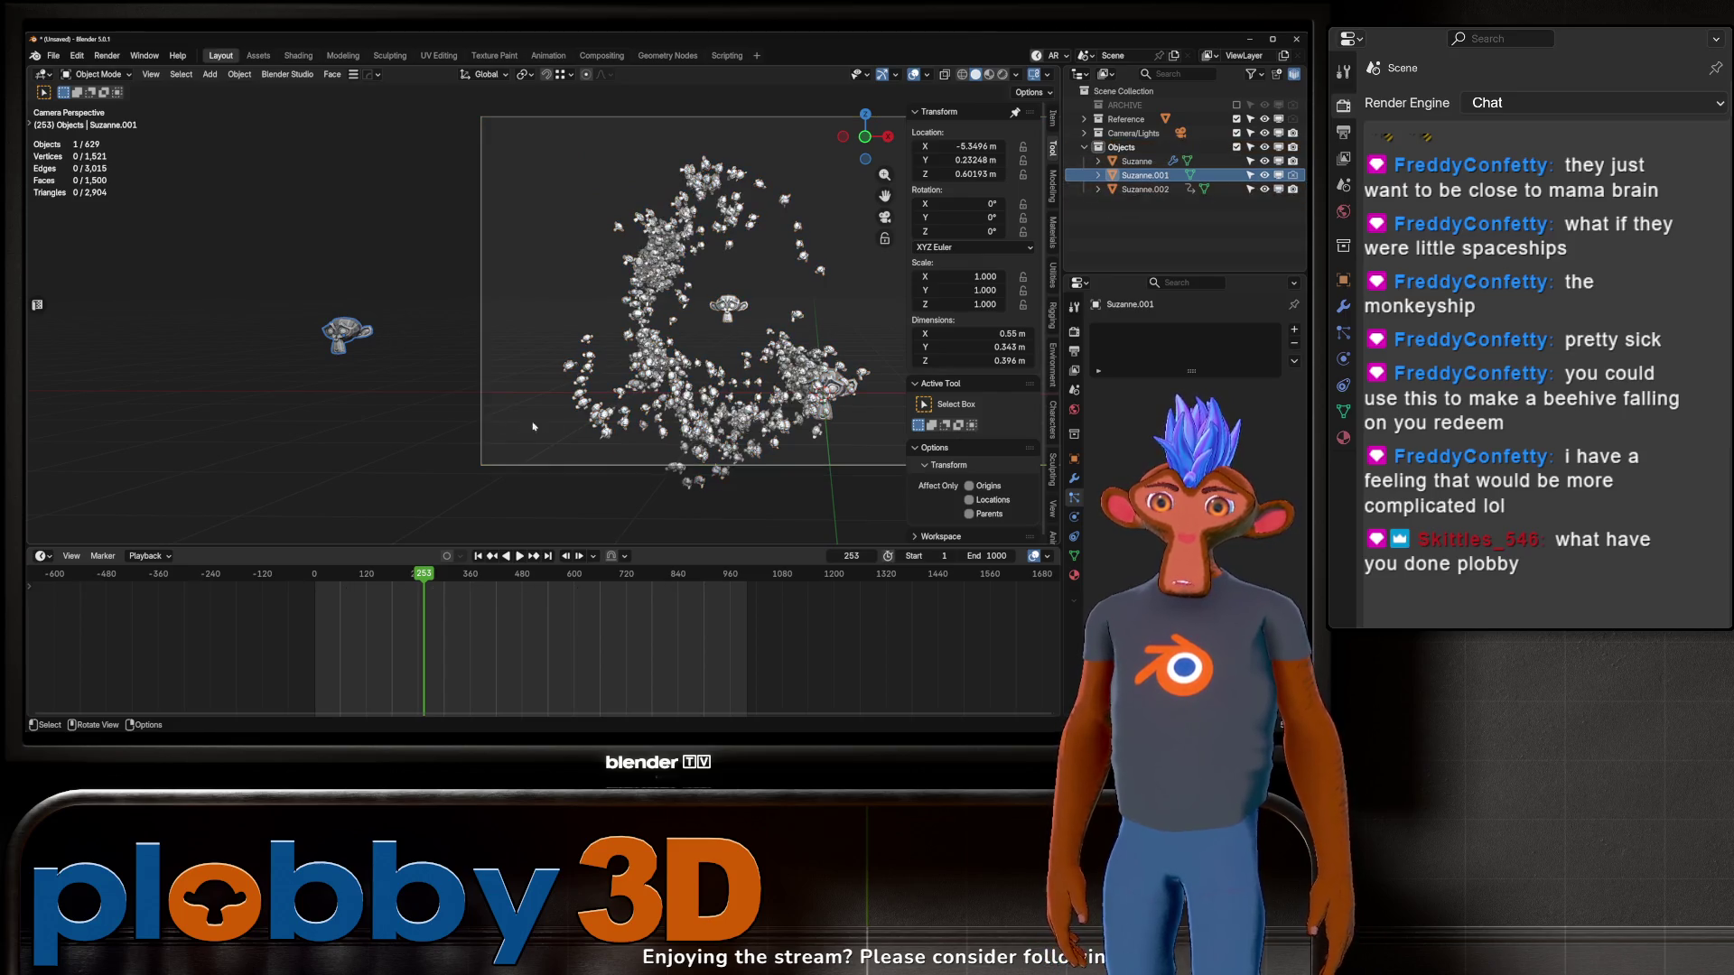
pyautogui.scroll(4, 575, 408)
pyautogui.press('space')
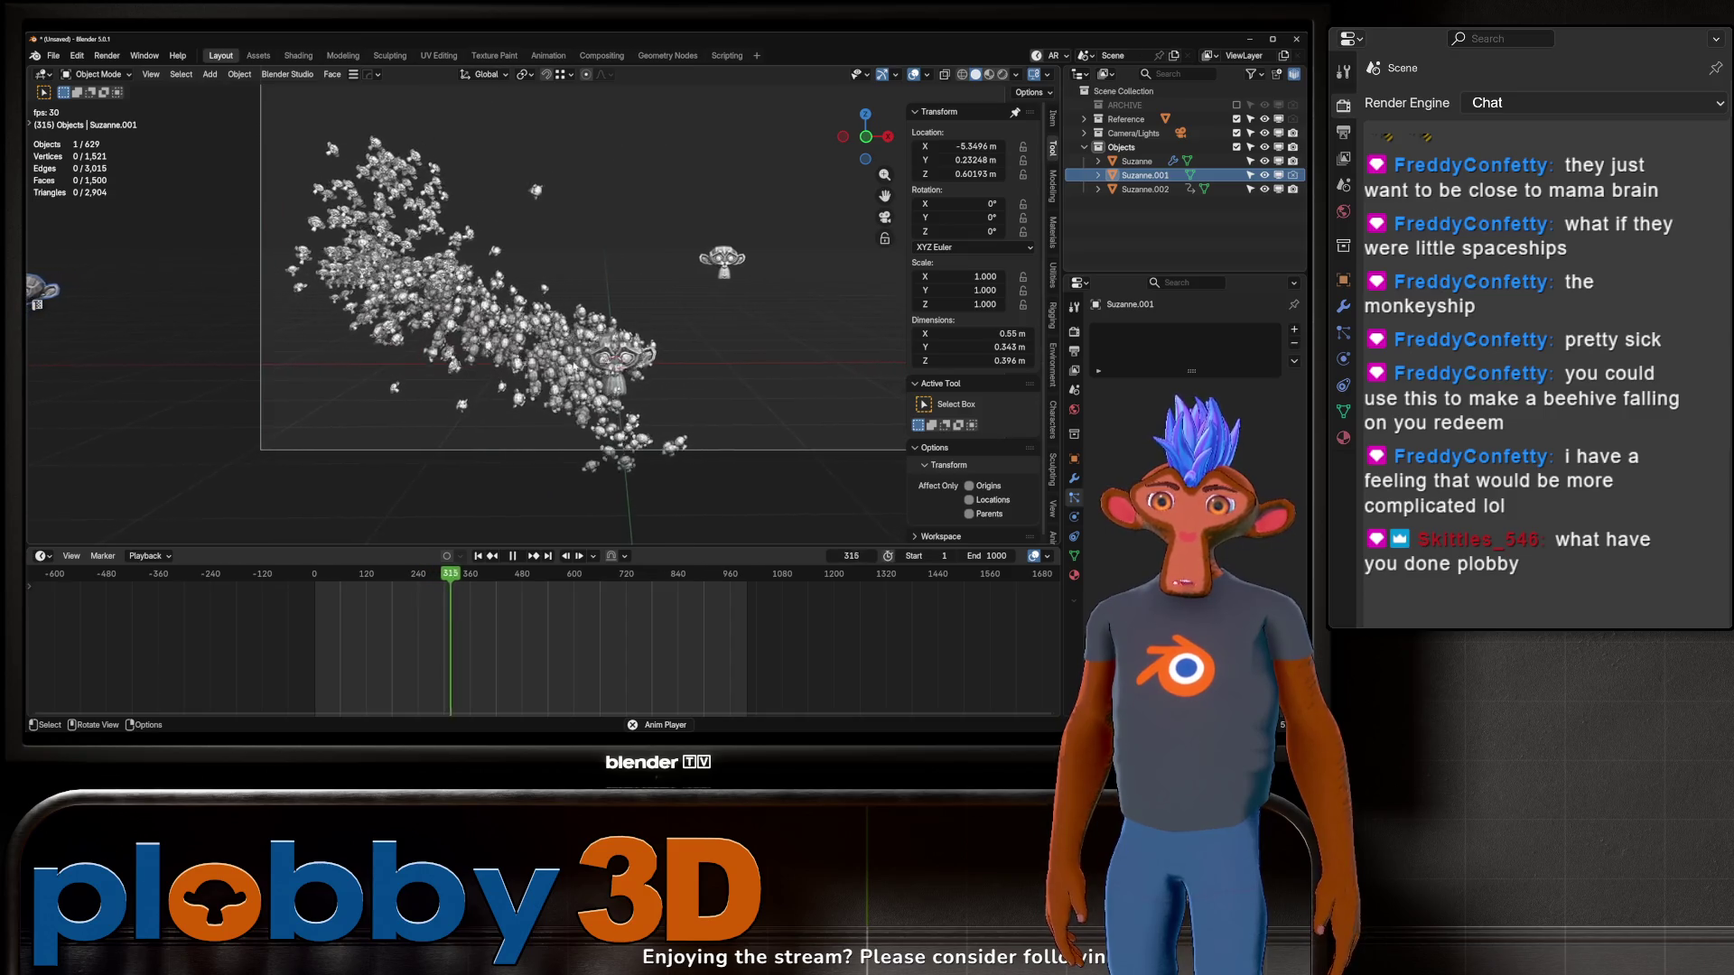
pyautogui.press('space')
pyautogui.scroll(-1, 452, 275)
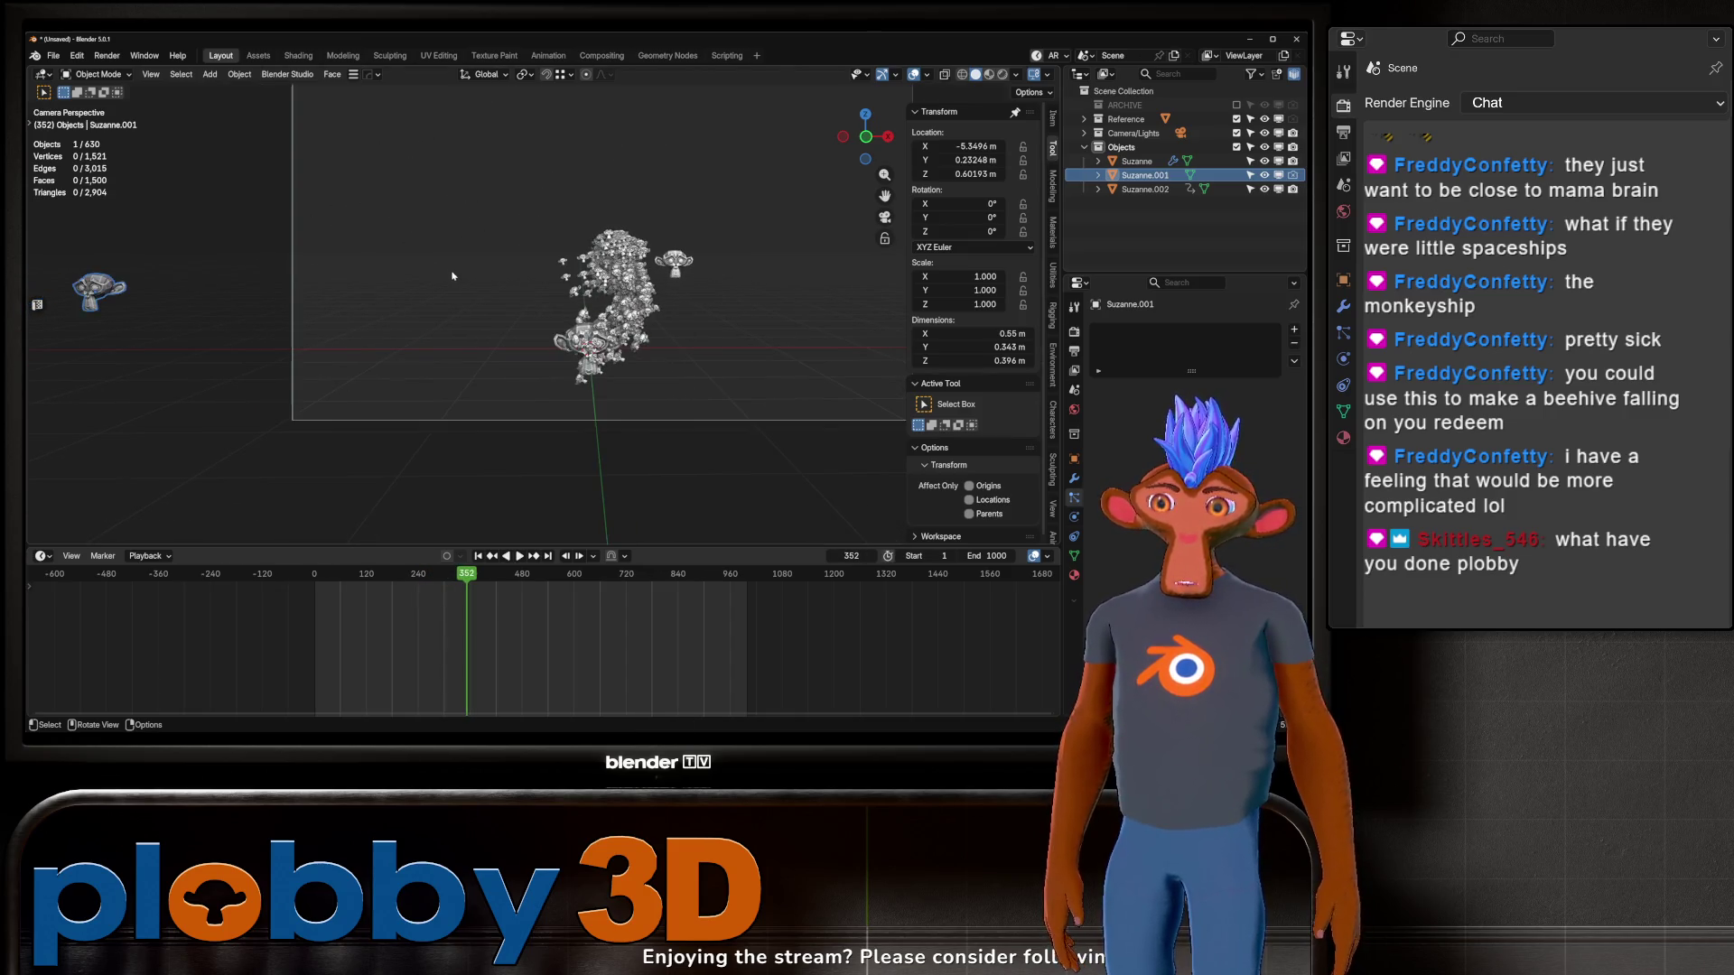
pyautogui.scroll(3, 571, 287)
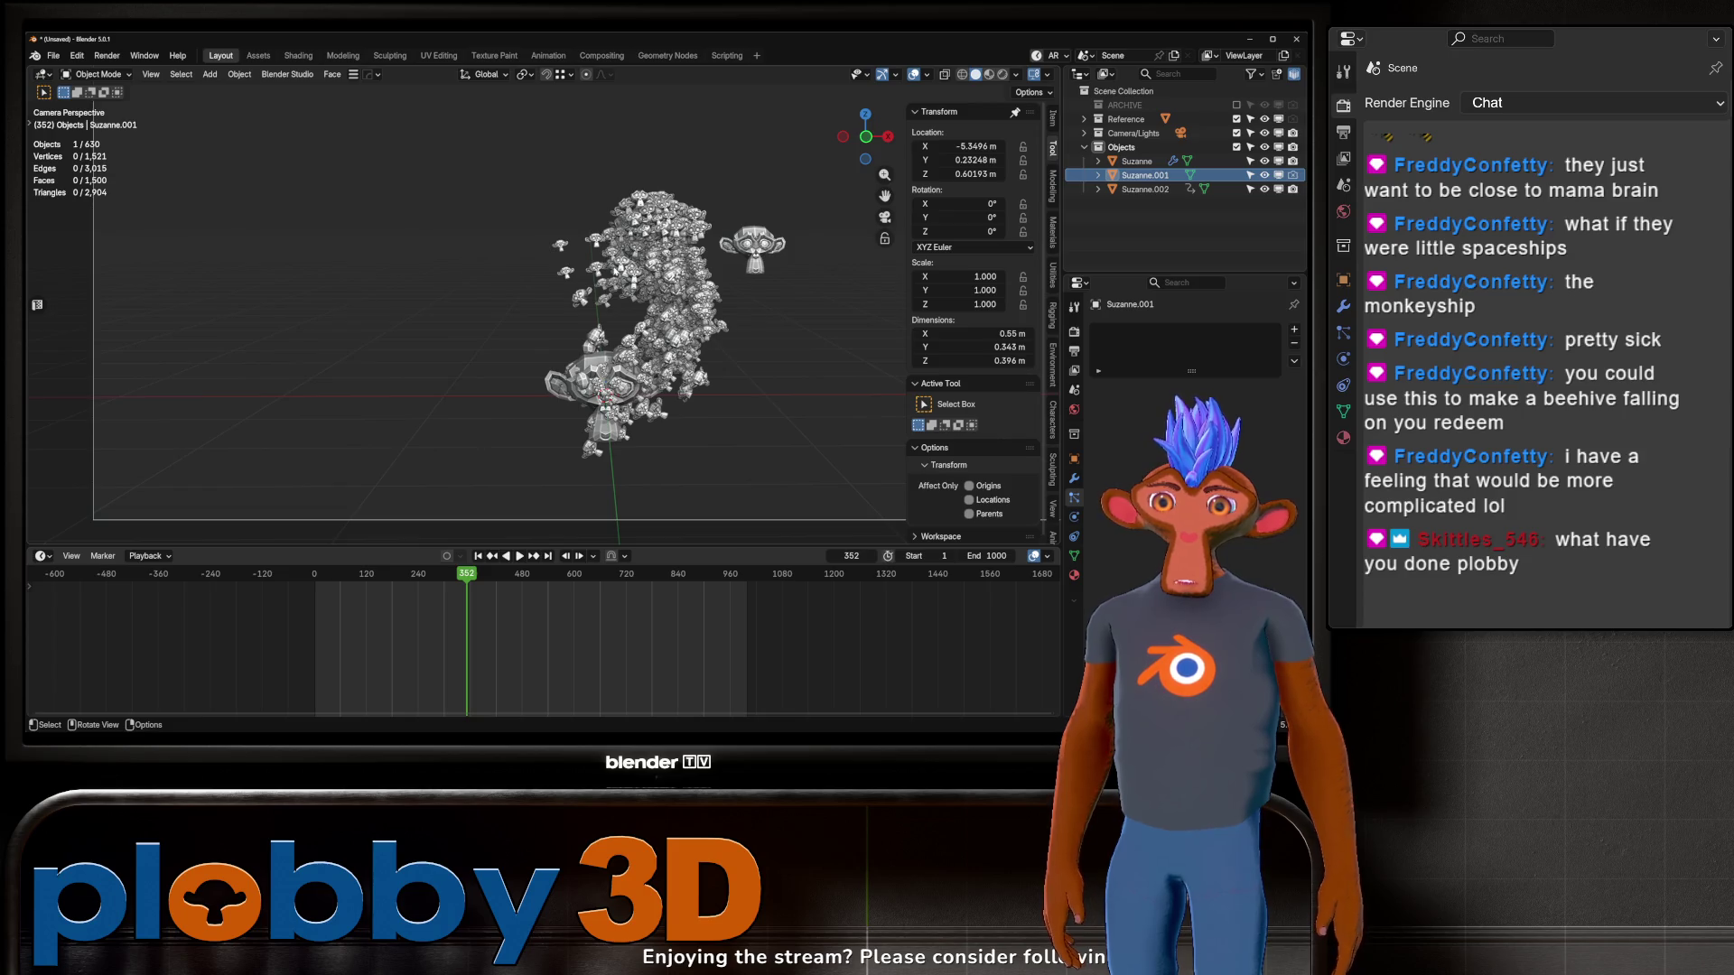
pyautogui.scroll(-3, 366, 267)
# Step: Rotate Suzanne.001 90 degrees around Z and apply its rotation and scale
pyautogui.press('r')
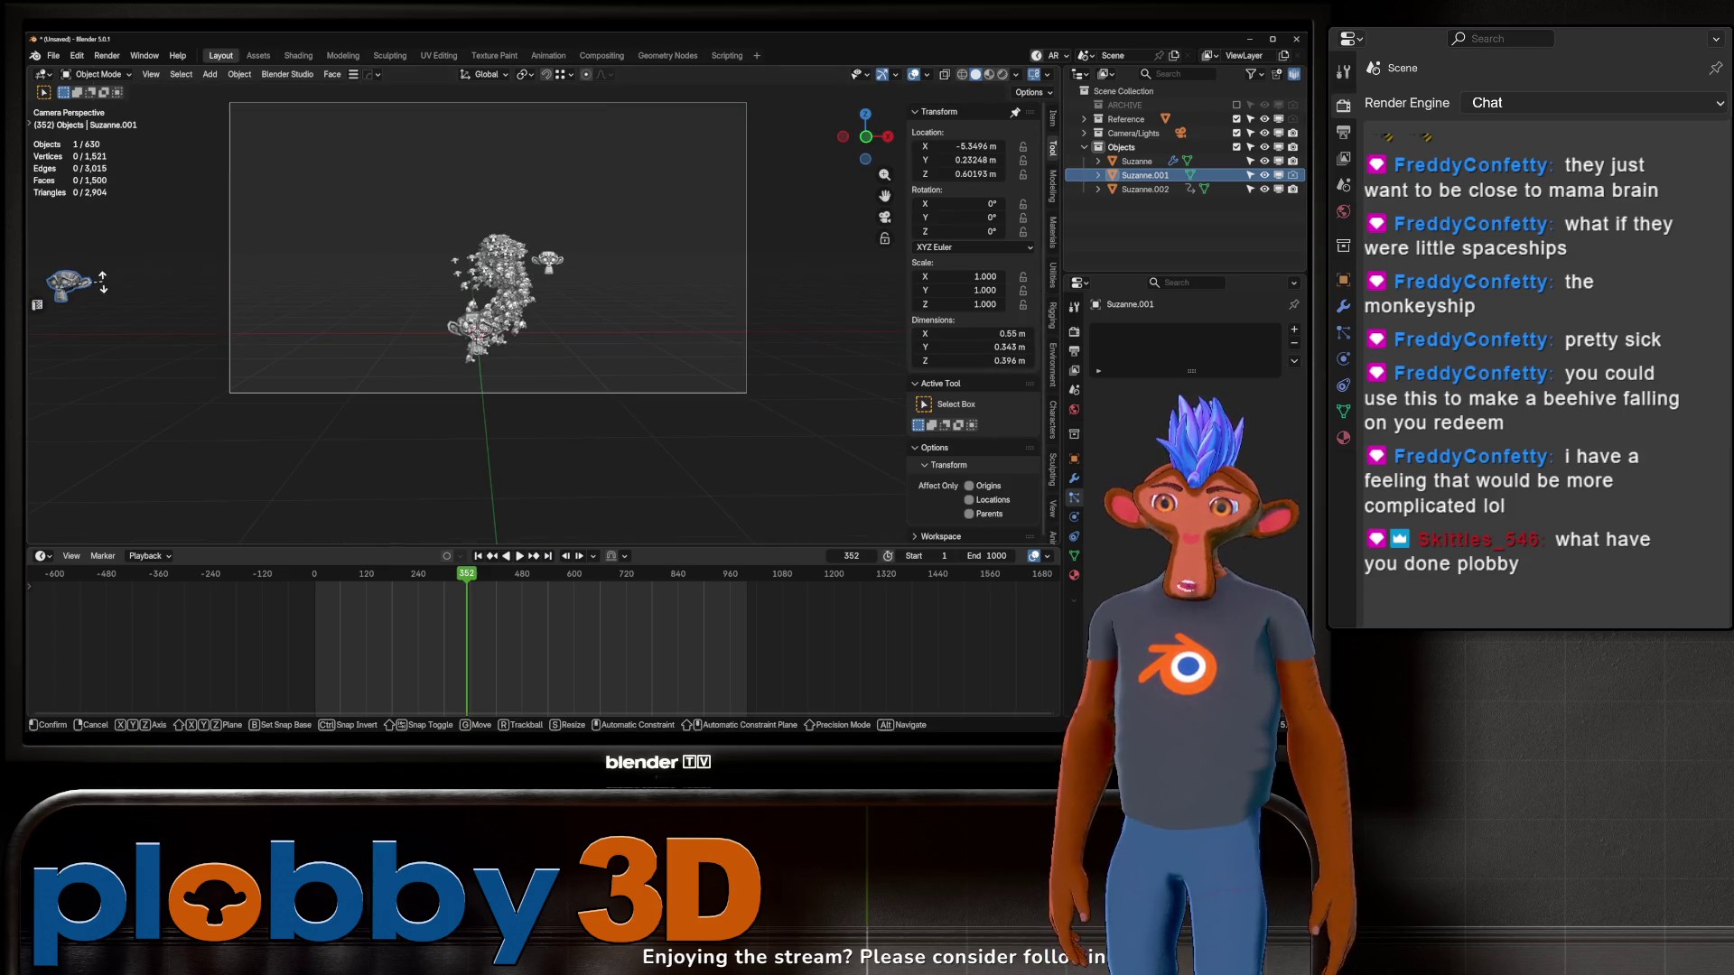
pyautogui.press('z')
pyautogui.press('Return')
pyautogui.hotkey('ctrl', 'a')
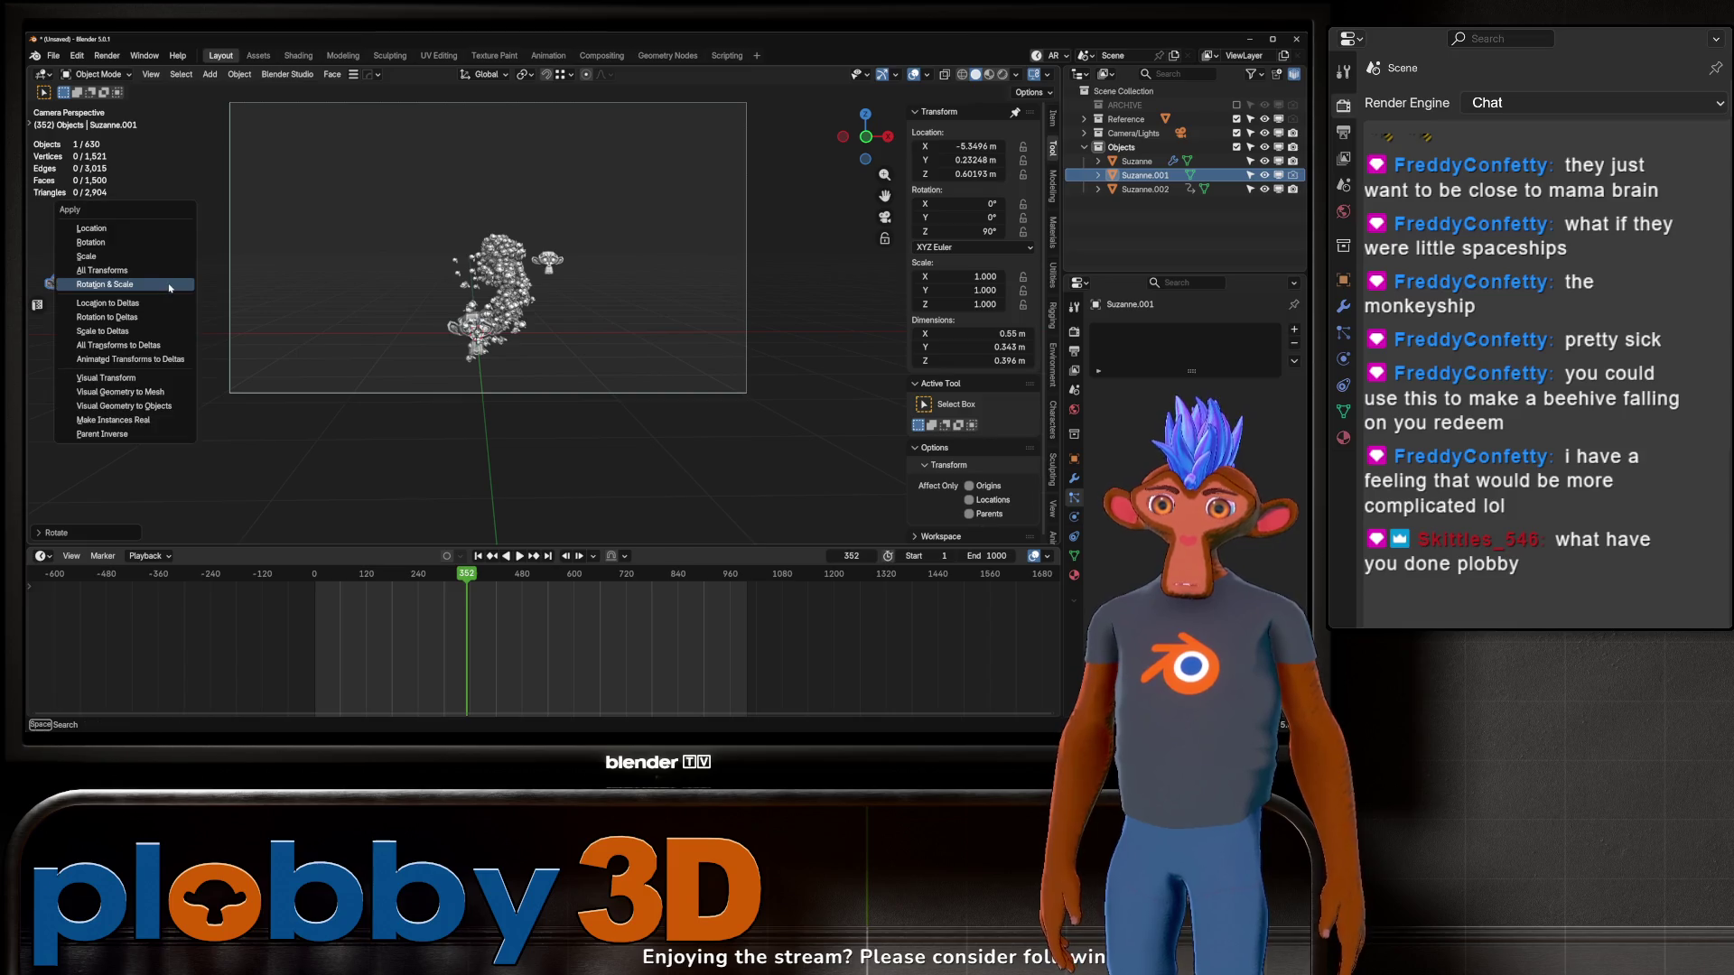
pyautogui.click(108, 287)
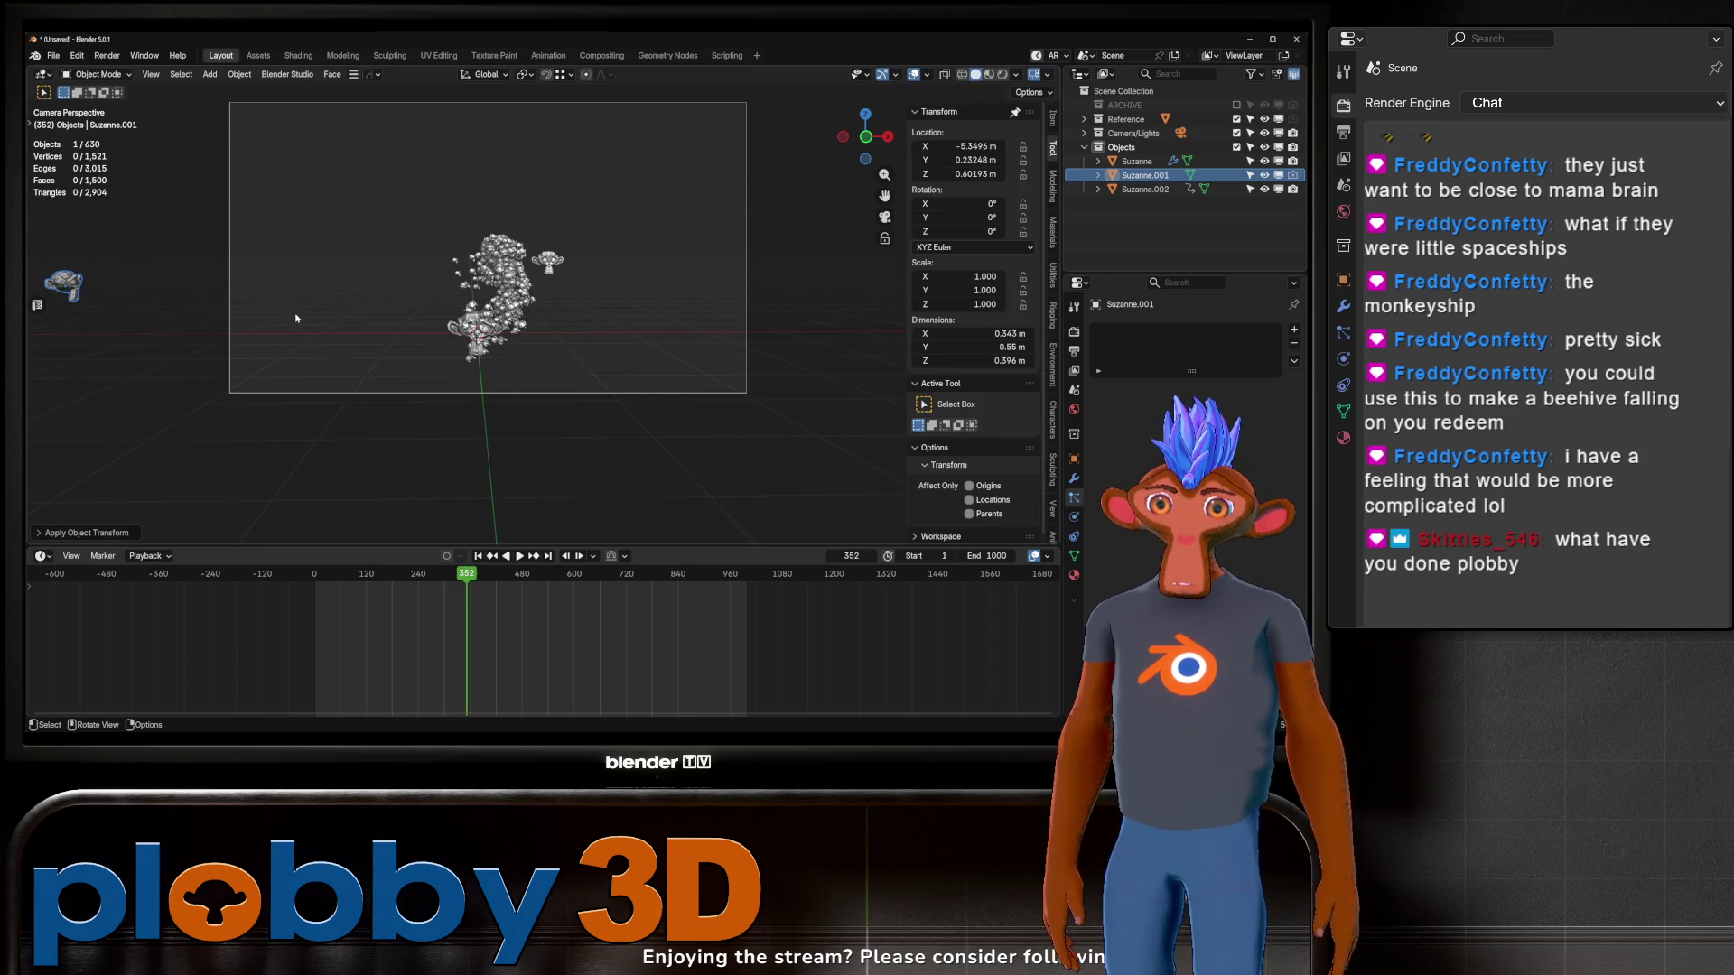
# Step: Replay from frame 1, stop at frame 404, and select the leader Suzanne.002
pyautogui.click(478, 556)
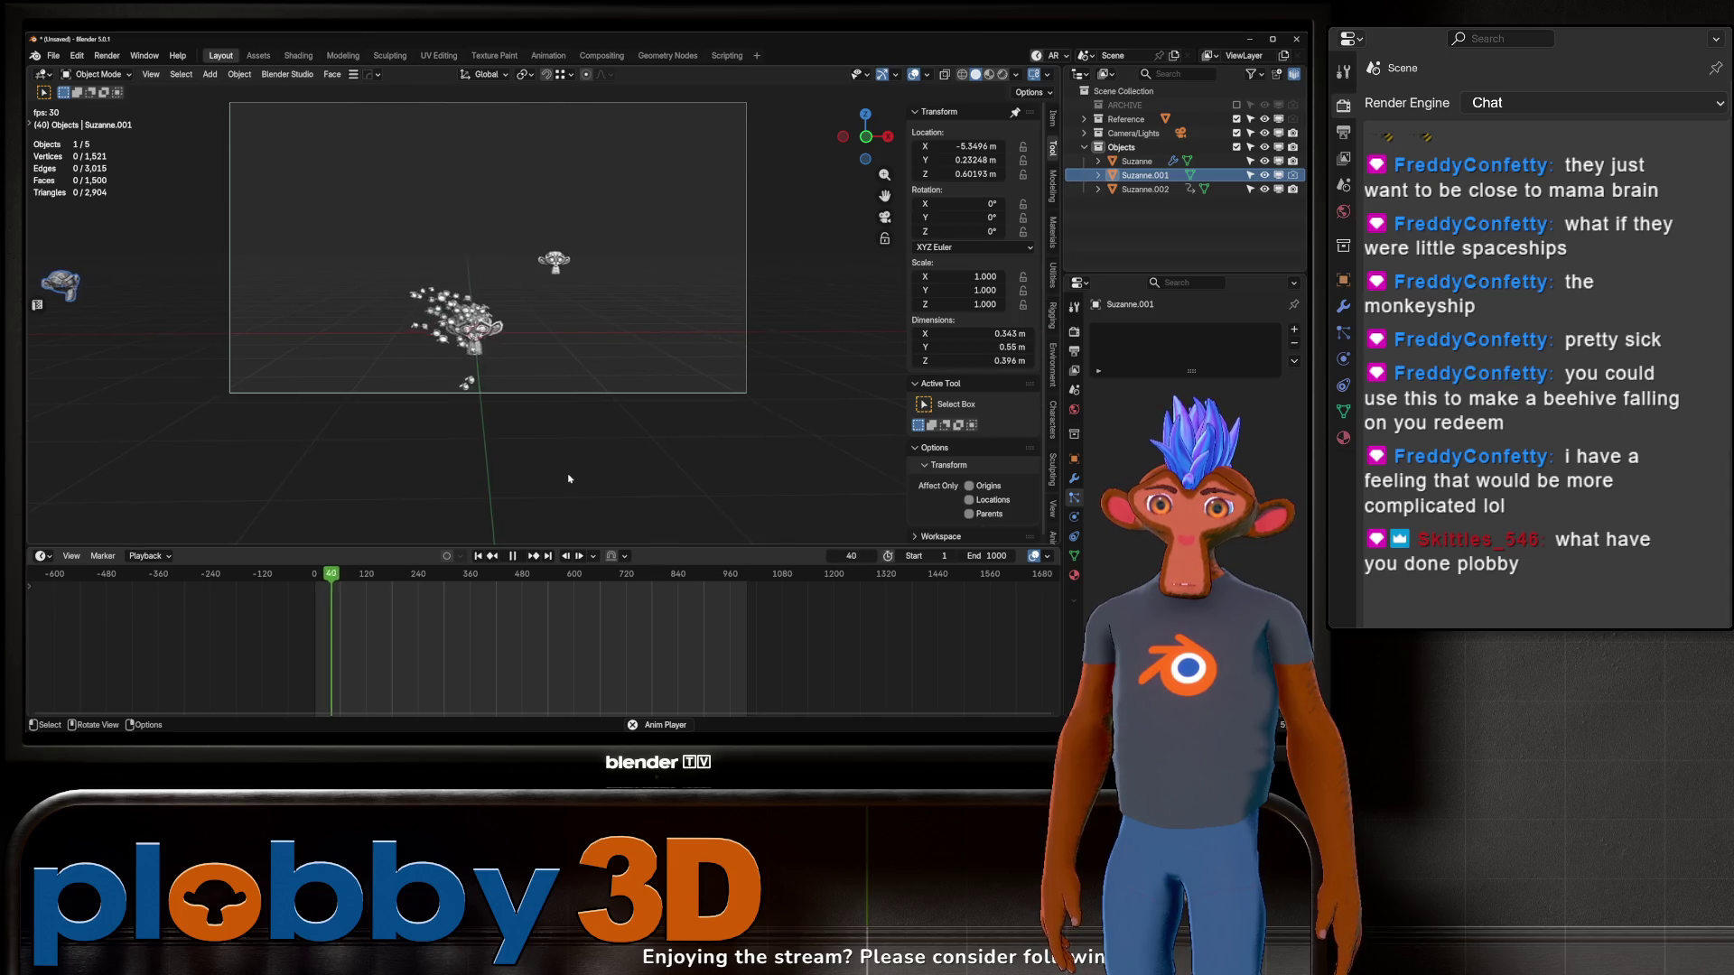
pyautogui.scroll(3, 568, 478)
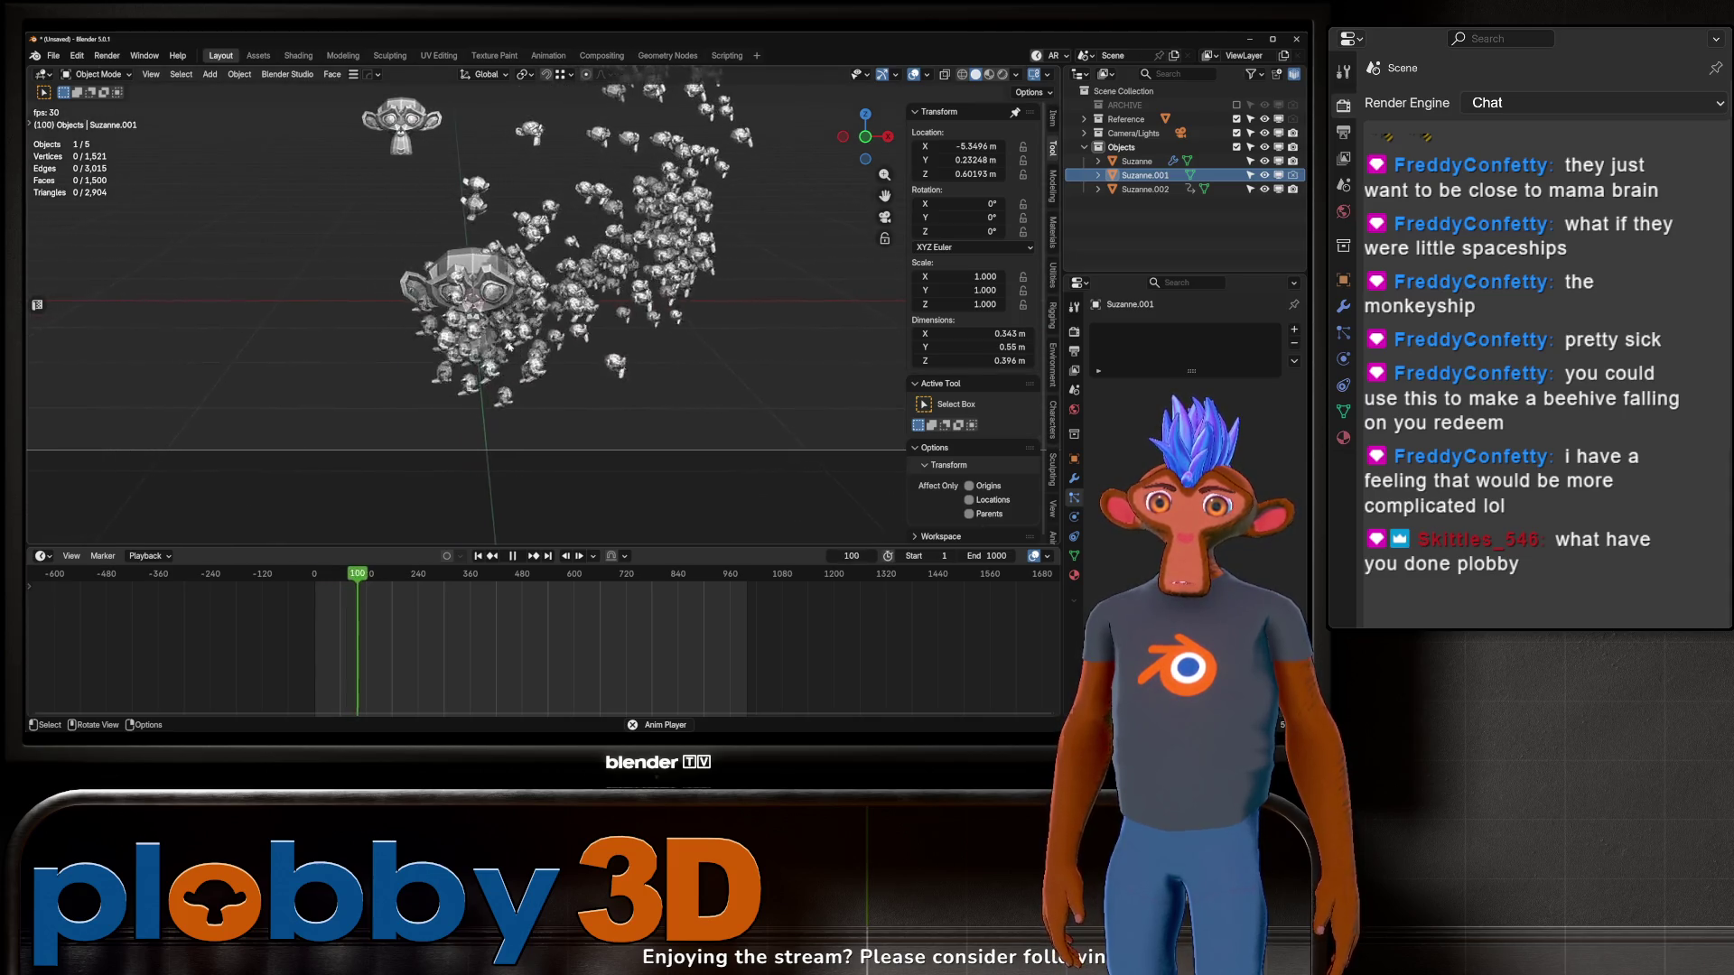
pyautogui.scroll(-3, 512, 278)
pyautogui.scroll(3, 512, 278)
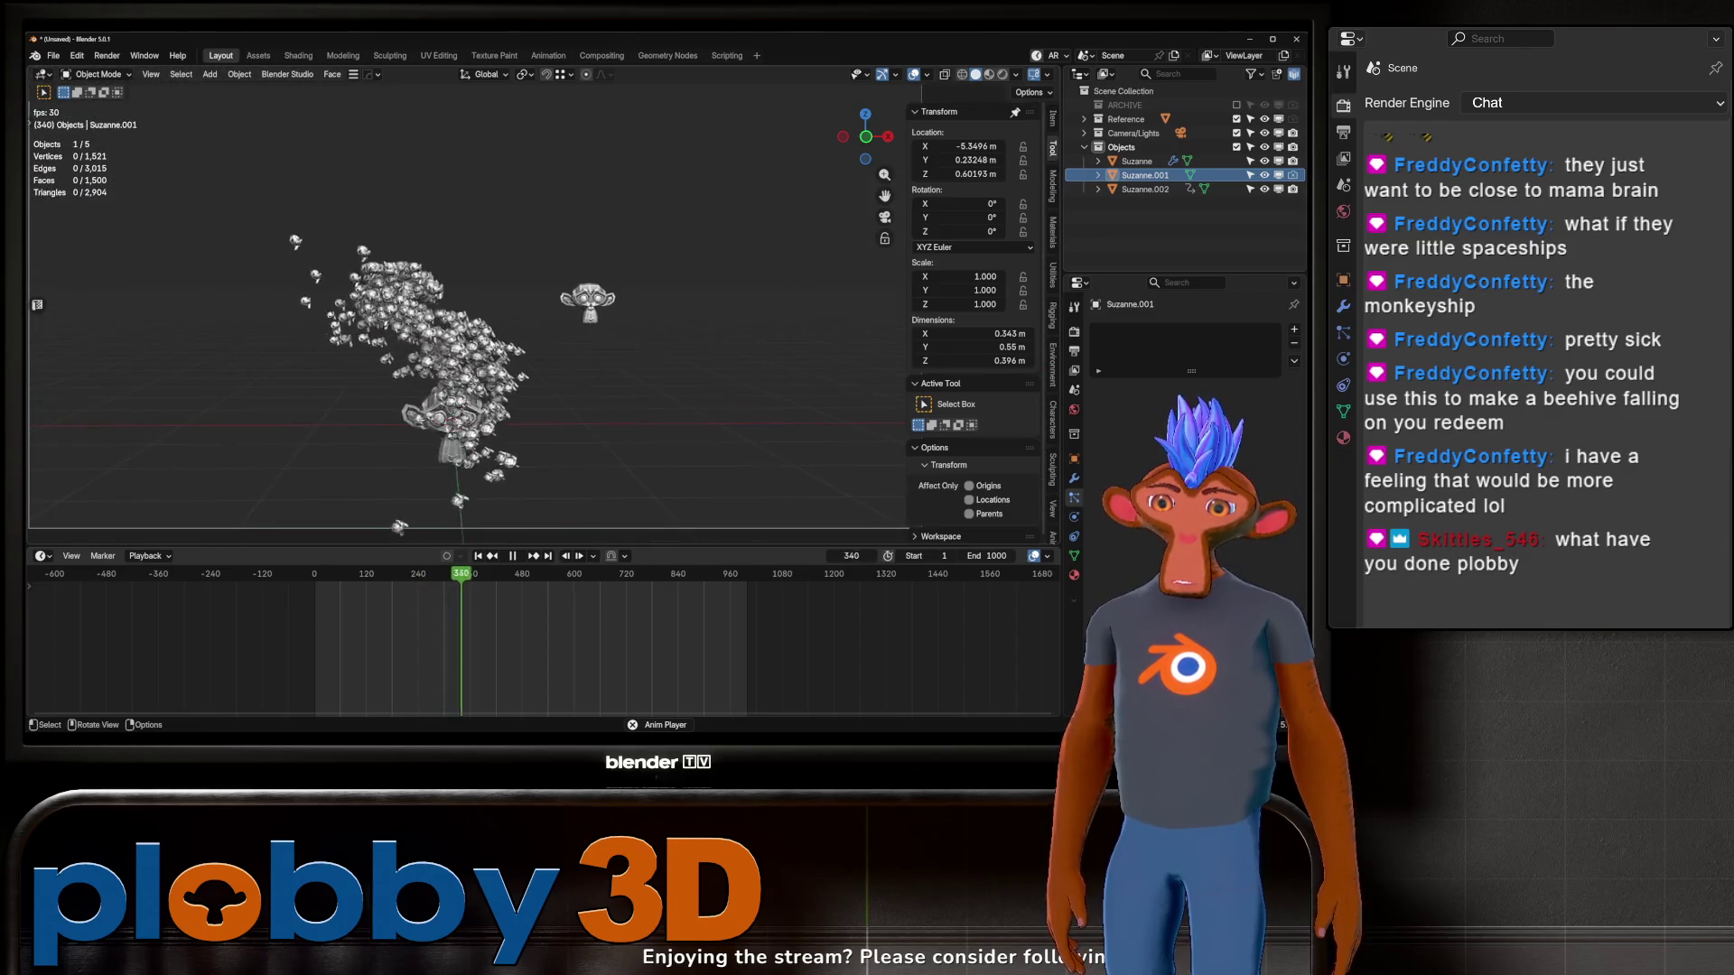
pyautogui.press('space')
pyautogui.click(366, 304)
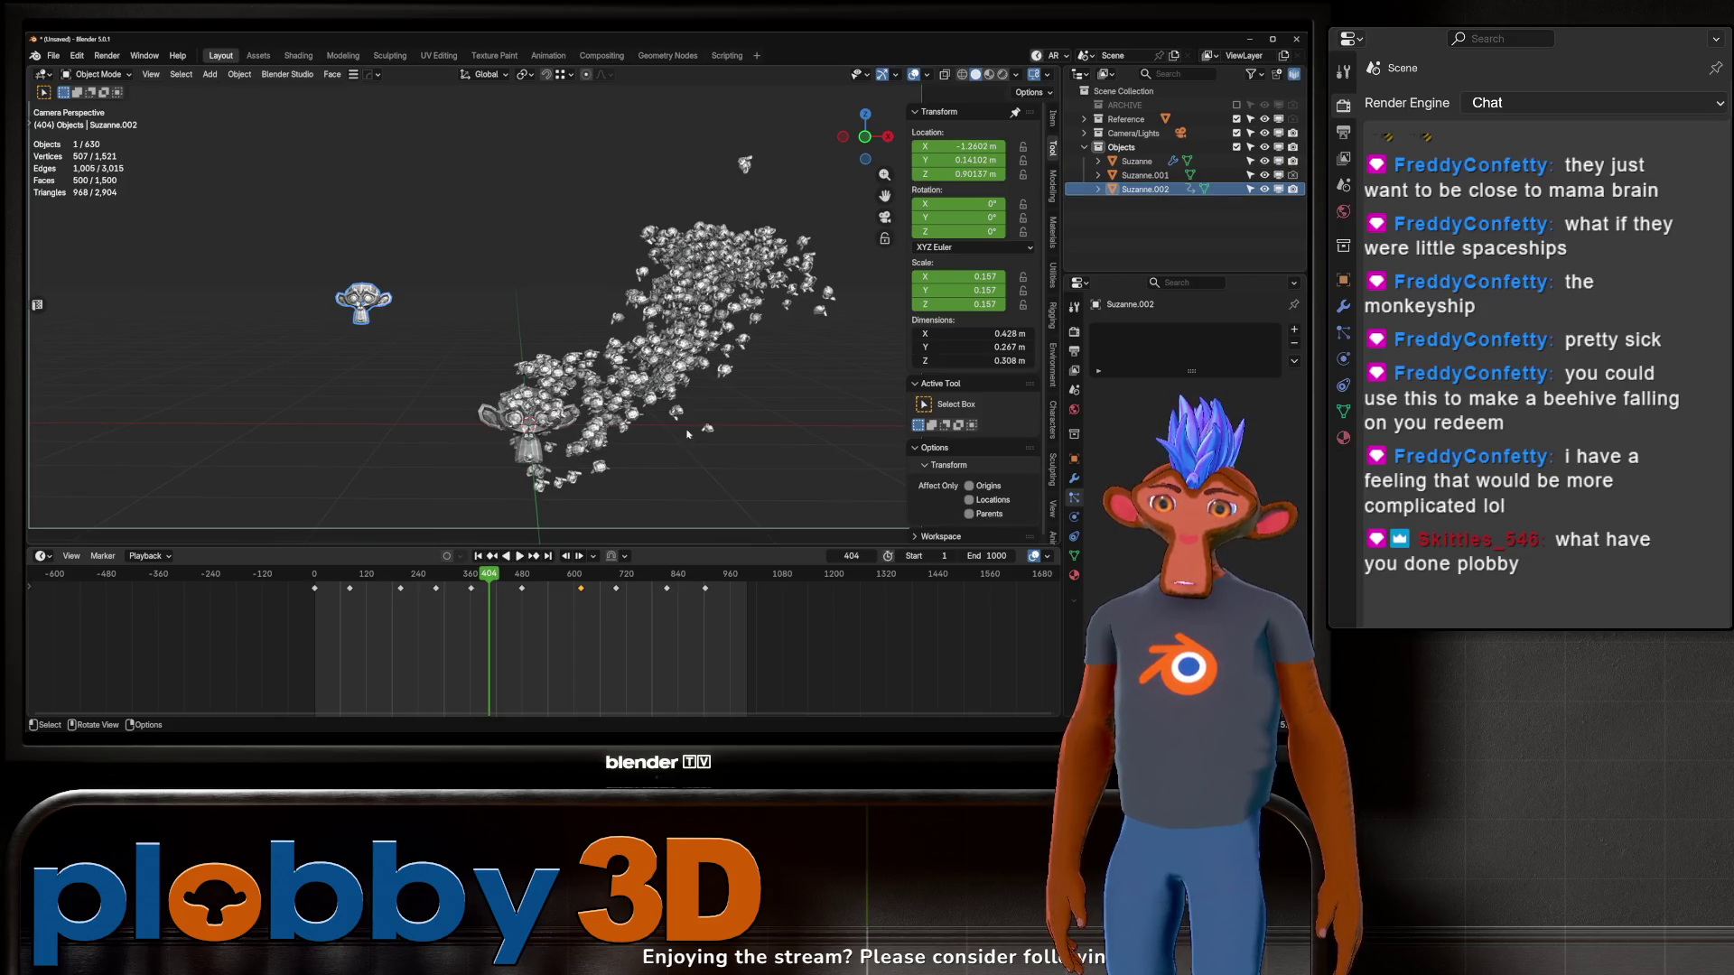
# Step: Select the Suzanne emitter, test-play to frame 476, then rewind to frame 1
pyautogui.click(656, 370)
pyautogui.scroll(-6, 1145, 565)
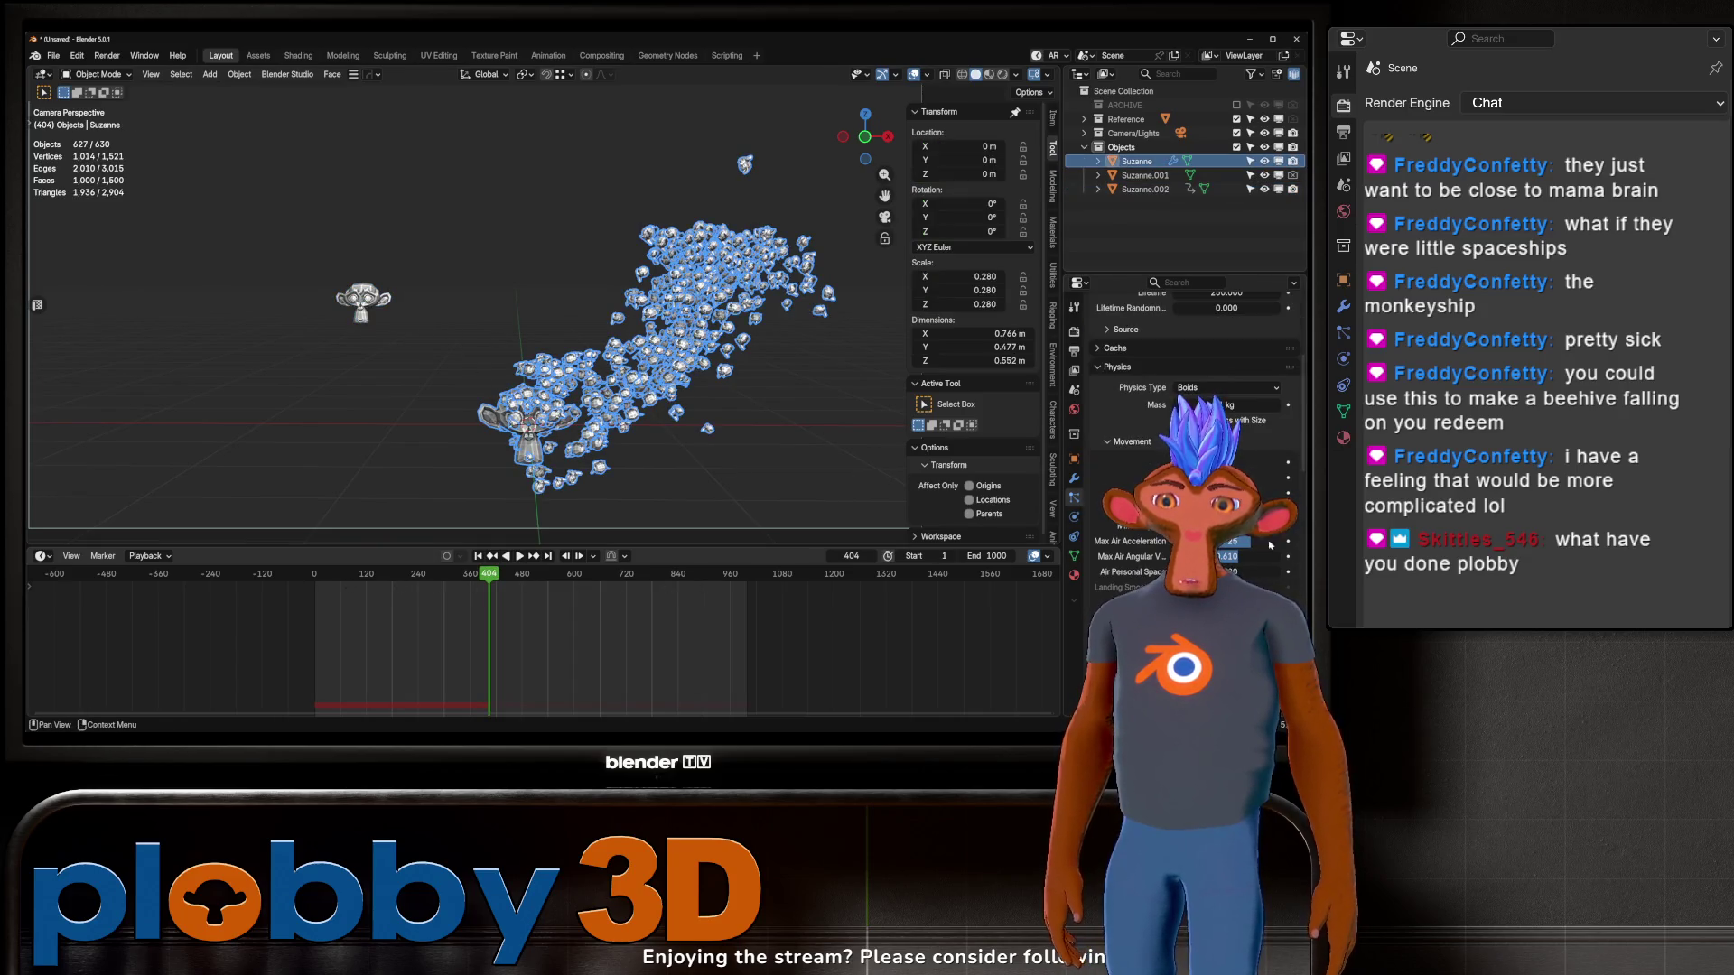
pyautogui.scroll(-1, 1183, 434)
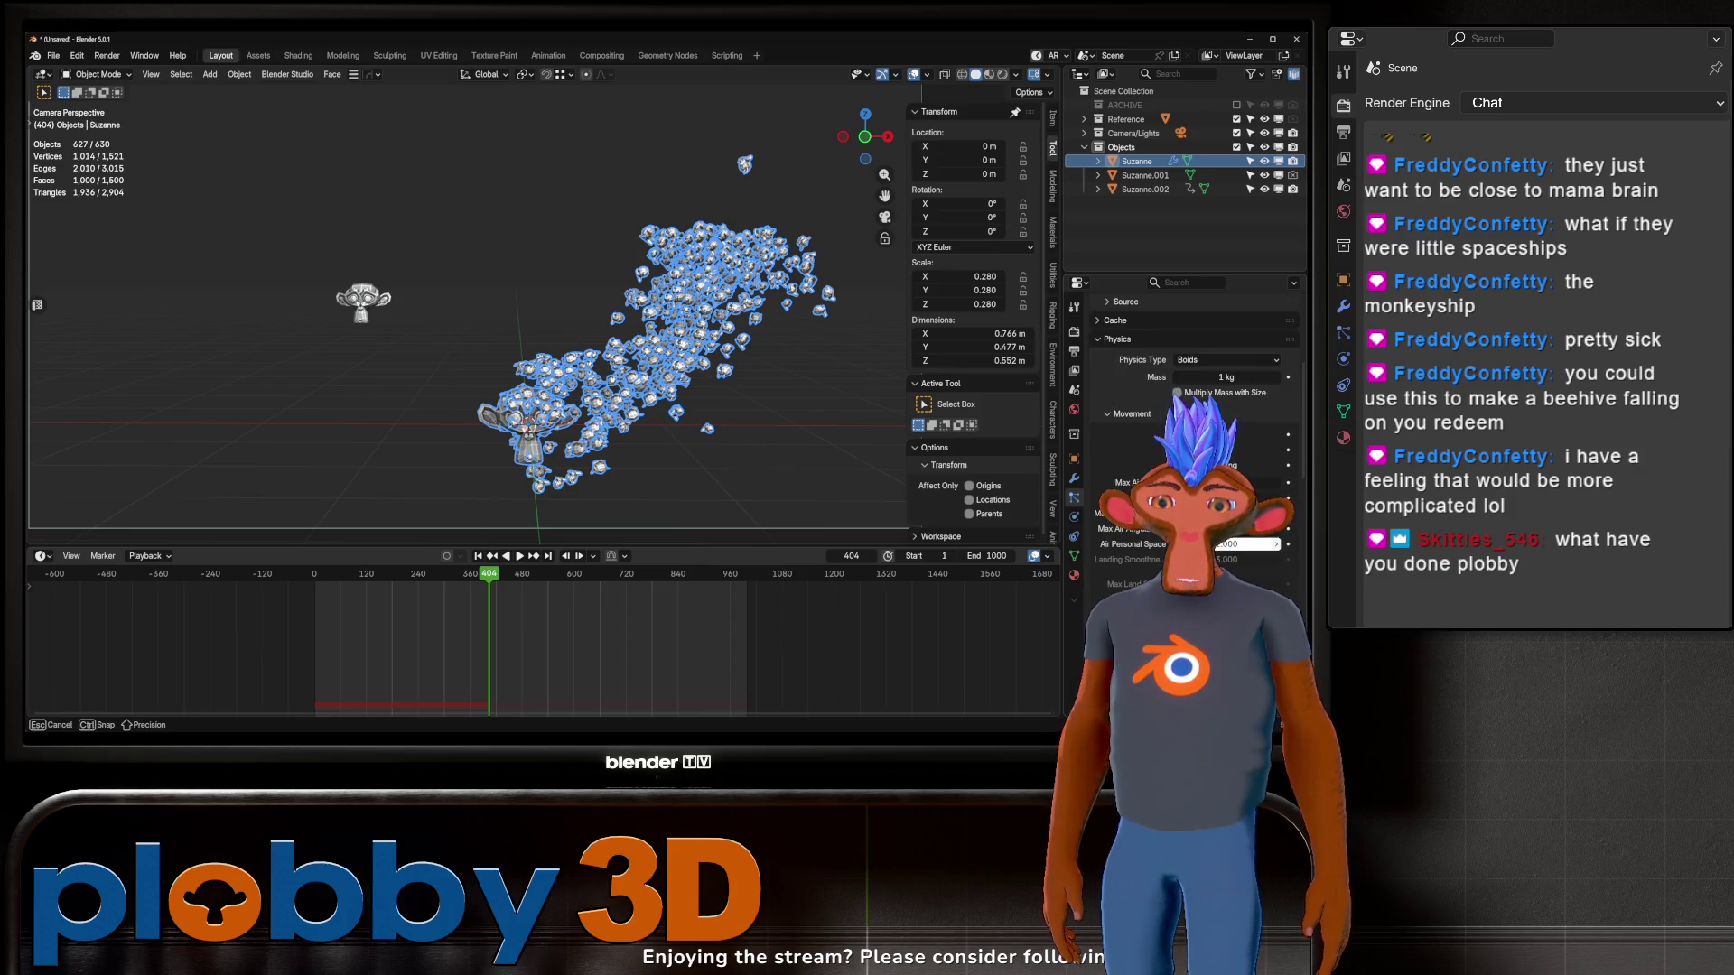
pyautogui.press('space')
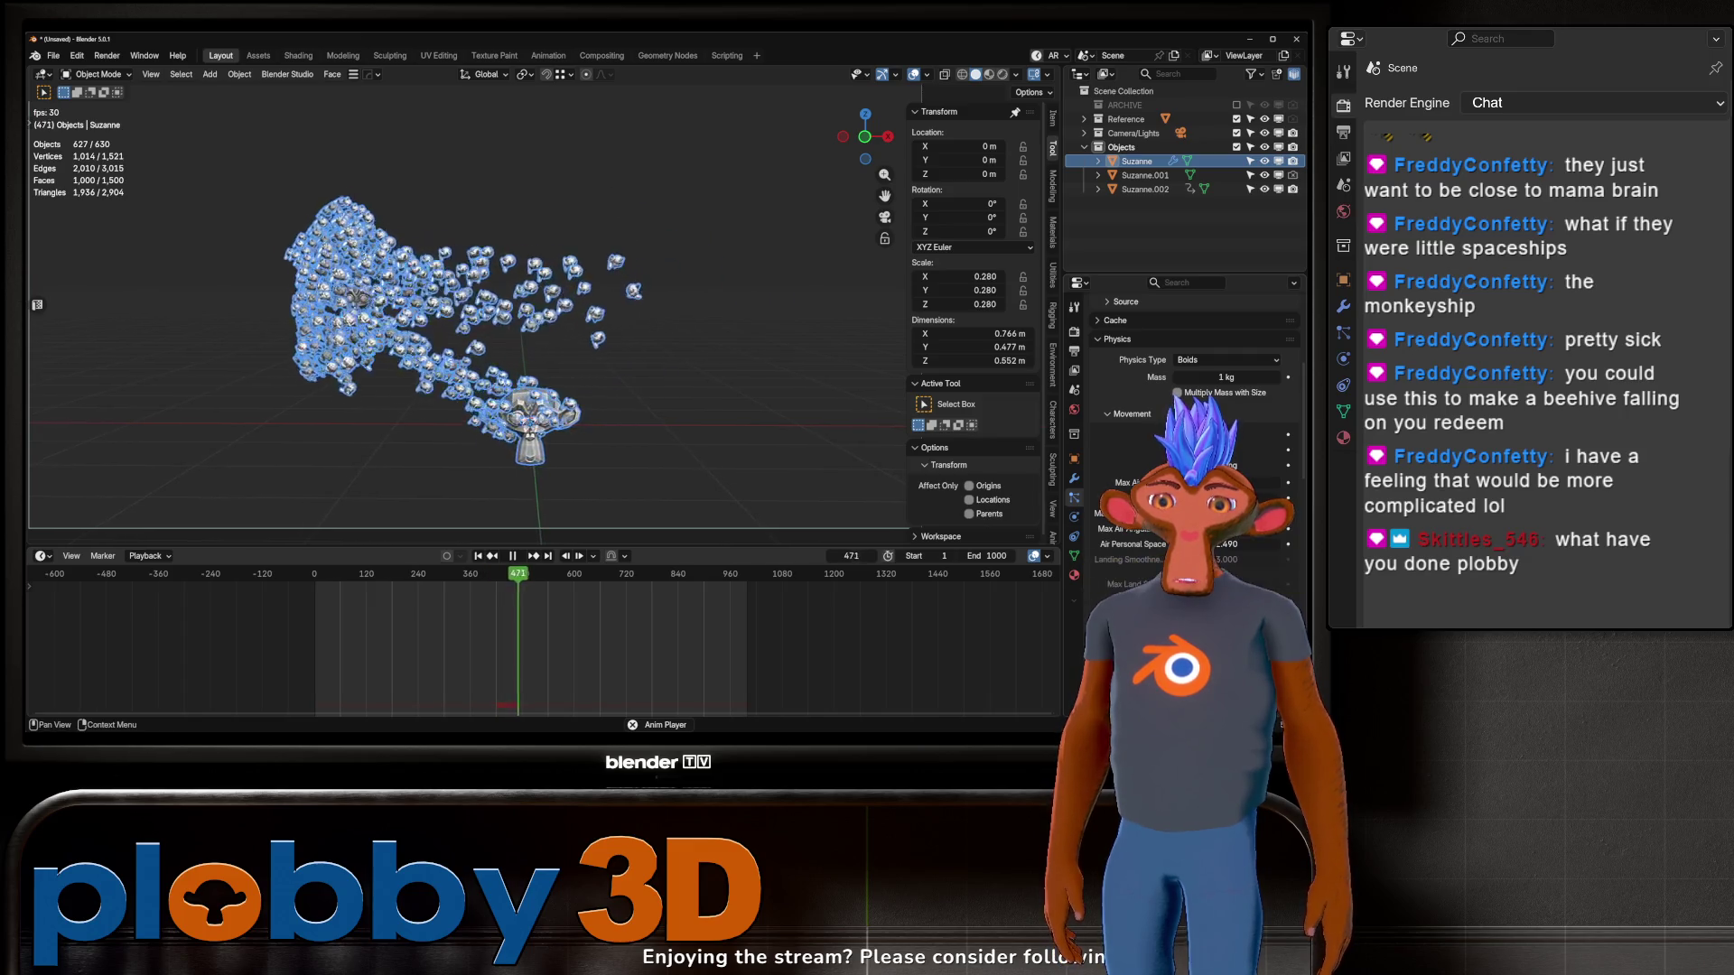
pyautogui.press('space')
pyautogui.click(480, 557)
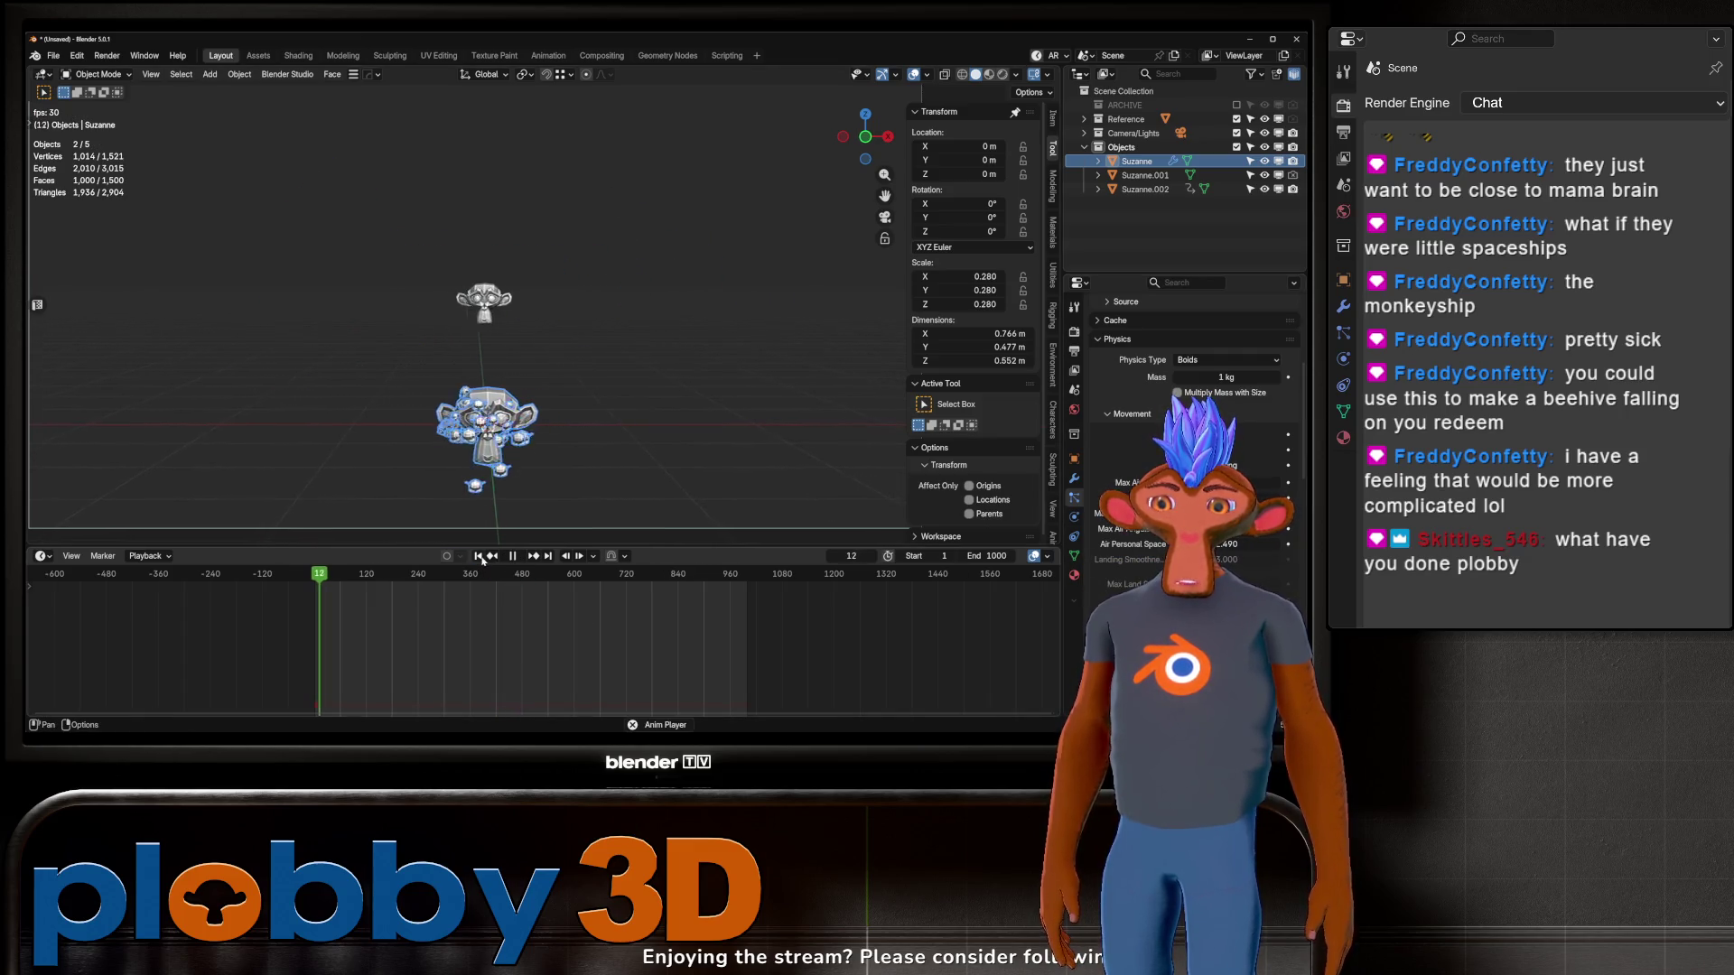
# Step: Watch the flock play through the scene camera view with nothing selected
pyautogui.press('KP_0')
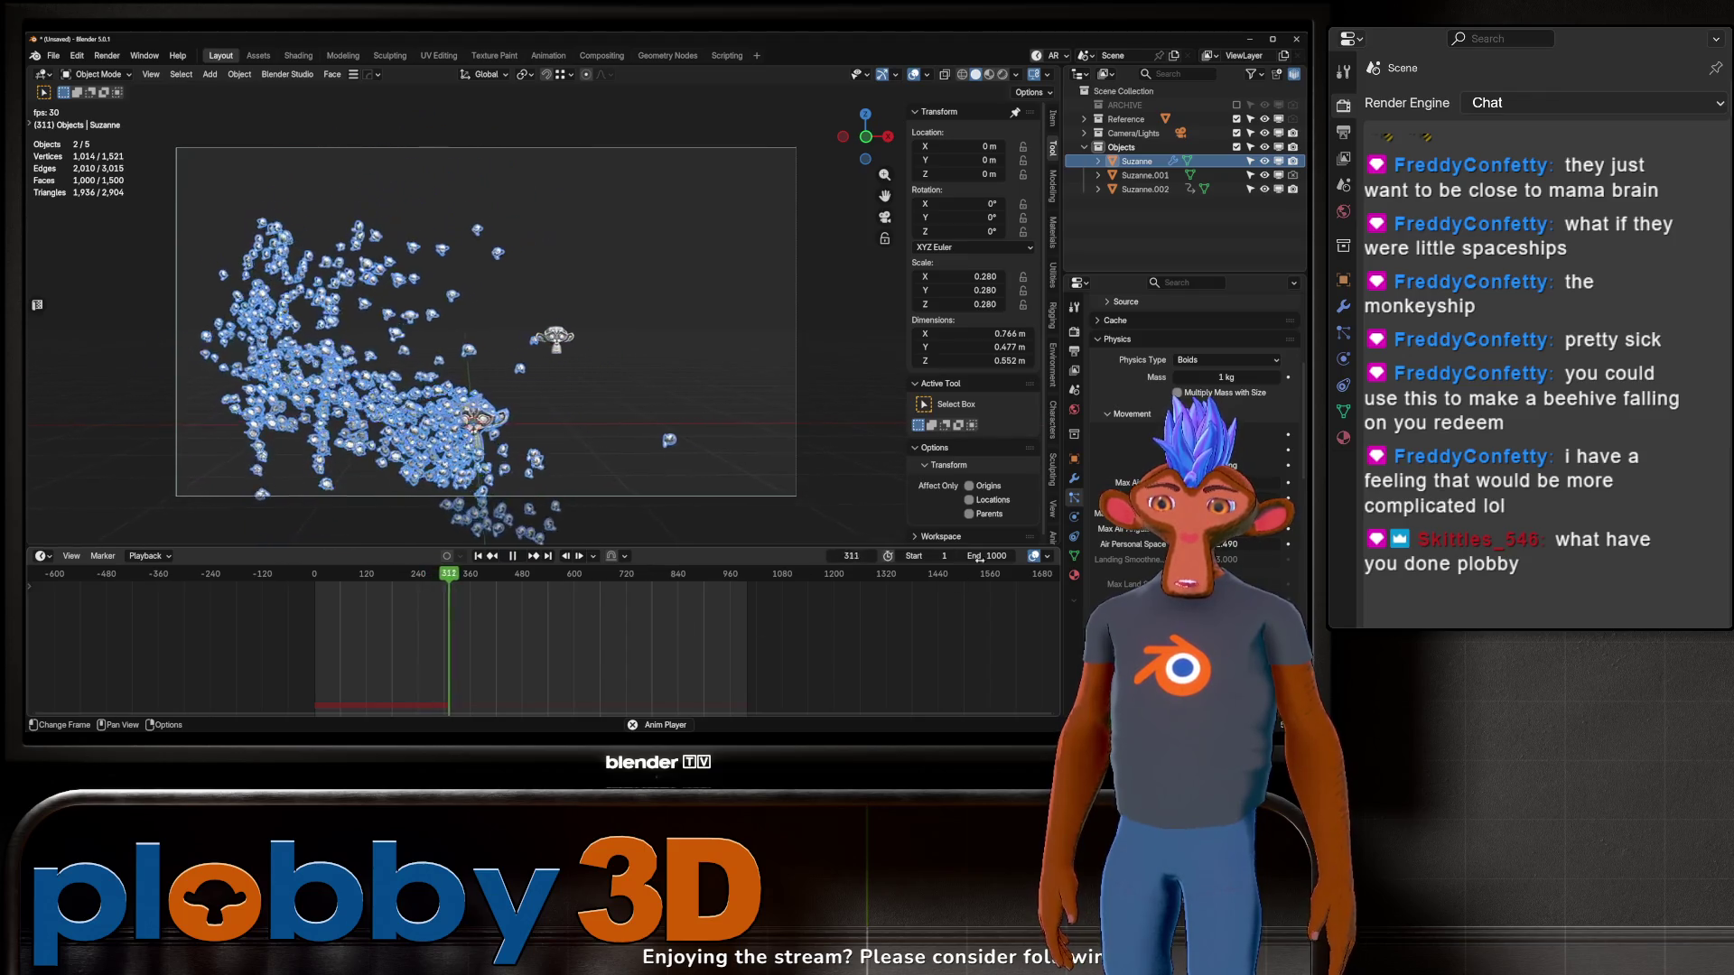
pyautogui.hotkey('alt', 'a')
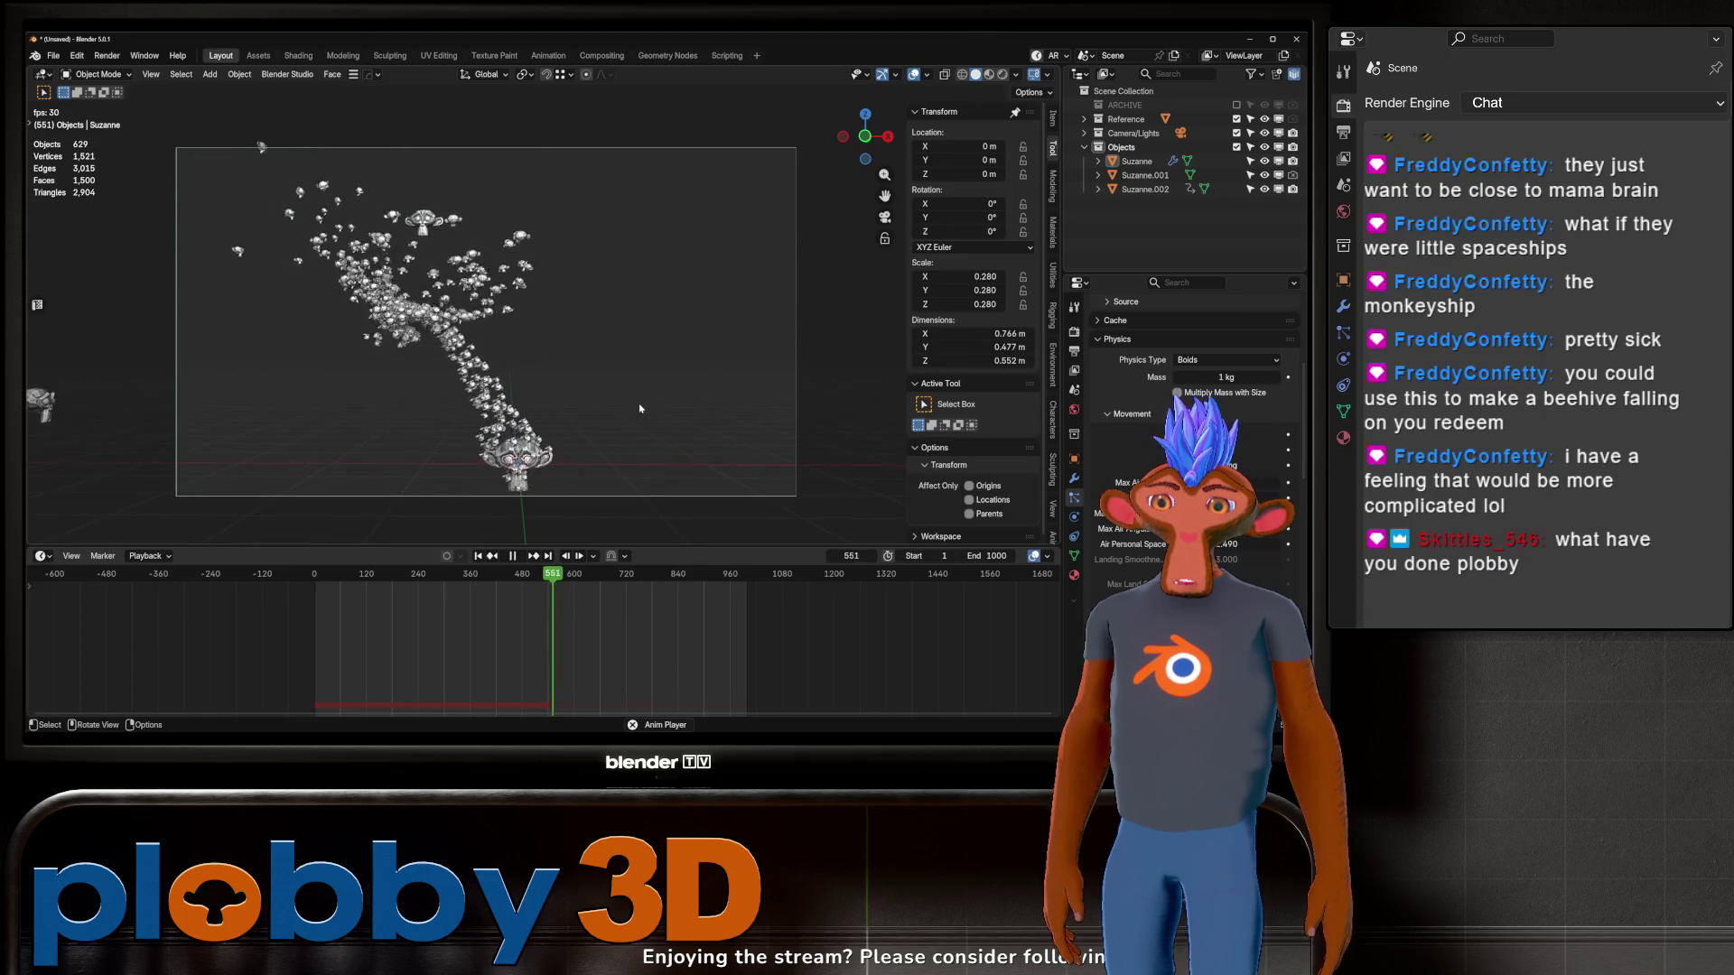
pyautogui.scroll(2, 571, 343)
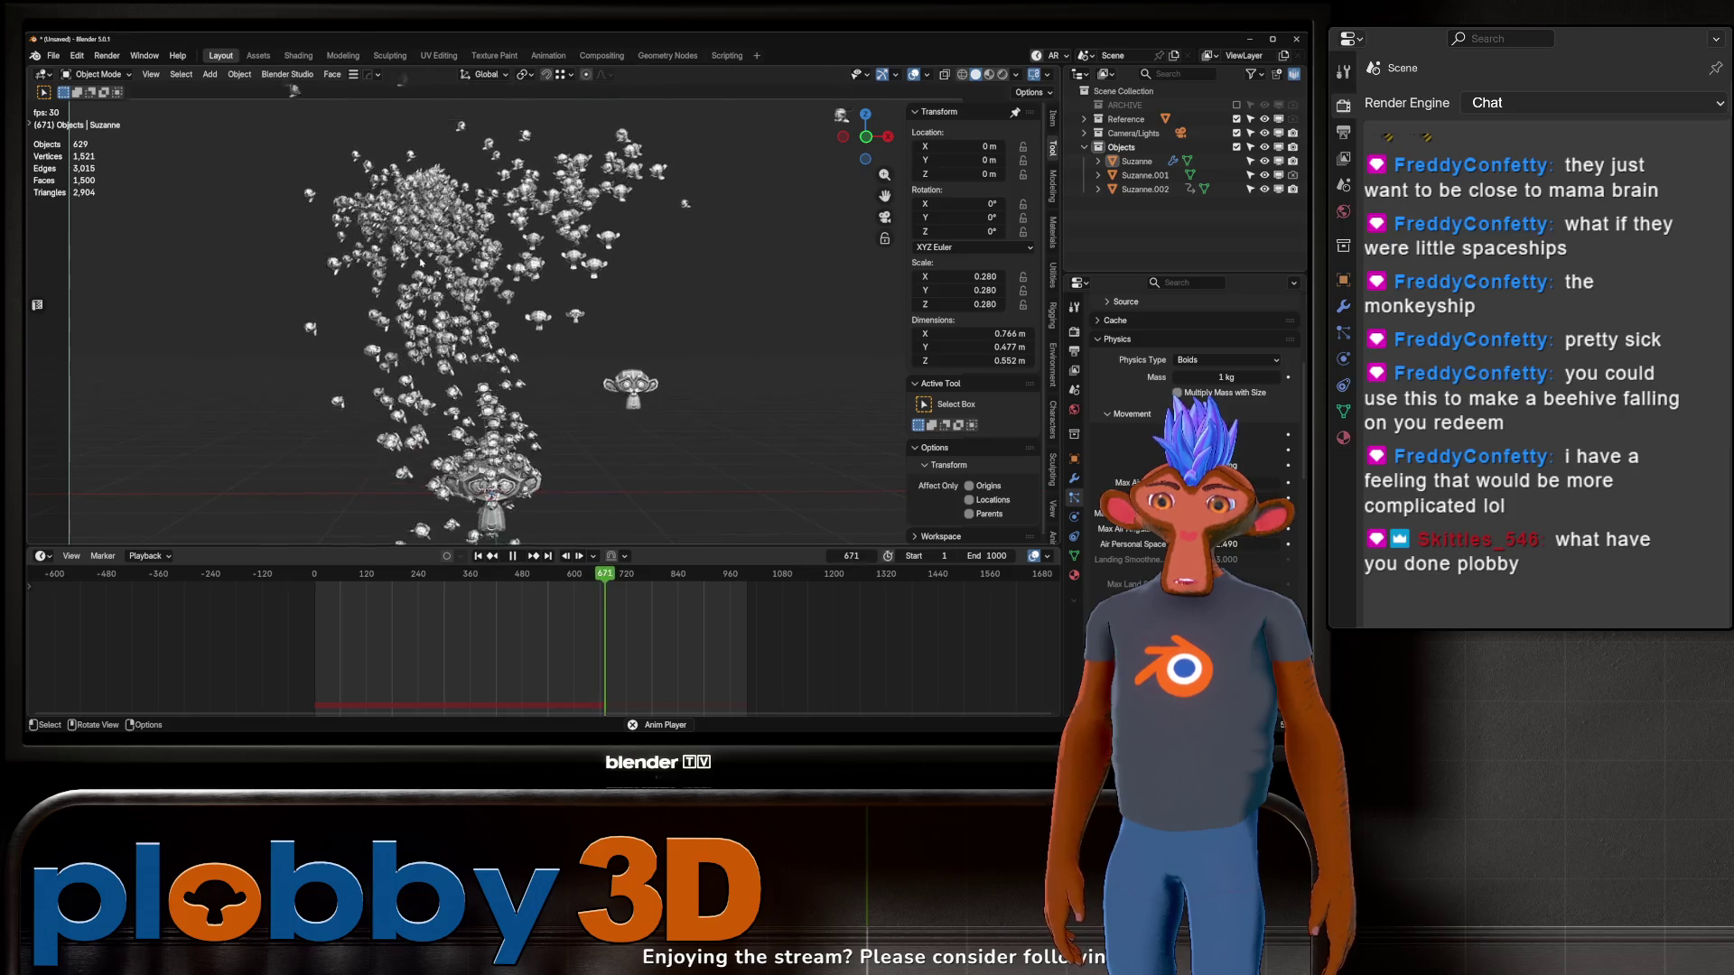
pyautogui.press('KP_0')
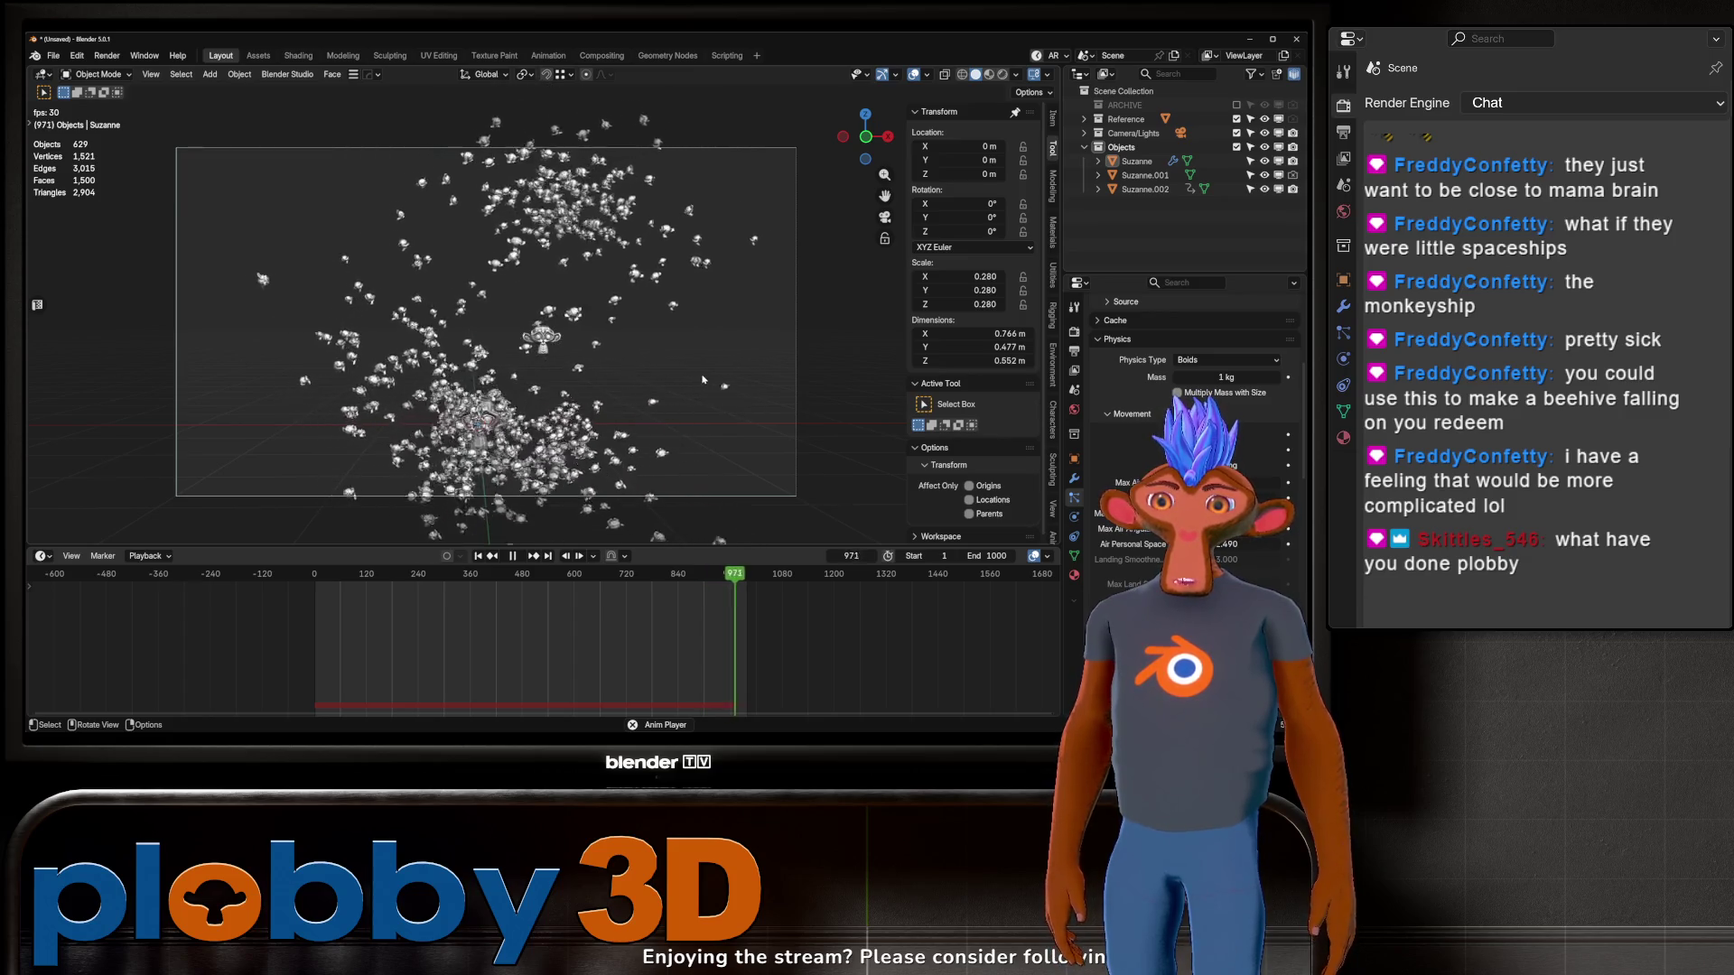
pyautogui.press('space')
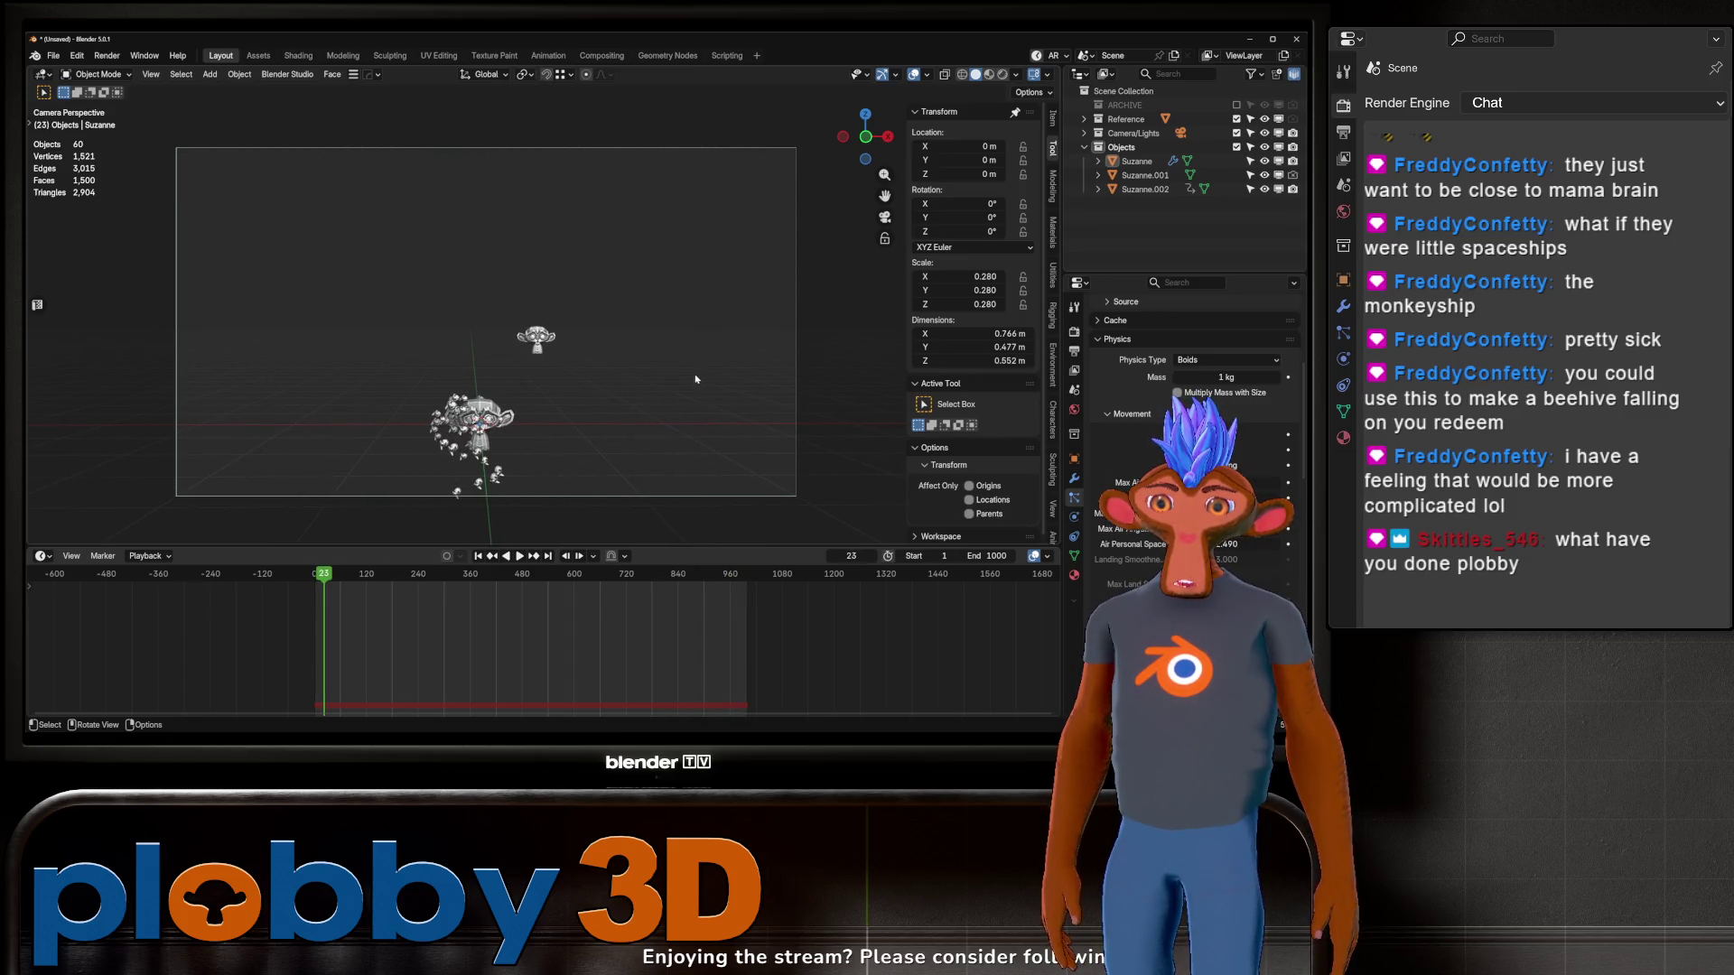
# Step: Scroll Particle Properties past Boids Movement to the Boid Brain rules, then rewind to frame 1
pyautogui.scroll(-2, 1183, 434)
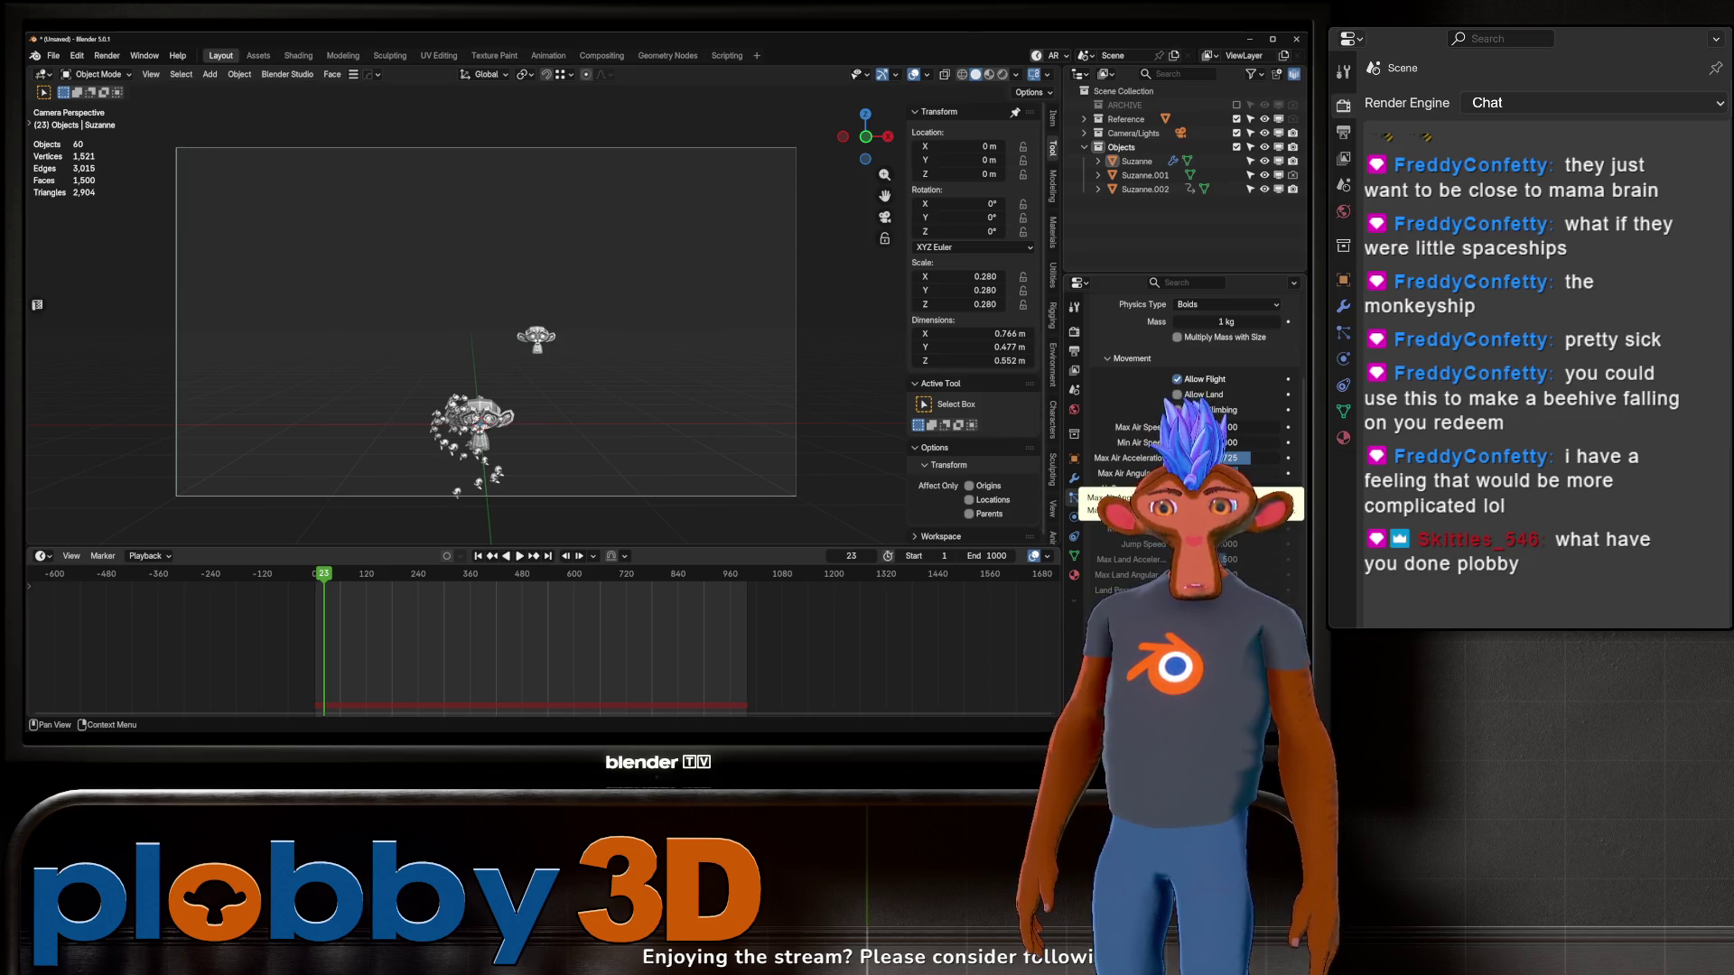
pyautogui.scroll(-2, 1182, 433)
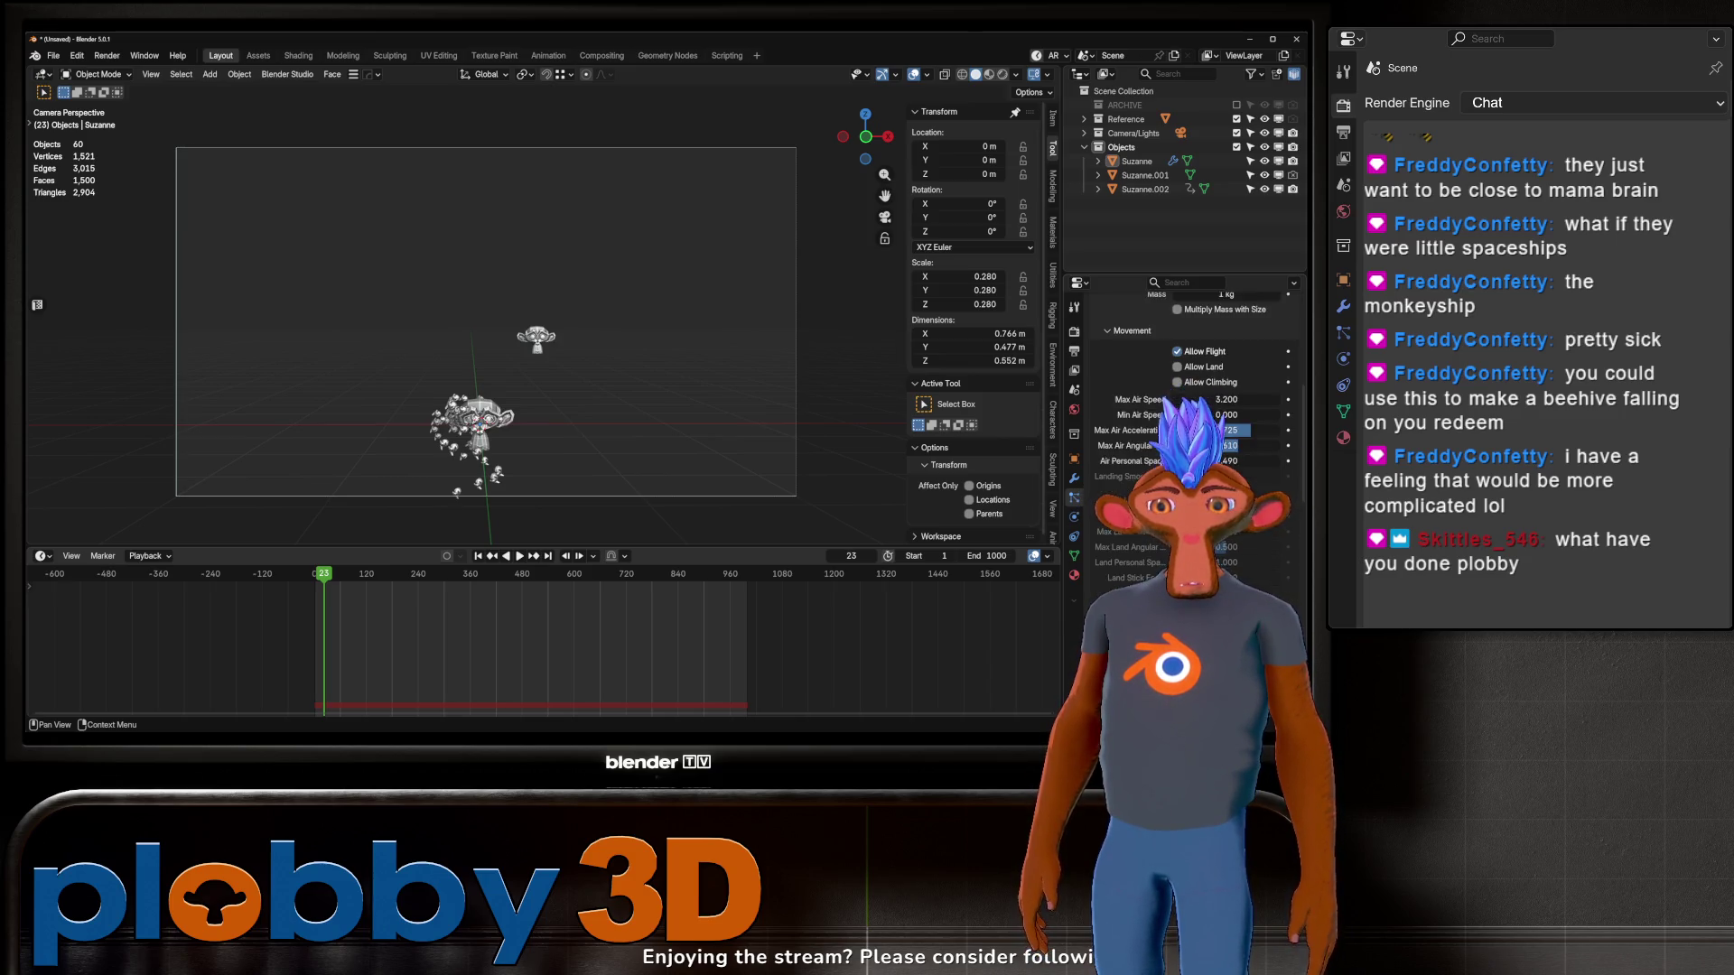
pyautogui.scroll(-5, 1183, 434)
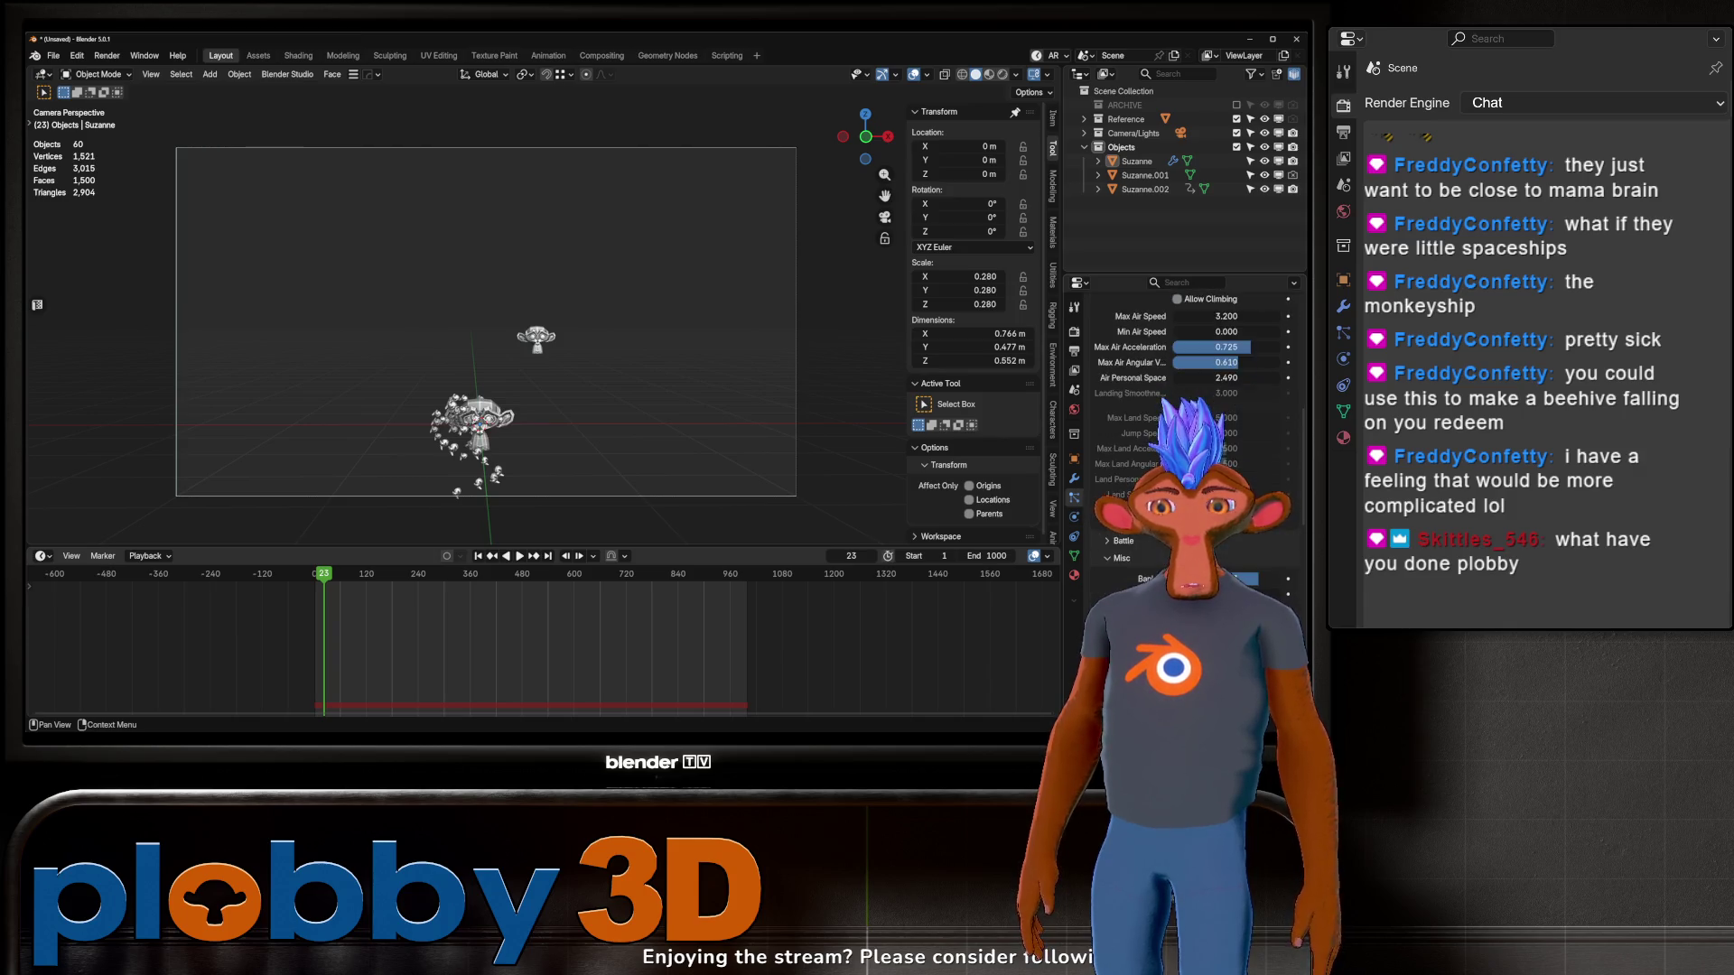
pyautogui.scroll(-4, 1183, 433)
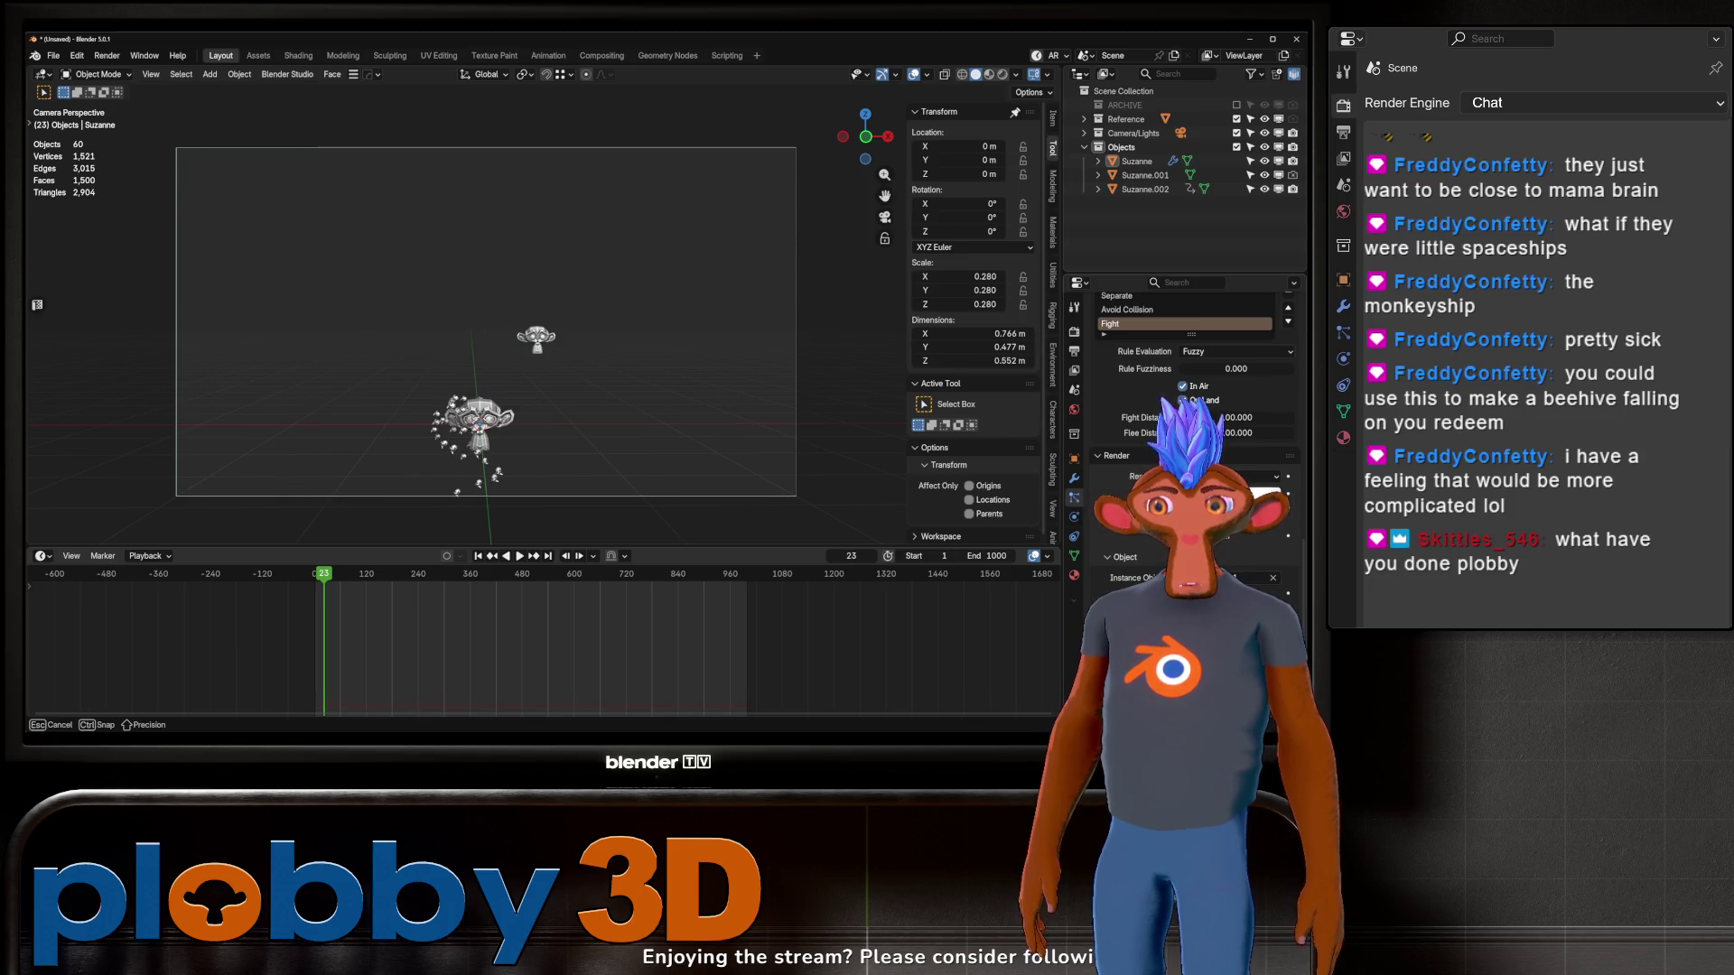
pyautogui.click(478, 555)
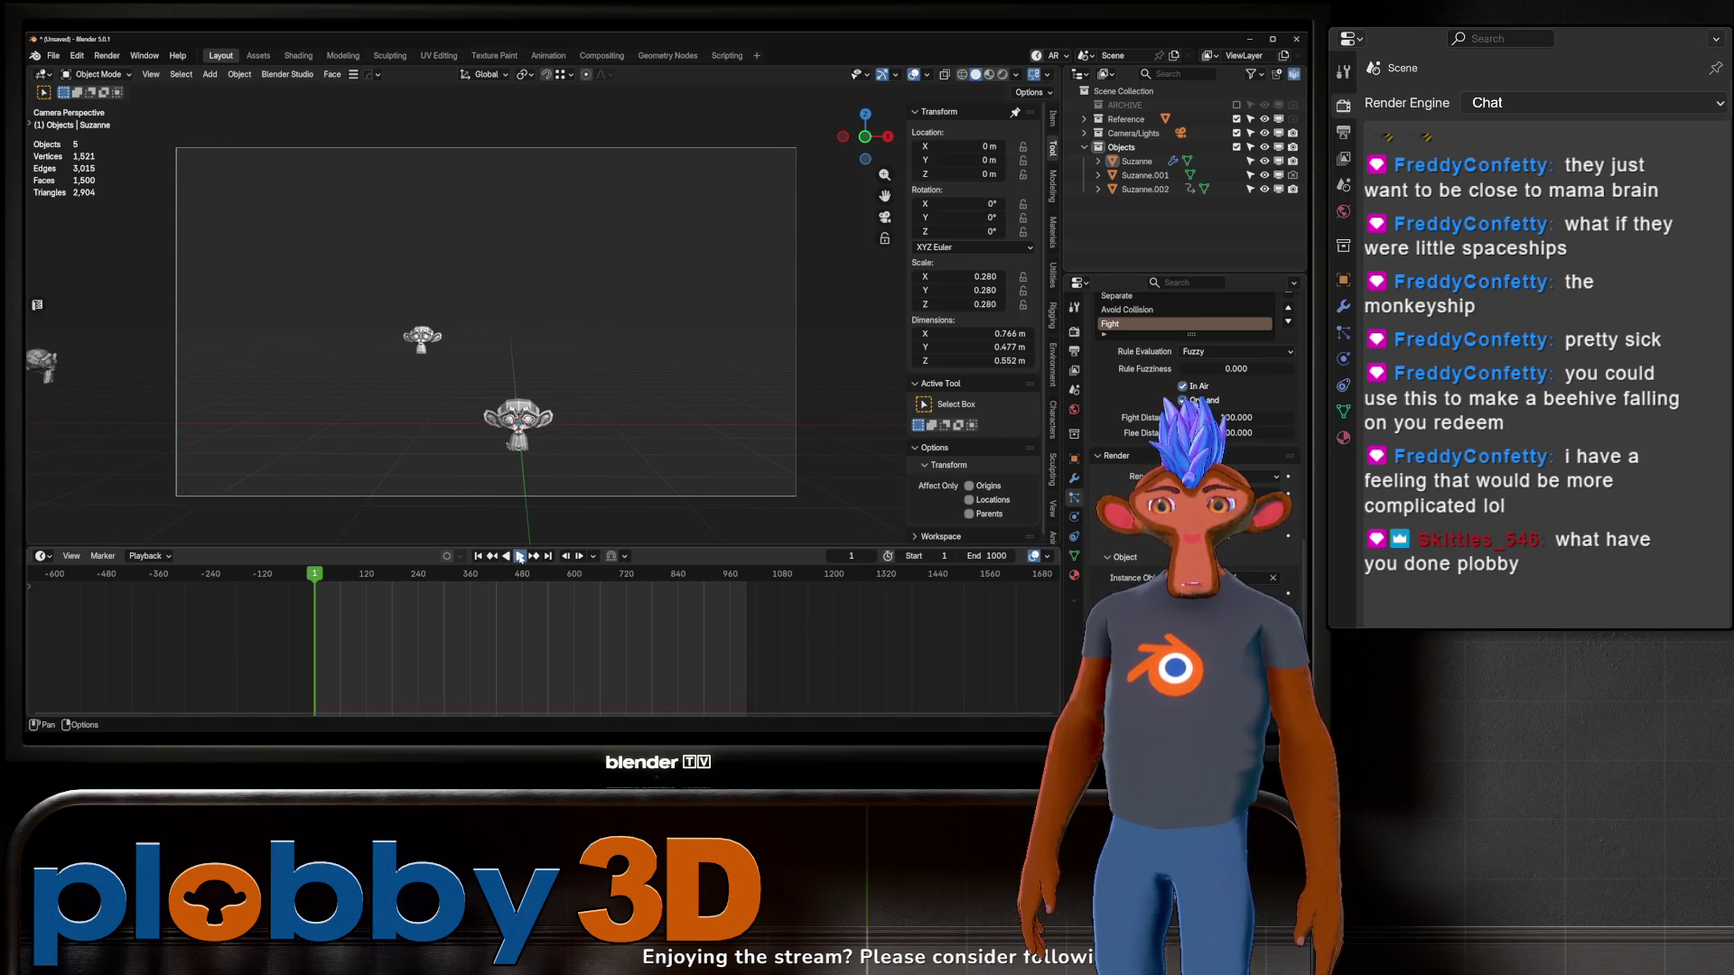
# Step: Play the boids simulation and stop it at frame 599
pyautogui.click(519, 556)
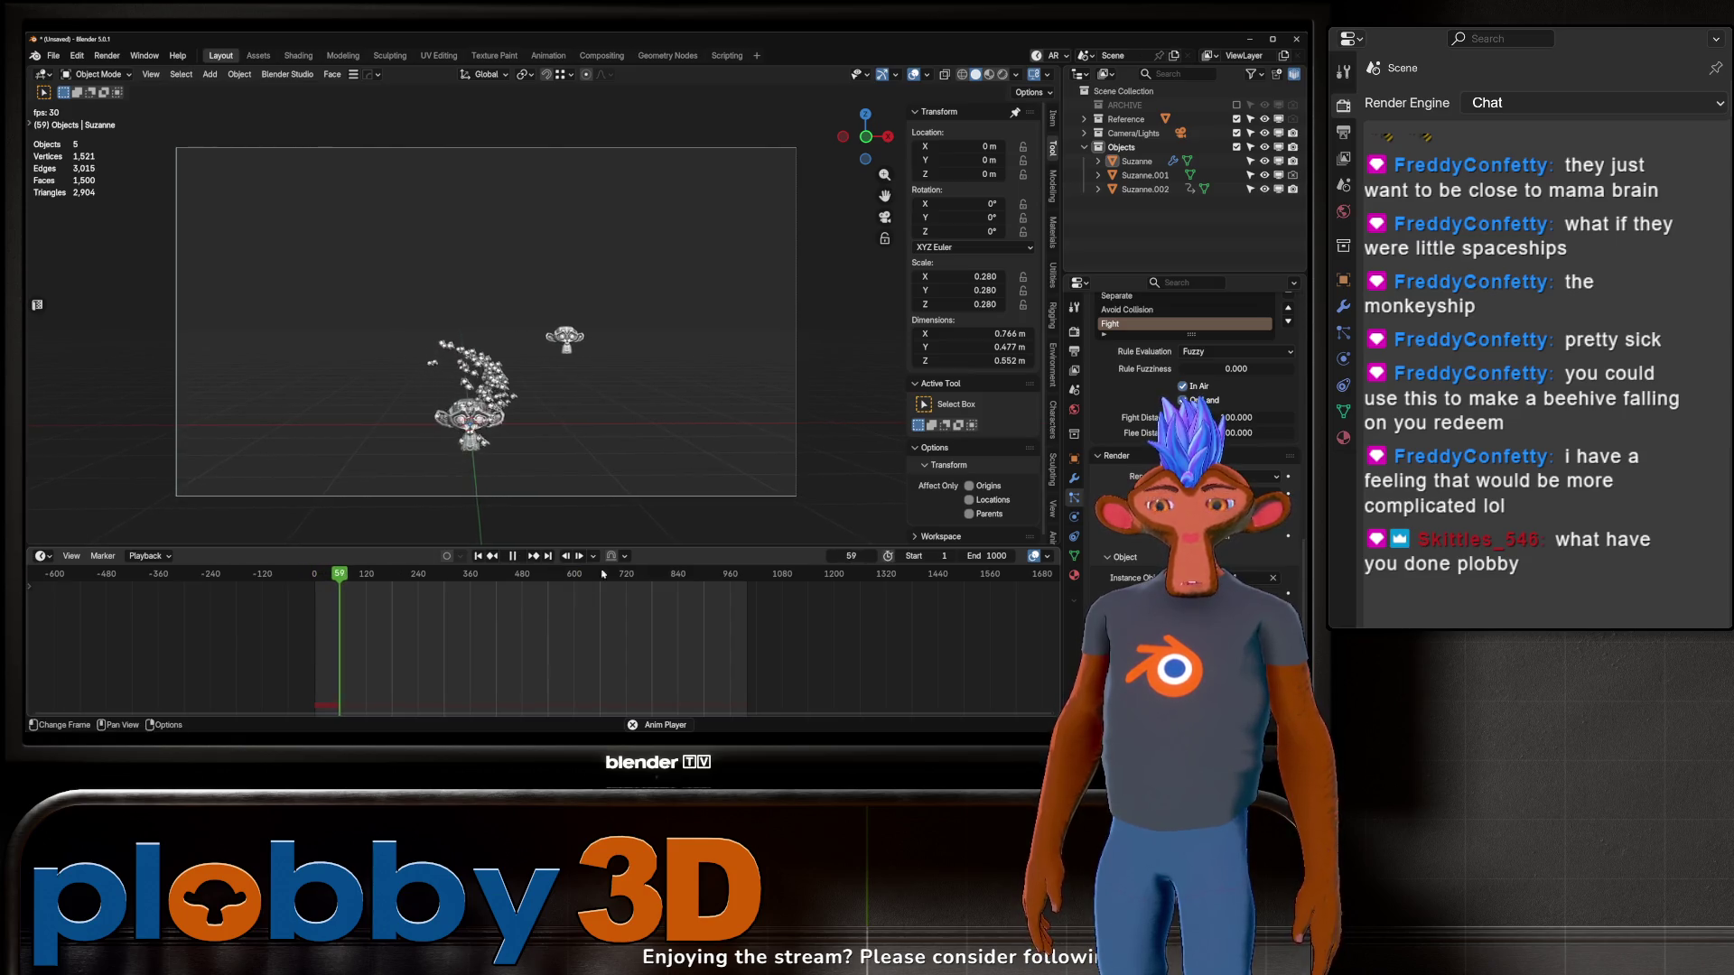
pyautogui.press('g')
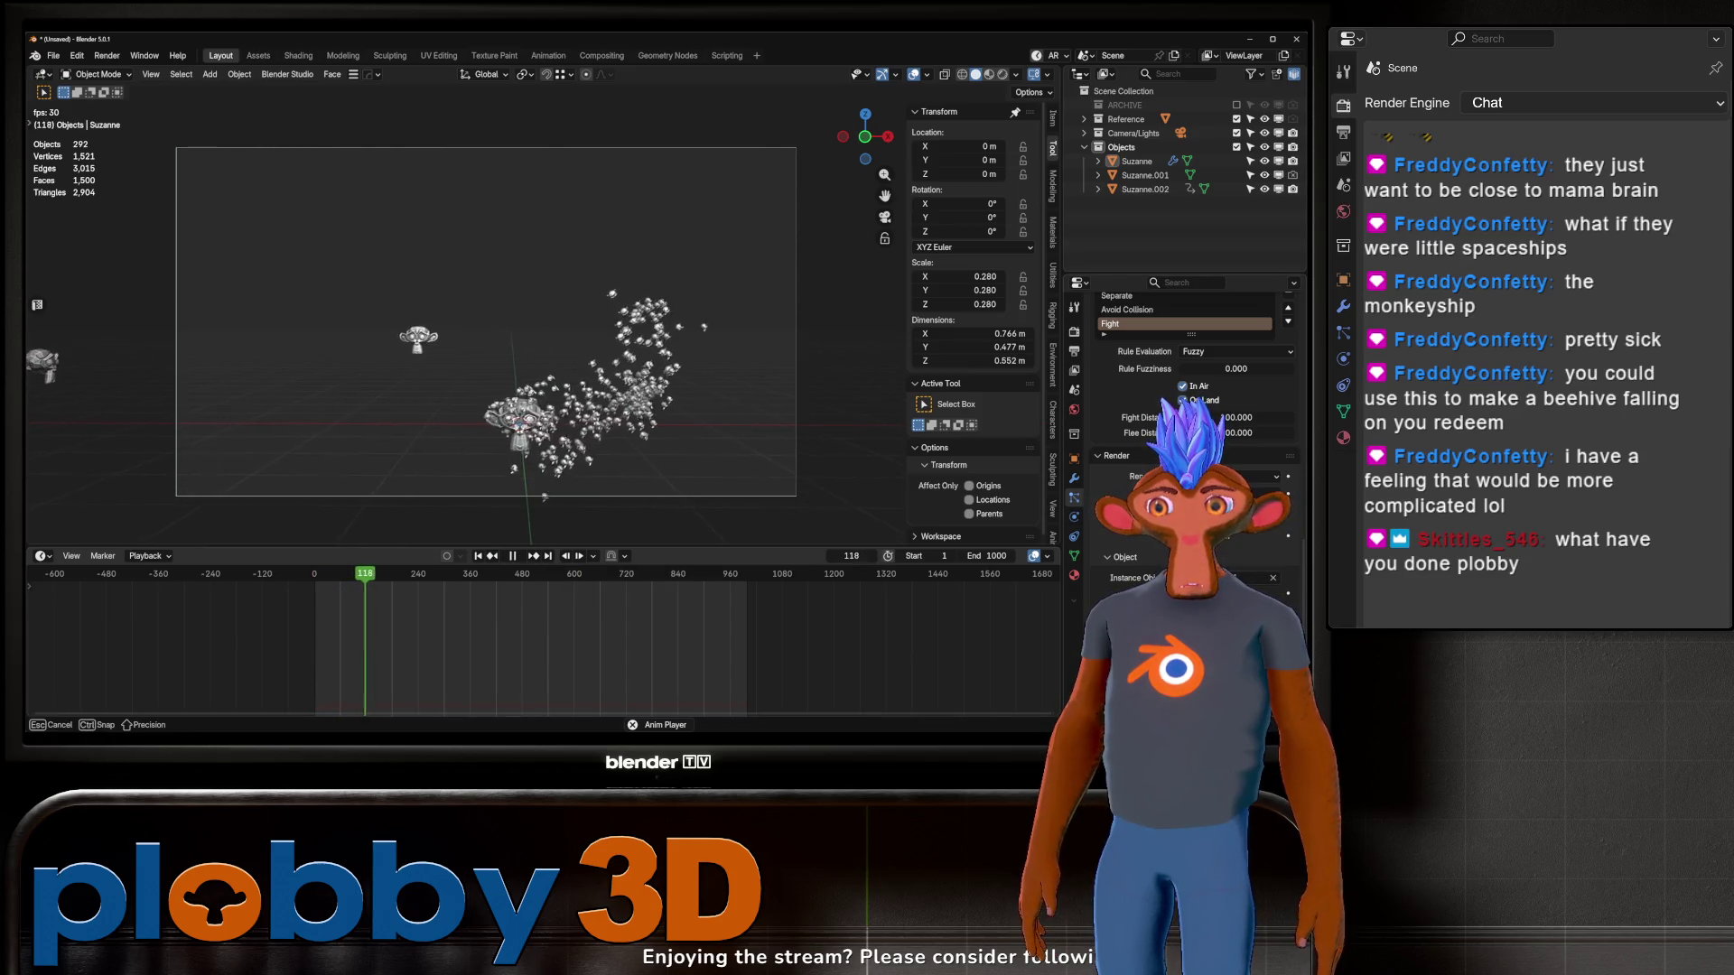
pyautogui.click(854, 609)
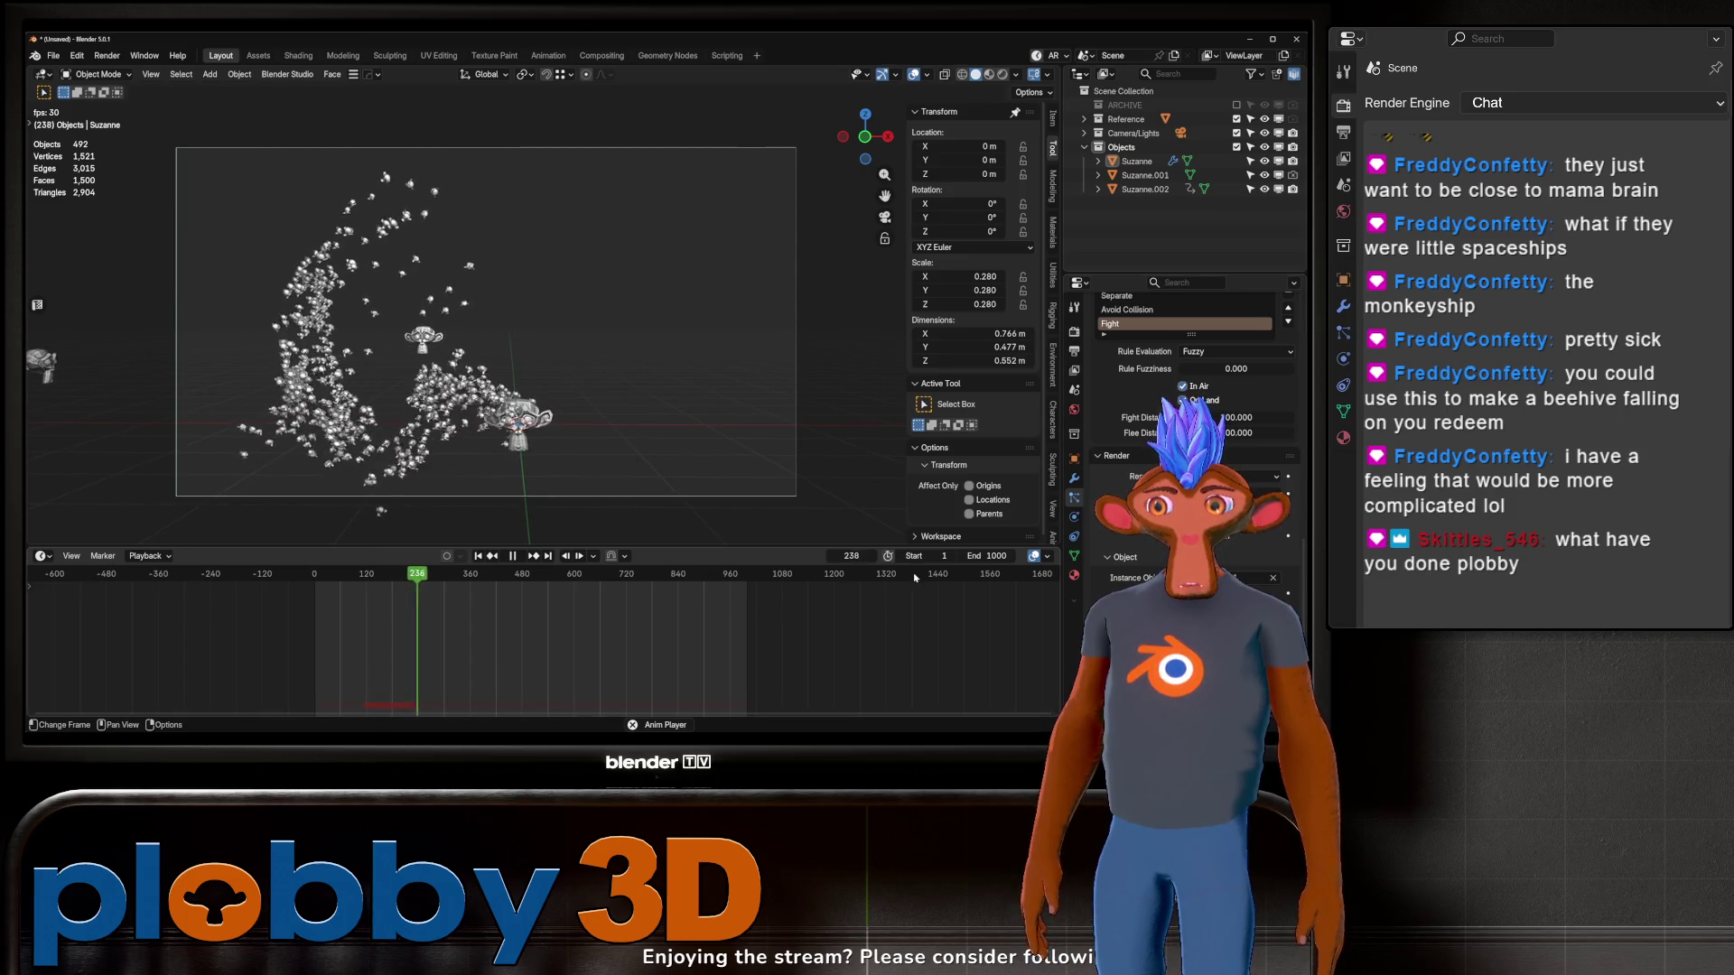
pyautogui.press('g')
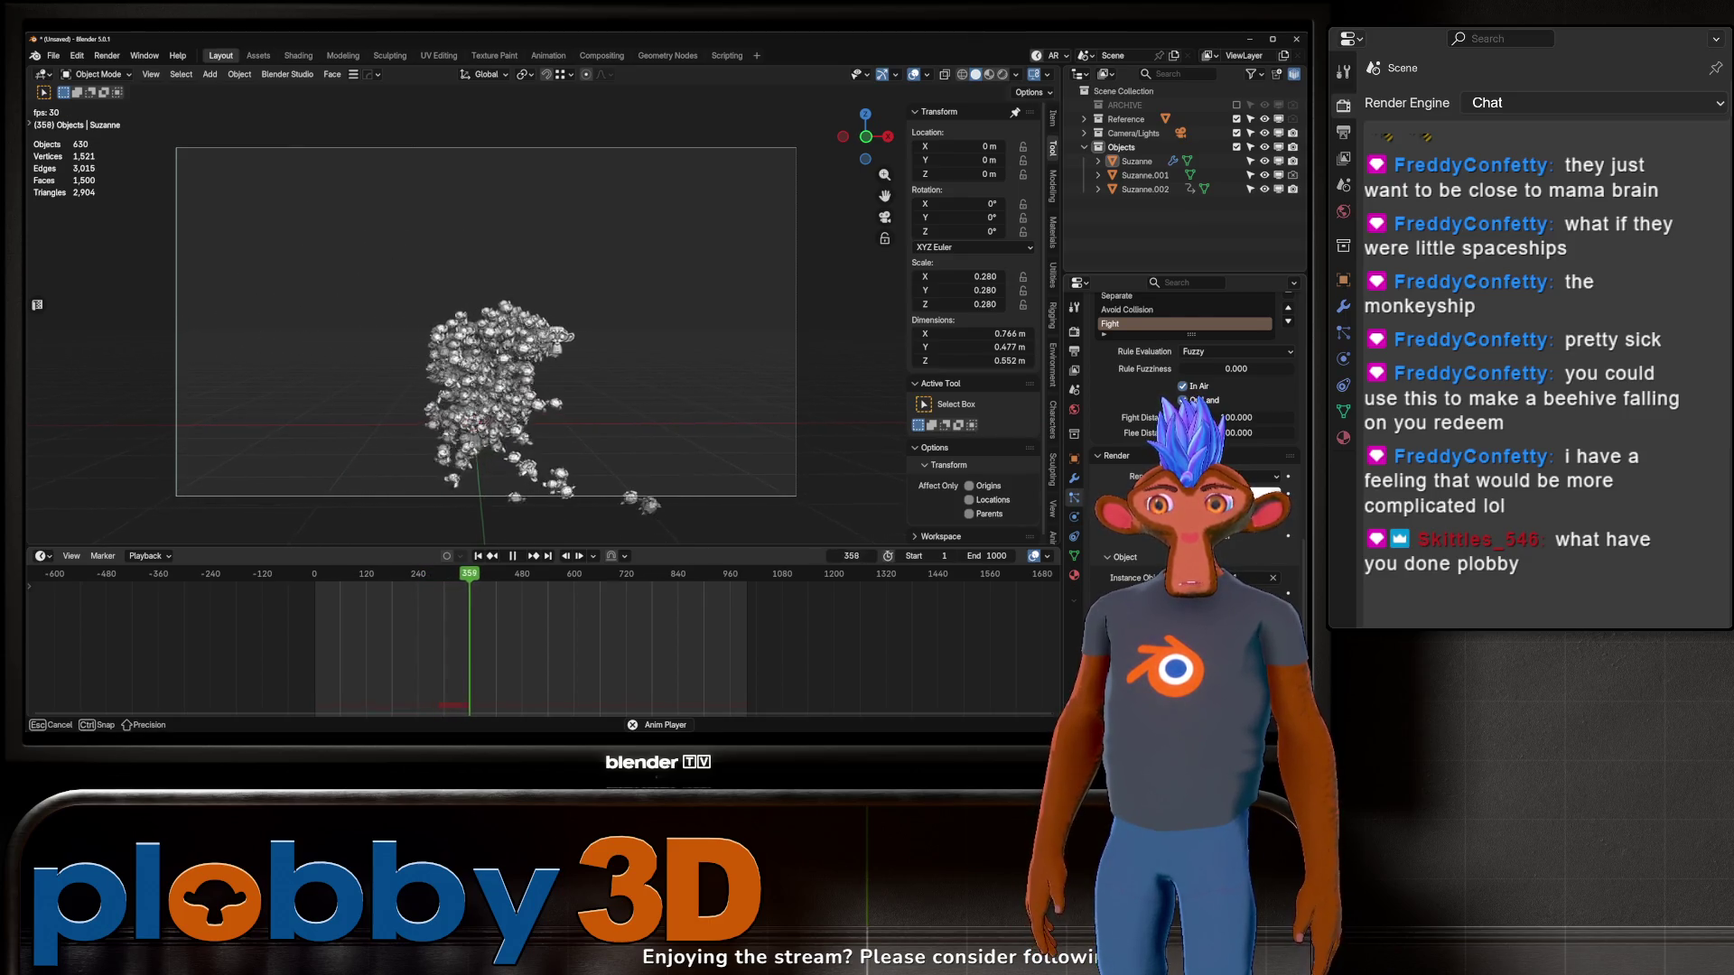
pyautogui.press('Return')
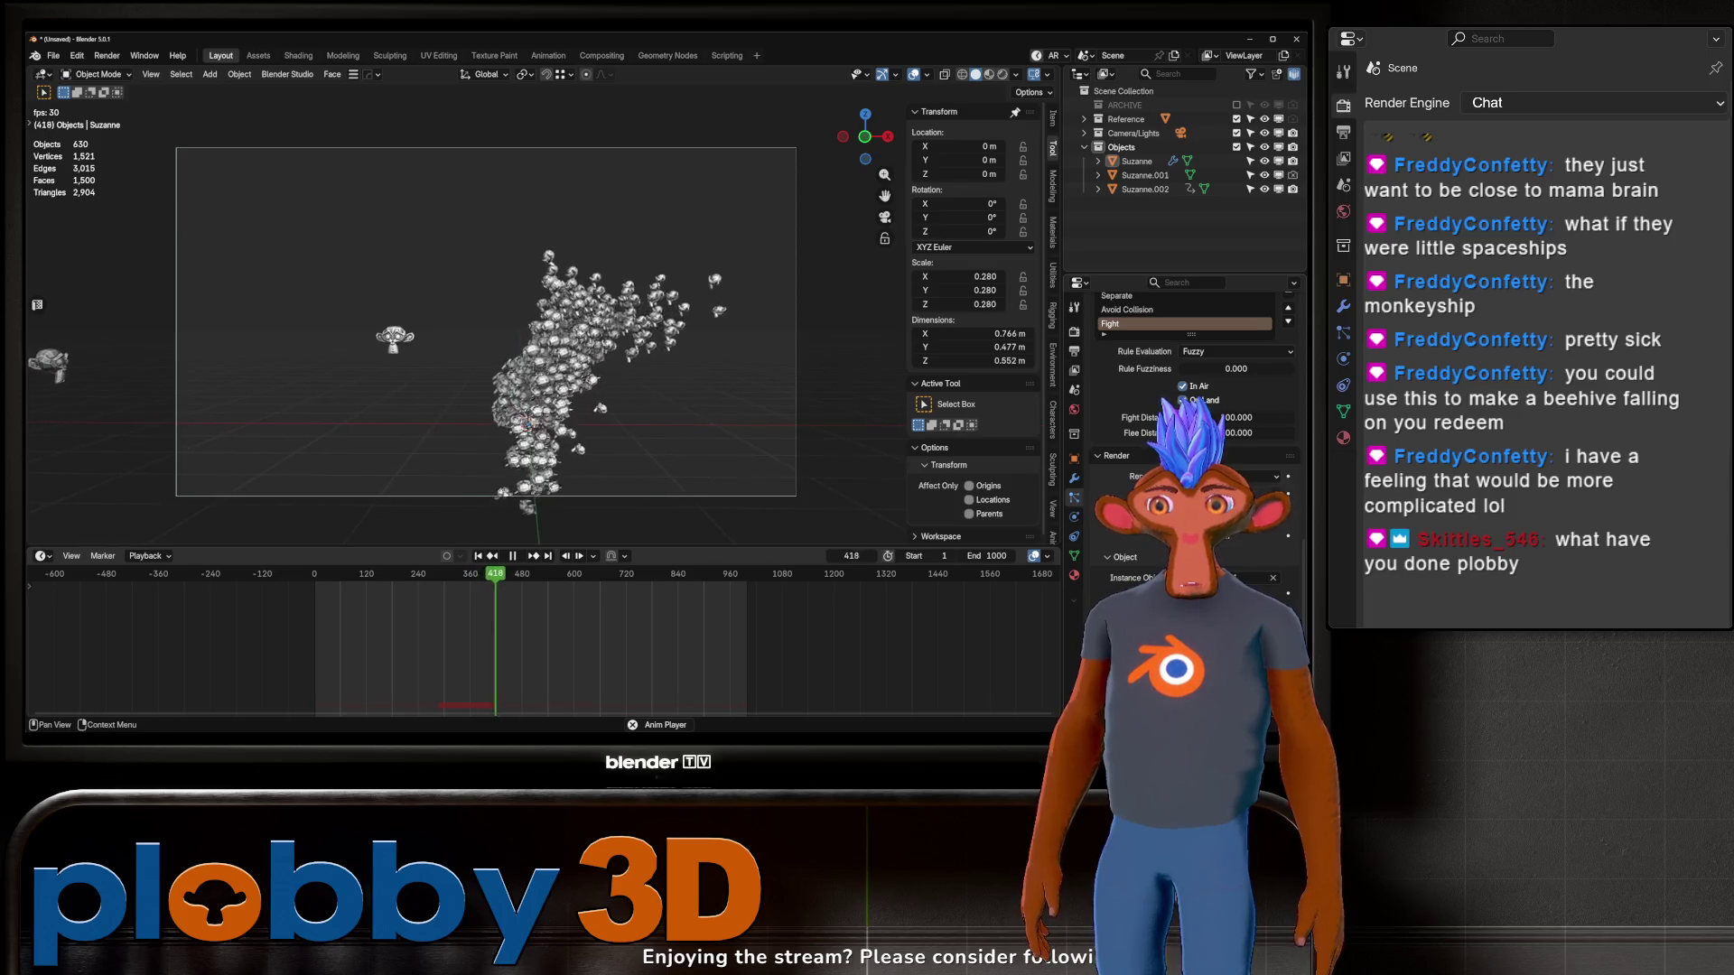
pyautogui.scroll(-10, 1192, 398)
pyautogui.scroll(10, 1192, 398)
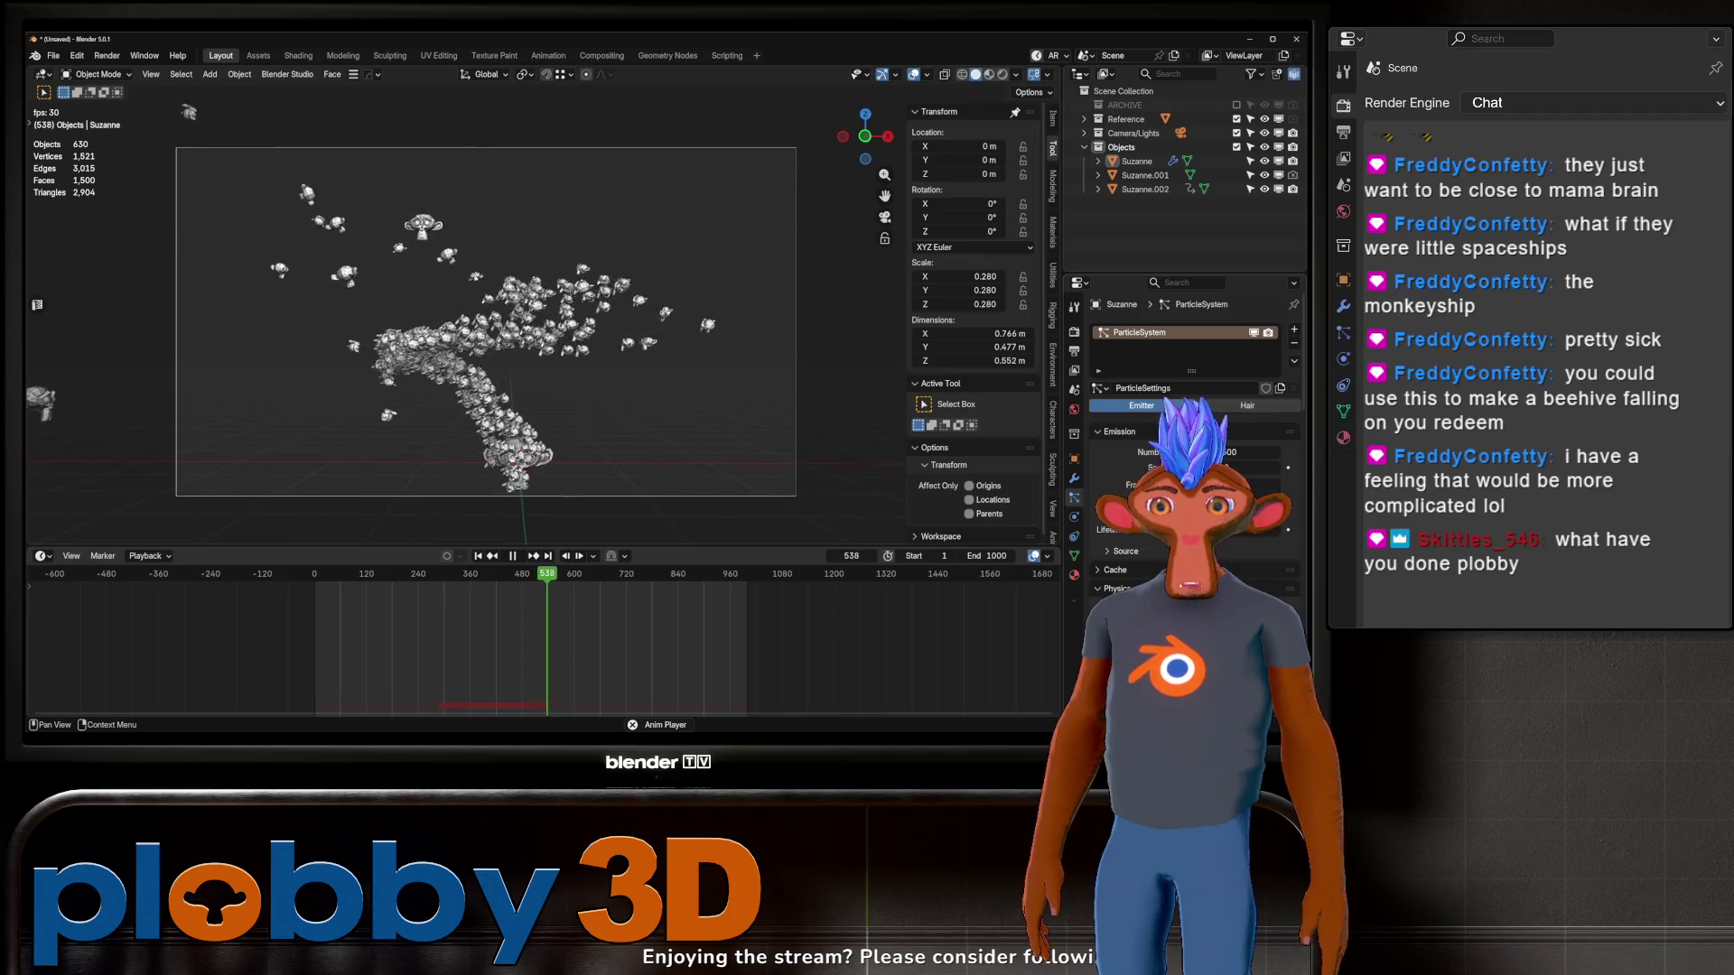
pyautogui.click(508, 558)
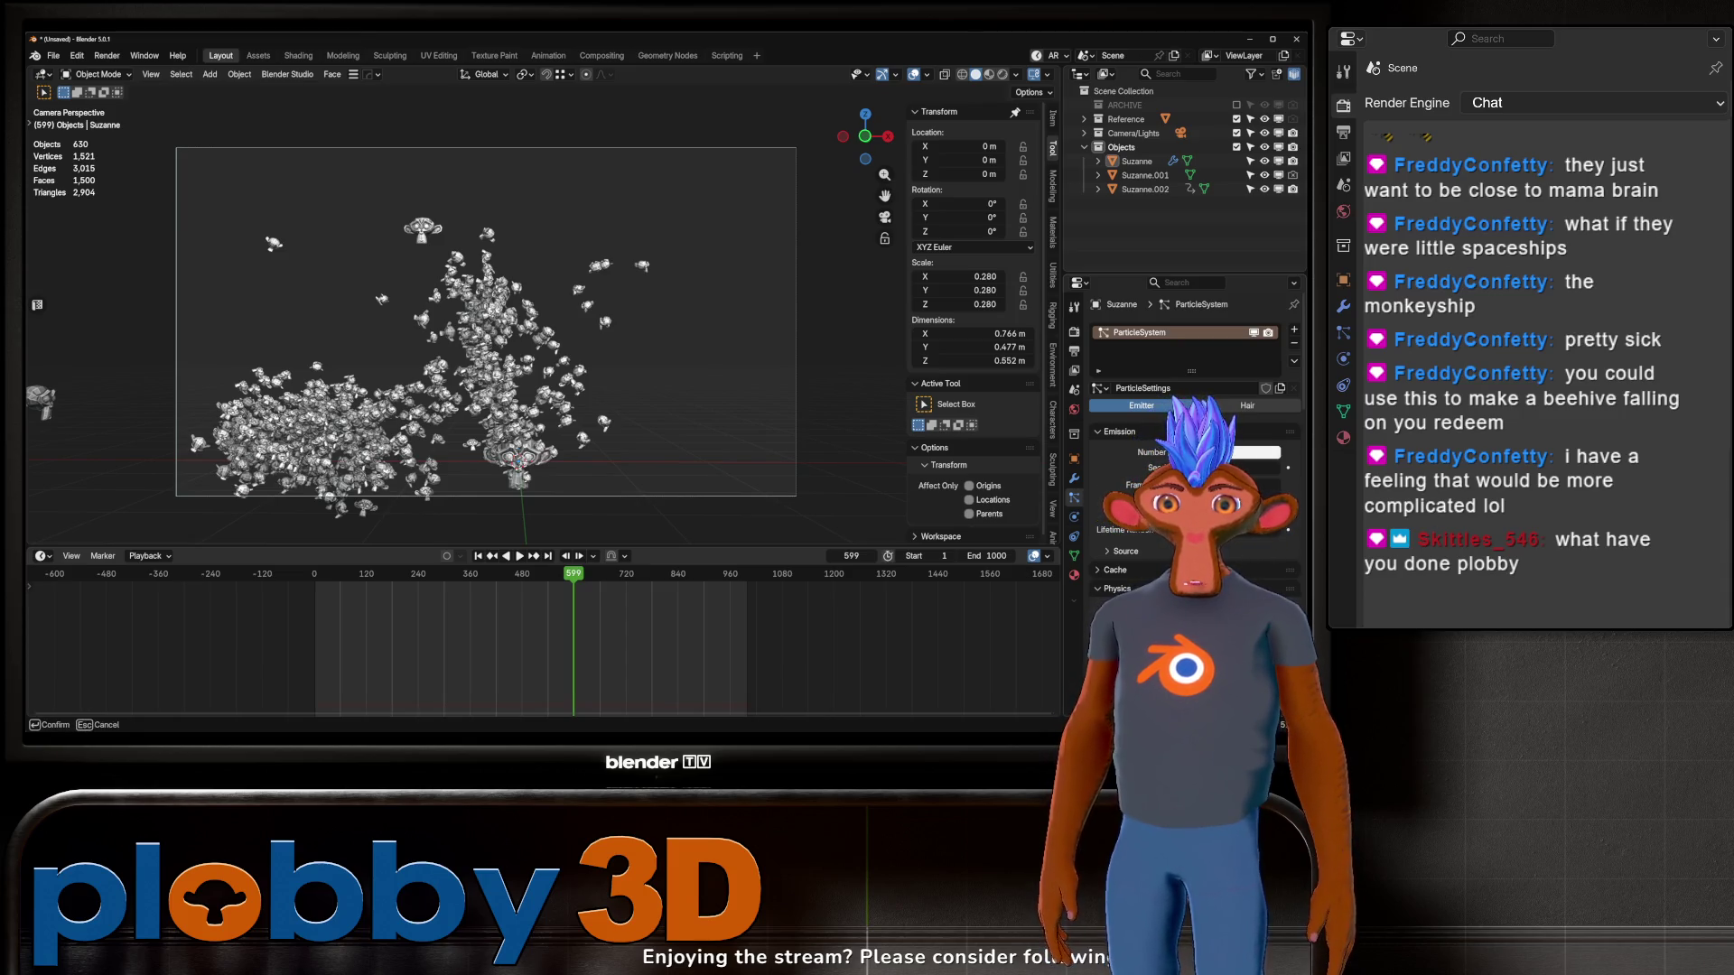
# Step: Confirm the new emission particle Number and replay the flock from frame 1
pyautogui.press('Return')
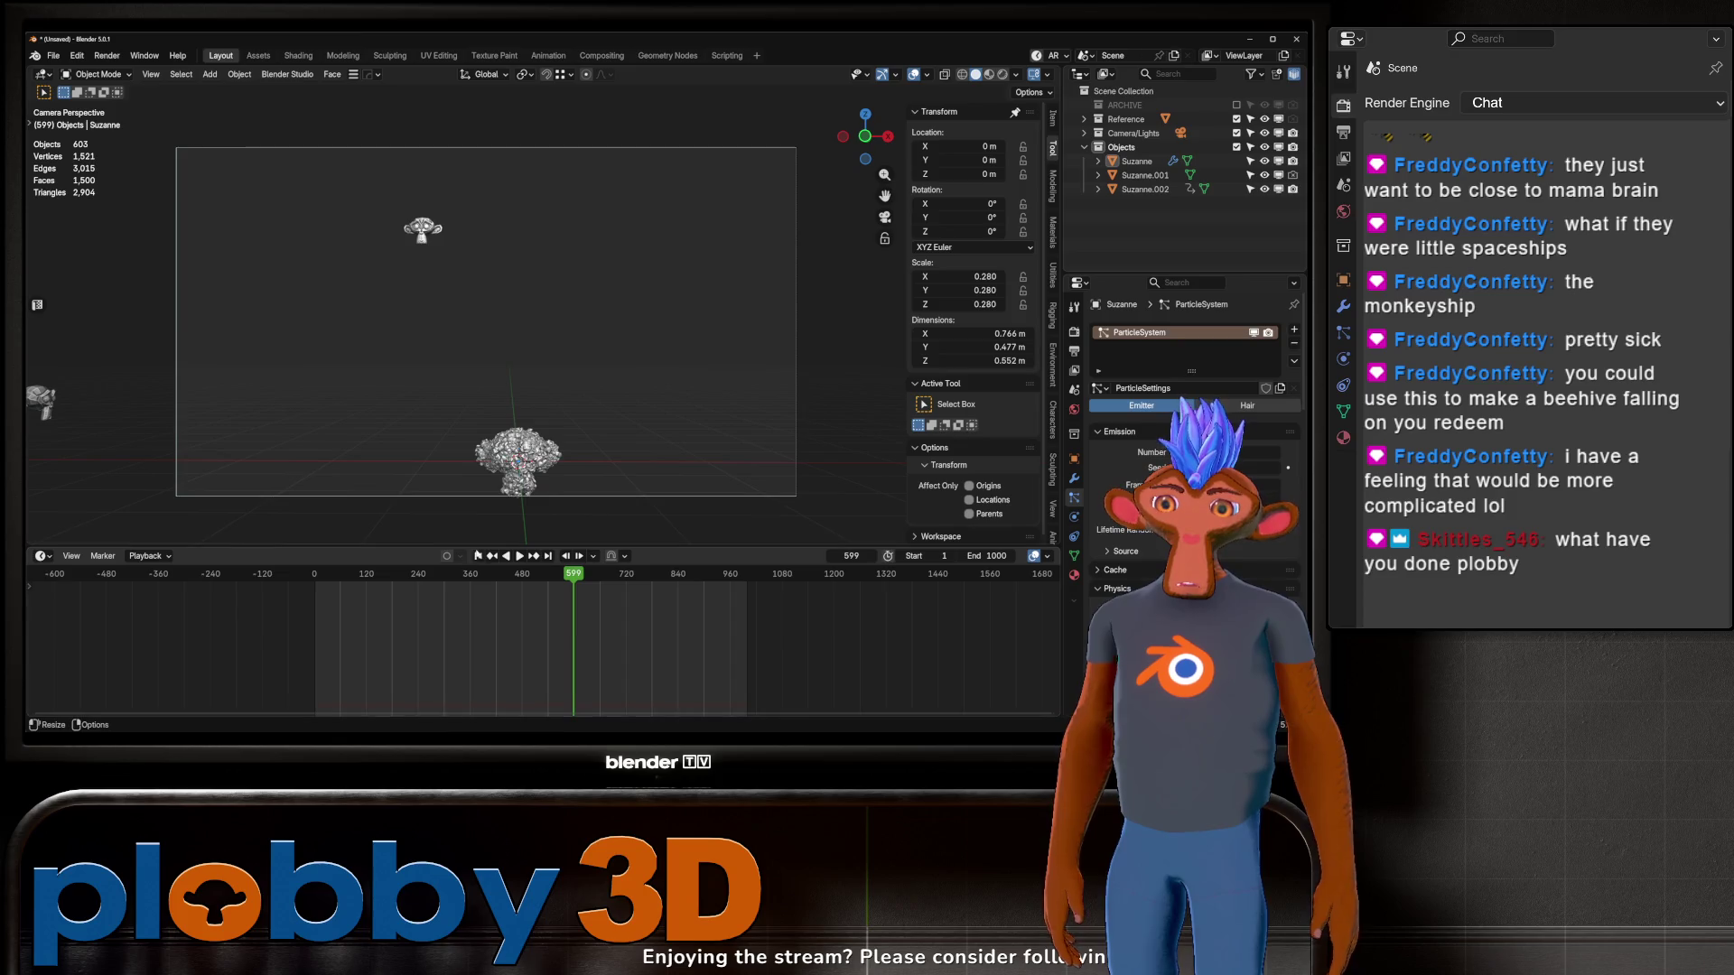
pyautogui.hotkey('shift', 'Left')
pyautogui.press('space')
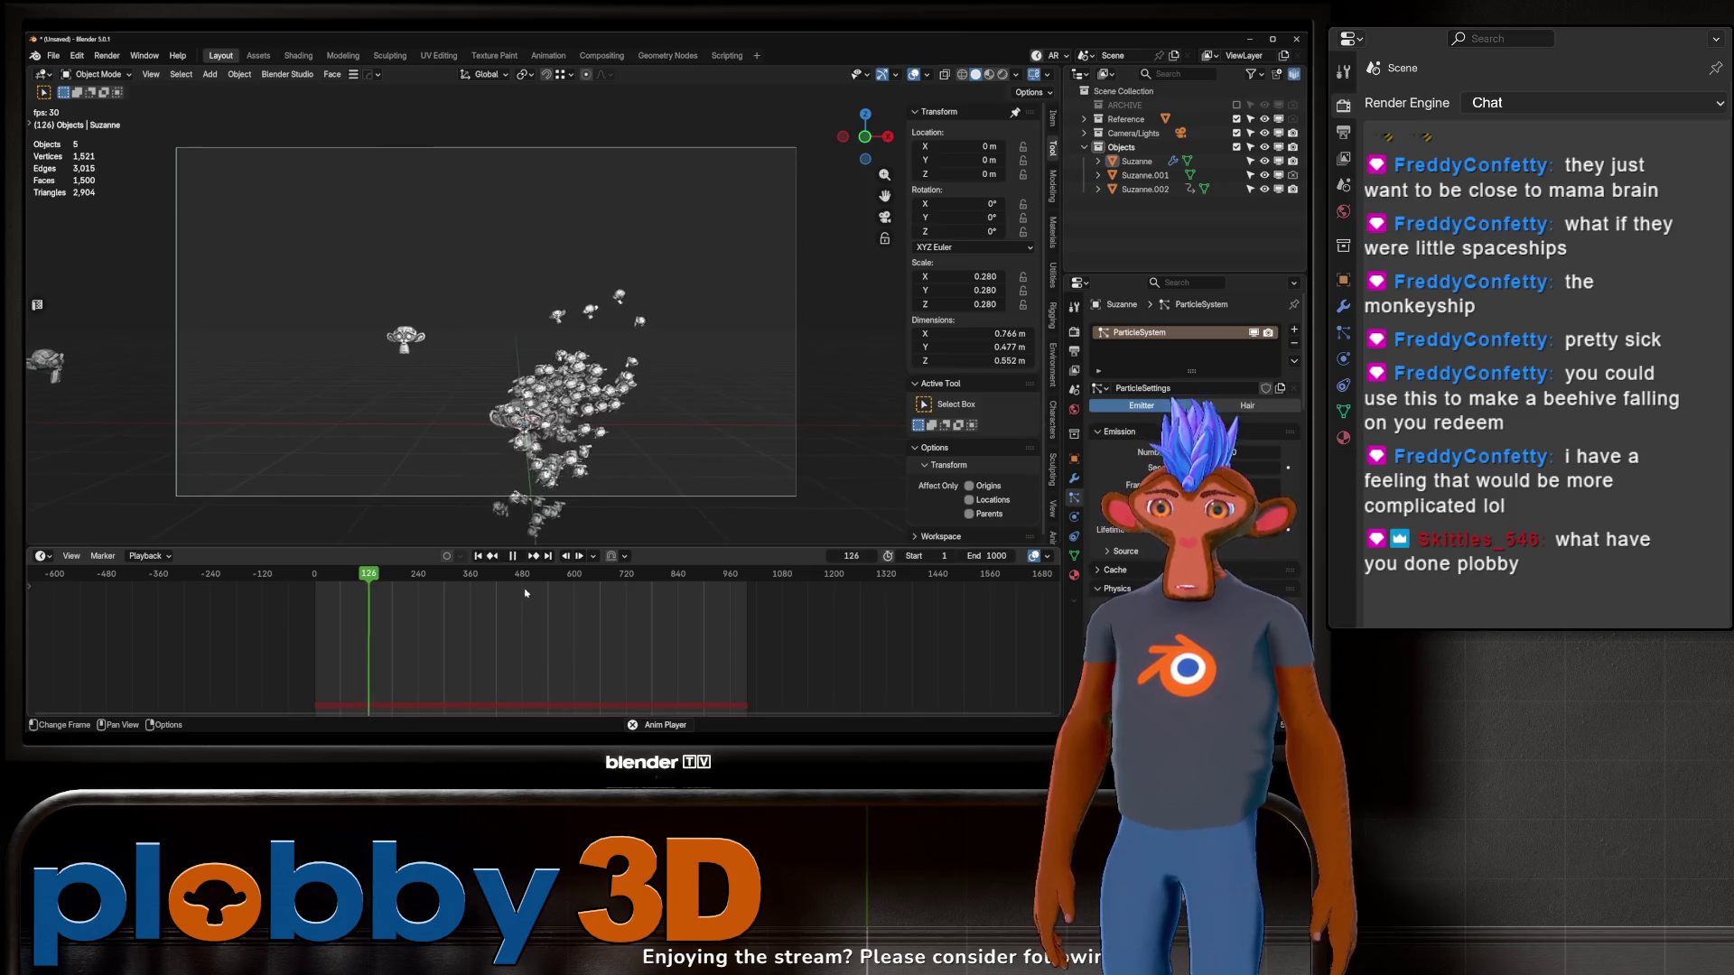
# Step: Stop the rebuilt flock at frame 142, with about 142 boids behind the leader
pyautogui.press('space')
# Step: Select leader Suzanne.002, switch to the Animation workspace, and frame it in view
pyautogui.click(392, 356)
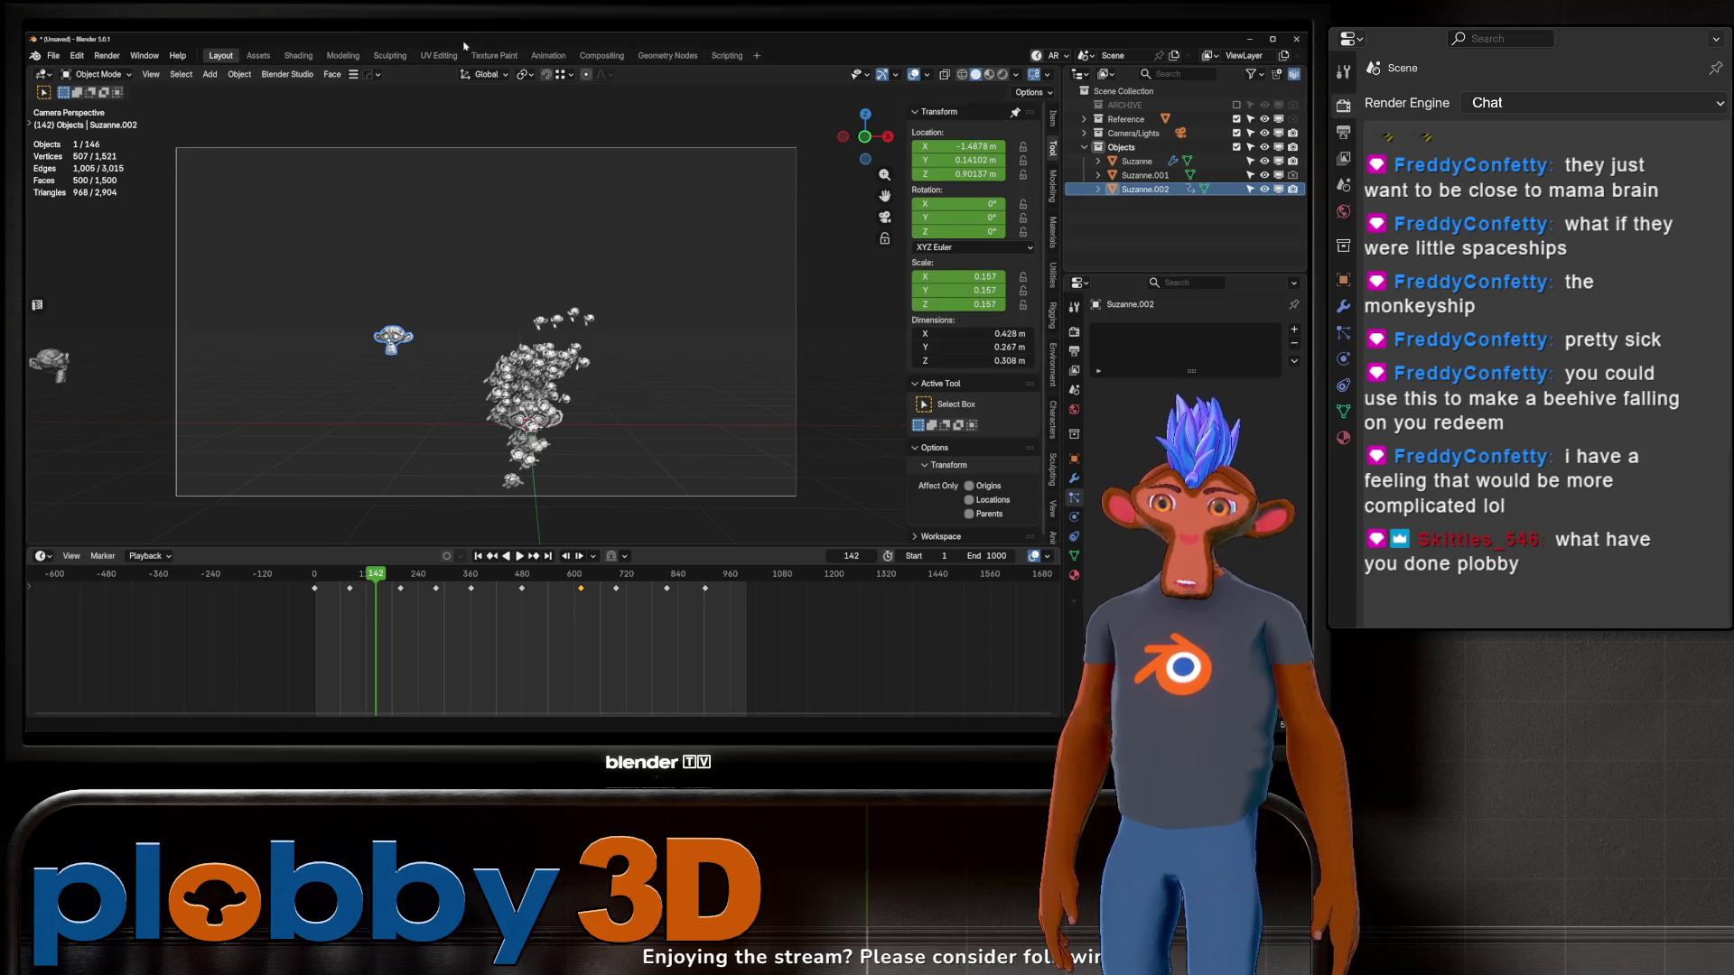
pyautogui.click(547, 54)
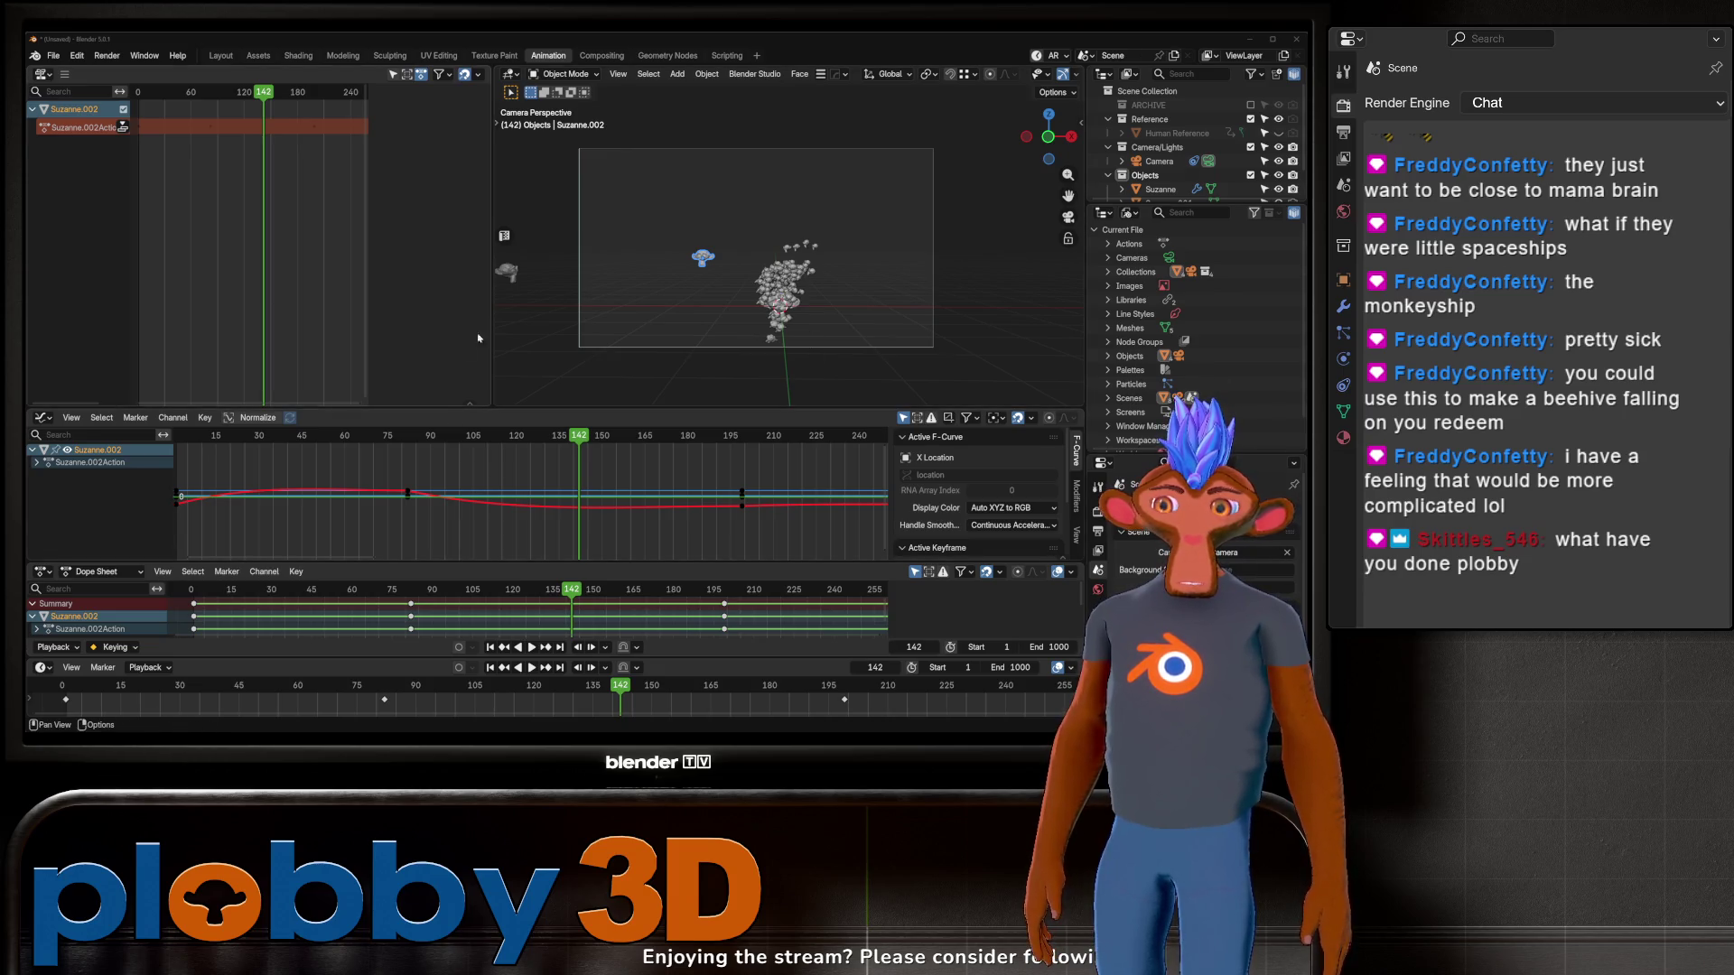
pyautogui.press('KP_Decimal')
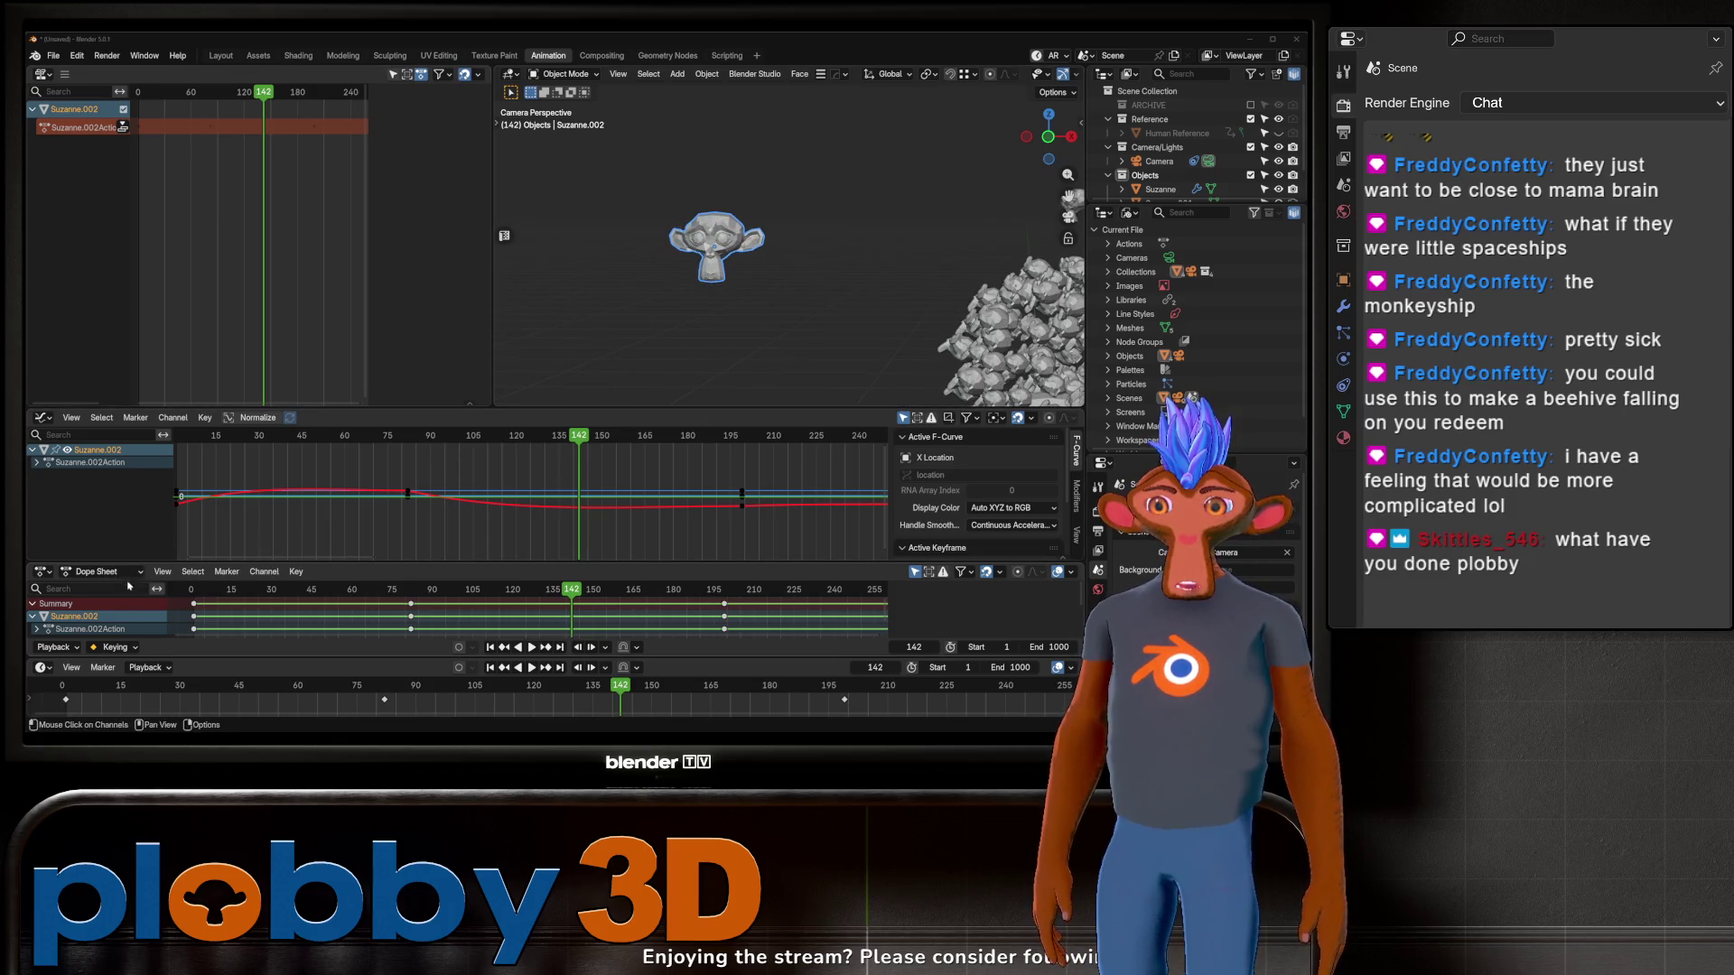
# Step: Enlarge the Graph Editor and isolate Suzanne.002's Z Euler Rotation curve
pyautogui.moveTo(124, 560); pyautogui.dragTo(72, 567)
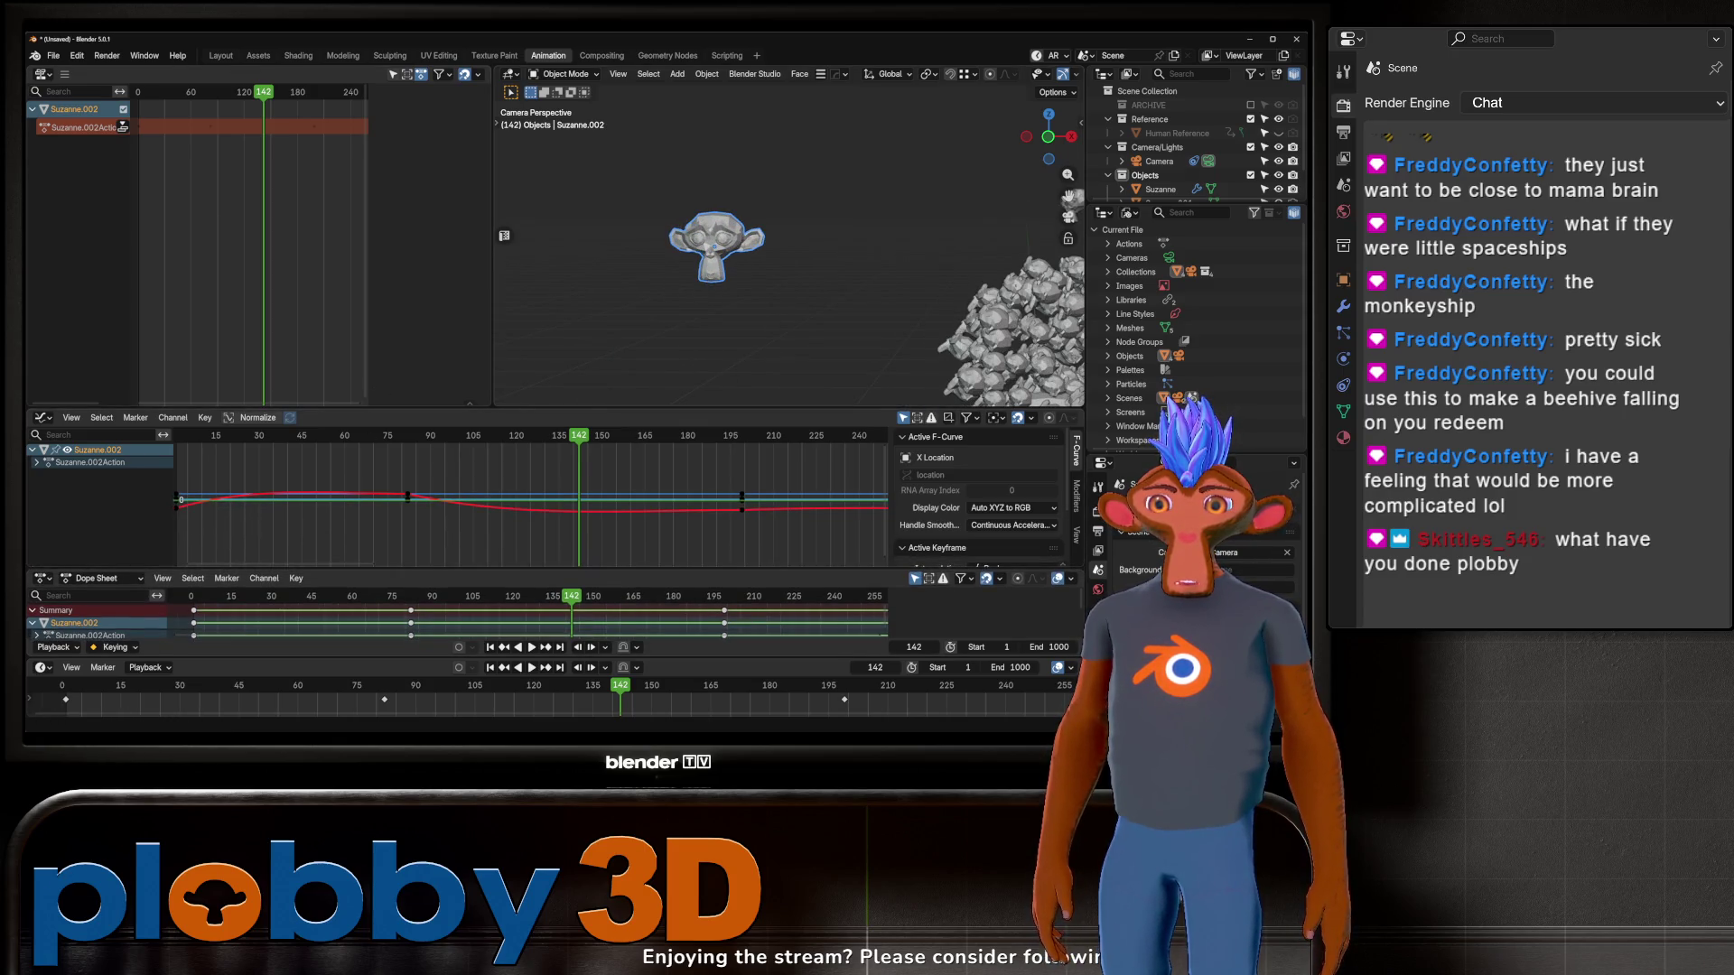
pyautogui.click(37, 463)
pyautogui.click(41, 475)
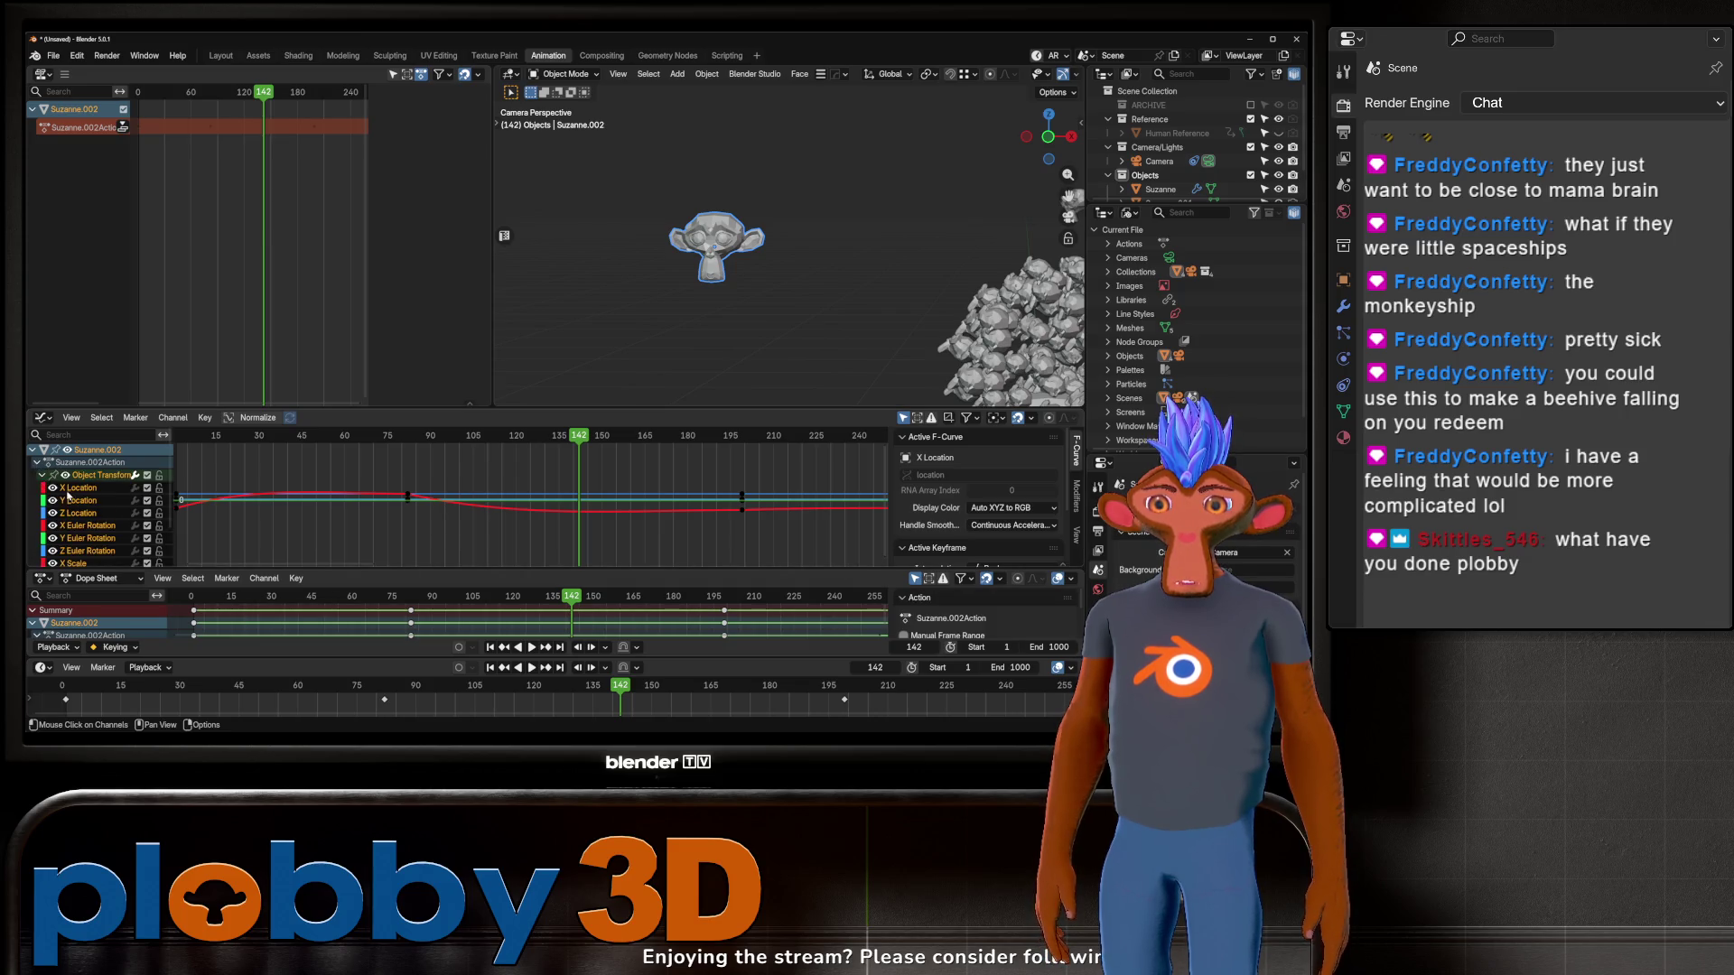
pyautogui.scroll(-2, 88, 542)
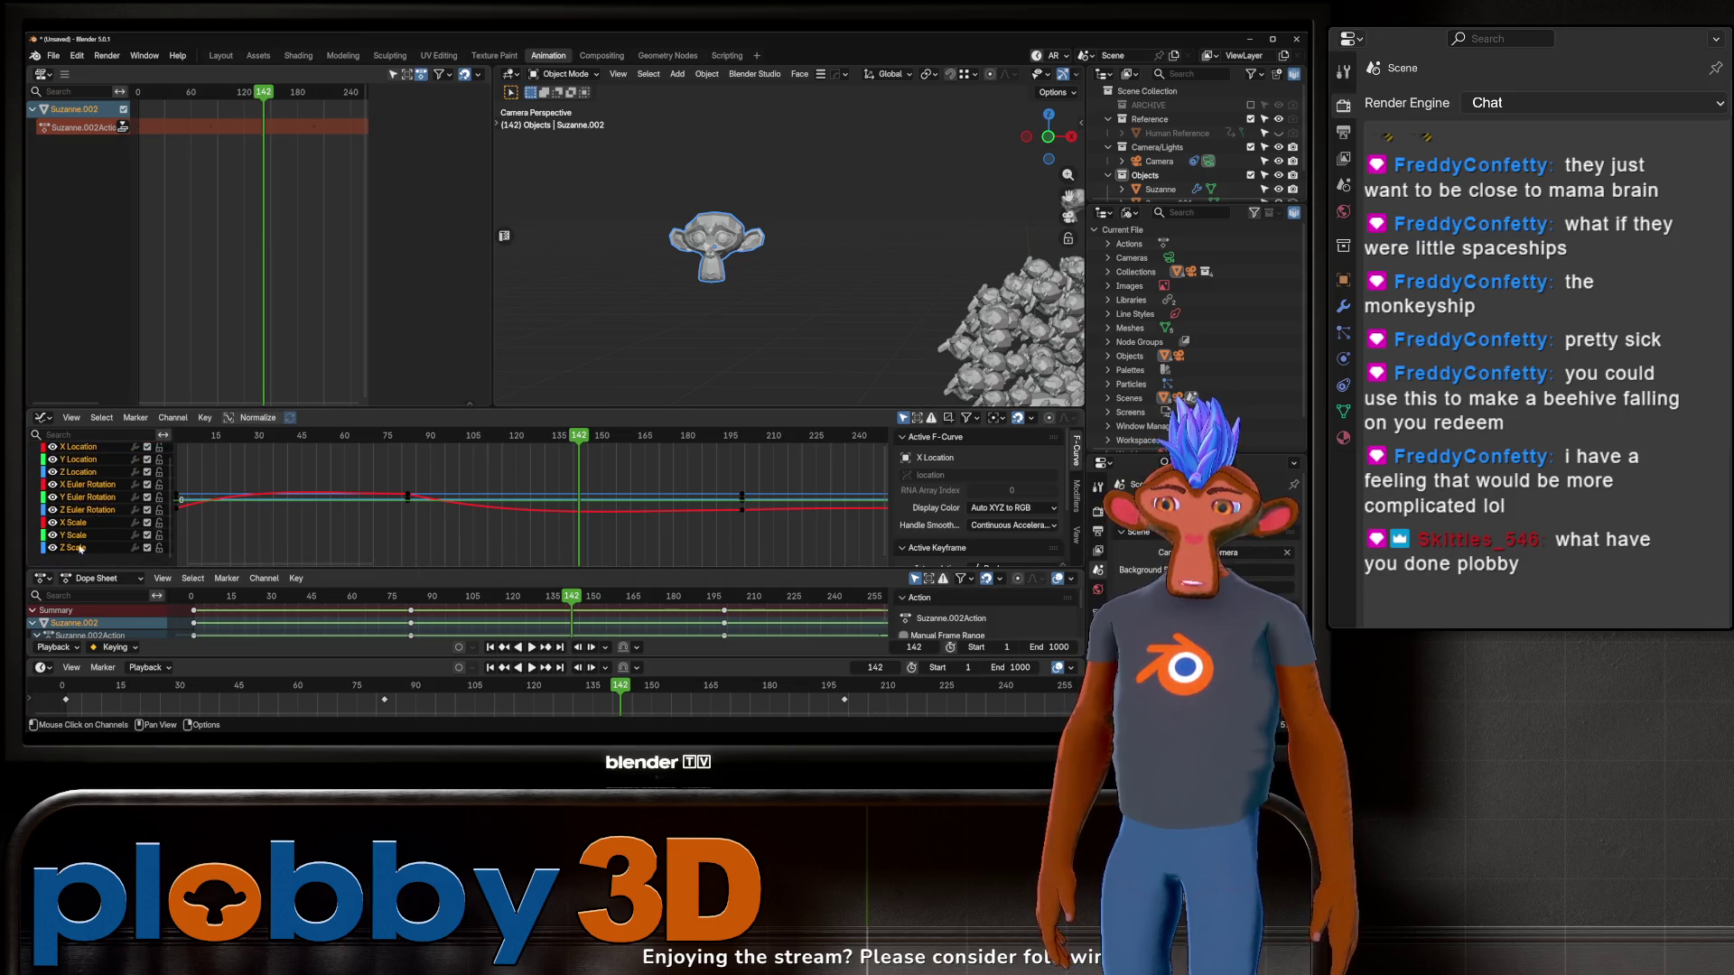
pyautogui.click(87, 510)
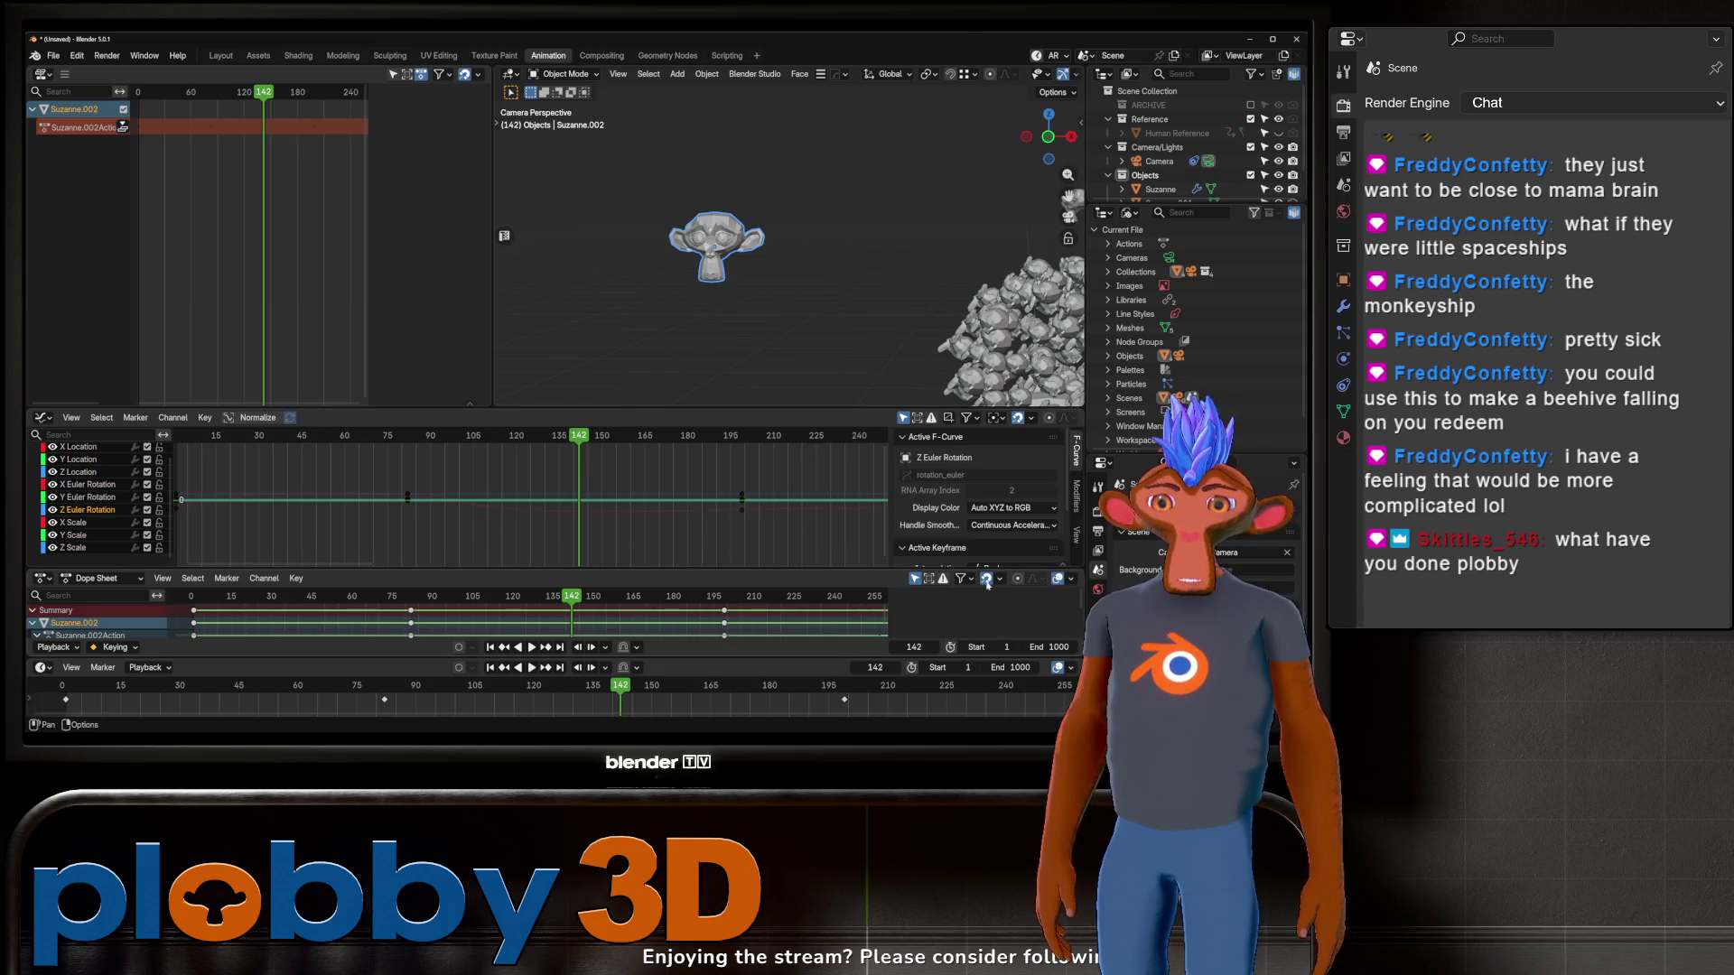
pyautogui.moveTo(920, 409); pyautogui.dragTo(921, 326)
# Step: Add a Noise modifier to the Z rotation curve with Strength 2.9 and Scale 43.8
pyautogui.click(1076, 414)
pyautogui.click(1011, 357)
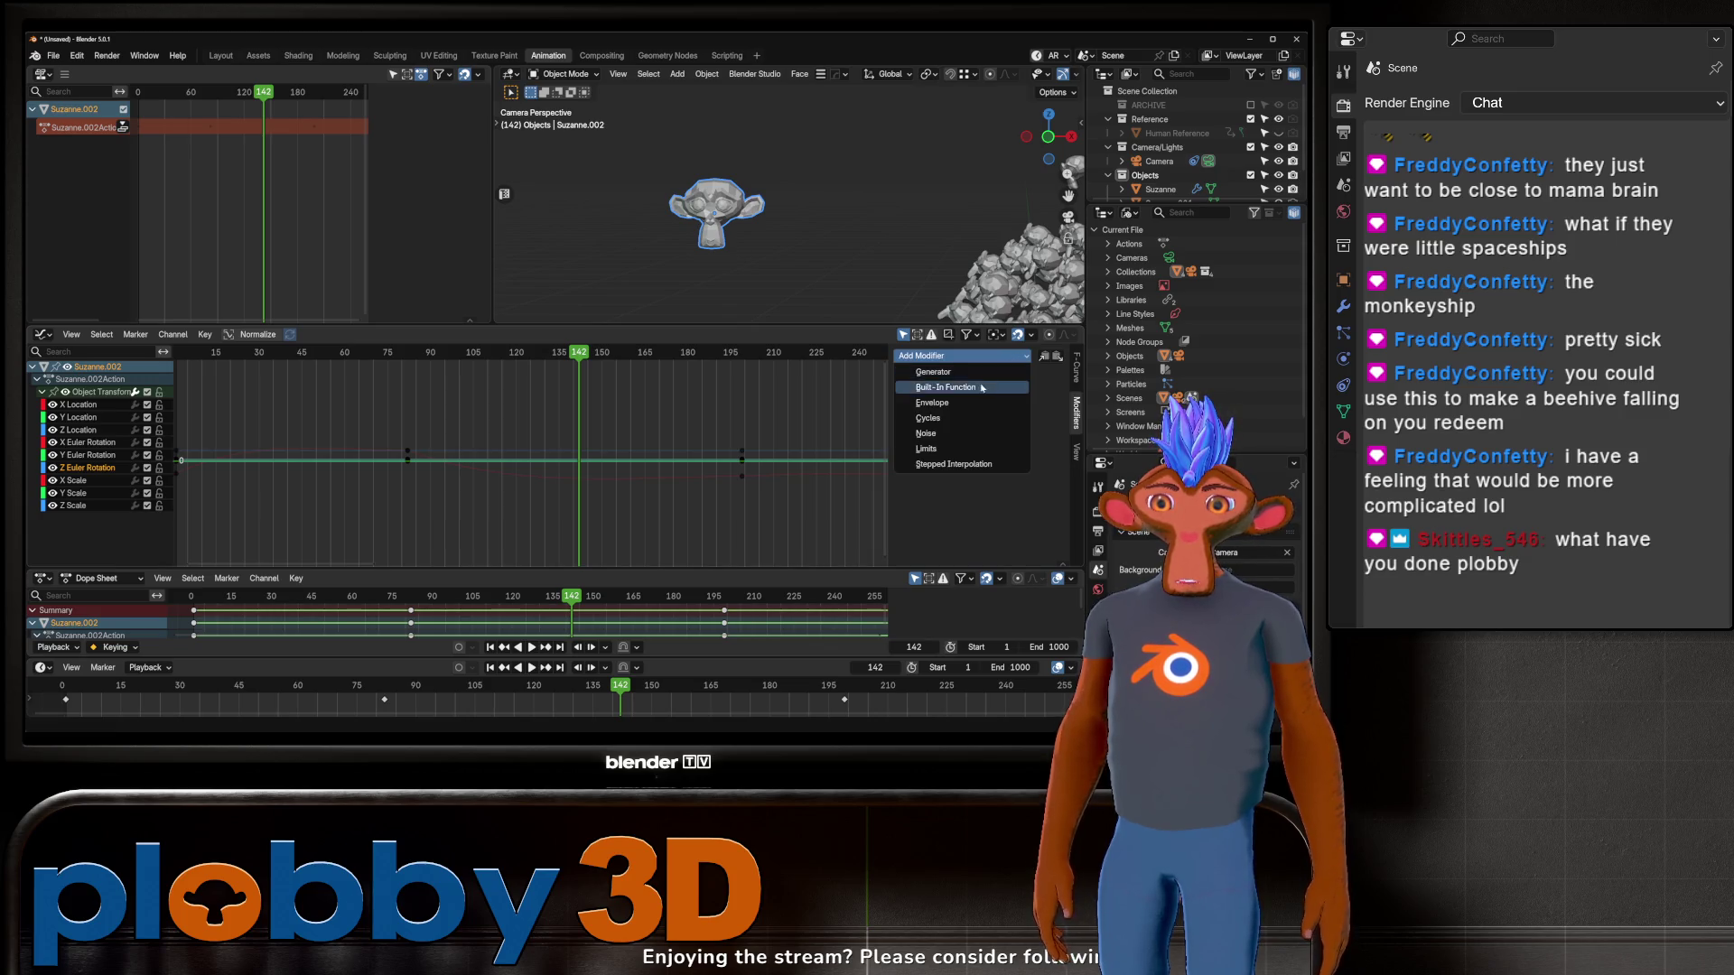
pyautogui.click(950, 433)
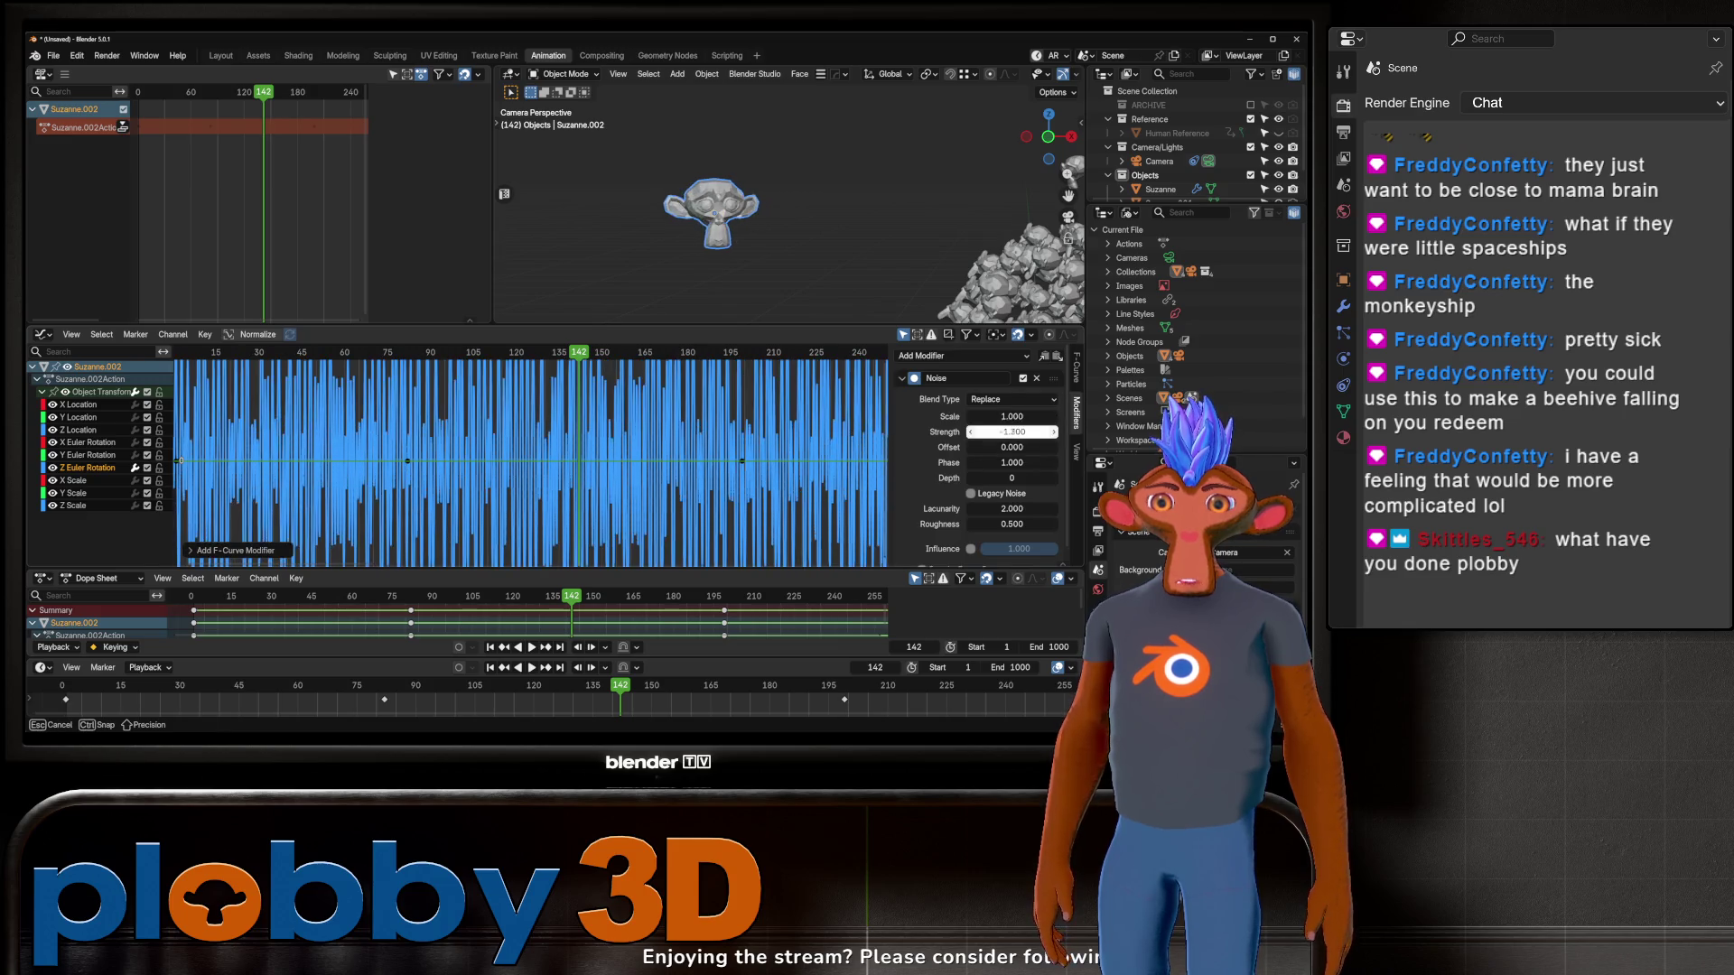
pyautogui.moveTo(1009, 431); pyautogui.dragTo(921, 431)
pyautogui.press('space')
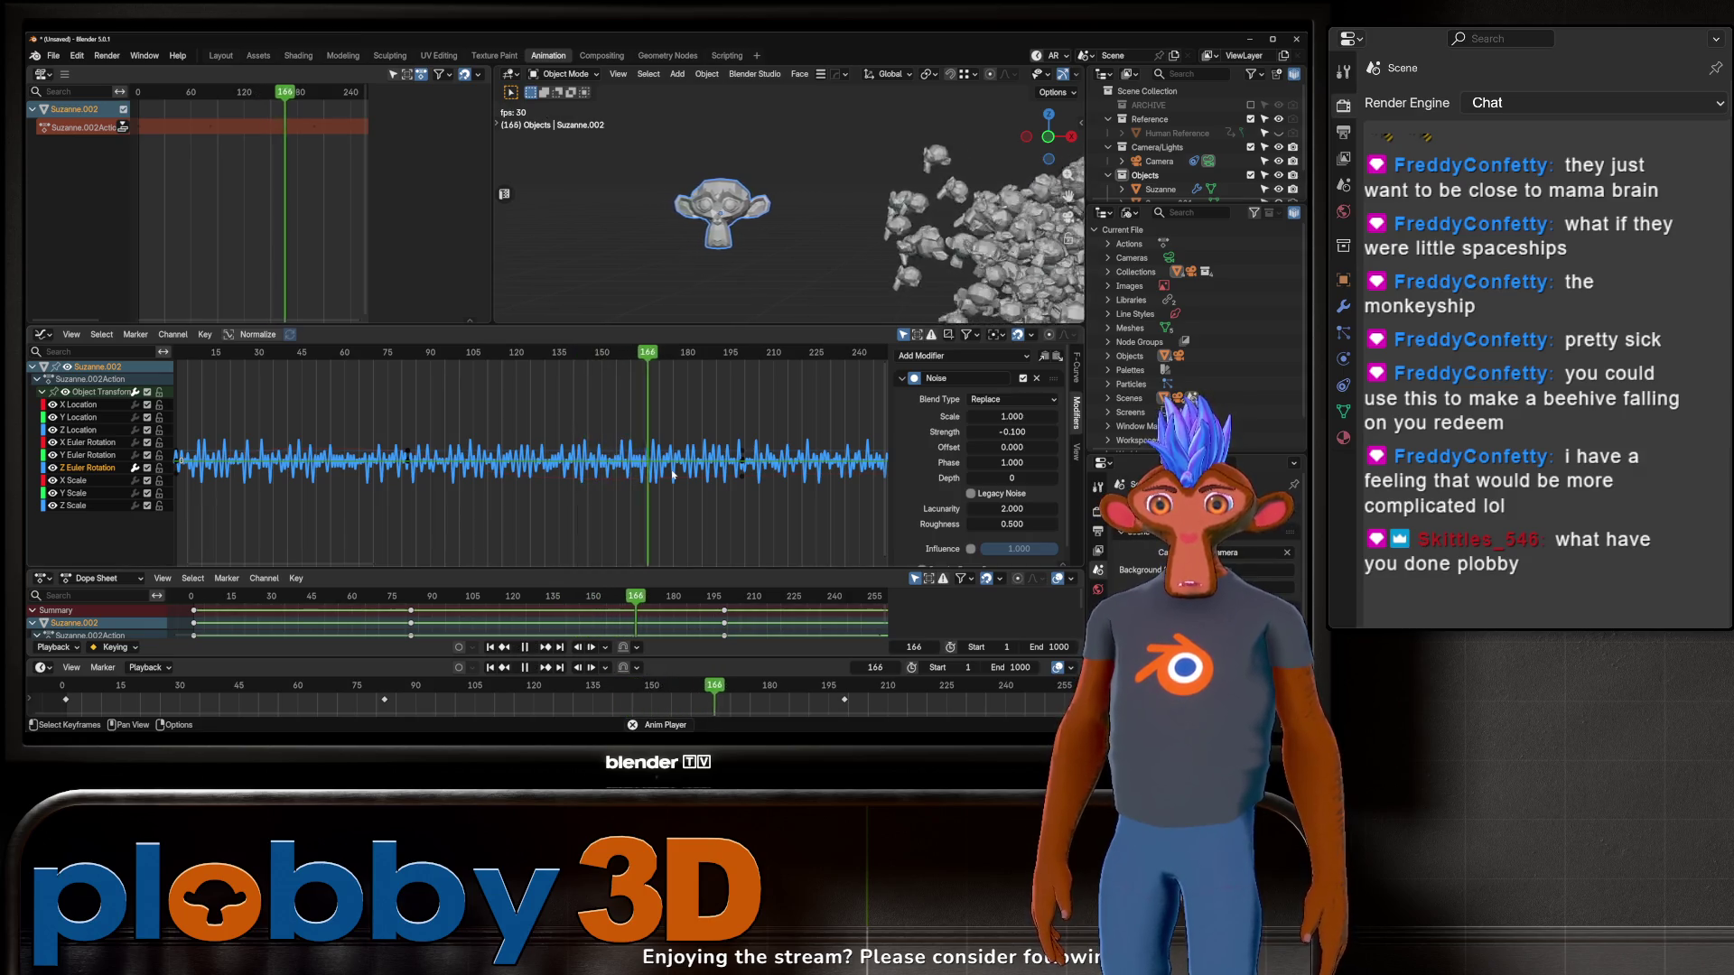
pyautogui.moveTo(1011, 432); pyautogui.dragTo(1115, 431)
pyautogui.moveTo(1011, 417); pyautogui.dragTo(1183, 417)
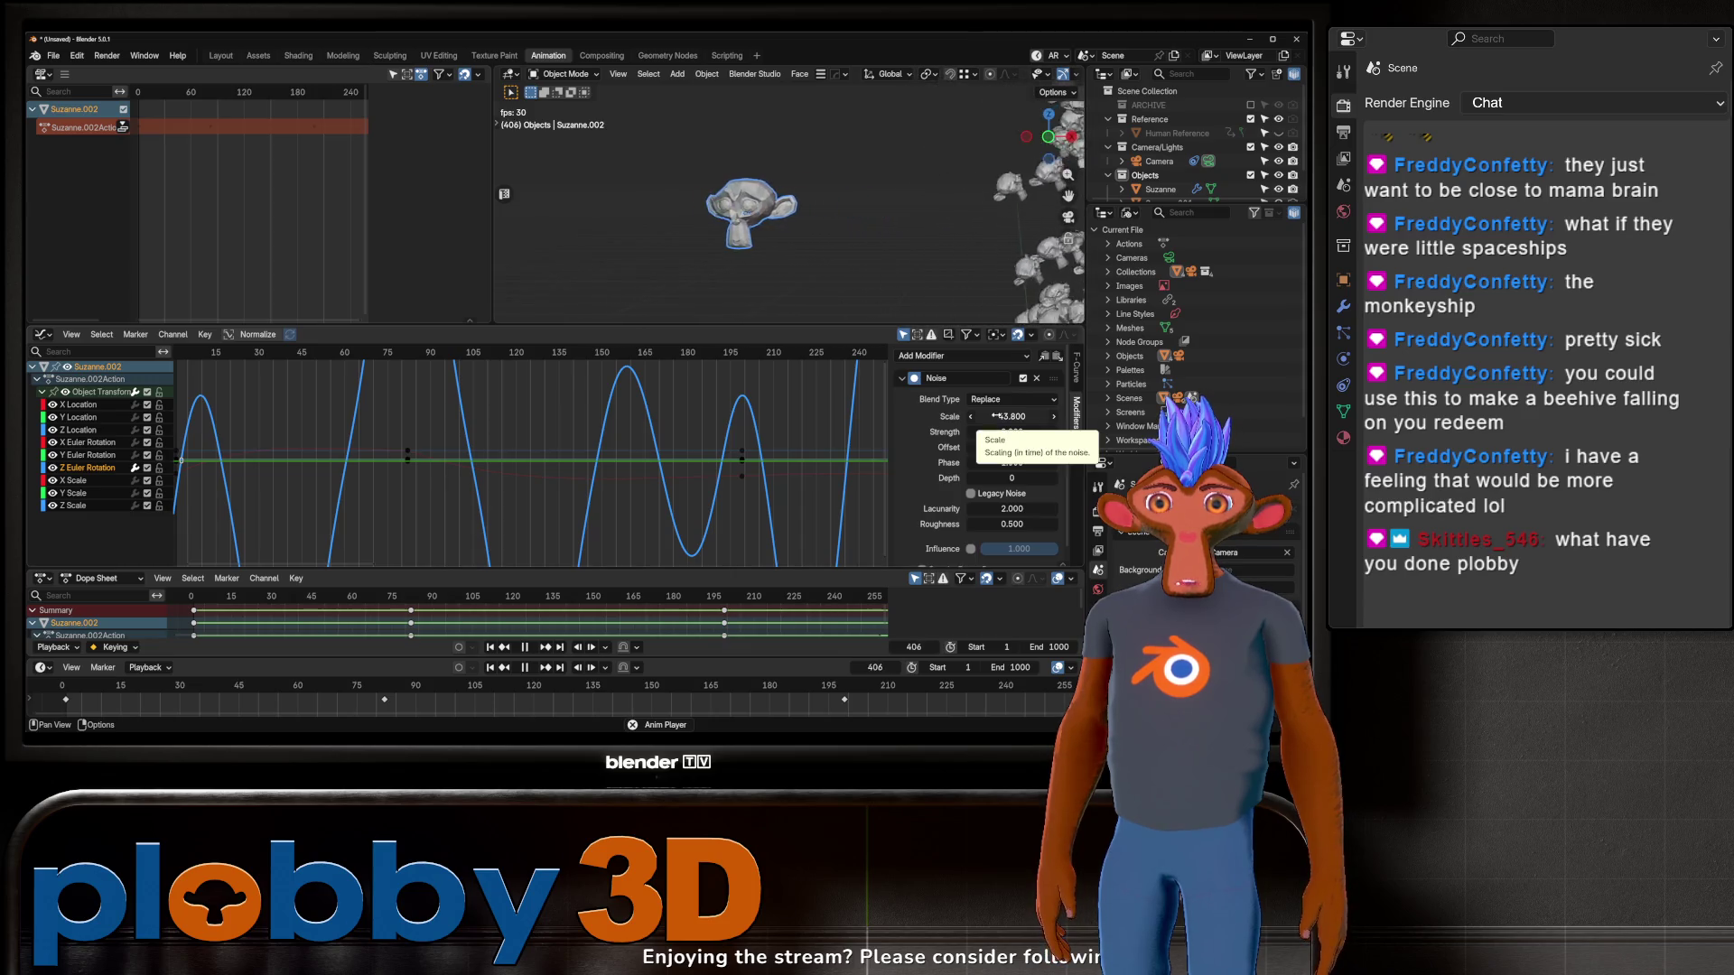
# Step: Scroll the channel list and select the Y Euler Rotation curve
pyautogui.scroll(-2, 703, 407)
pyautogui.scroll(-8, 596, 447)
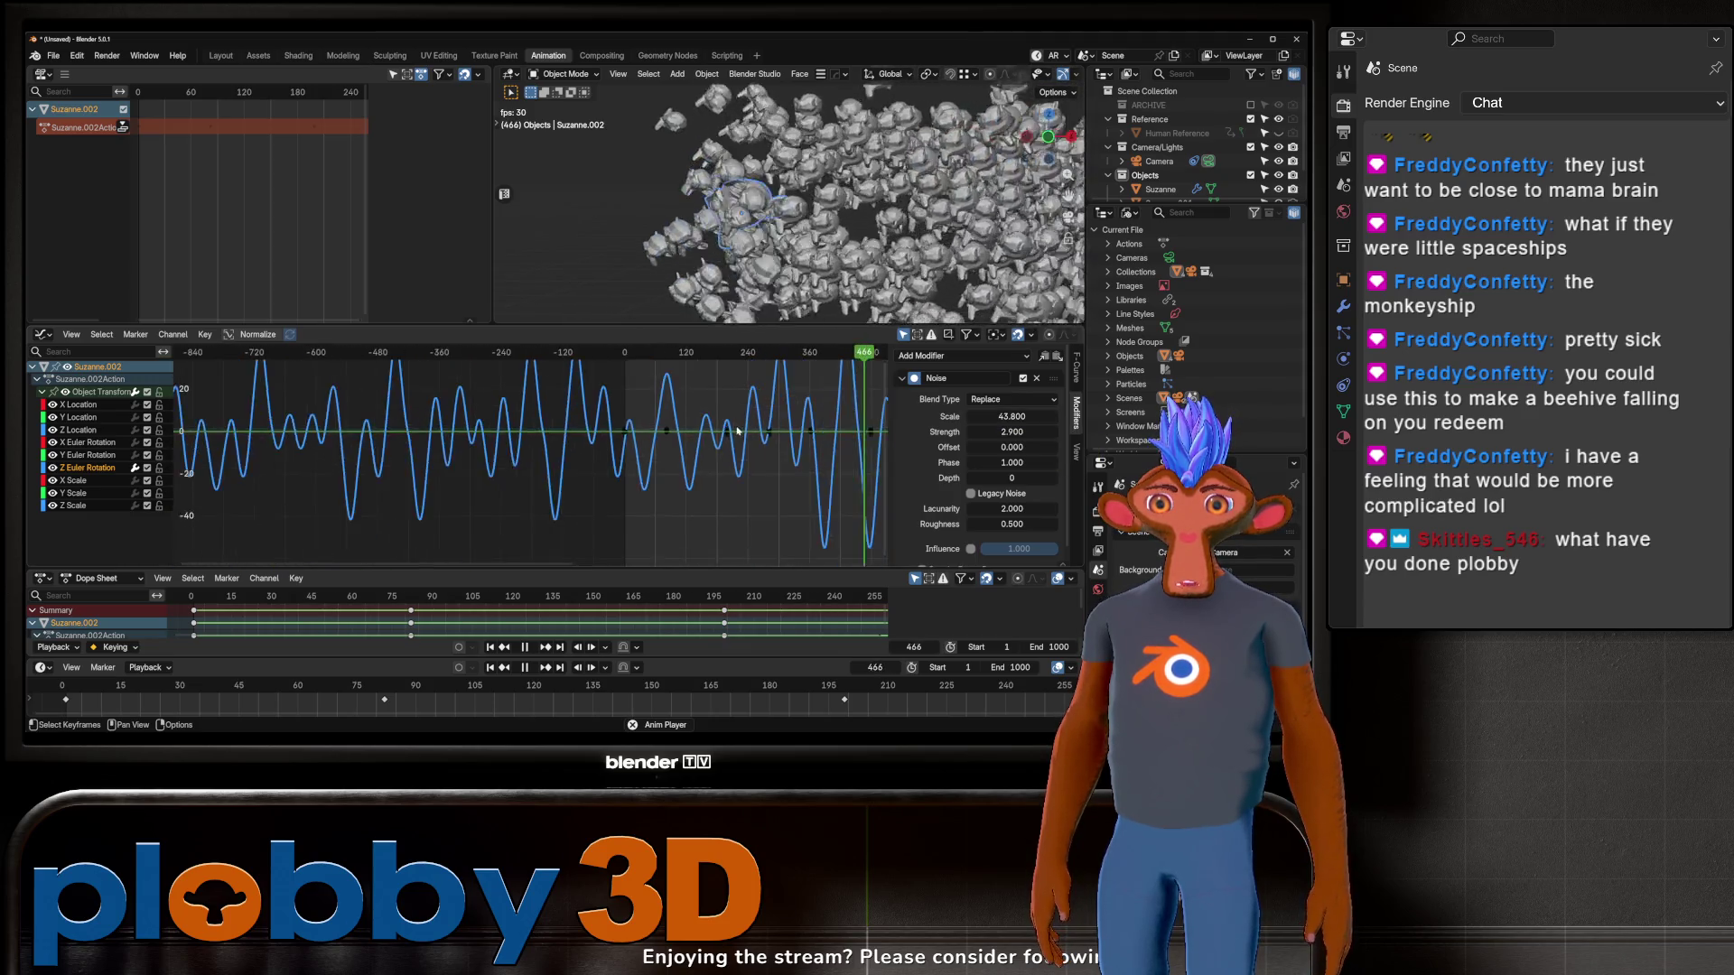
pyautogui.scroll(-3, 596, 447)
pyautogui.scroll(-6, 772, 116)
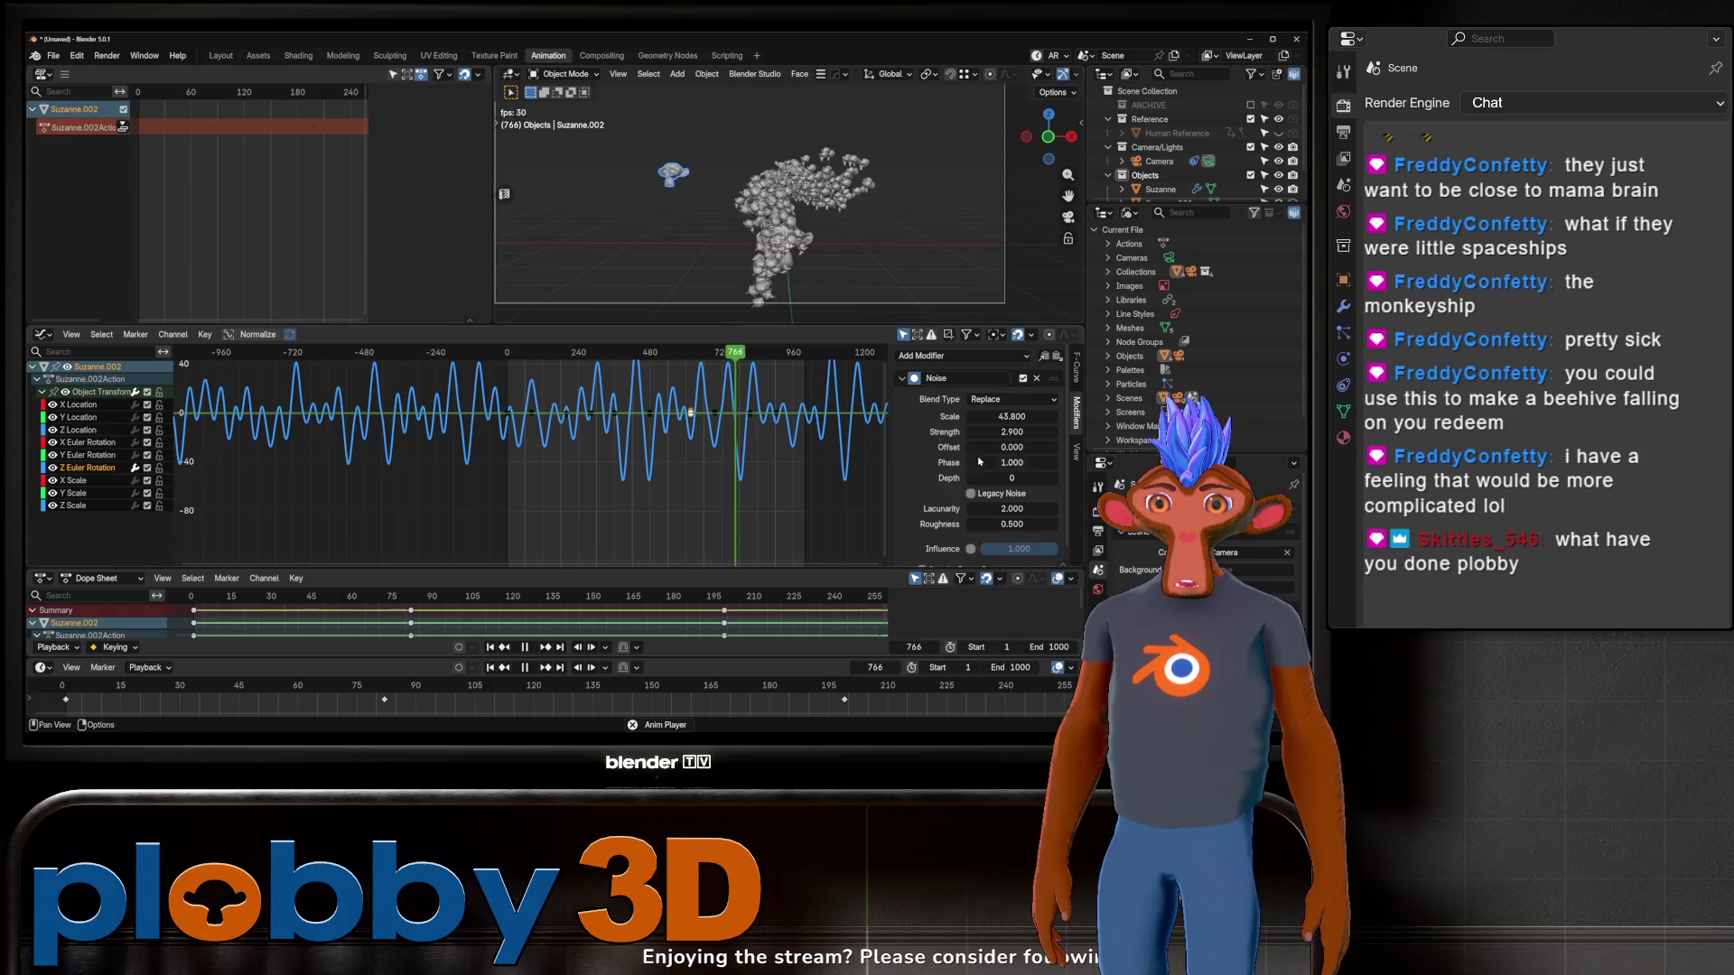
pyautogui.click(77, 455)
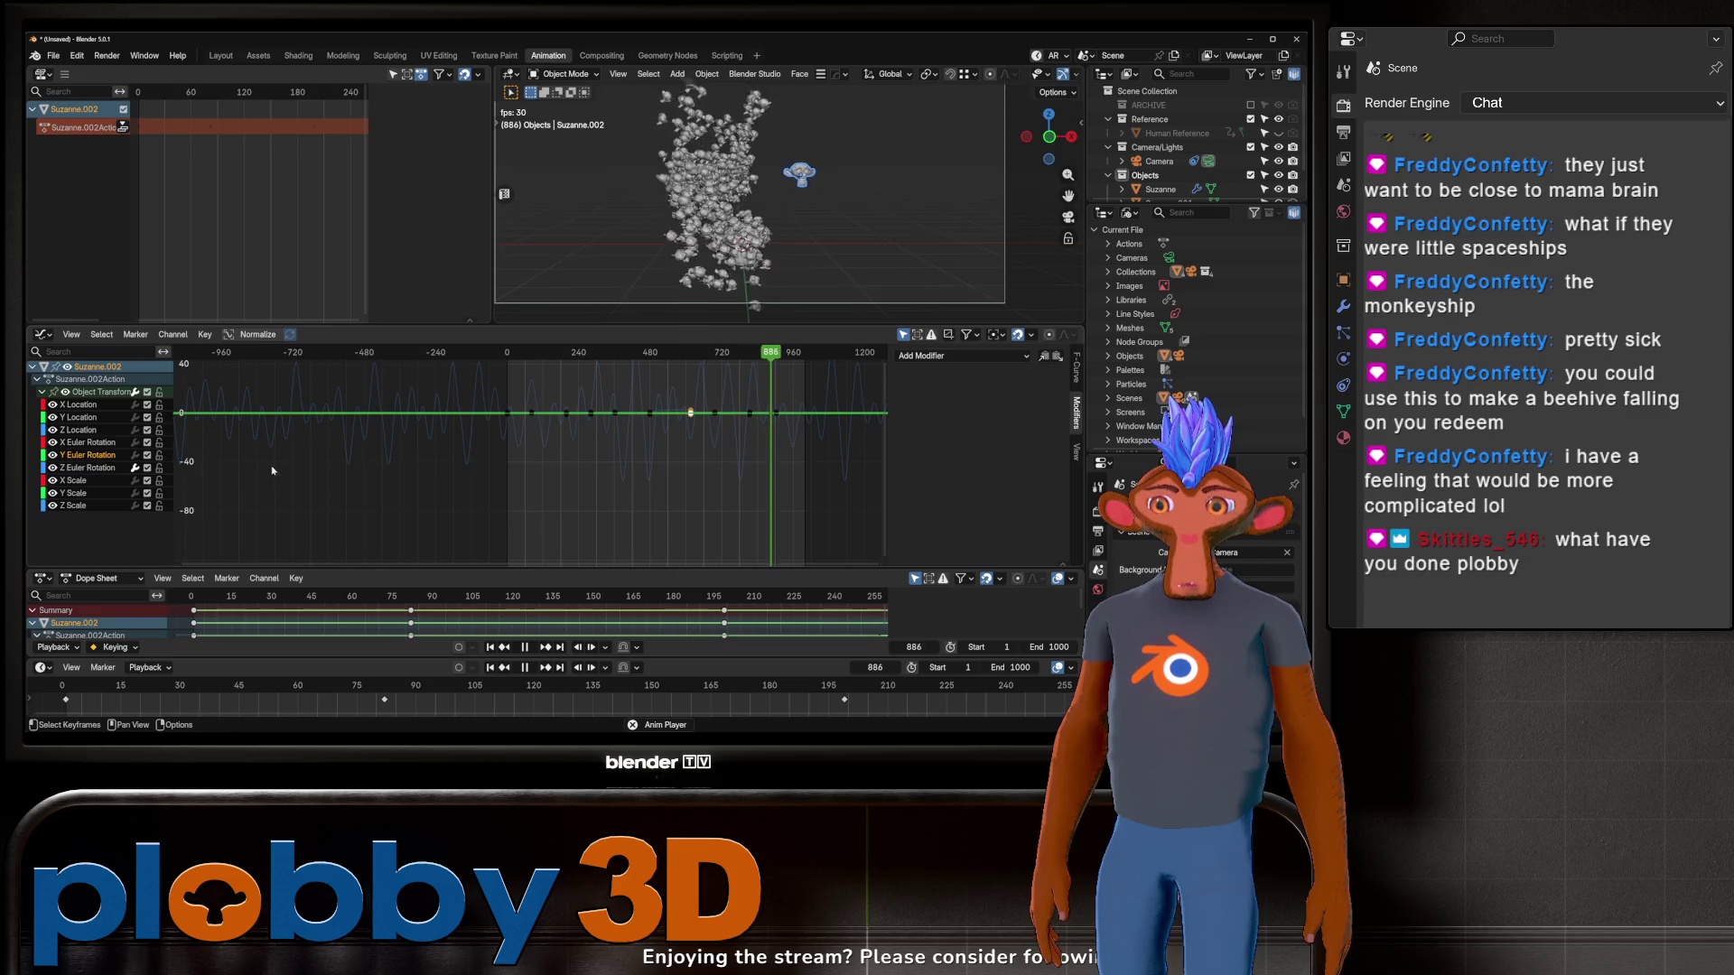
# Step: Add a Noise modifier to the Y Euler Rotation curve with Scale 83.2 and Strength 2.1
pyautogui.click(954, 358)
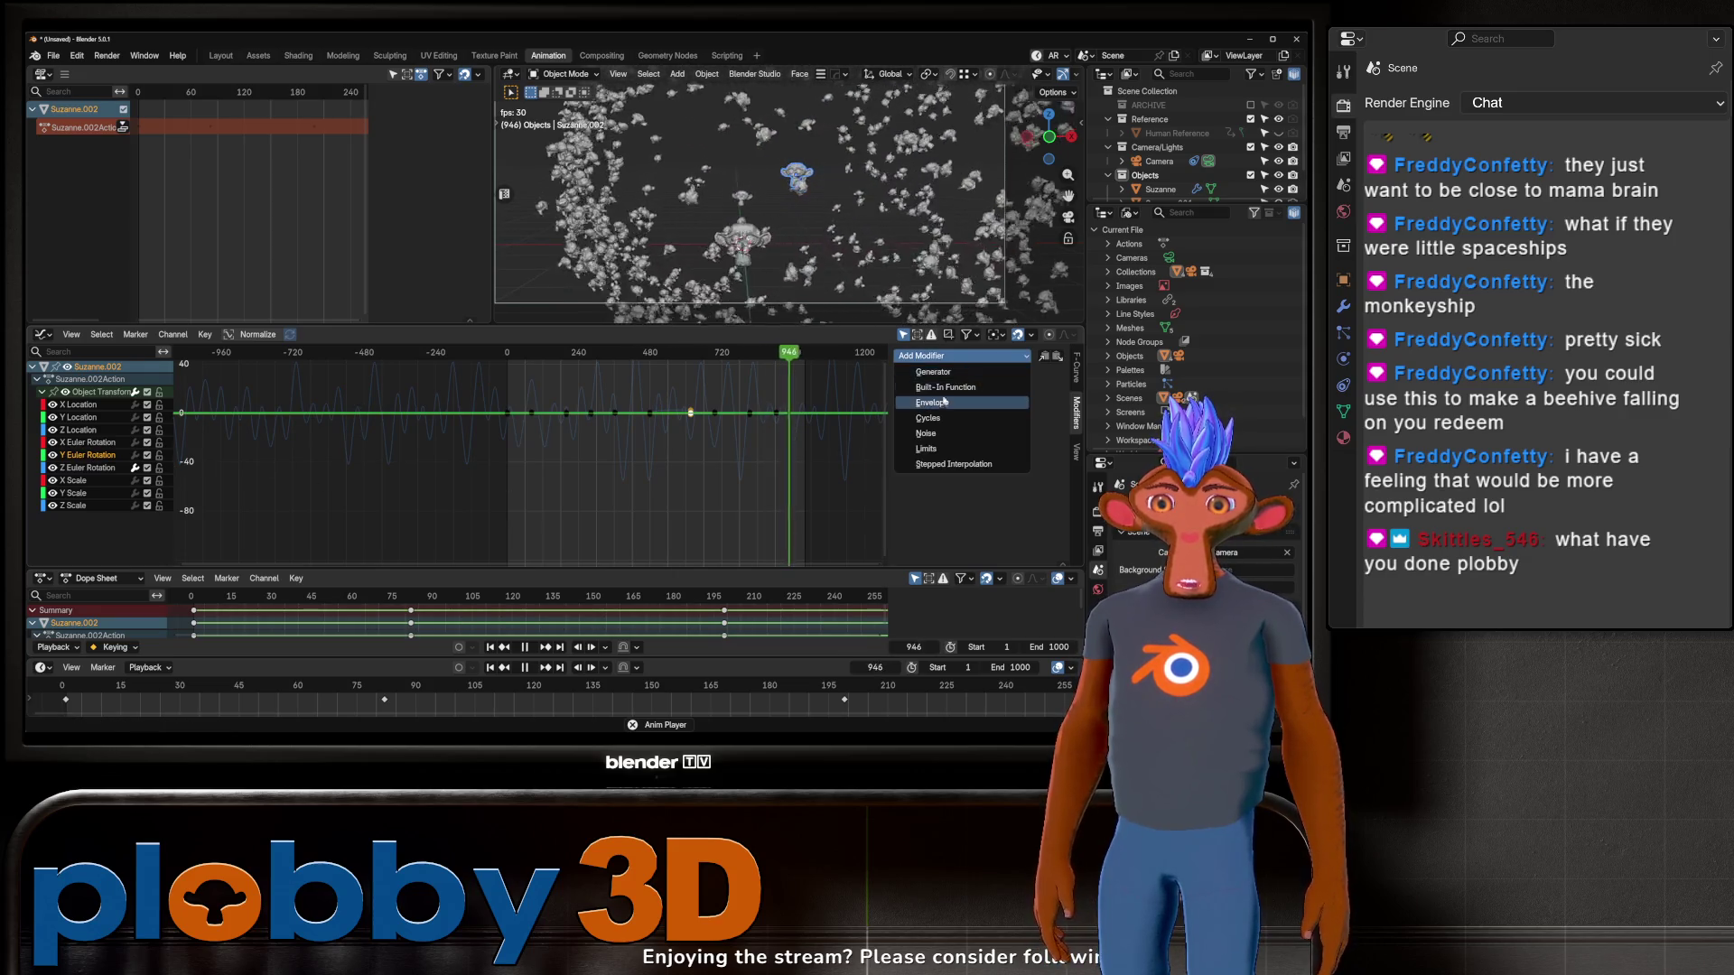
pyautogui.click(1008, 444)
pyautogui.moveTo(1011, 416); pyautogui.dragTo(1153, 416)
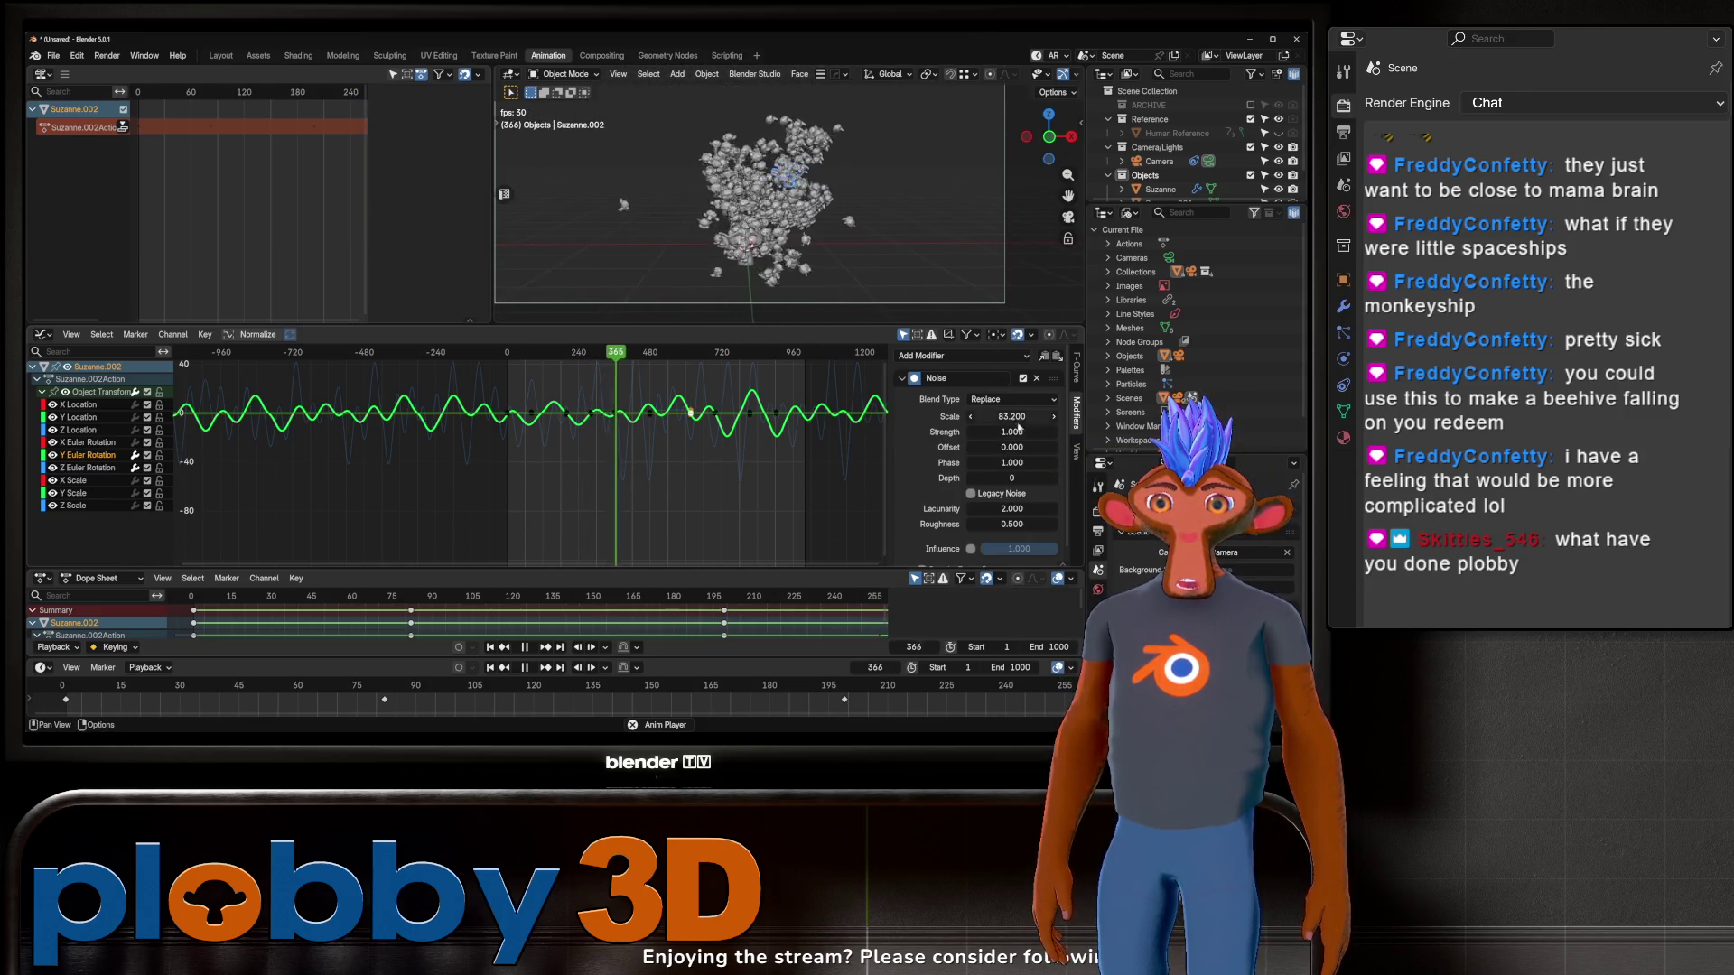
pyautogui.moveTo(997, 433); pyautogui.dragTo(1048, 434)
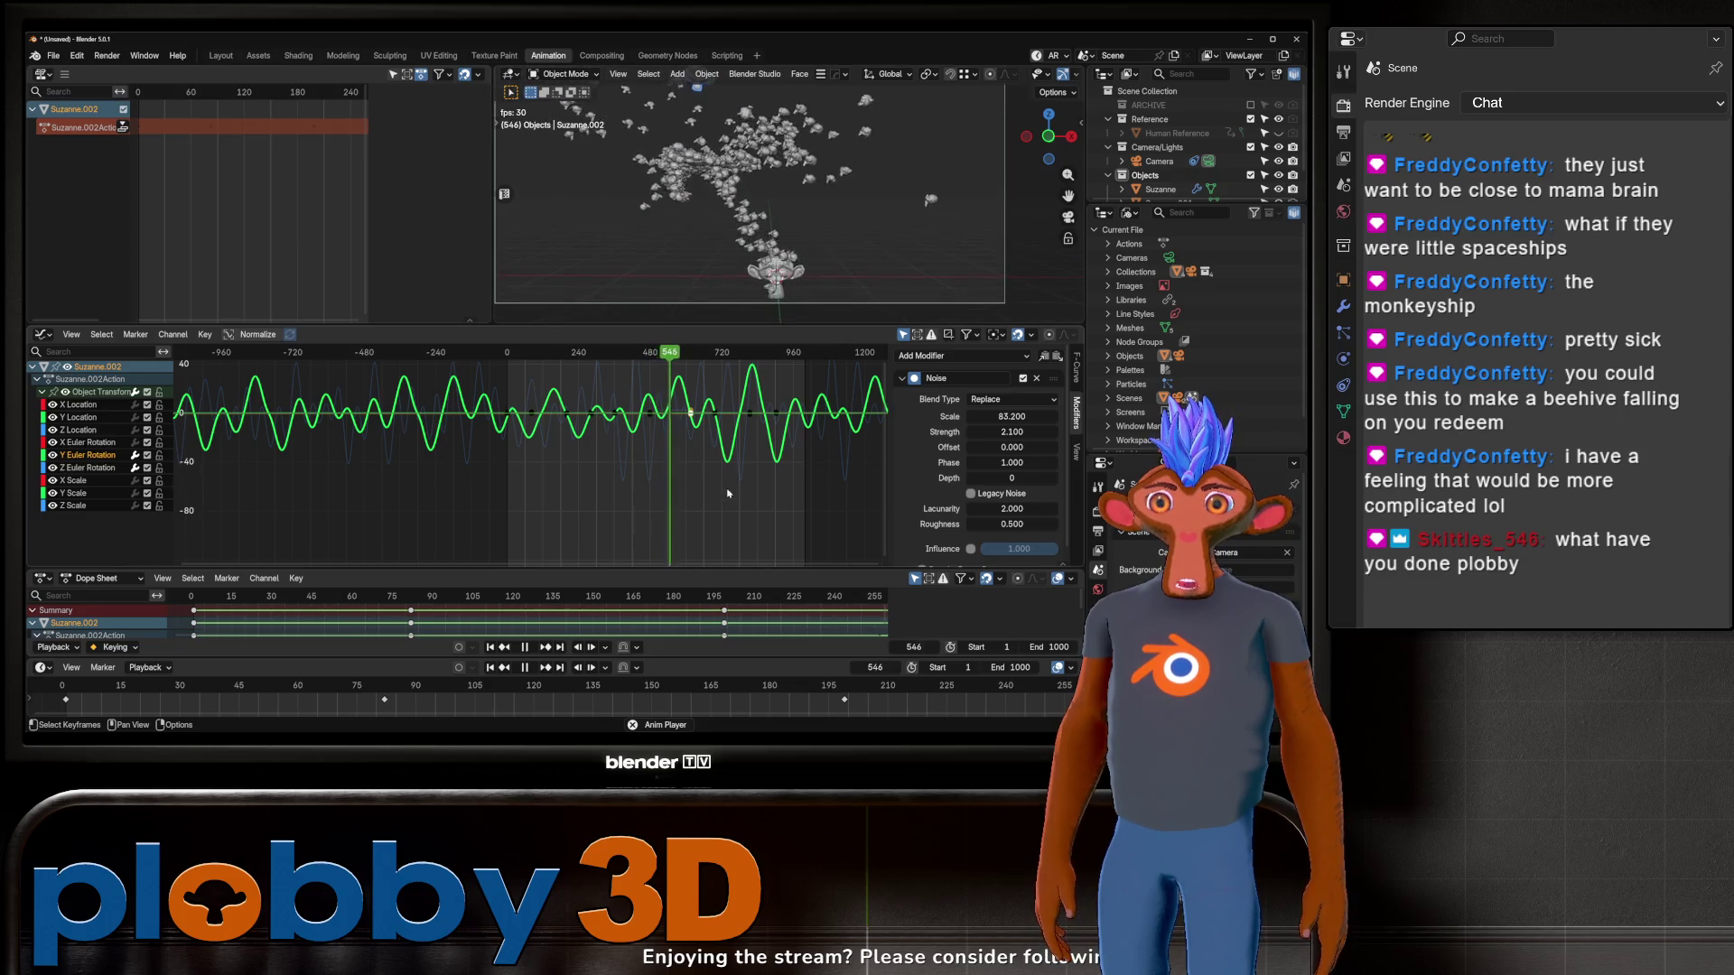
# Step: Add a Noise modifier to the X Euler Rotation curve with Scale 141 and Strength 1.9
pyautogui.click(88, 443)
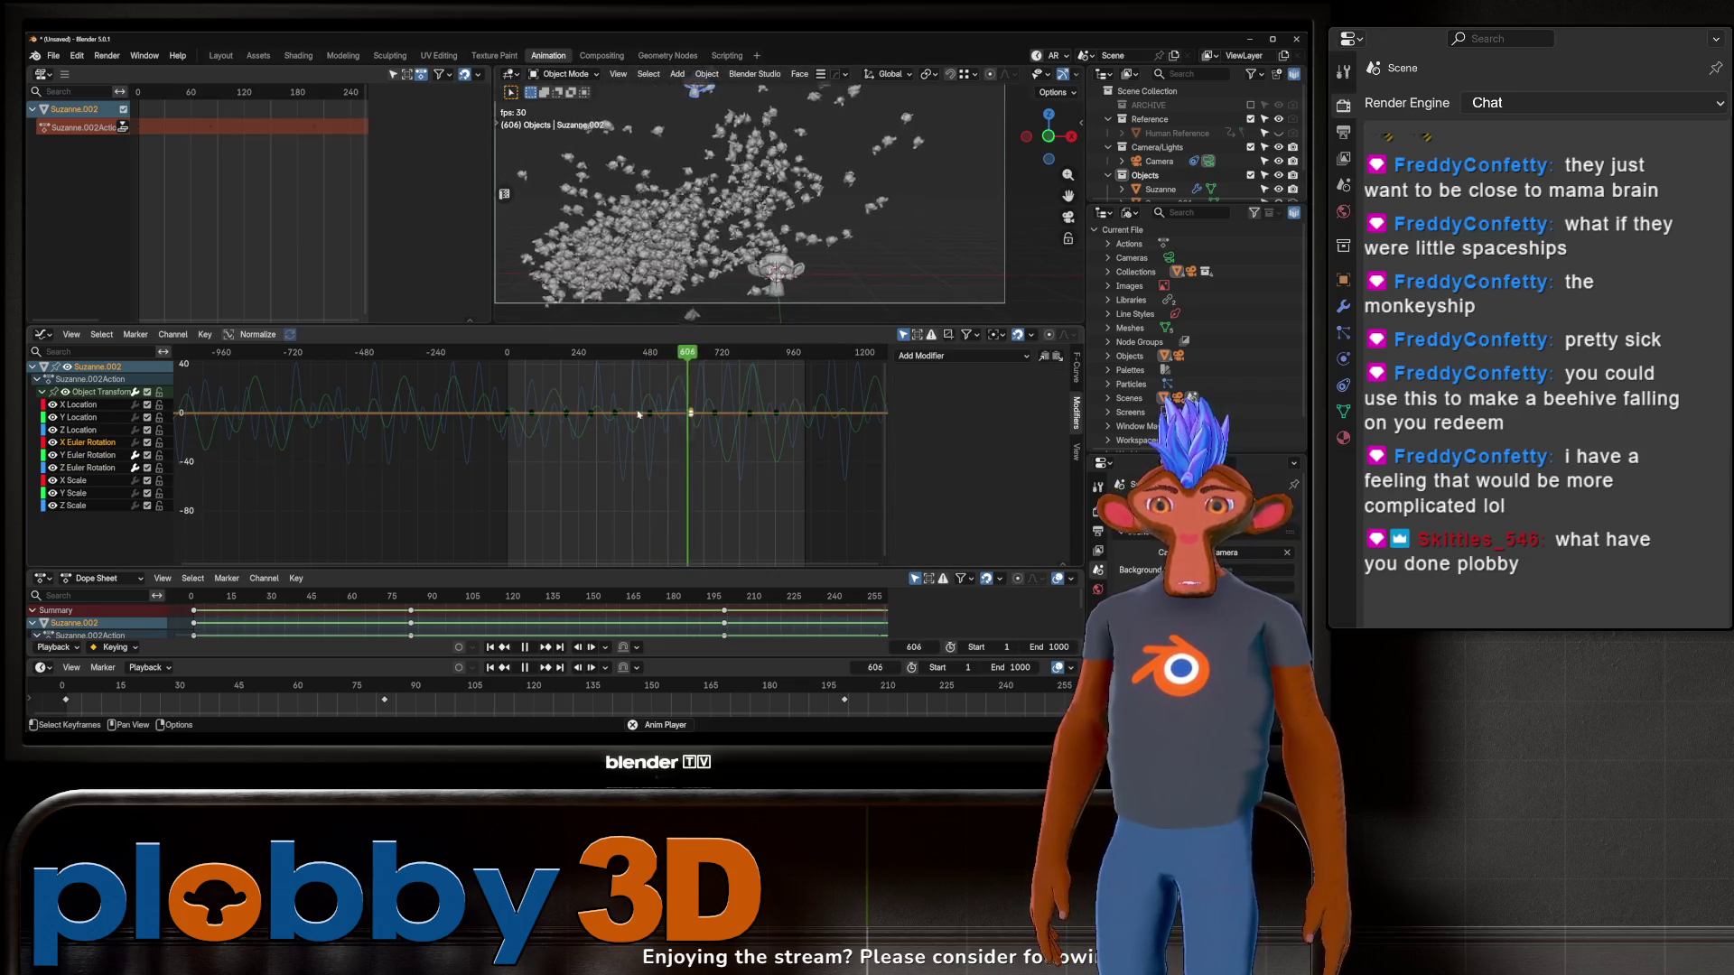
pyautogui.click(914, 357)
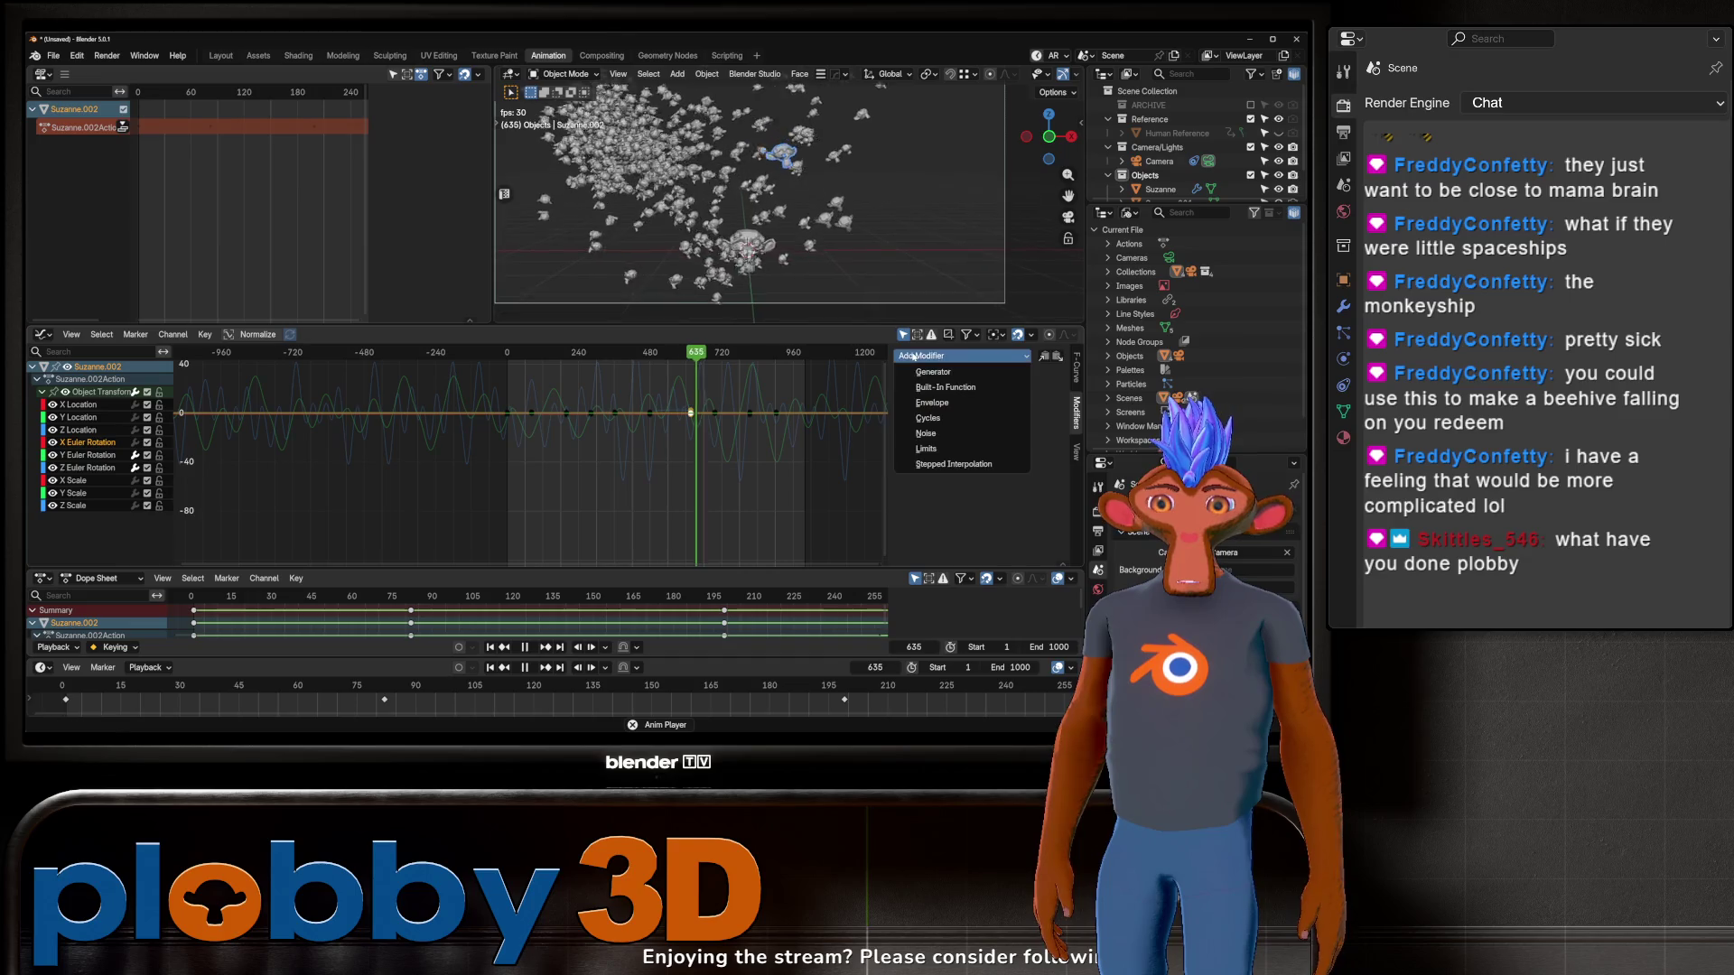
pyautogui.click(937, 434)
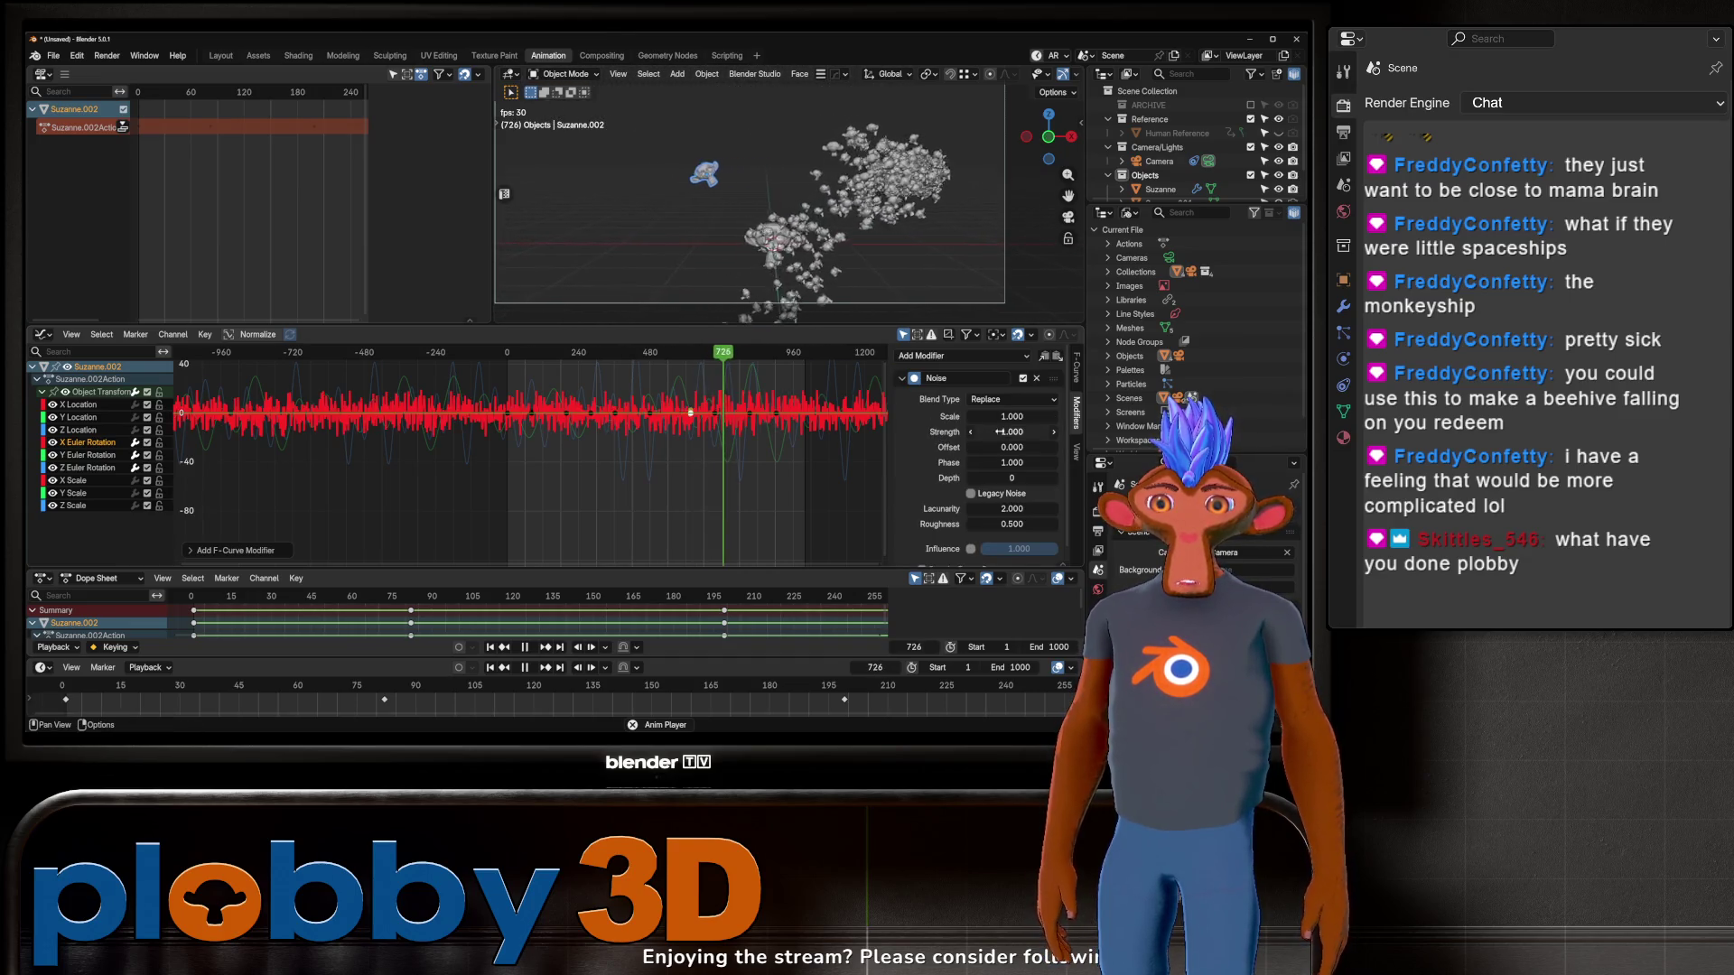
pyautogui.moveTo(1011, 416); pyautogui.dragTo(1232, 417)
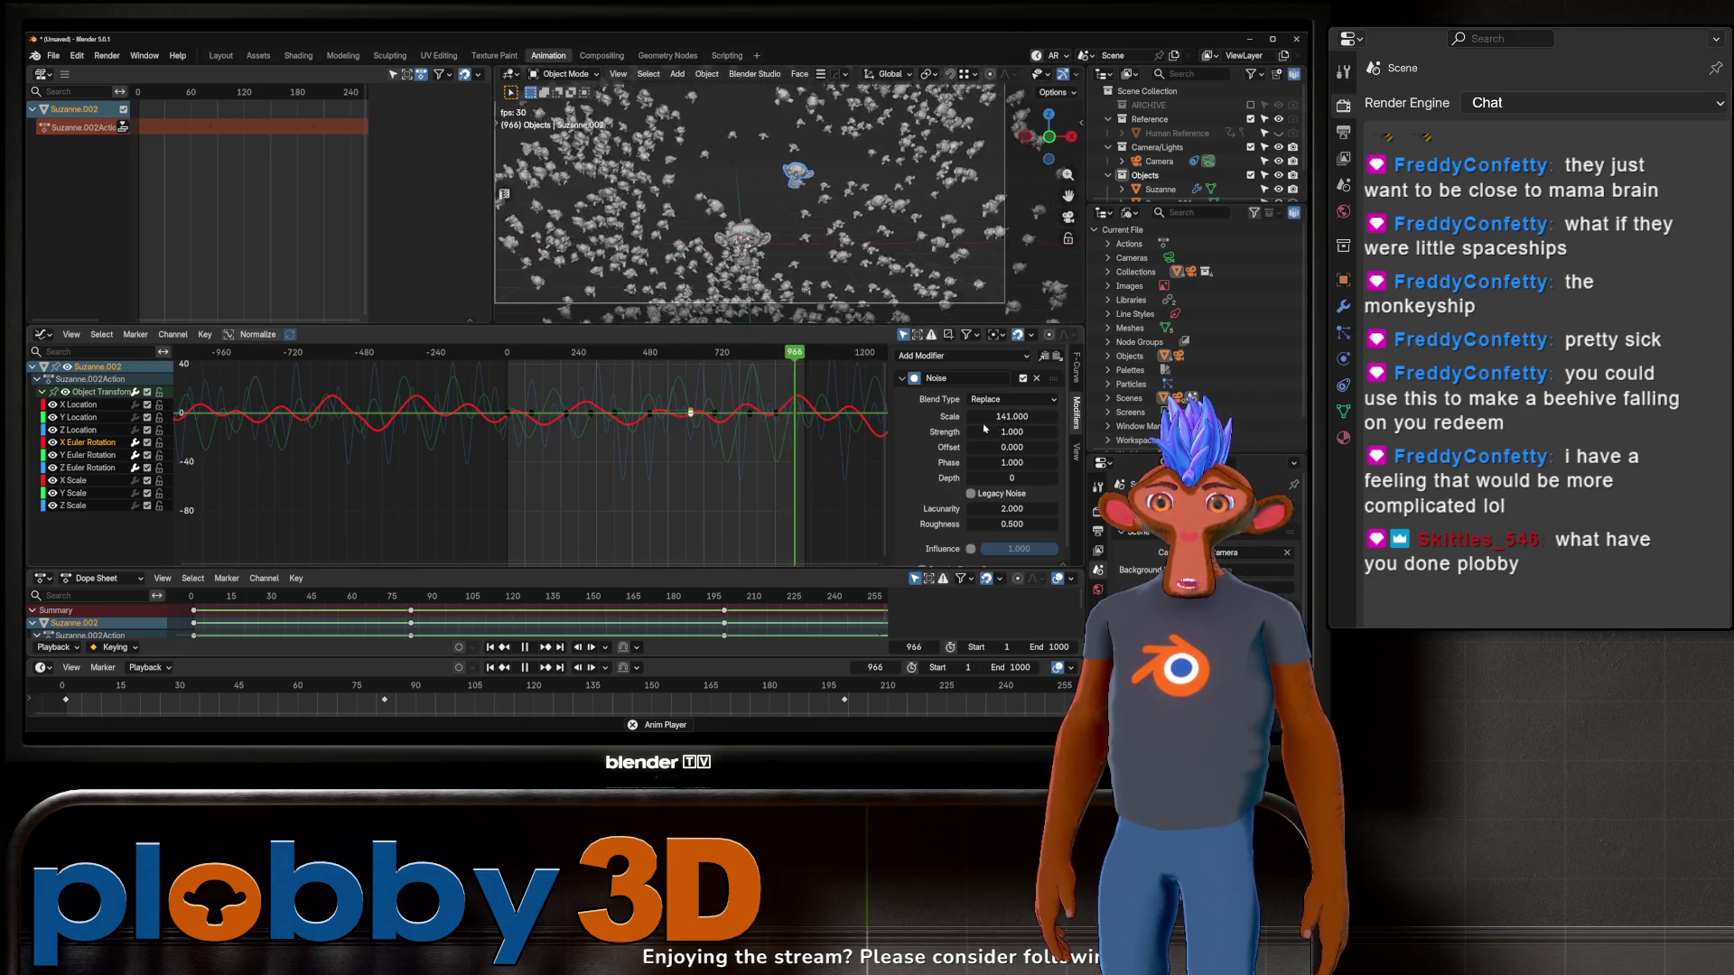
pyautogui.moveTo(1012, 432)
pyautogui.mouseDown()
pyautogui.moveTo(1052, 432)
pyautogui.moveTo(1016, 432)
pyautogui.mouseUp()
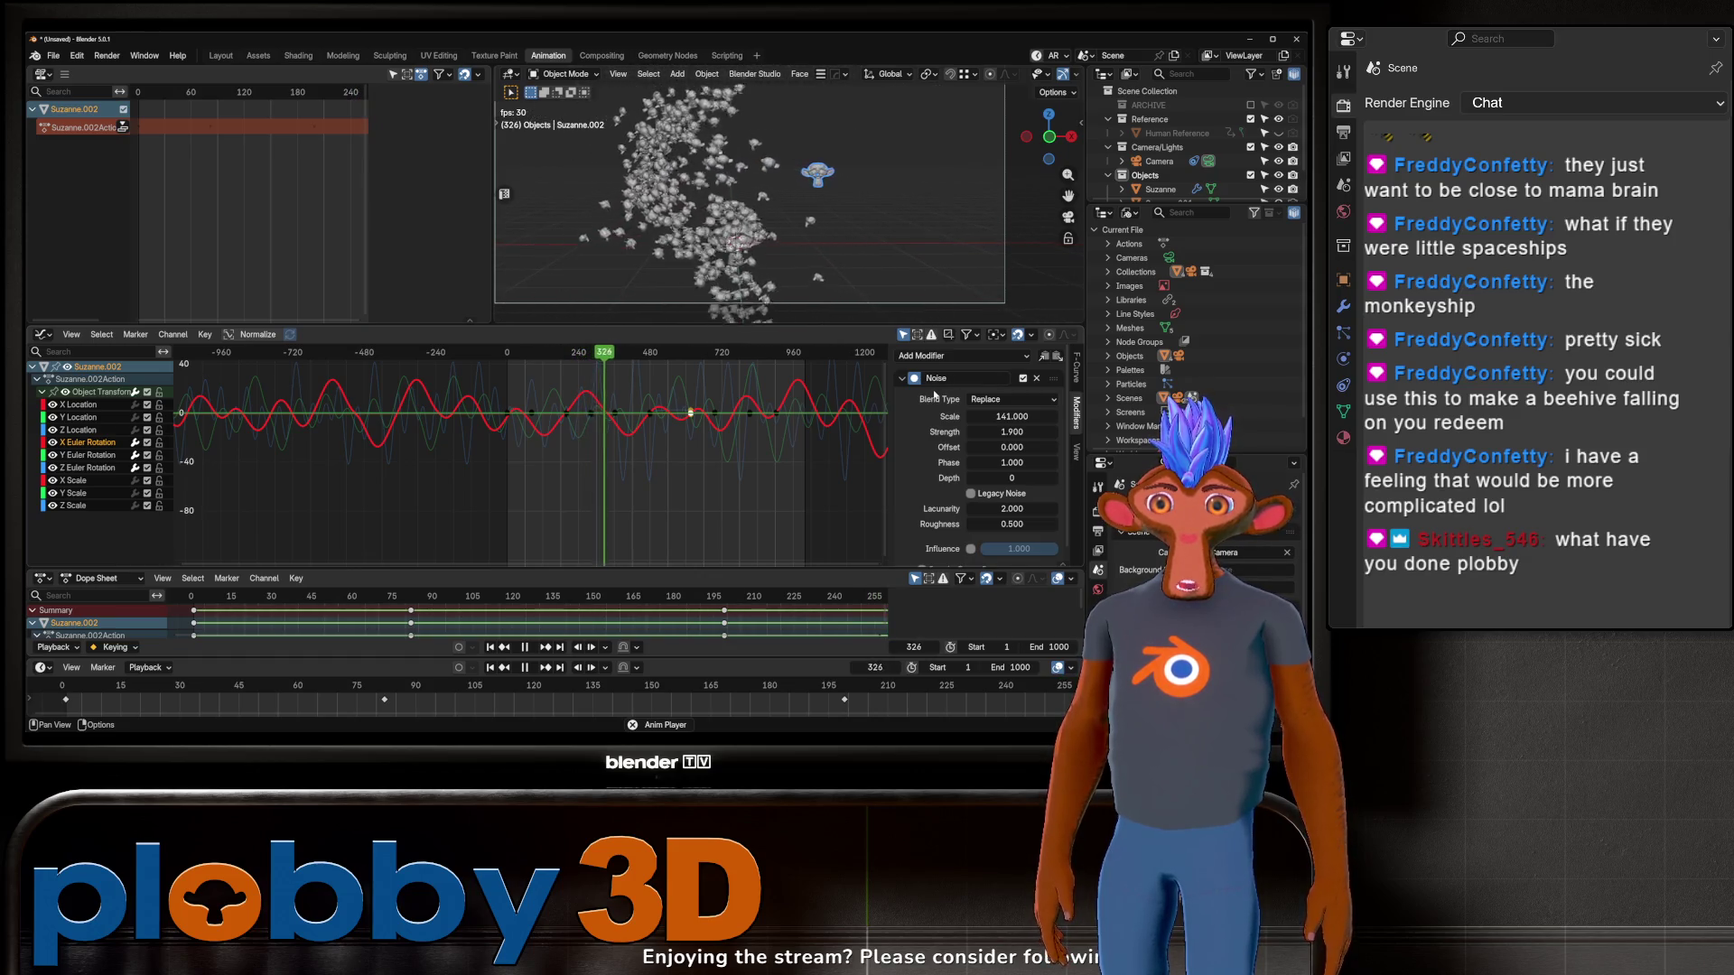
# Step: Select the Suzanne flock emitter object
pyautogui.scroll(-2, 793, 236)
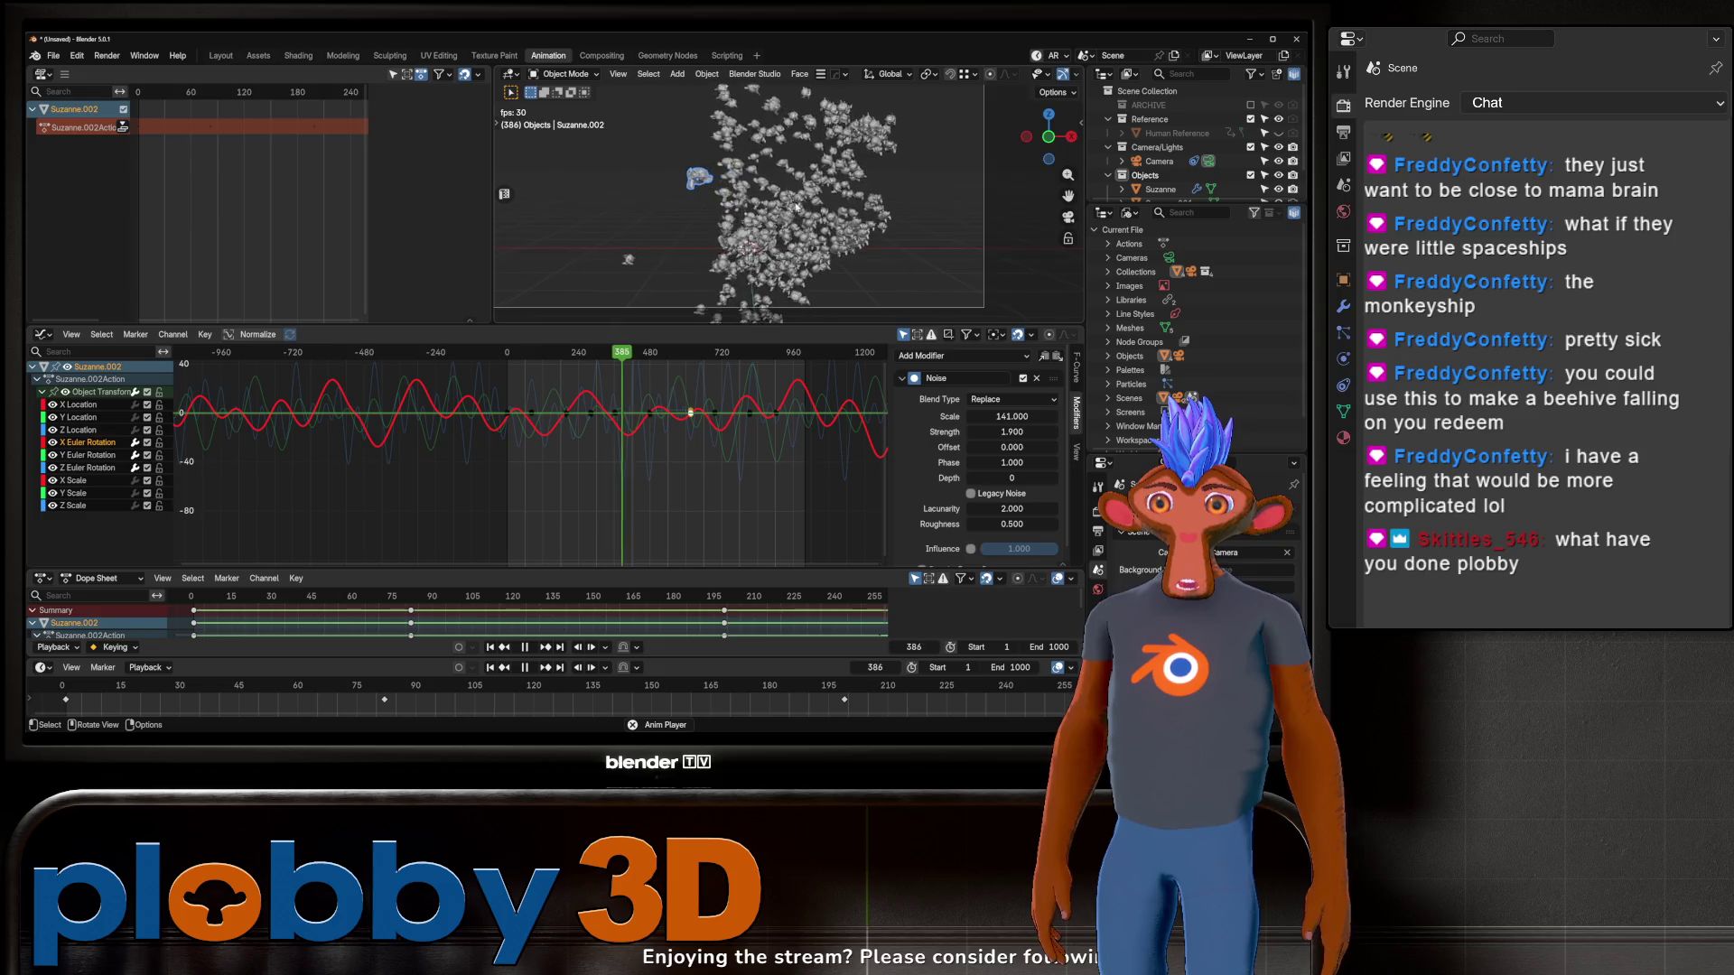
pyautogui.scroll(3, 722, 157)
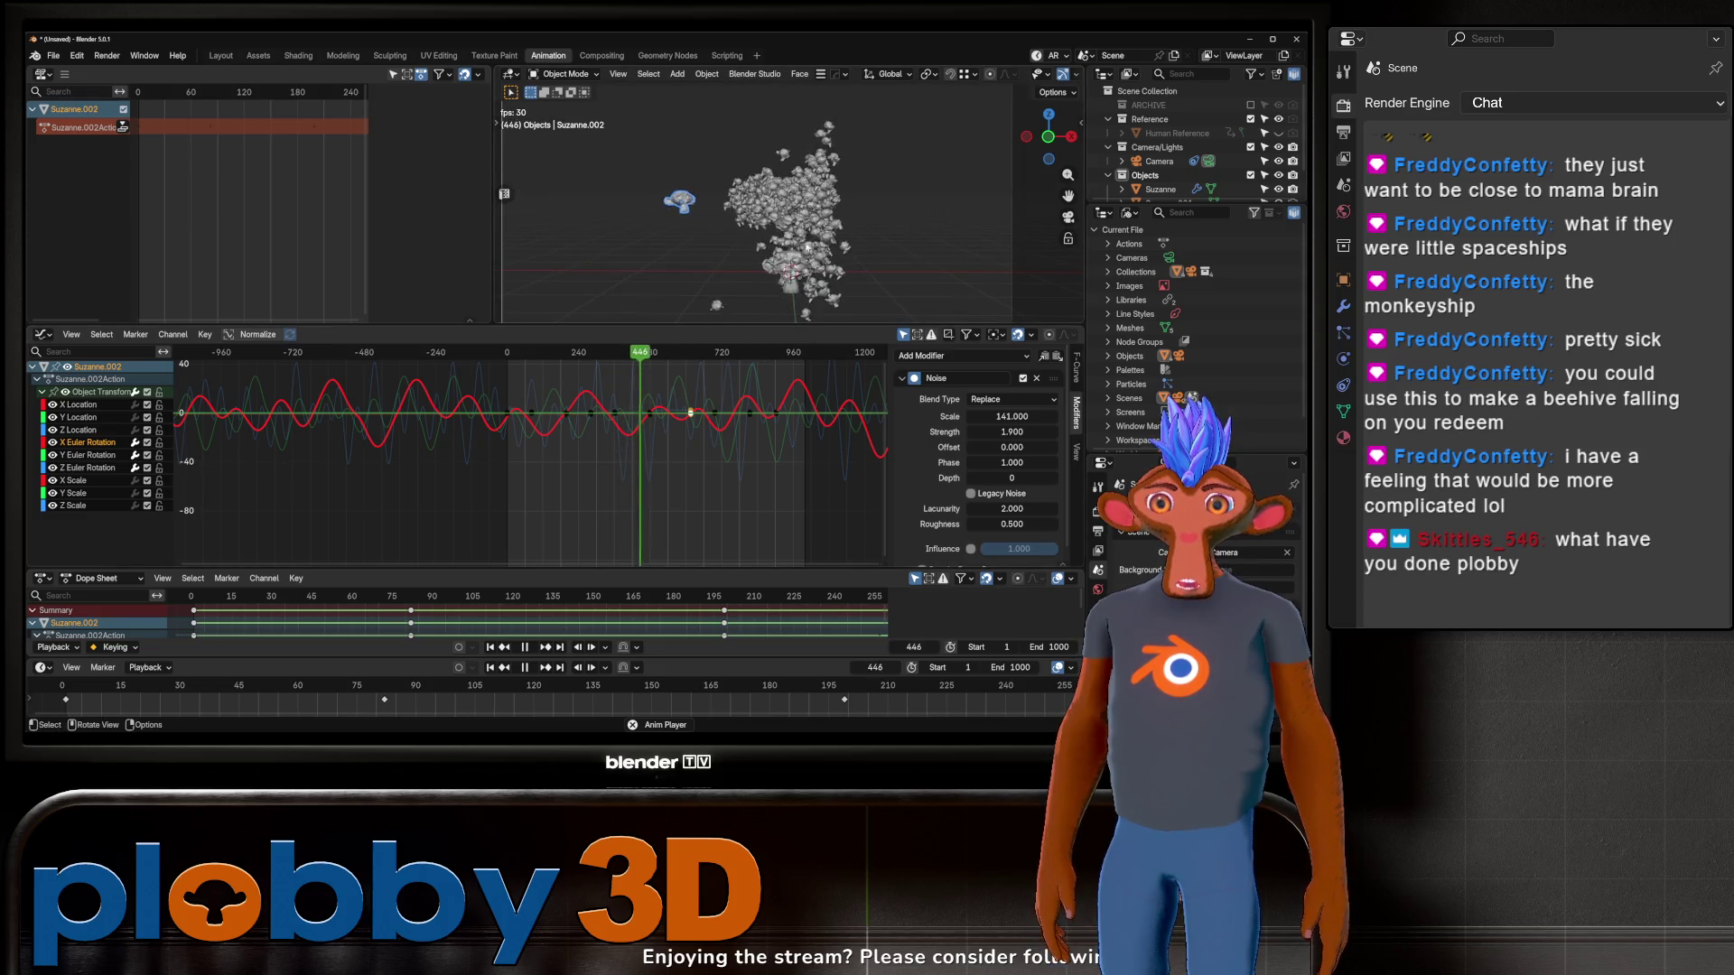
pyautogui.click(1160, 189)
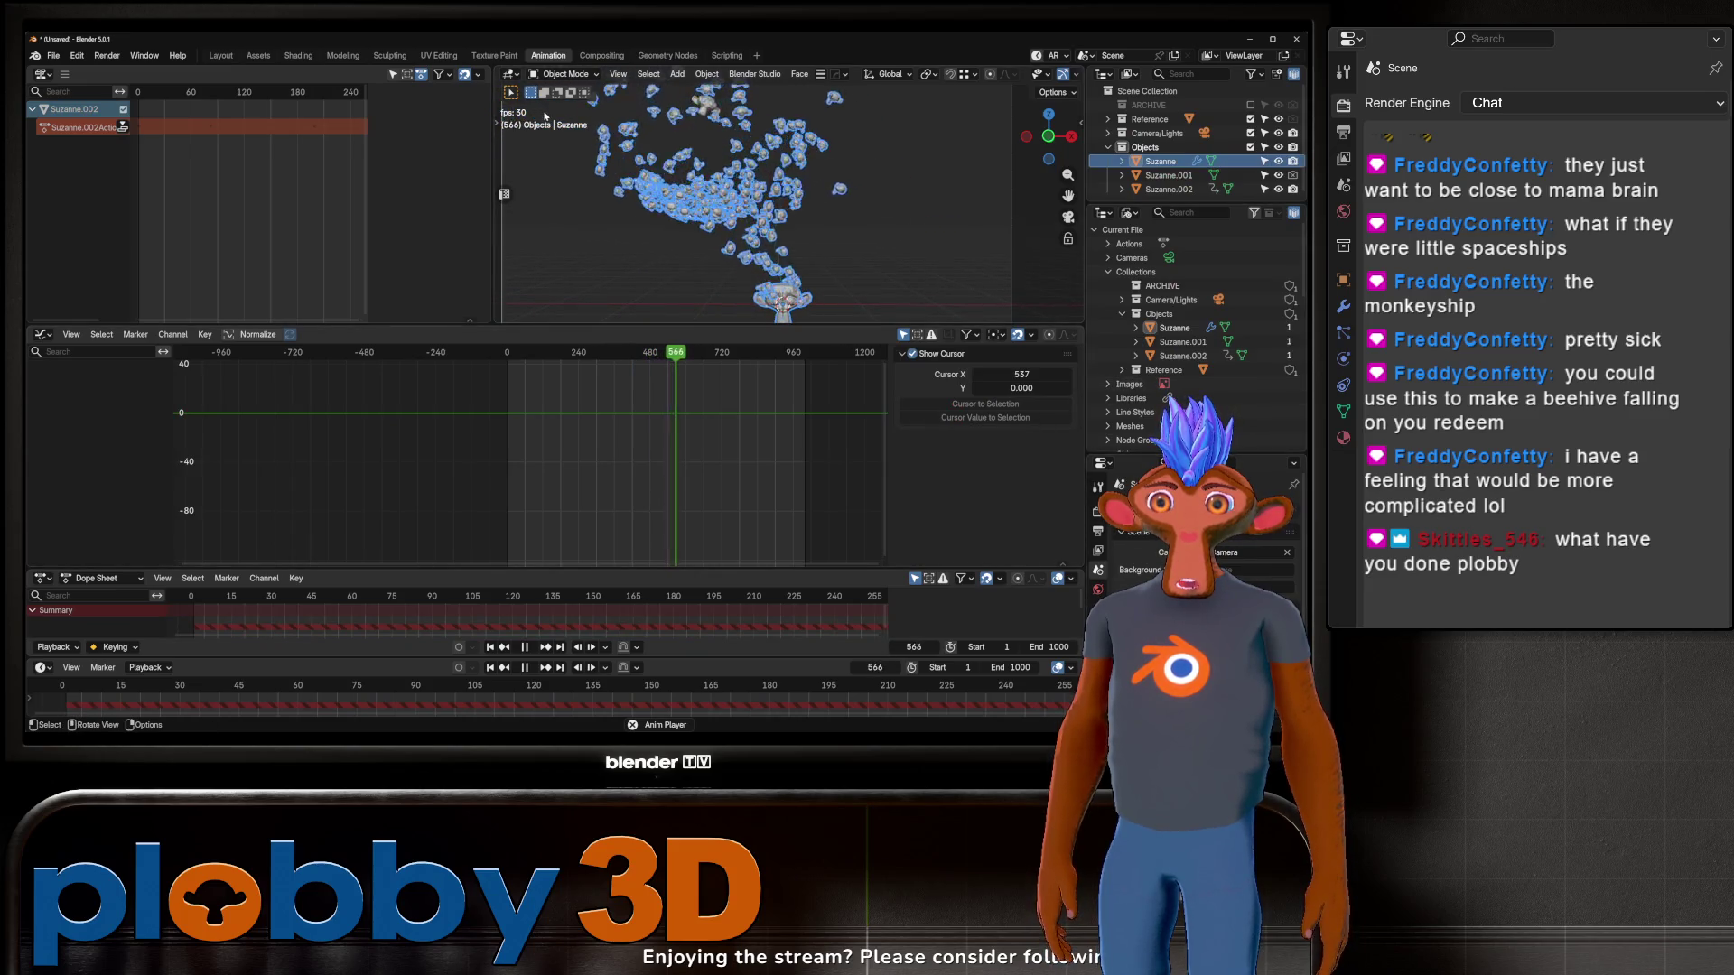
# Step: Set Suzanne.002's Z rotation Noise scale to 47.1 at strength 2.9, then reselect the flock emitter
pyautogui.scroll(-3, 632, 126)
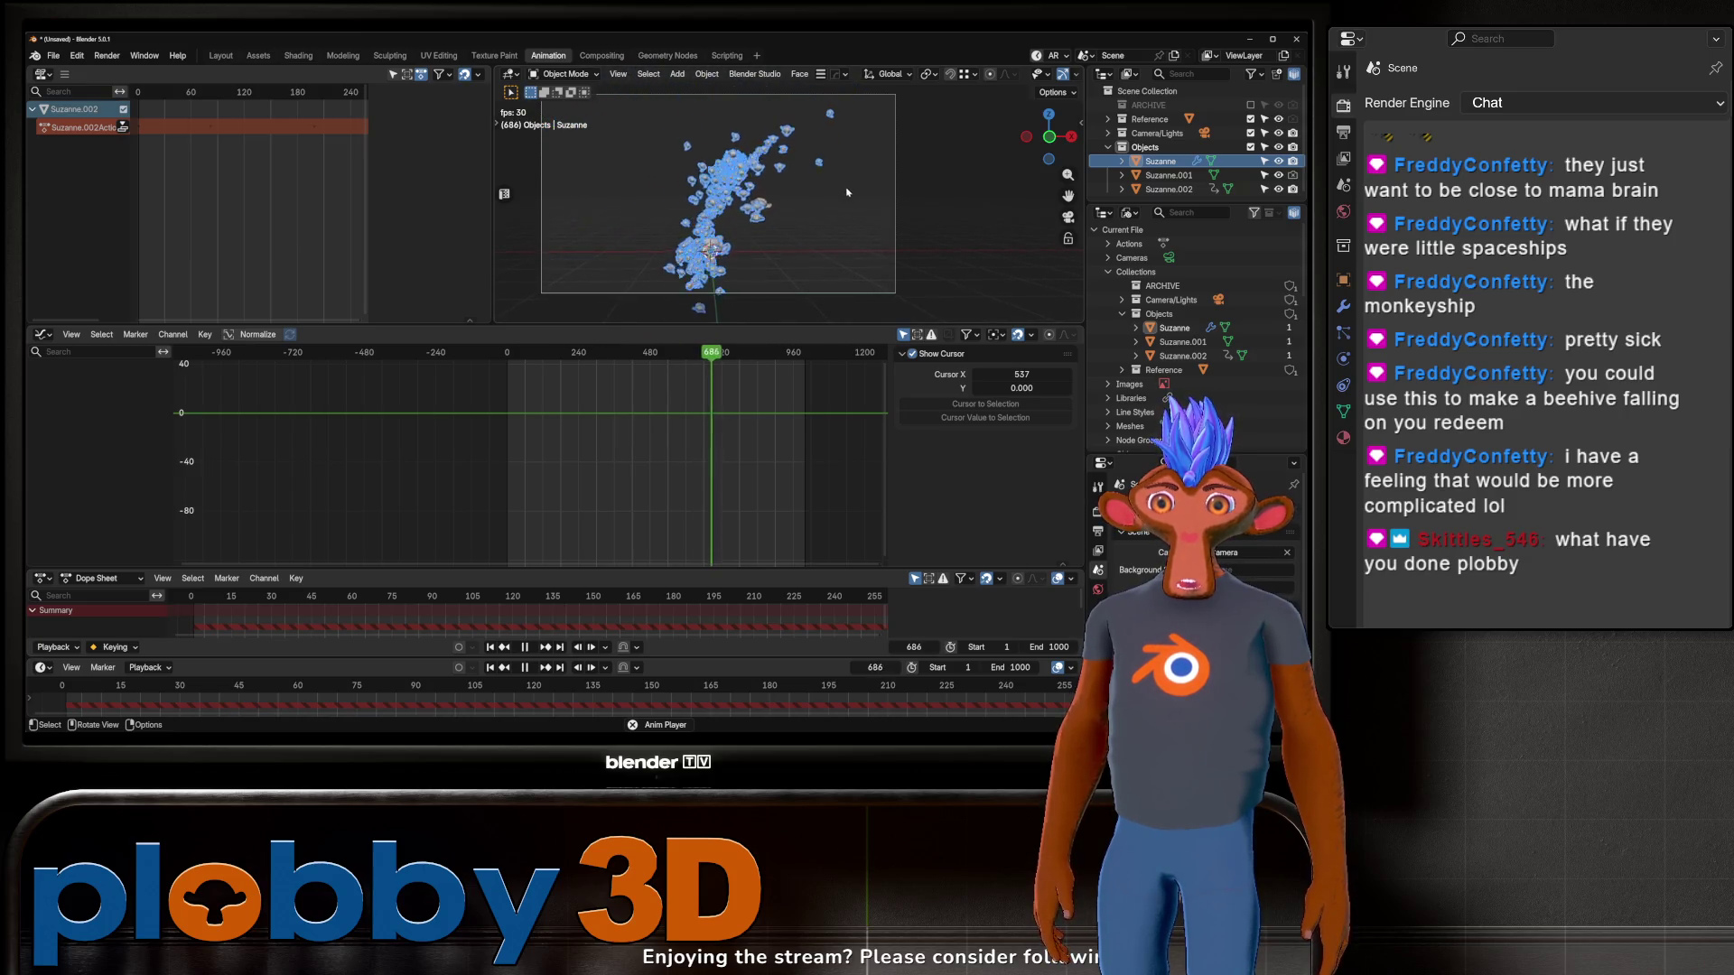
pyautogui.click(688, 211)
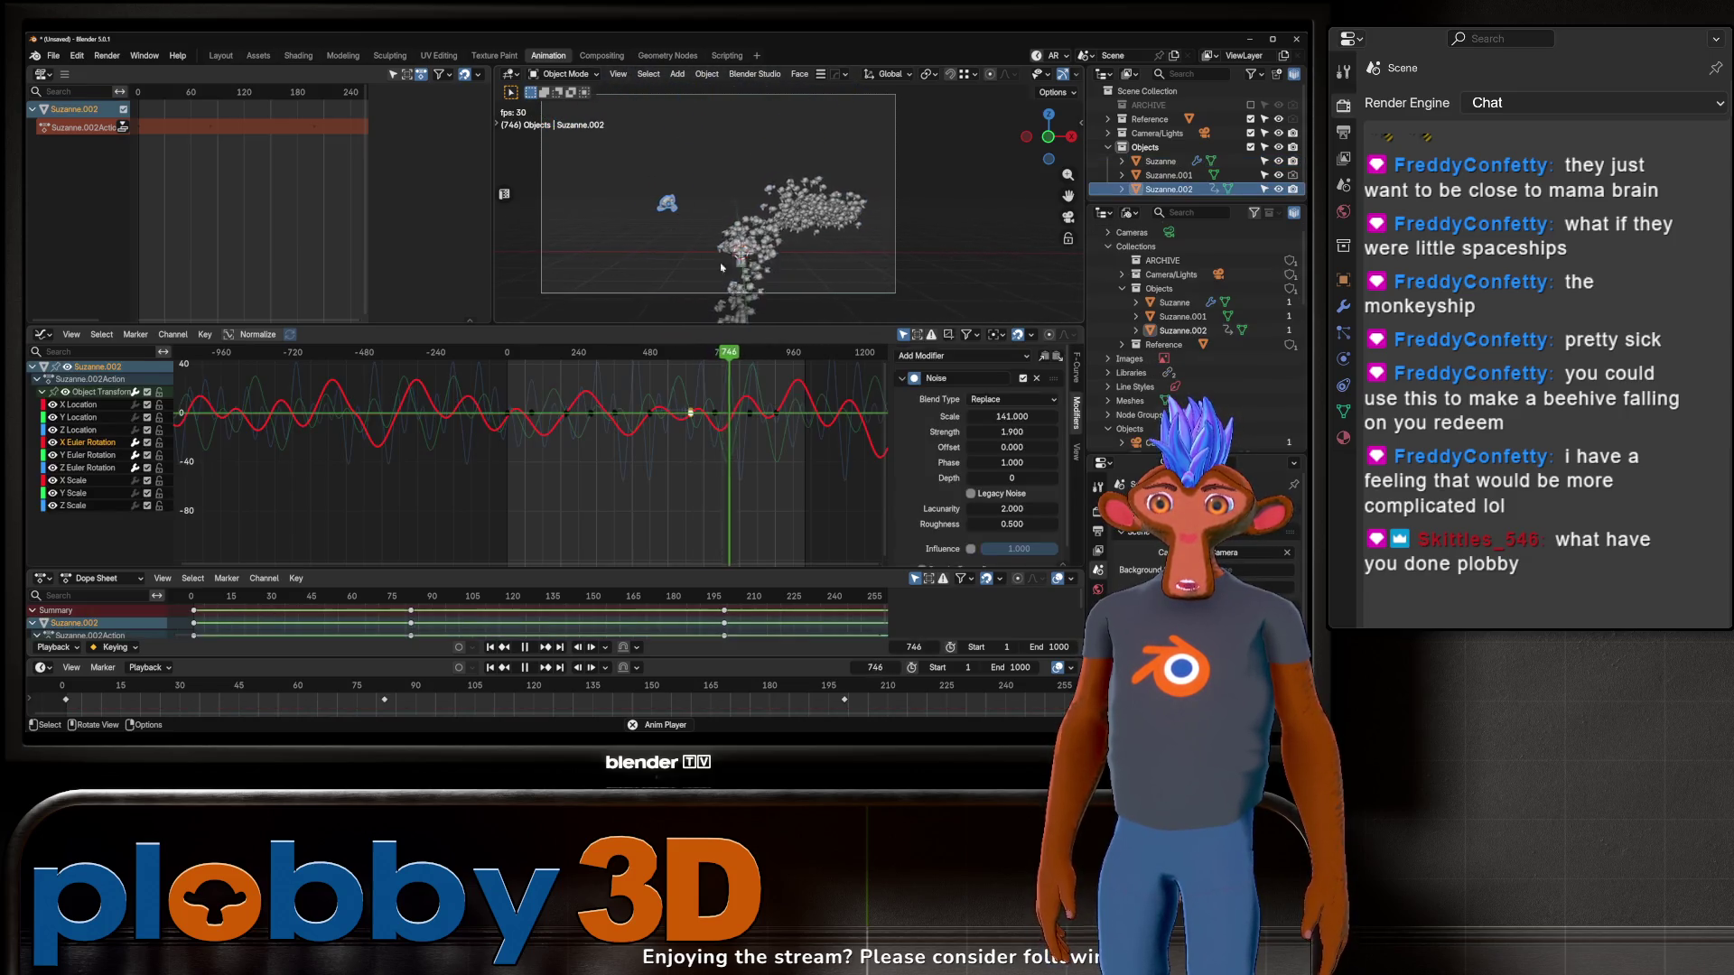
pyautogui.click(88, 468)
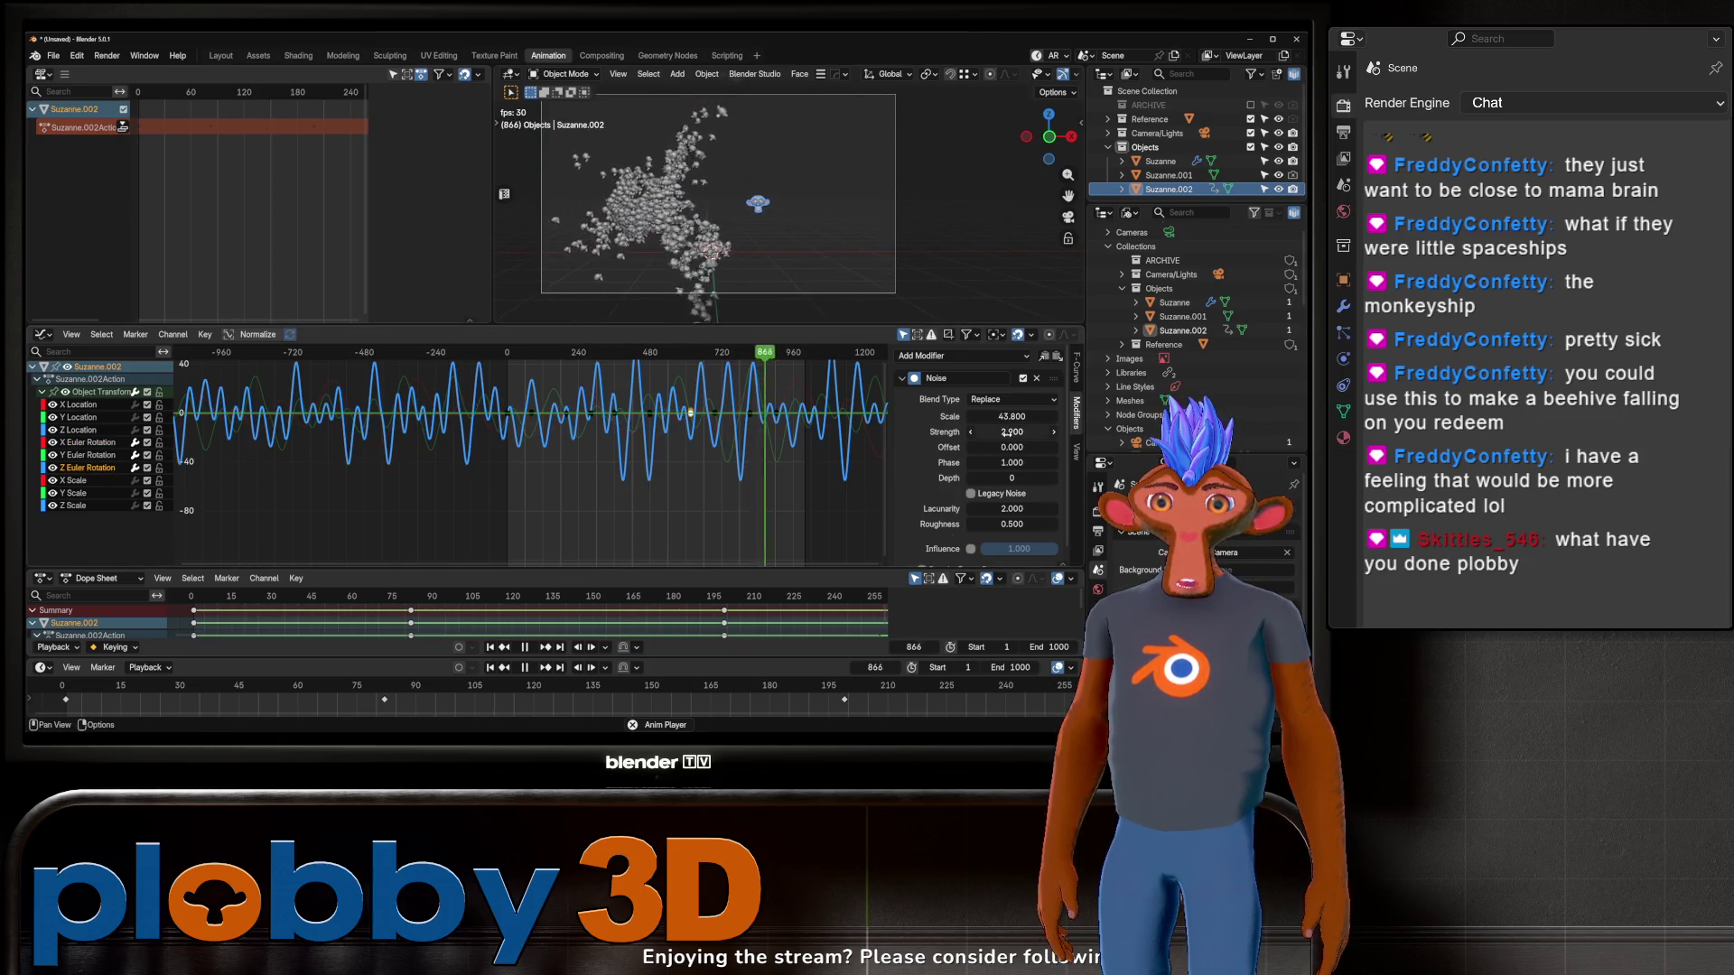
pyautogui.moveTo(1011, 432)
pyautogui.mouseDown()
pyautogui.moveTo(1053, 431)
pyautogui.moveTo(1011, 431)
pyautogui.mouseUp()
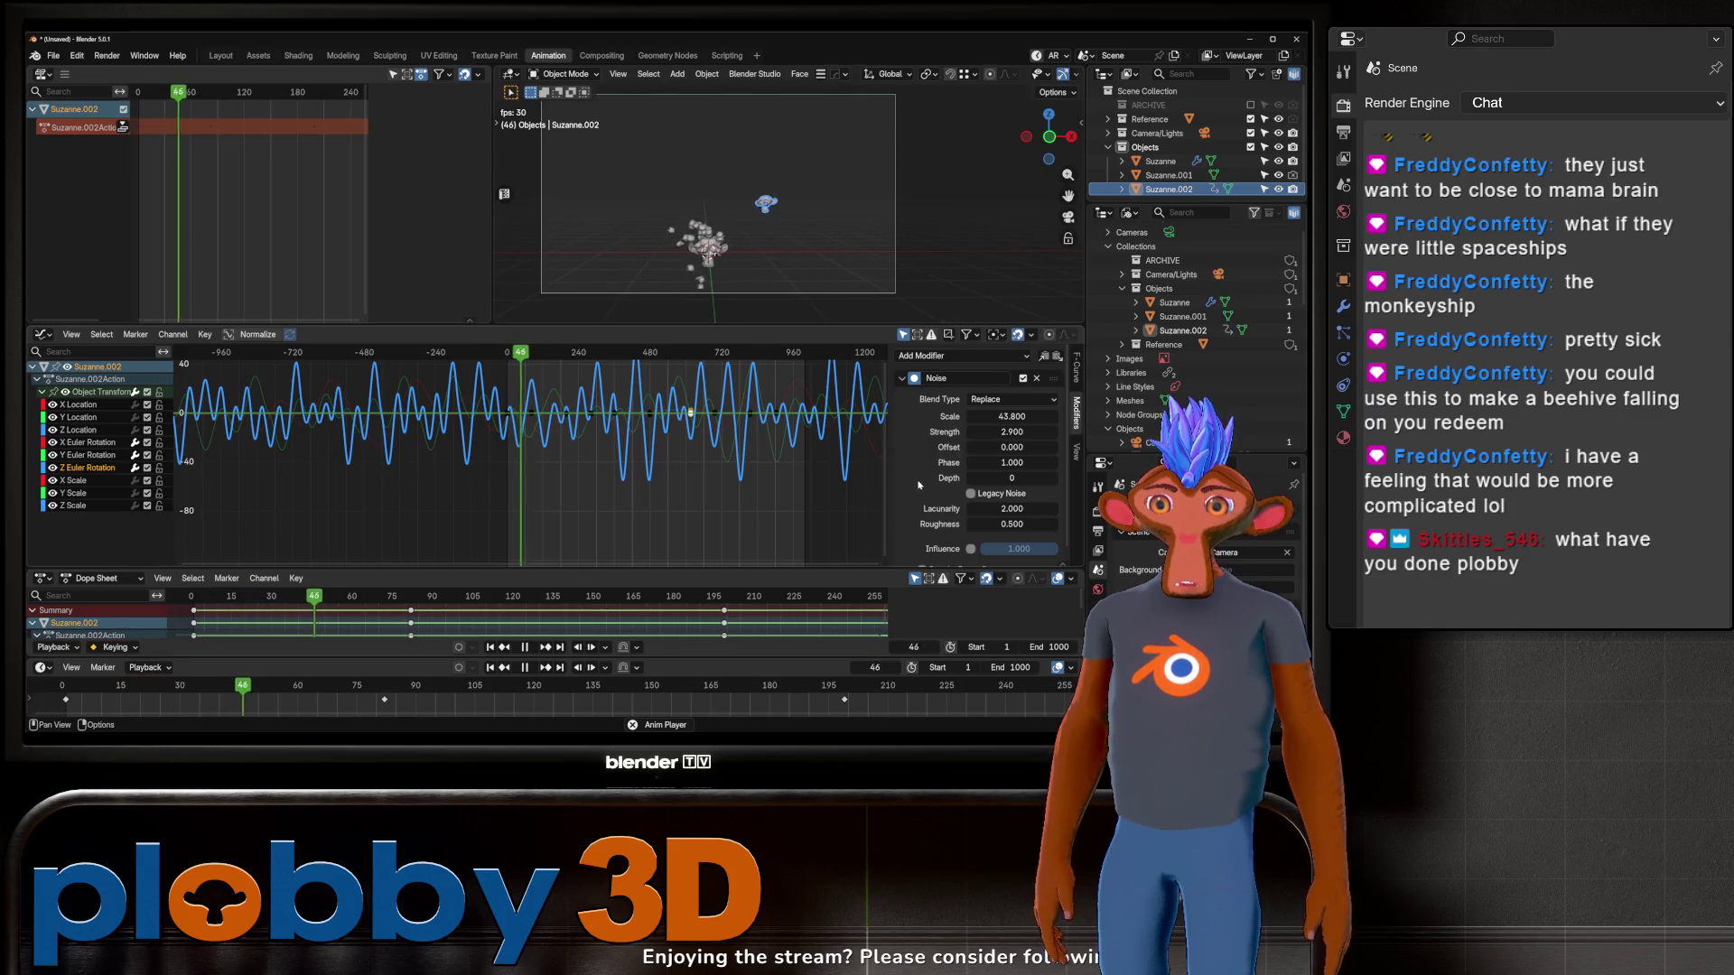
pyautogui.moveTo(1011, 416)
pyautogui.mouseDown()
pyautogui.moveTo(1047, 416)
pyautogui.moveTo(1011, 416)
pyautogui.mouseUp()
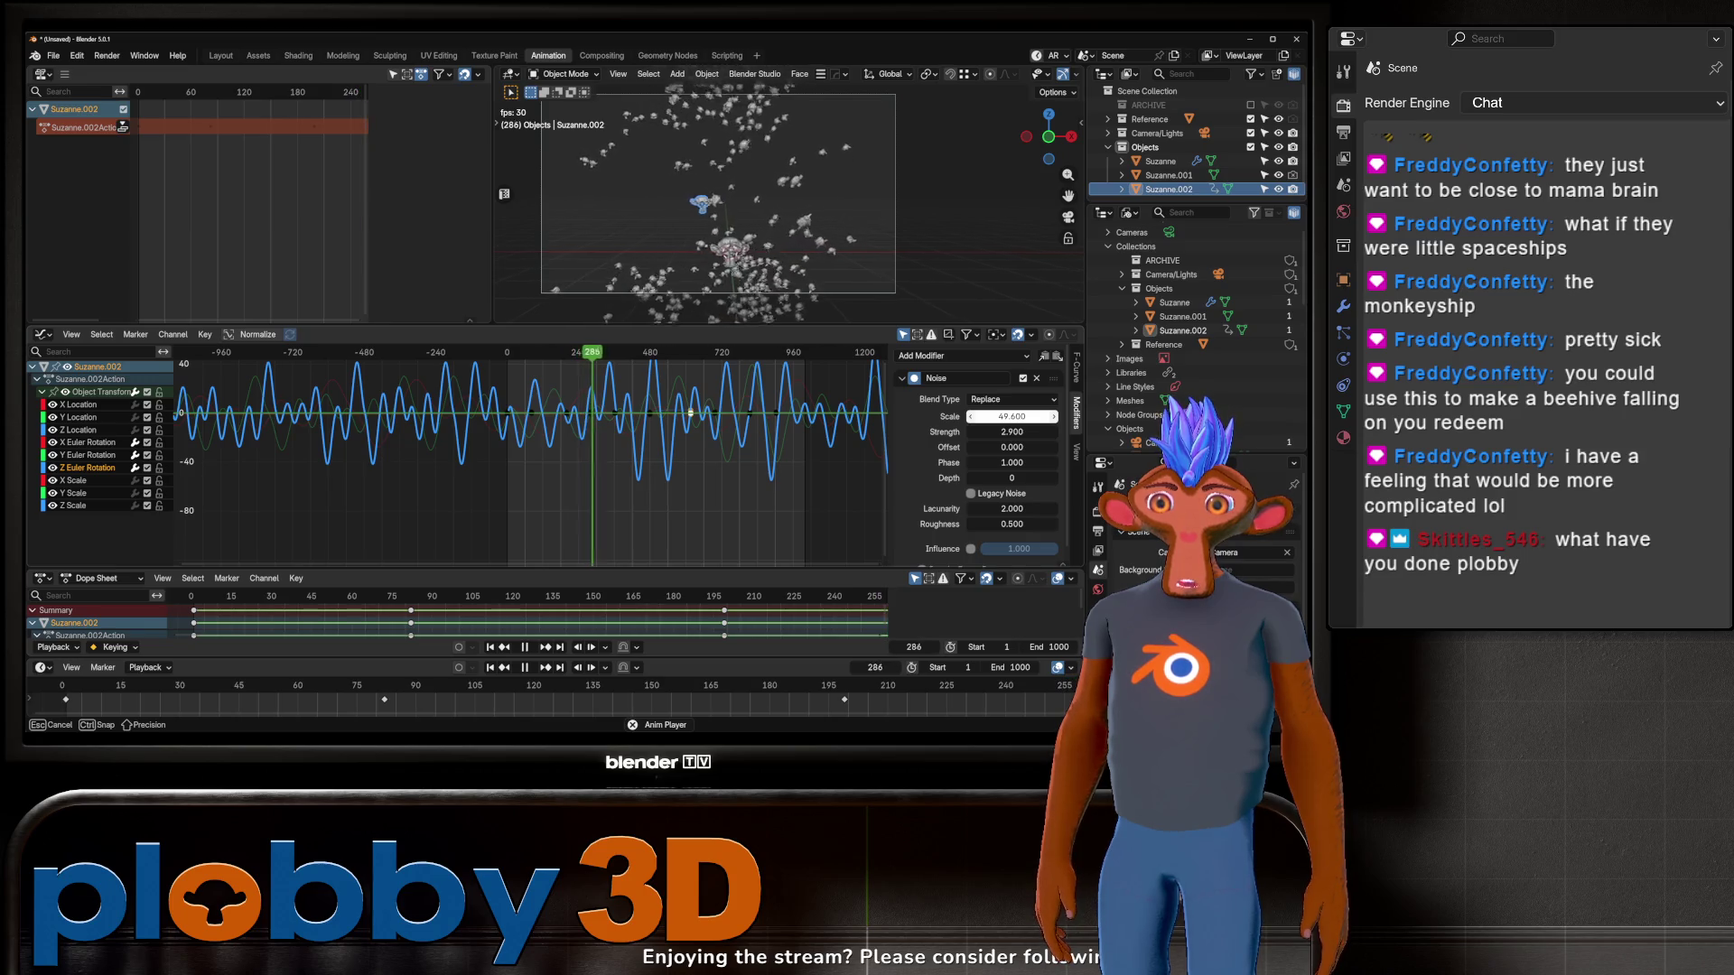
pyautogui.moveTo(1011, 416); pyautogui.dragTo(1009, 416)
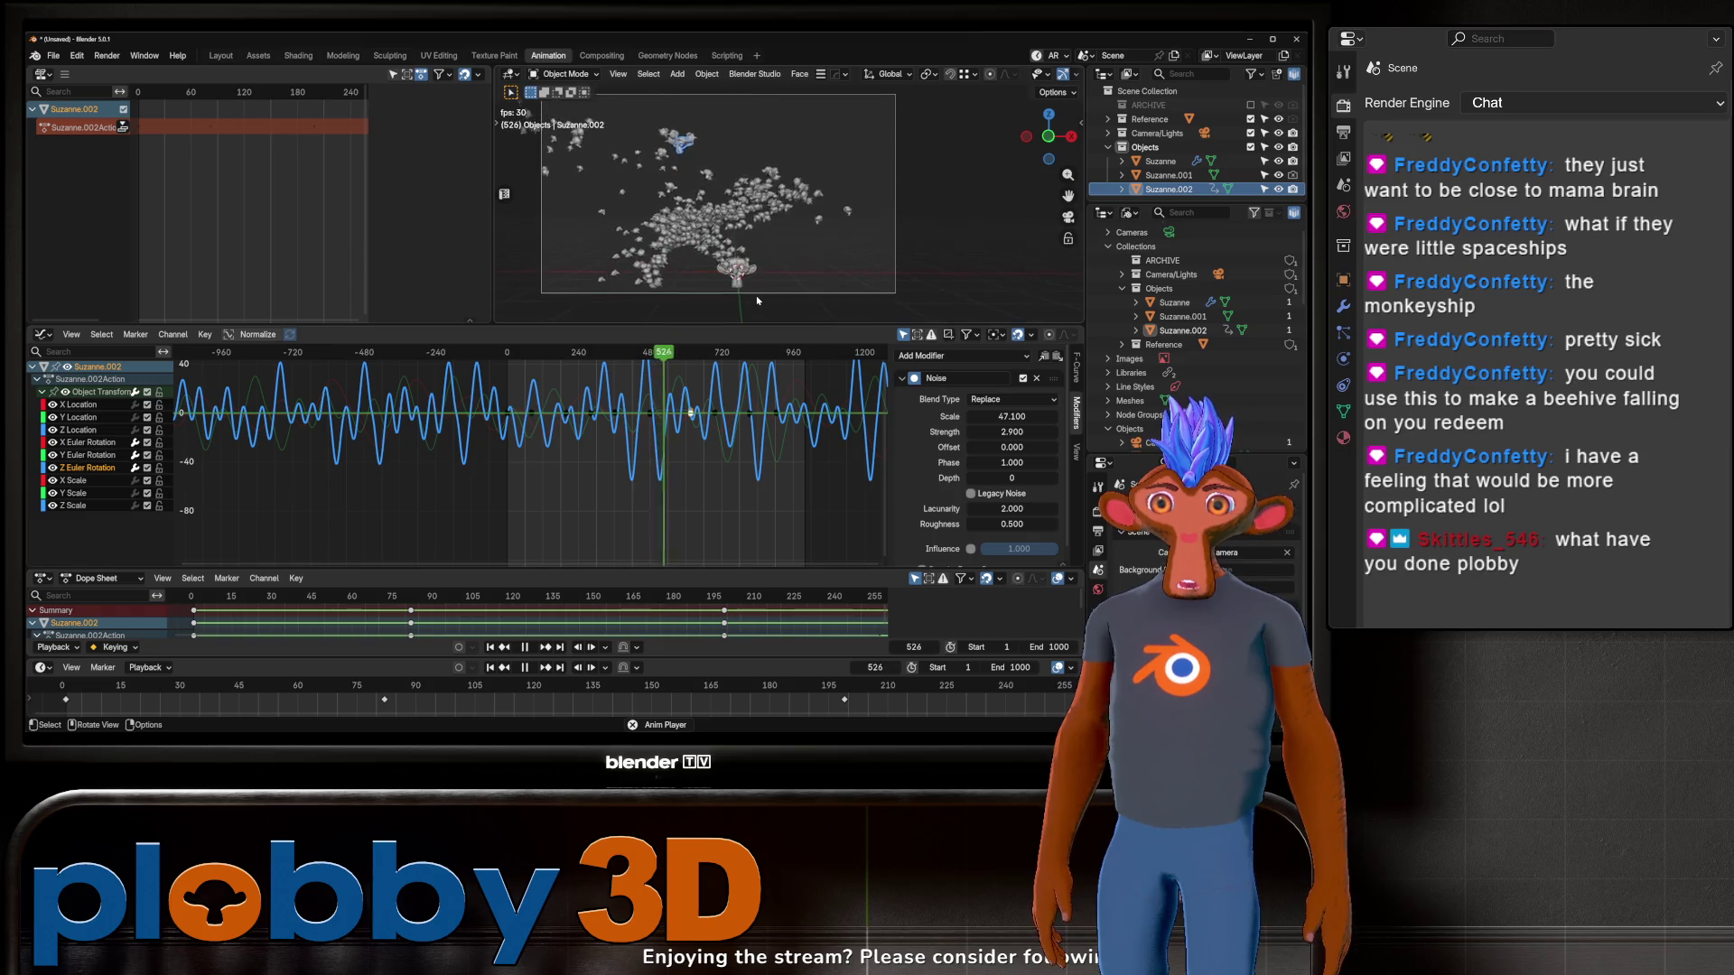
pyautogui.scroll(2, 701, 203)
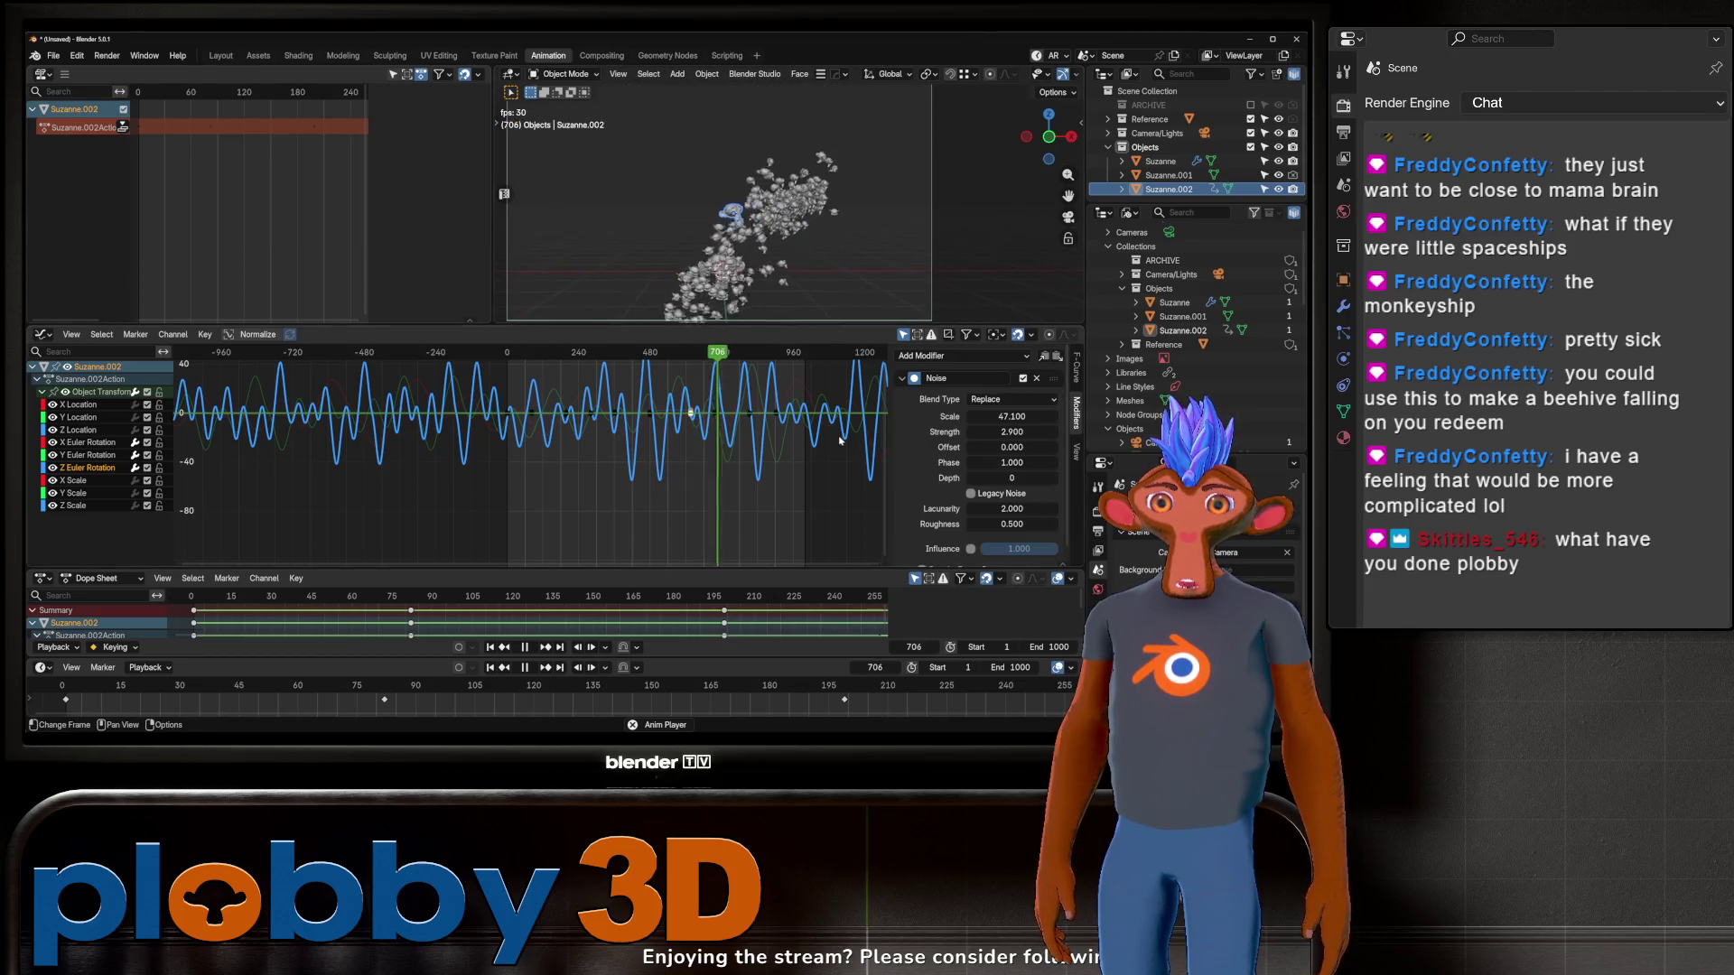
pyautogui.click(743, 278)
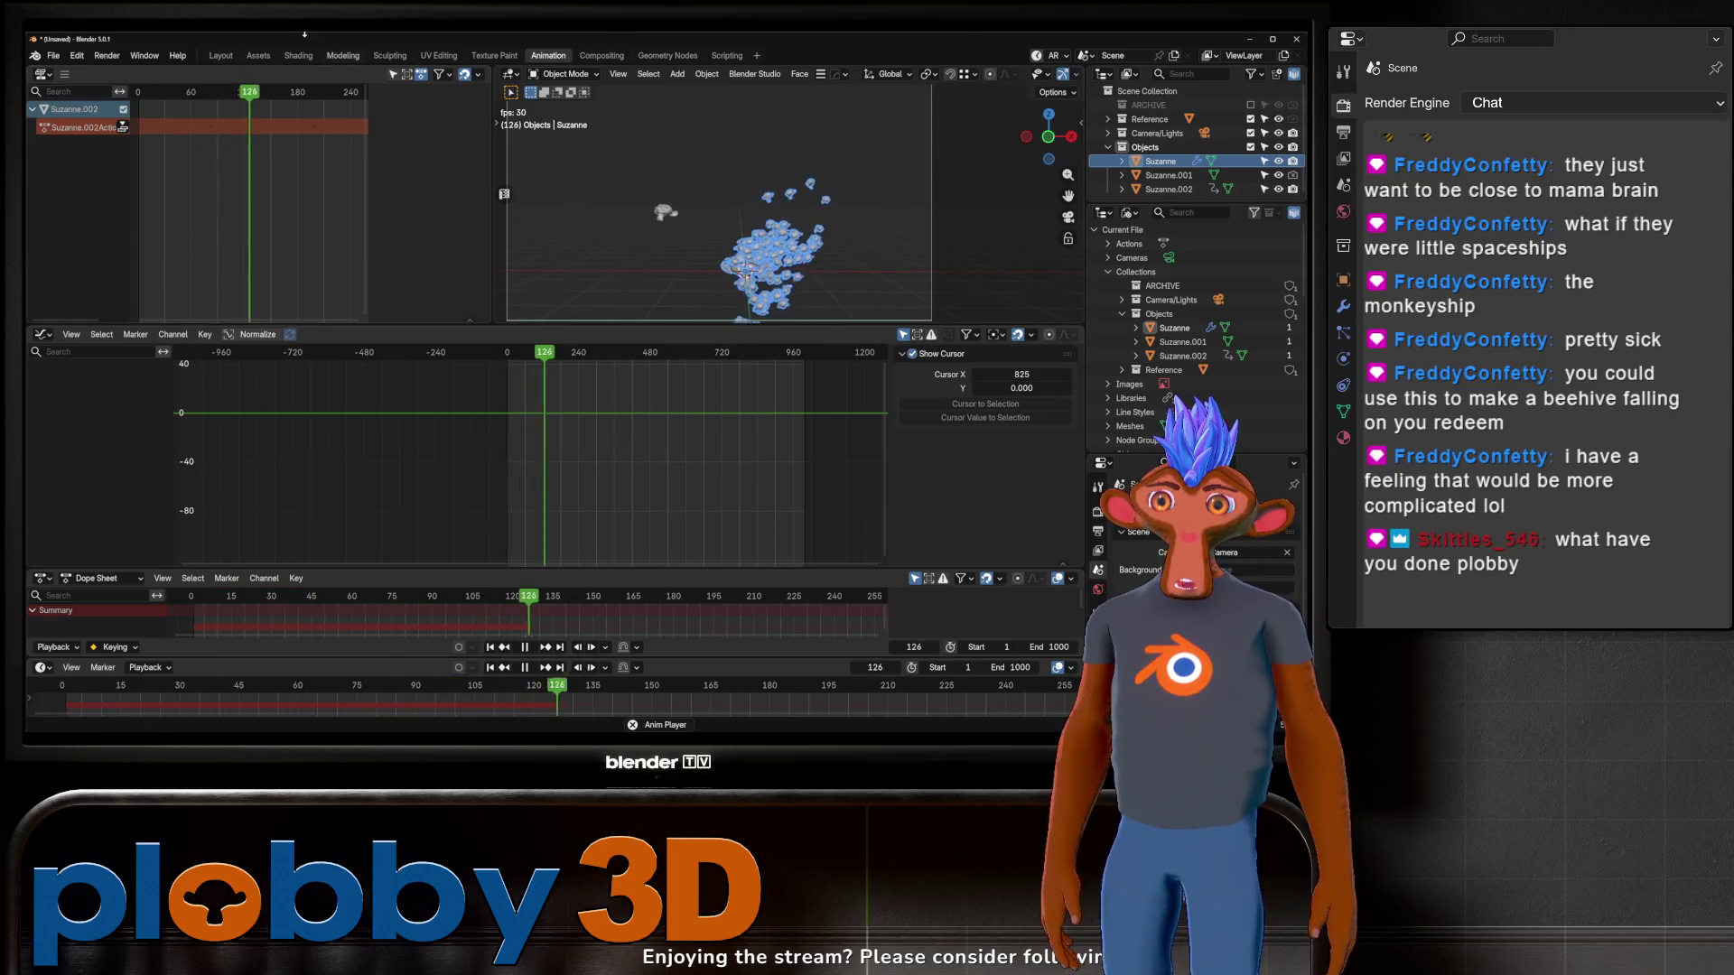
# Step: In the Layout workspace, restart the flock playback from frame 1 and stop it
pyautogui.click(221, 55)
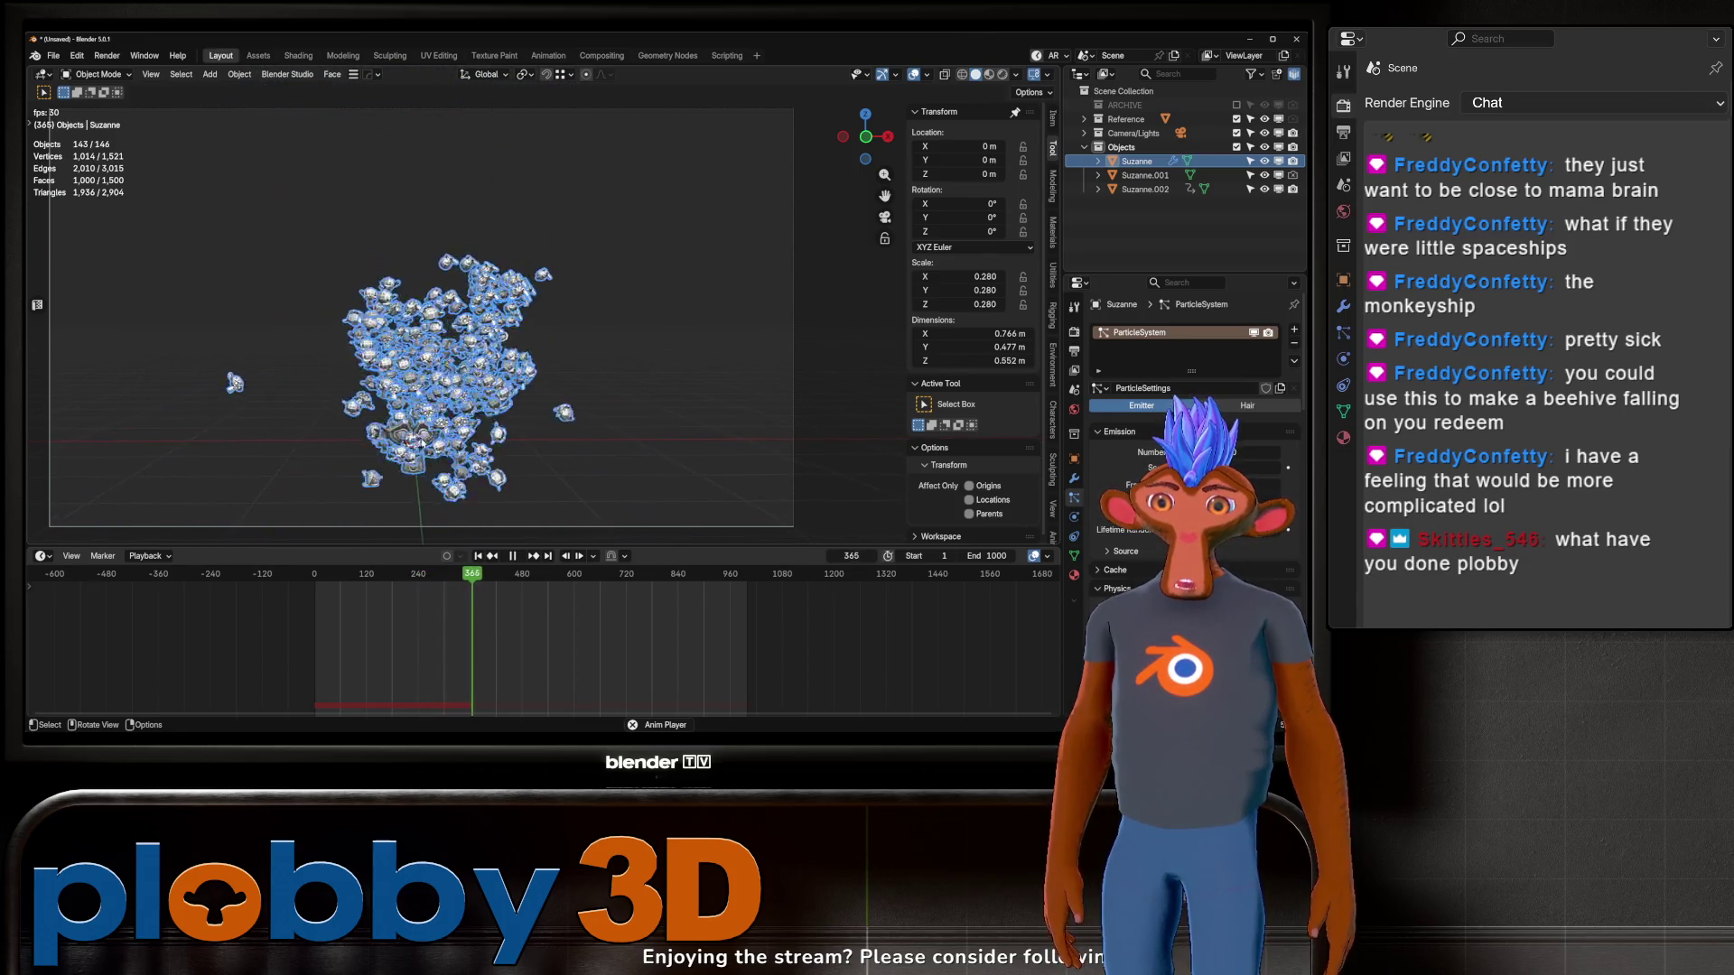
pyautogui.press('space')
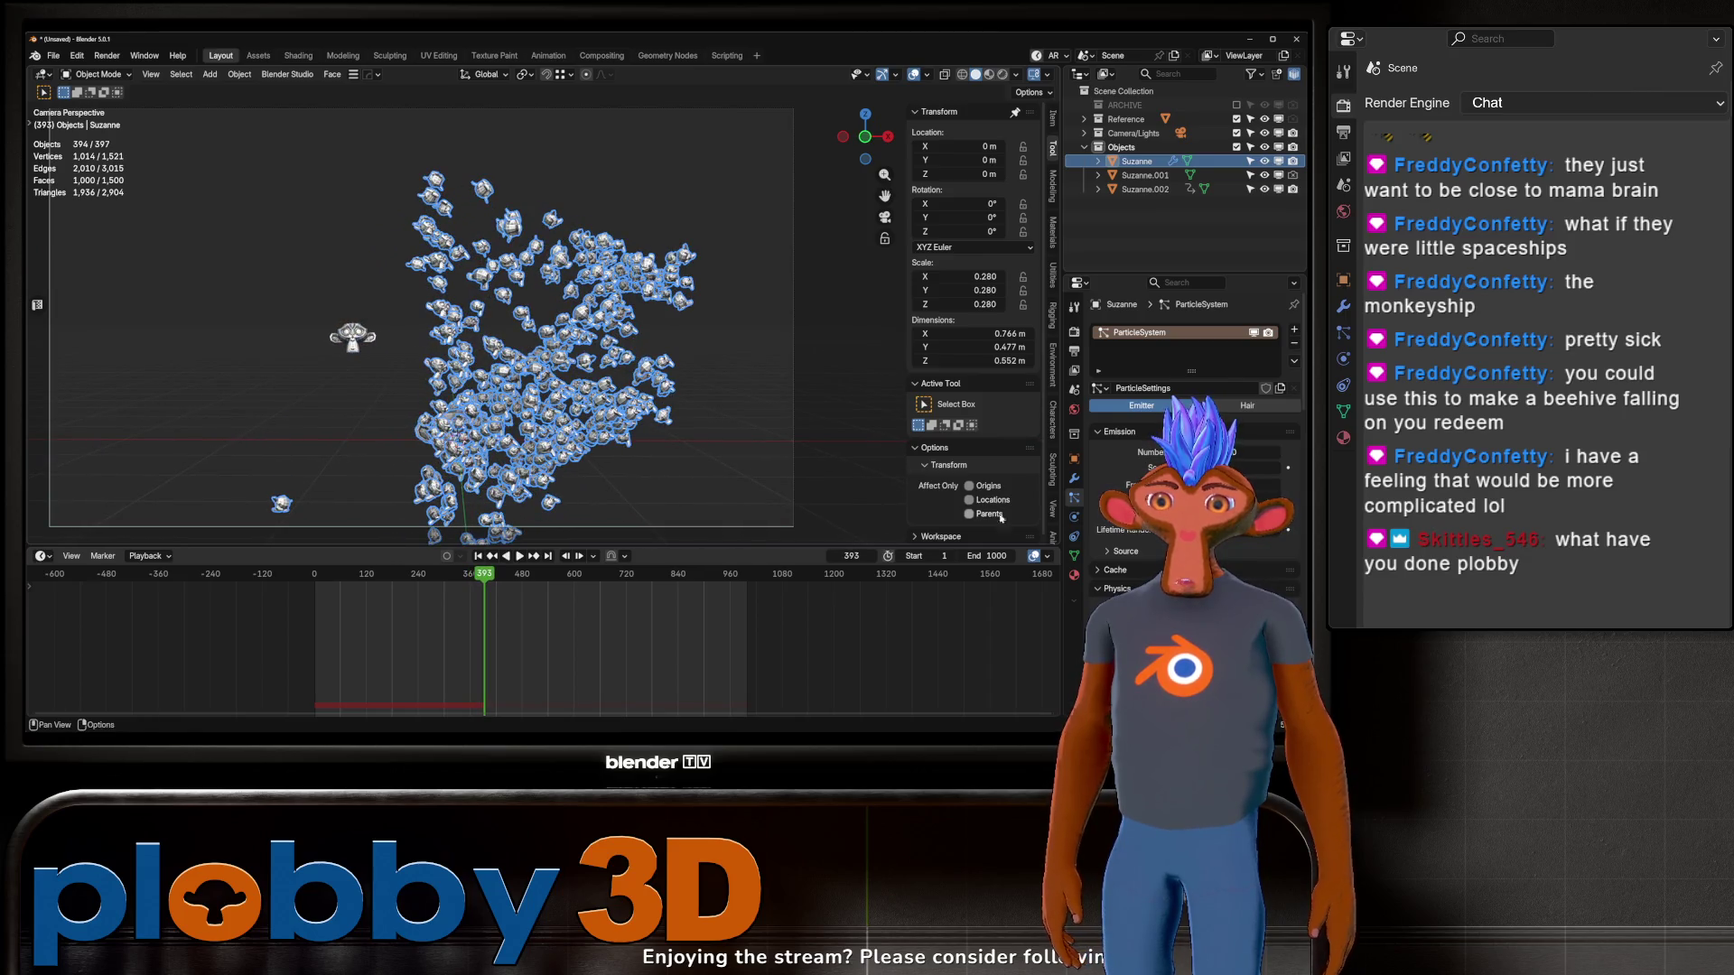
pyautogui.scroll(-15, 1192, 433)
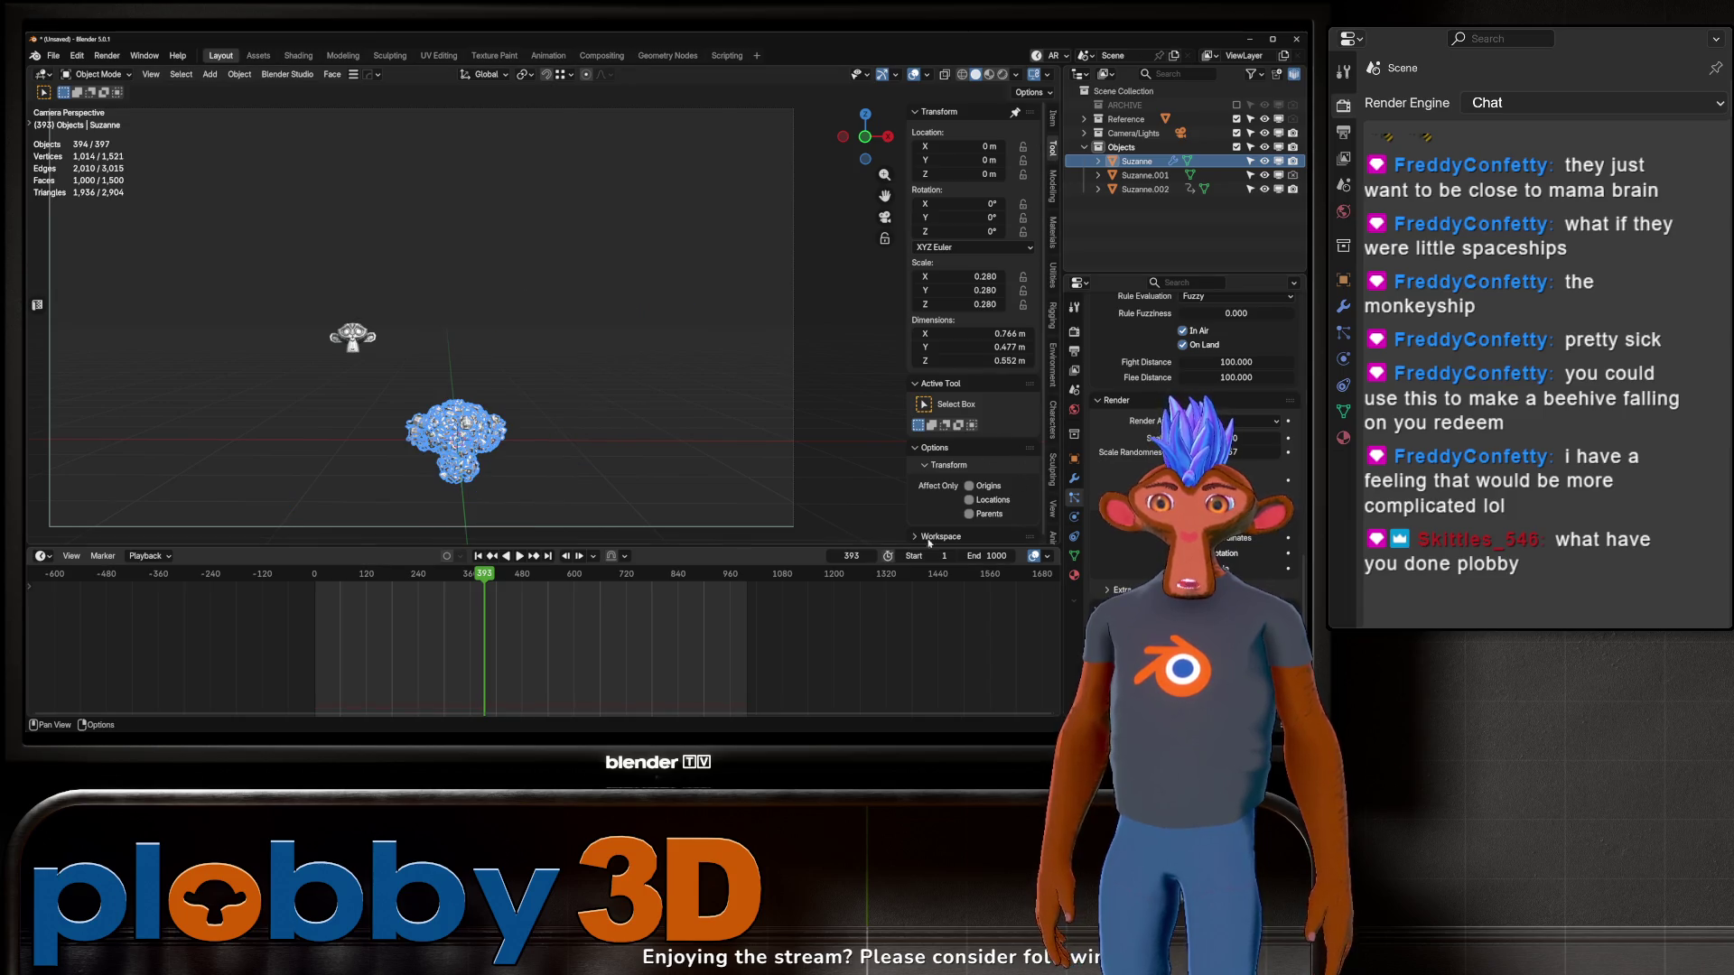
pyautogui.click(478, 556)
pyautogui.press('space')
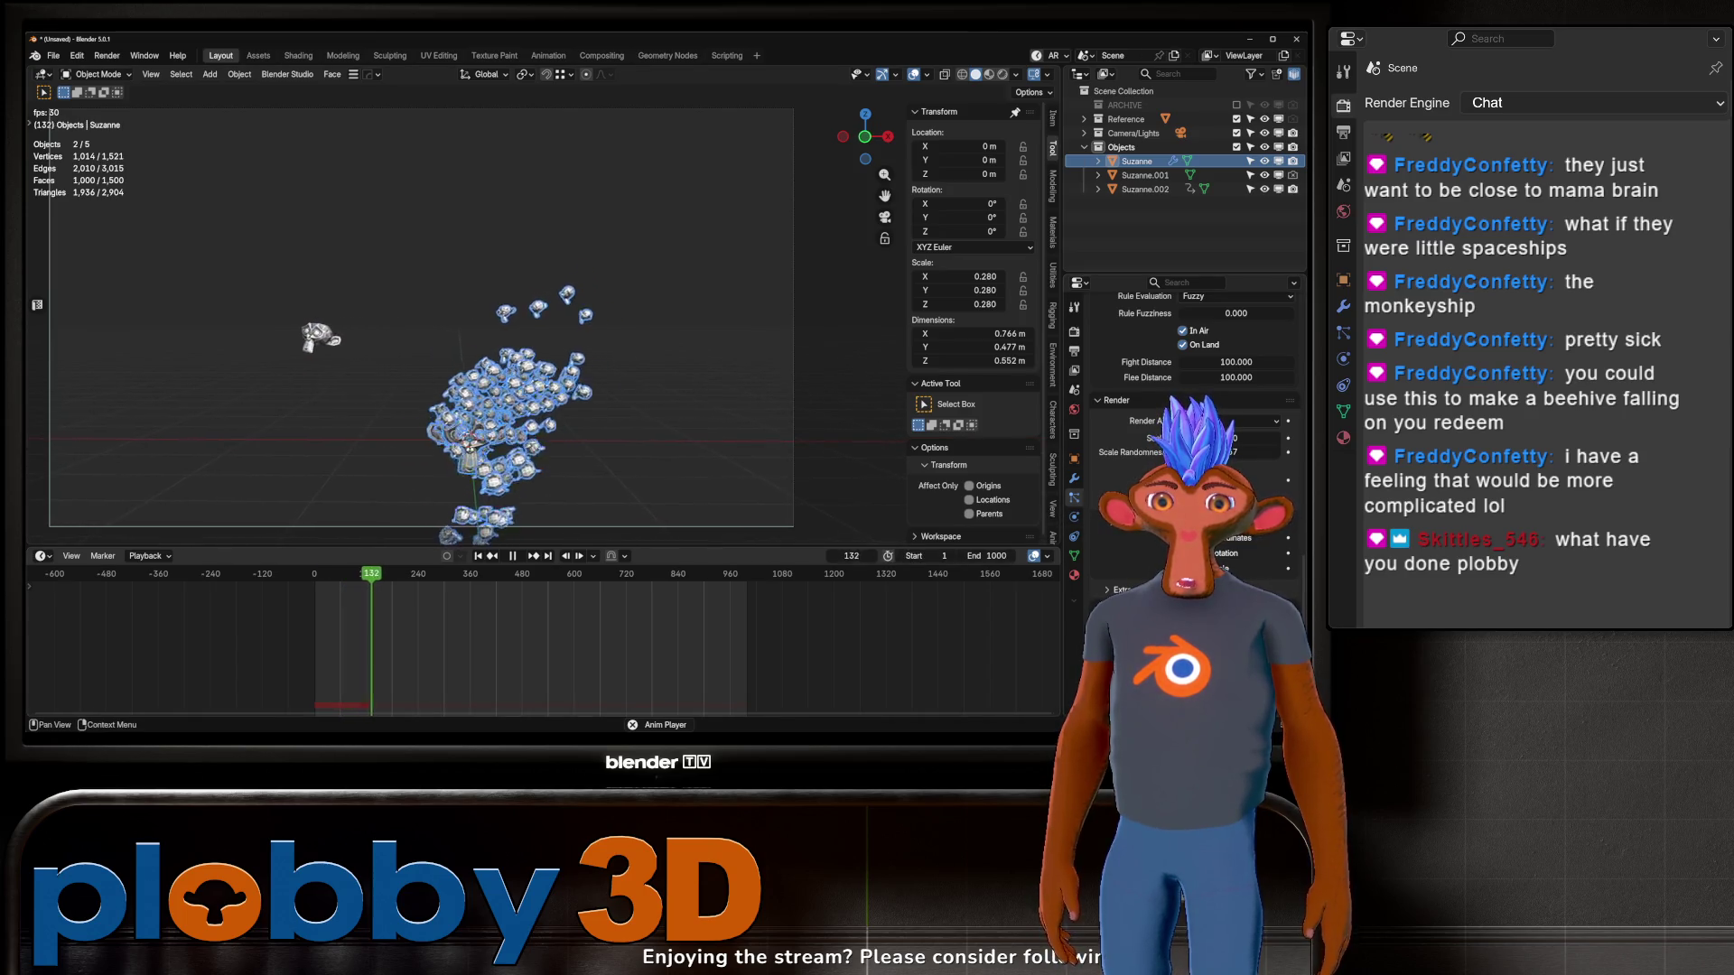
pyautogui.press('space')
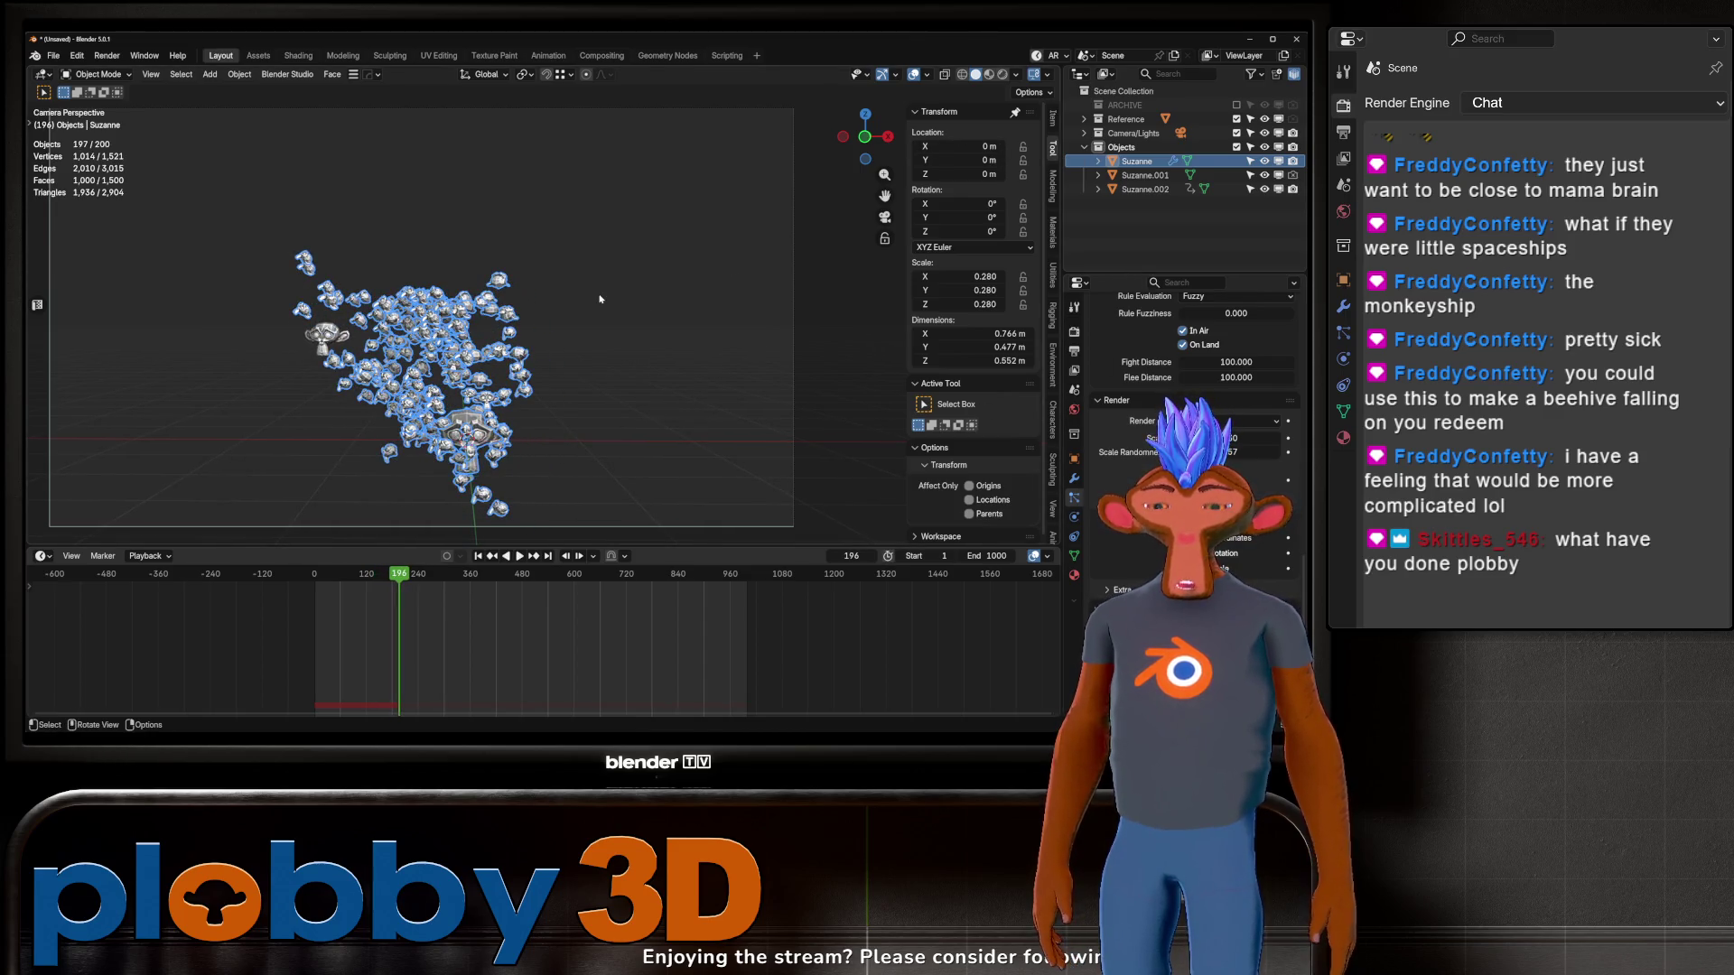
# Step: Render an F12 preview of frame 196, close it, and recentre the view on the swarm
pyautogui.press('F12')
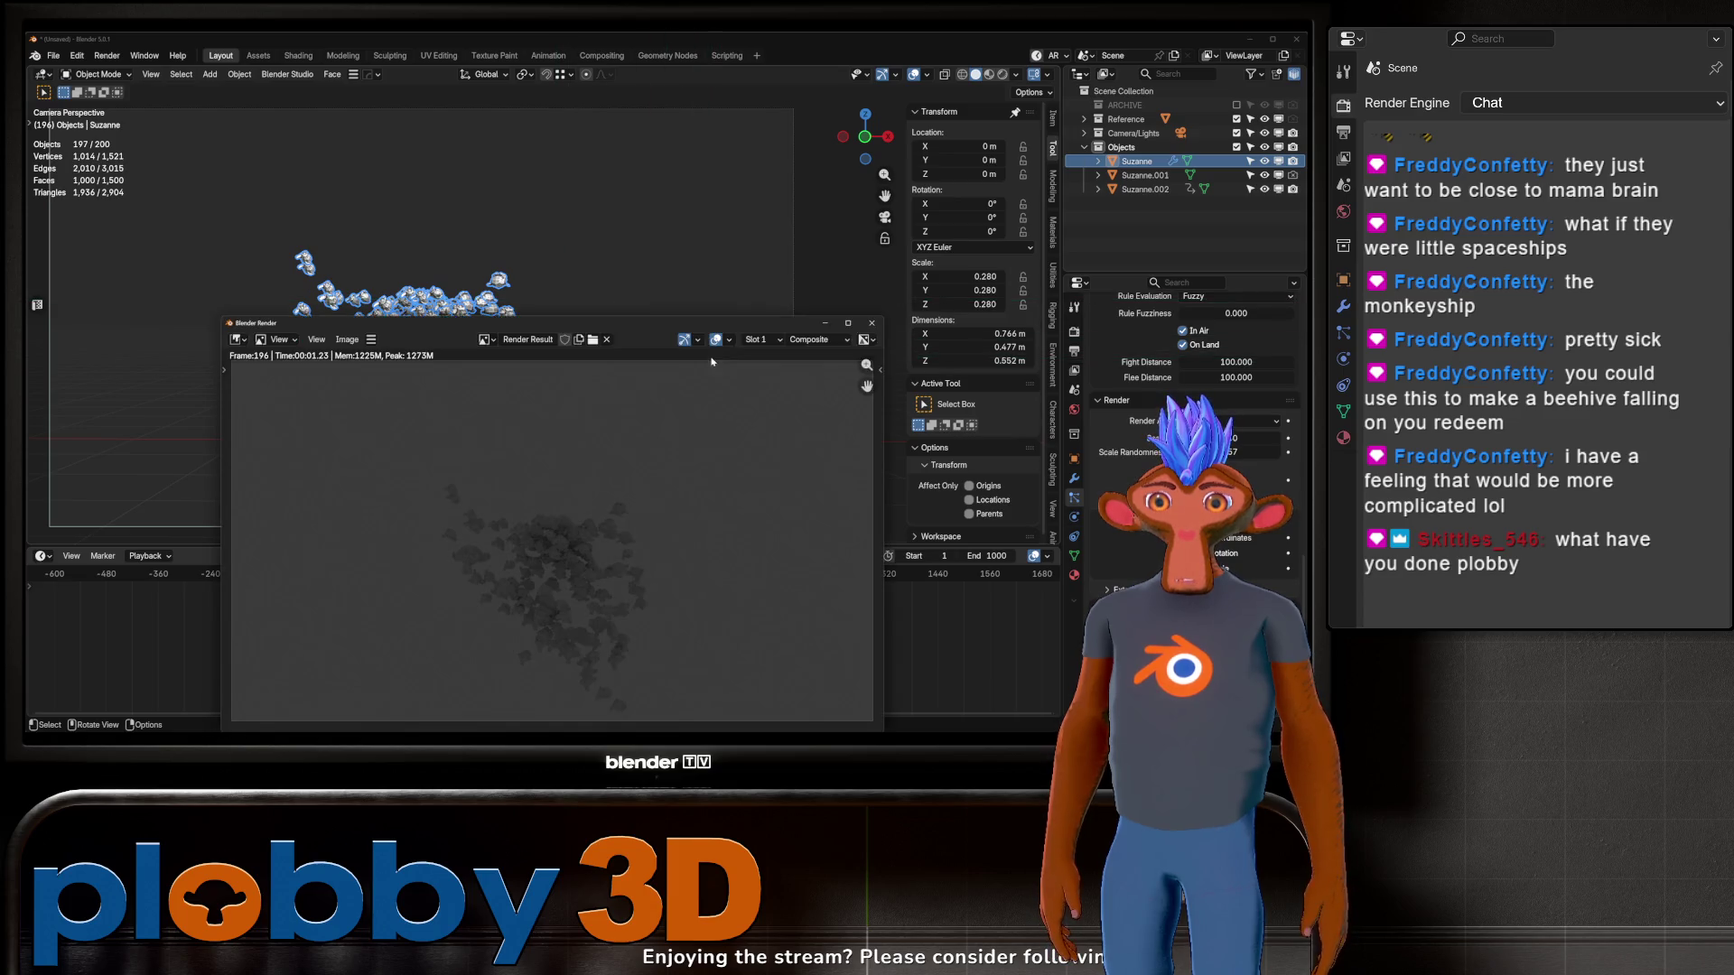
pyautogui.click(871, 323)
pyautogui.keyDown('shift'); pyautogui.moveTo(1042, 112); pyautogui.dragTo(969, 219, button='middle'); pyautogui.keyUp('shift')
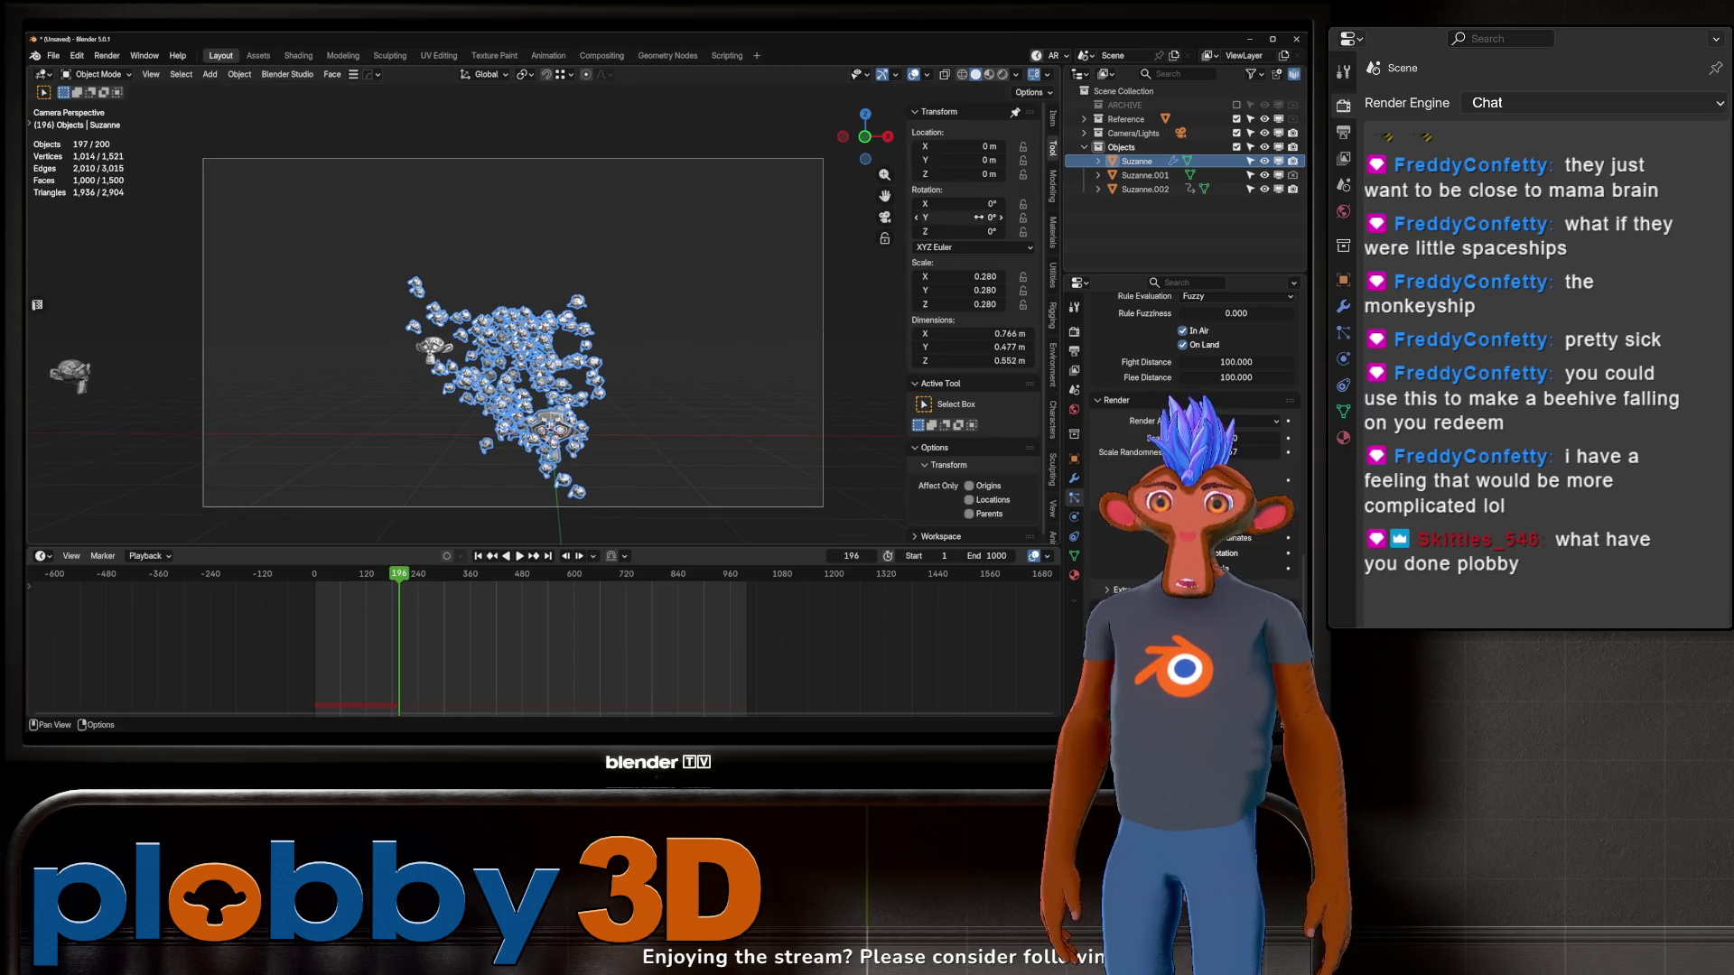
pyautogui.scroll(2, 522, 445)
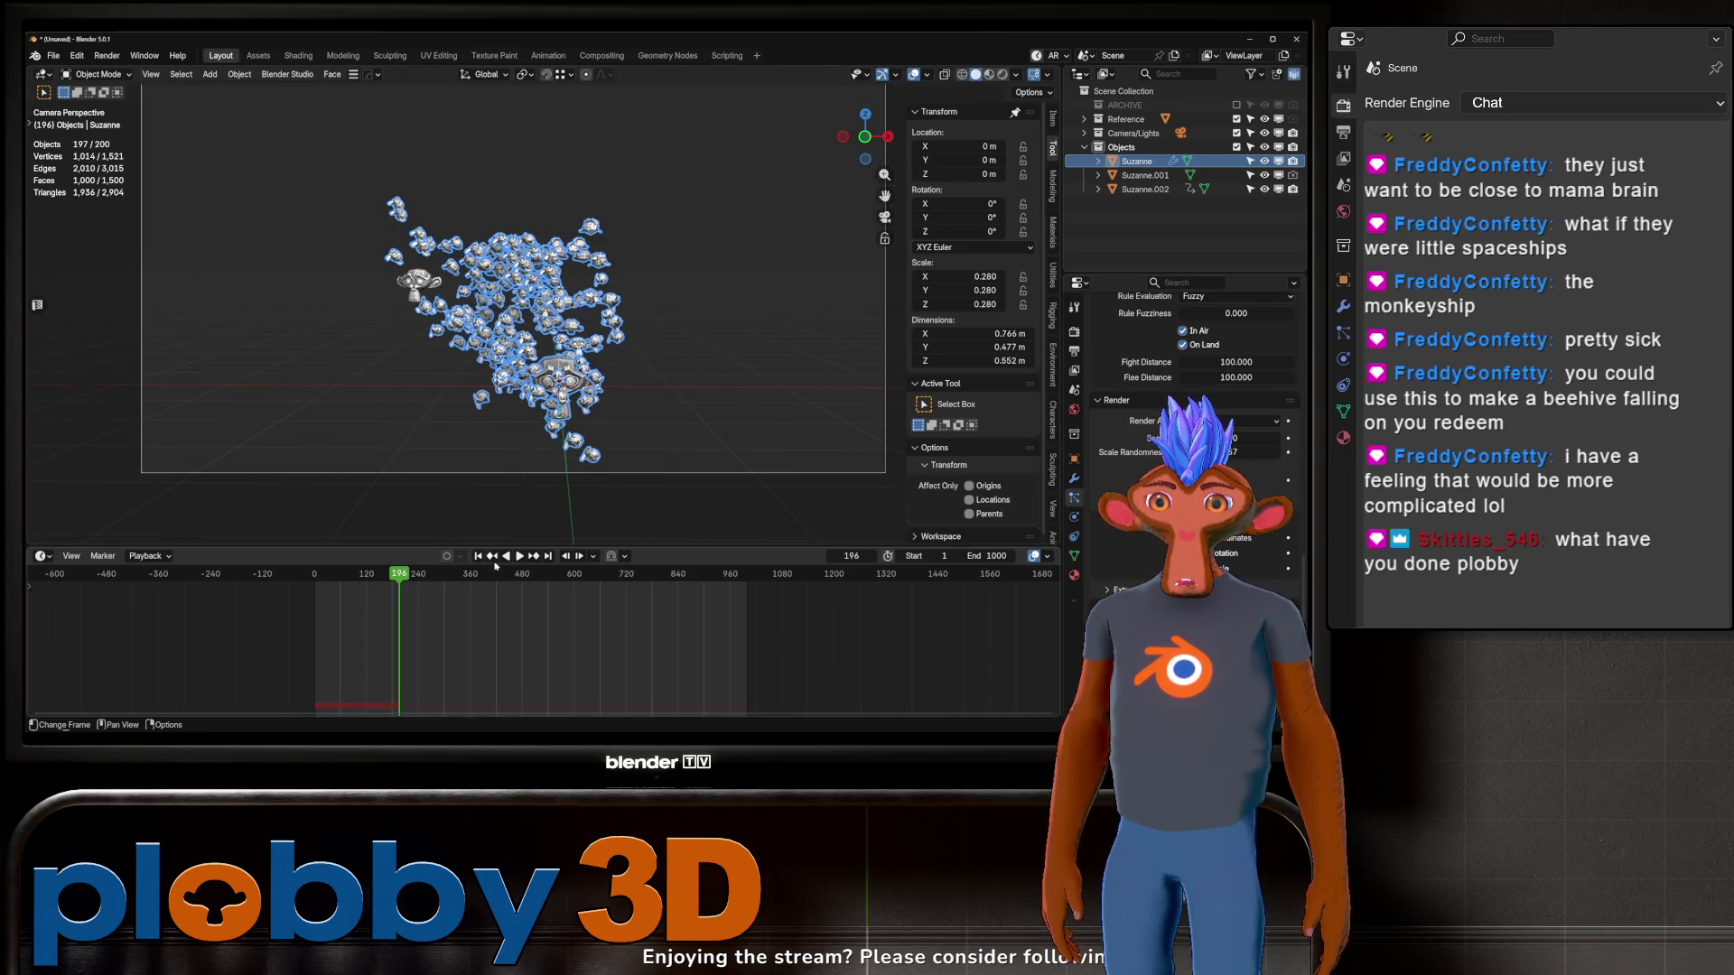
# Step: Rewind to frame 1, replay the simulation to frame 472, and bring up the Add menu
pyautogui.hotkey('shift', 'Left')
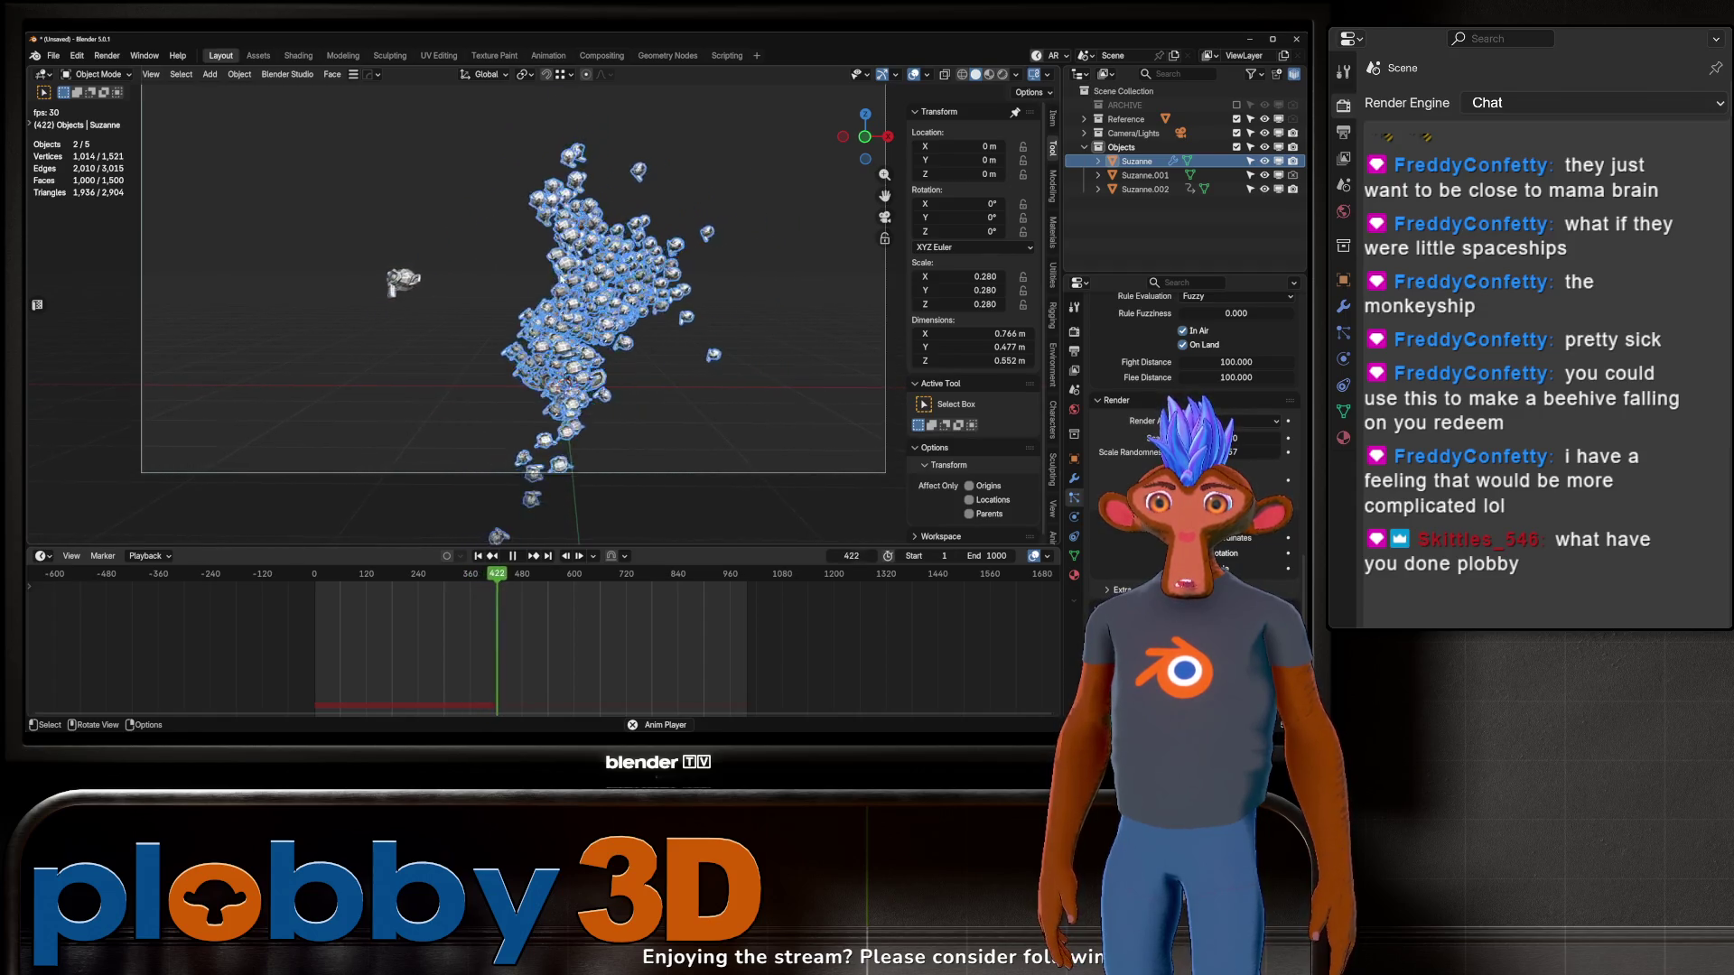
pyautogui.press('space')
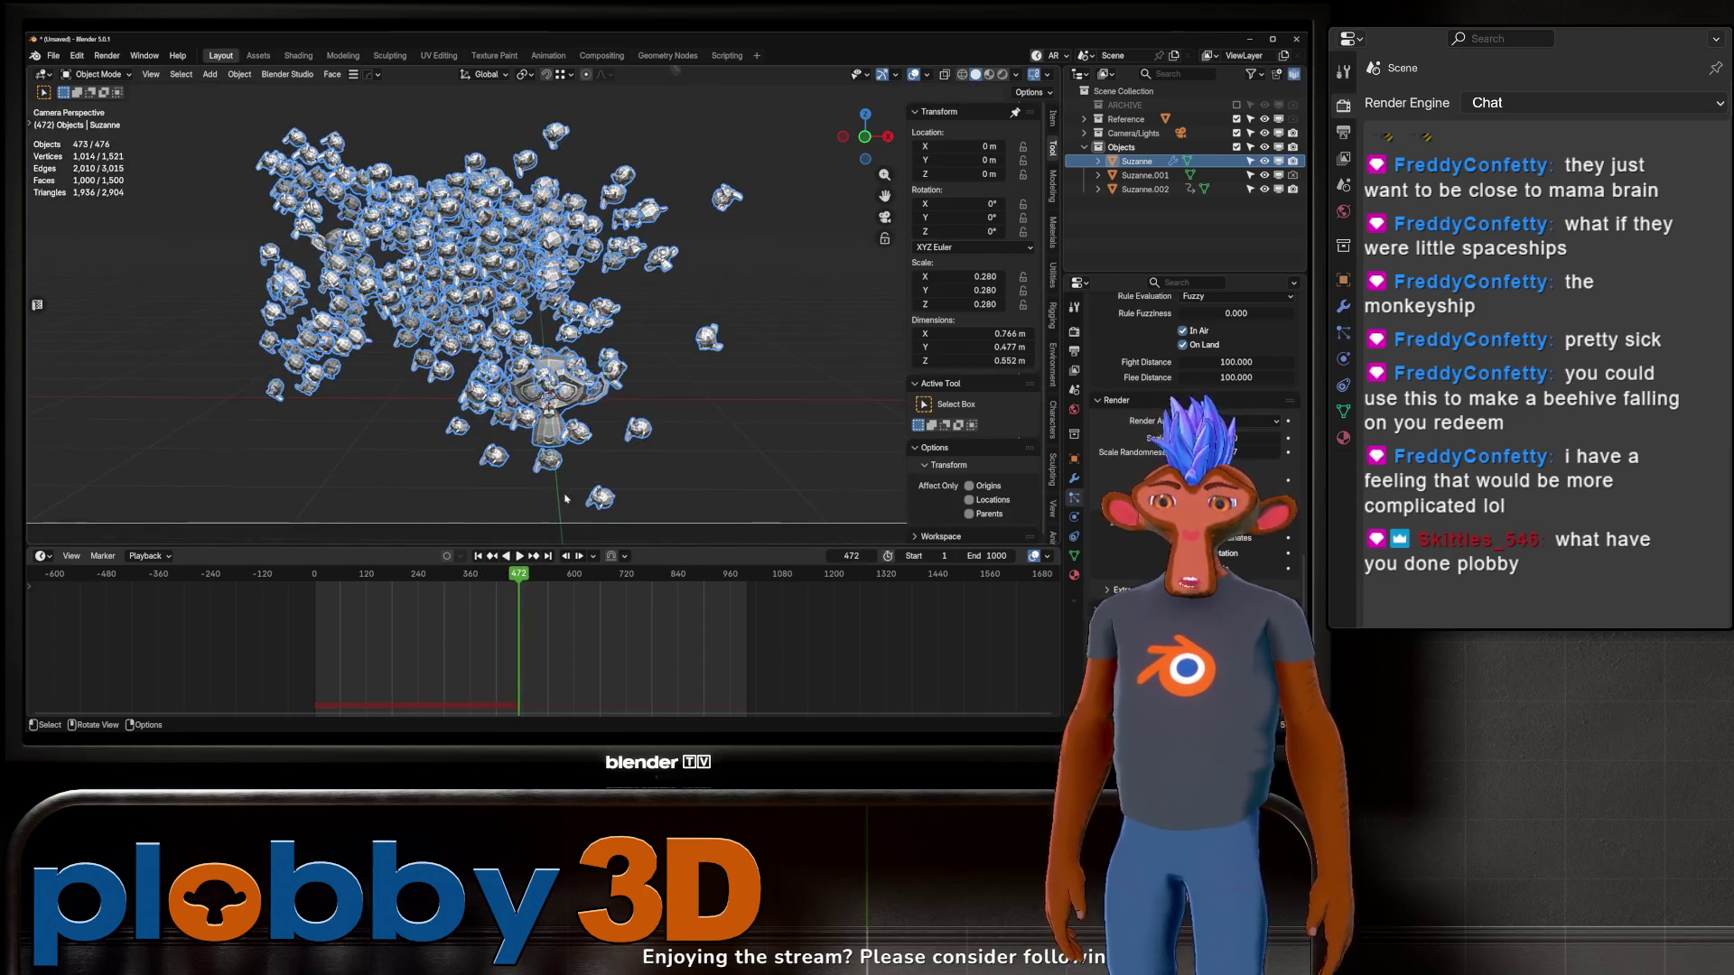
pyautogui.hotkey('shift', 'a')
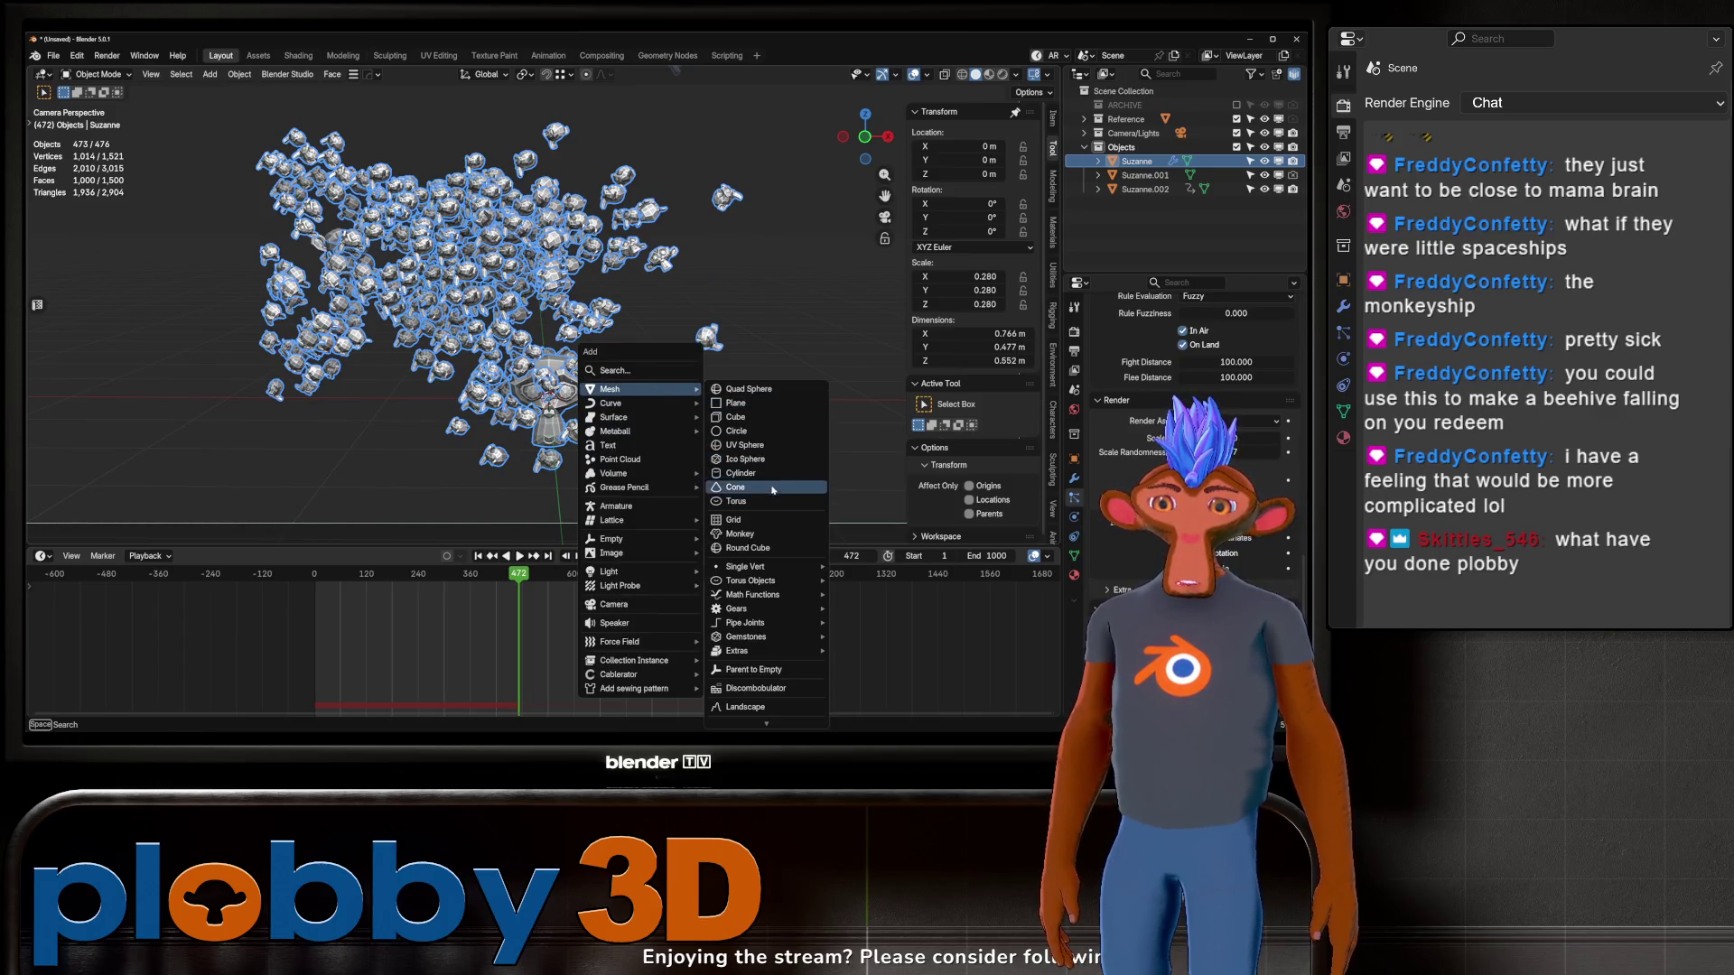
# Step: Add a new Monkey mesh and scale it down to 0.259
pyautogui.click(769, 537)
pyautogui.press('s')
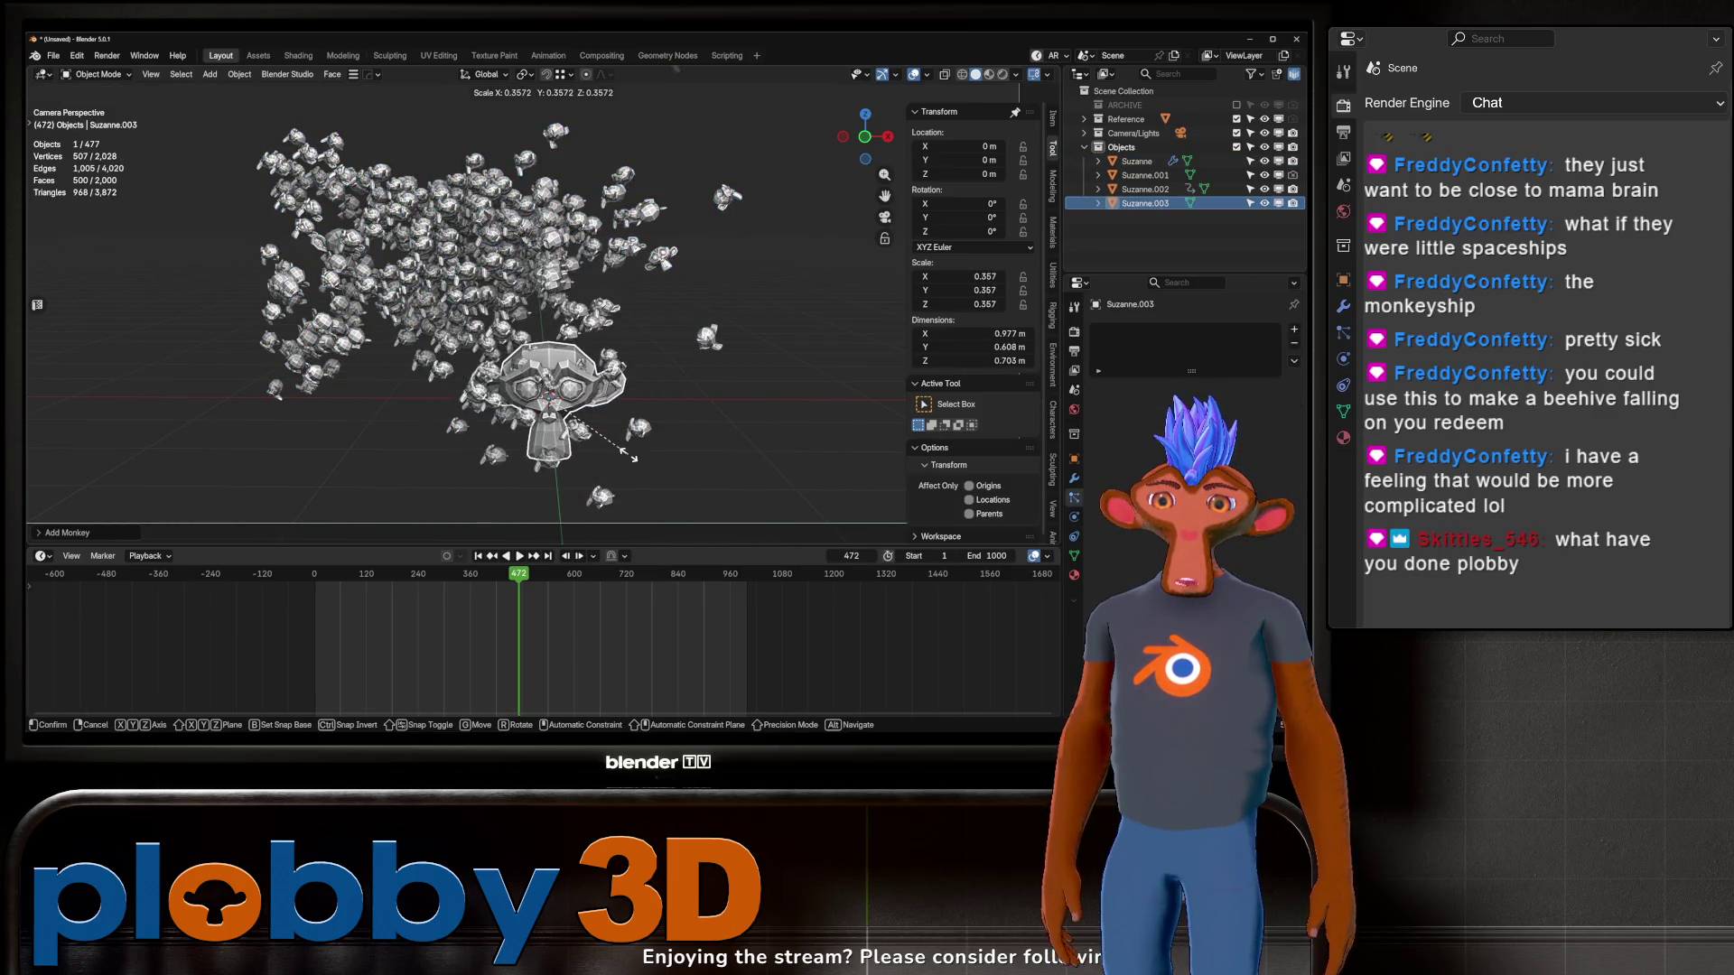
pyautogui.click(659, 463)
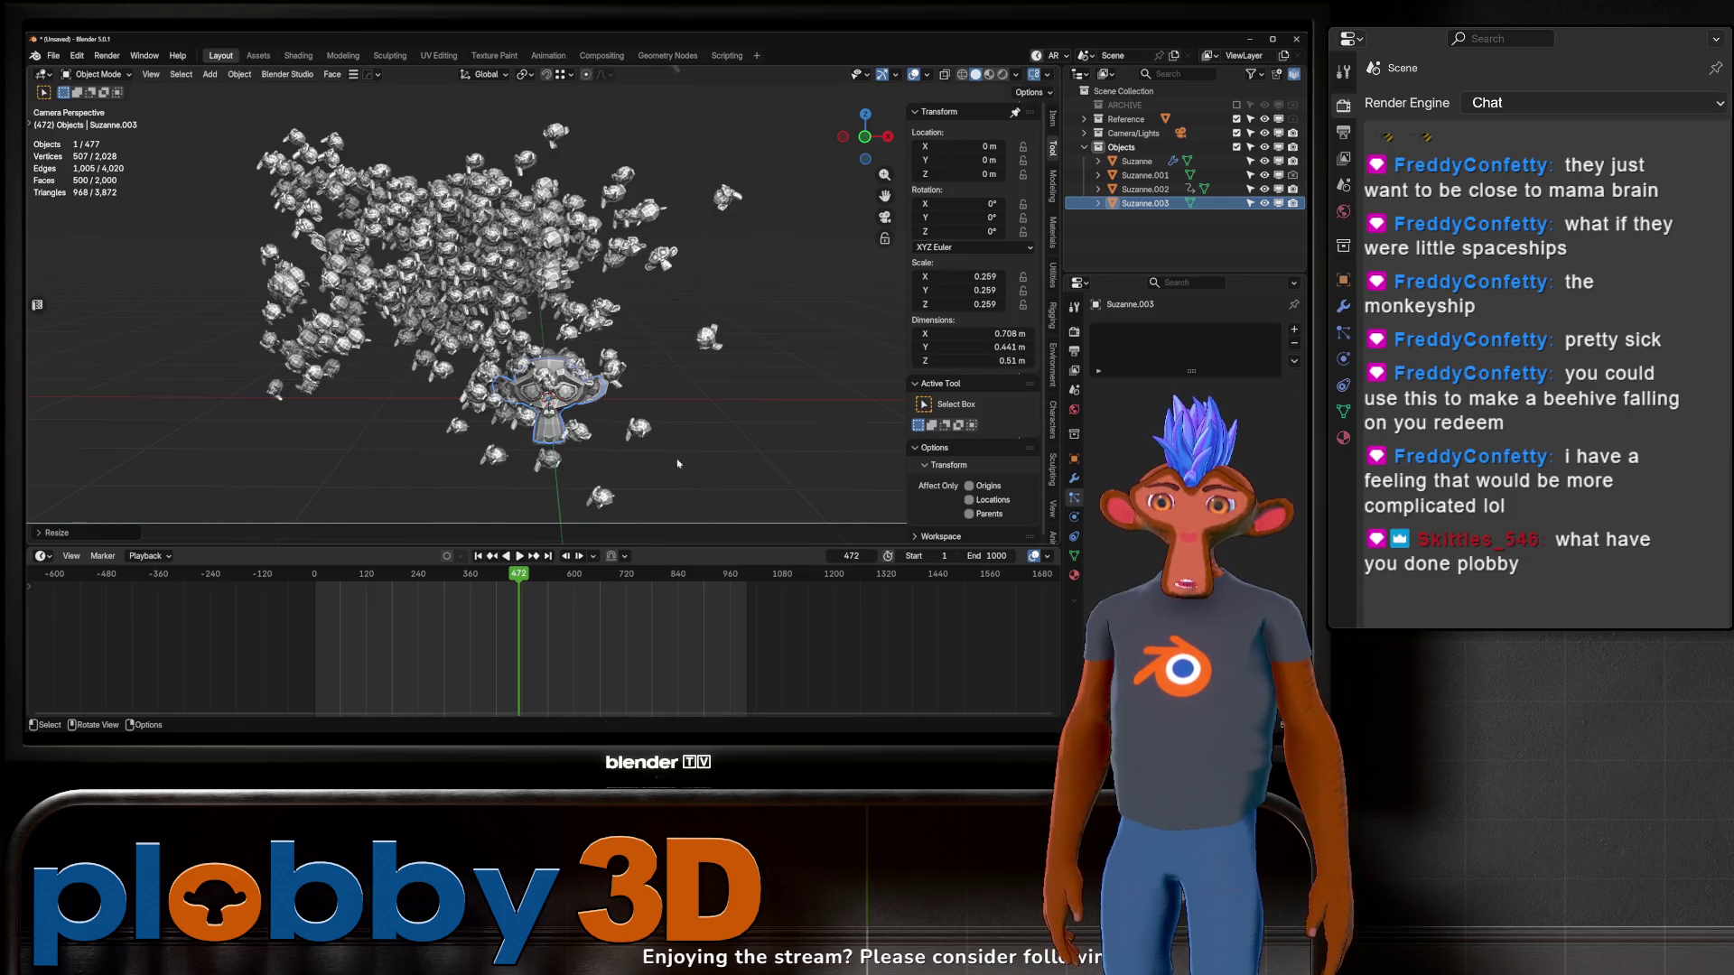
pyautogui.moveTo(635, 412); pyautogui.dragTo(578, 397, button='middle')
pyautogui.scroll(3, 578, 398)
# Step: Keyframe the new head's location, rotation and scale at frame 1
pyautogui.moveTo(525, 567); pyautogui.dragTo(317, 574)
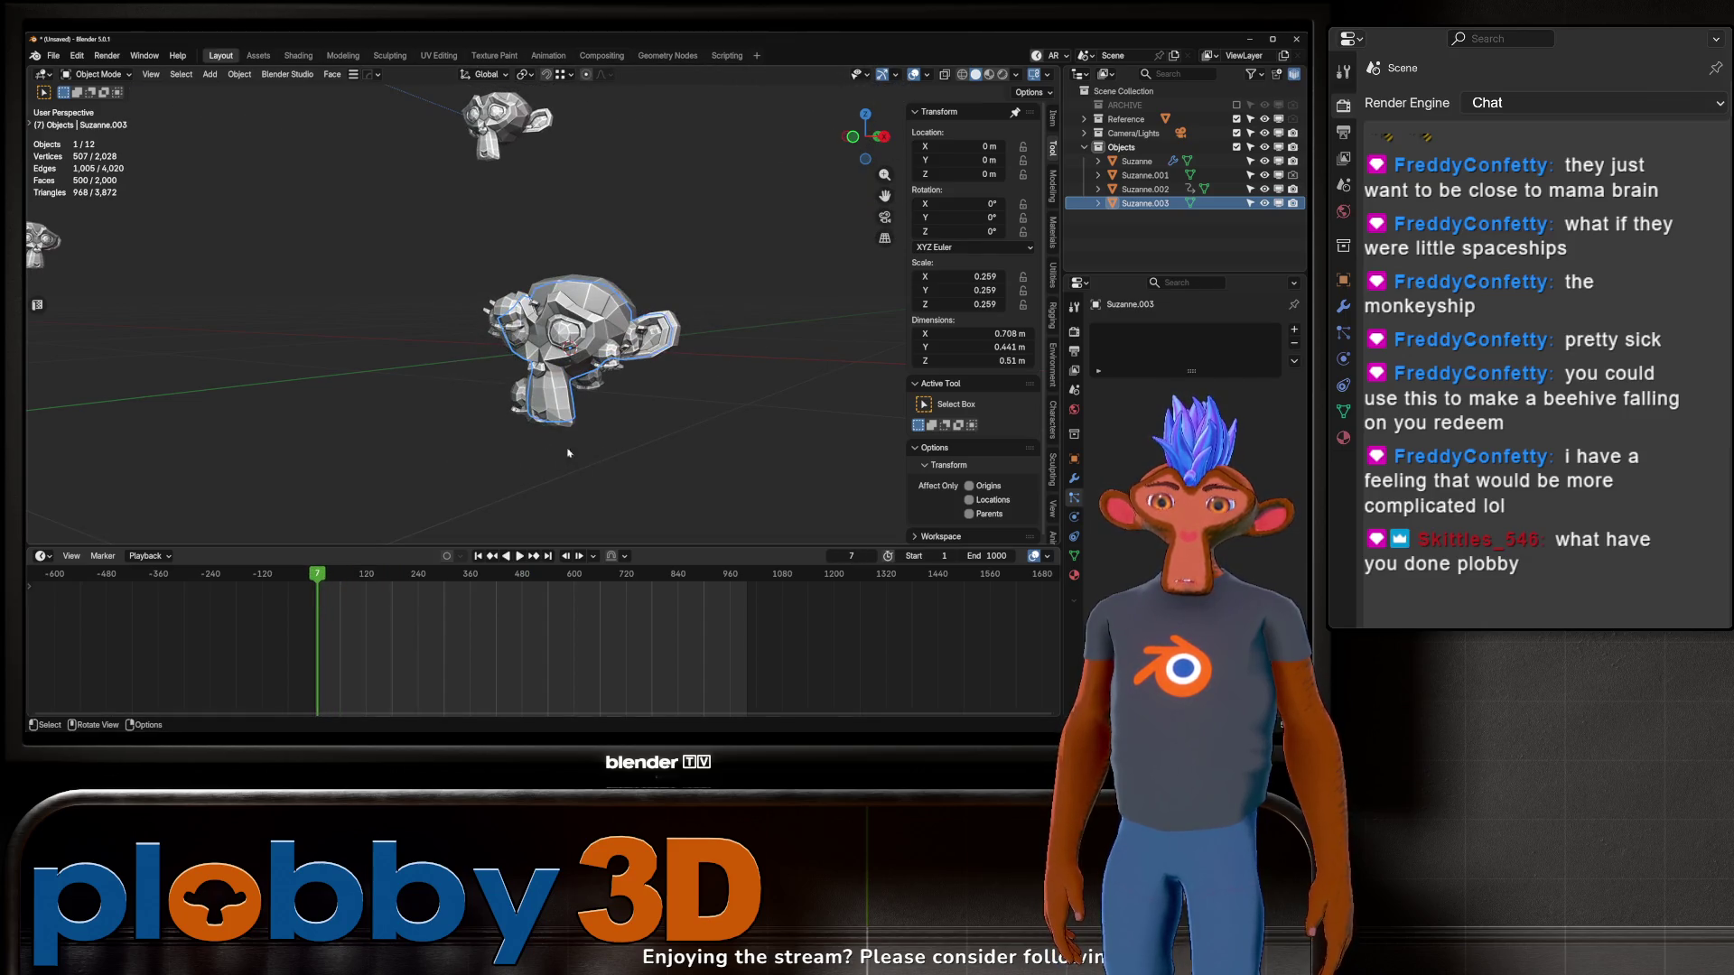
pyautogui.press('i')
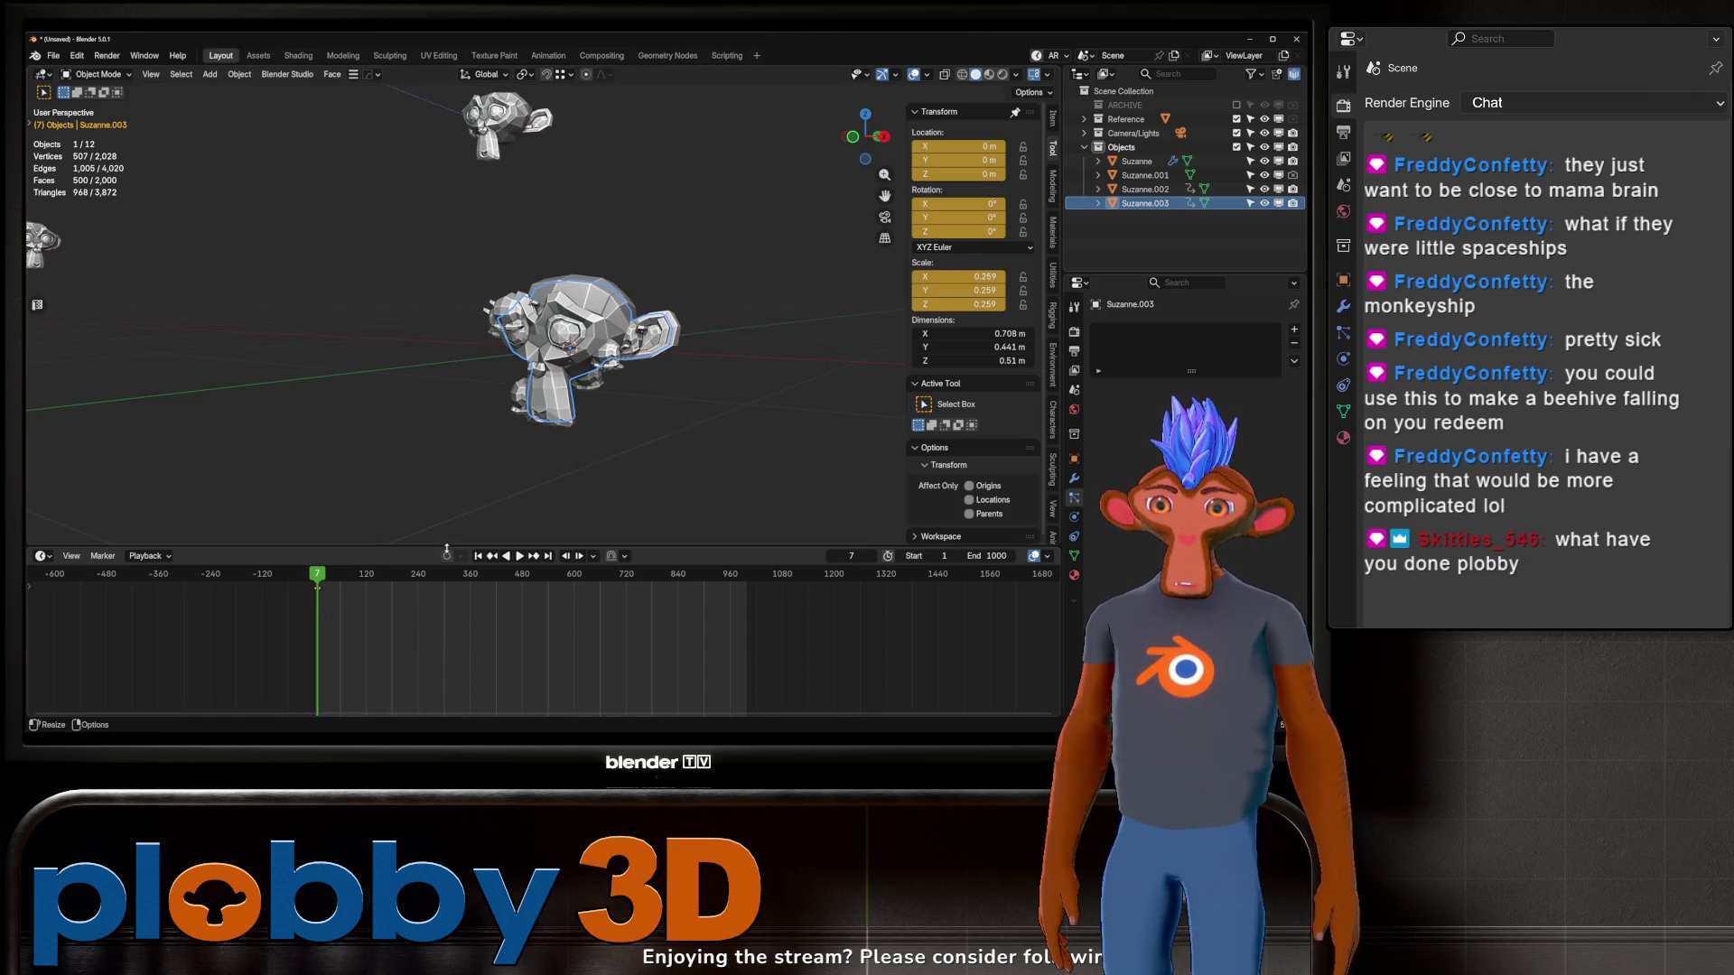
pyautogui.hotkey('ctrl', 'z')
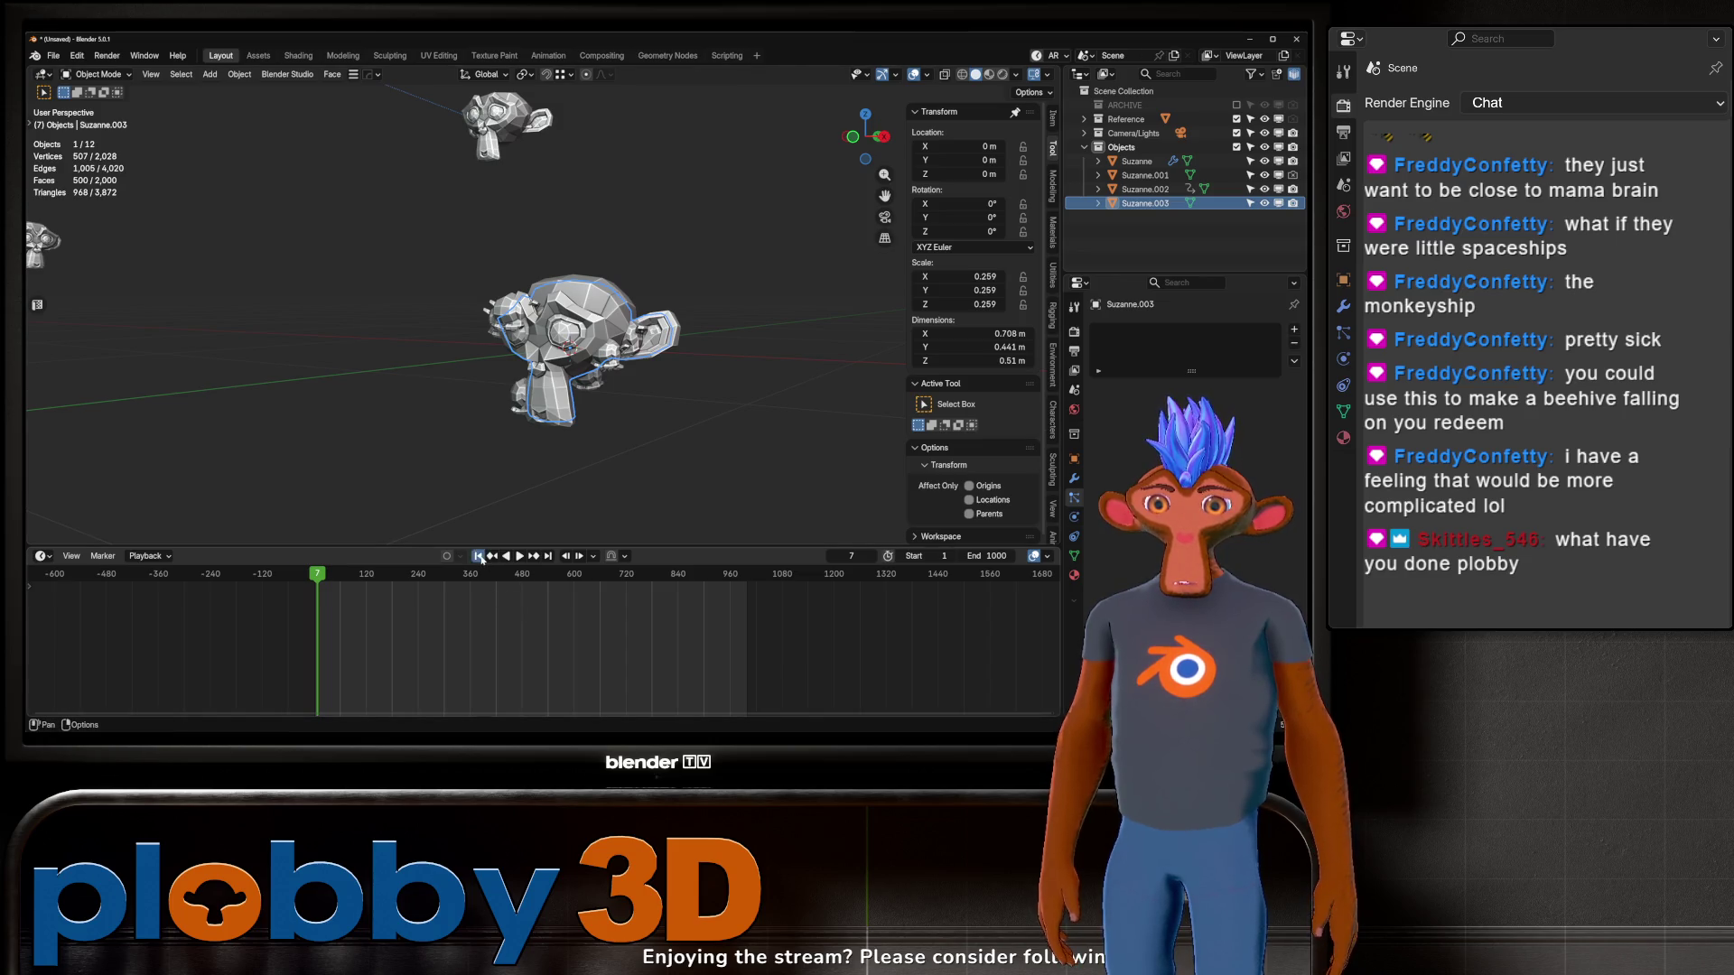
pyautogui.click(480, 556)
pyautogui.press('i')
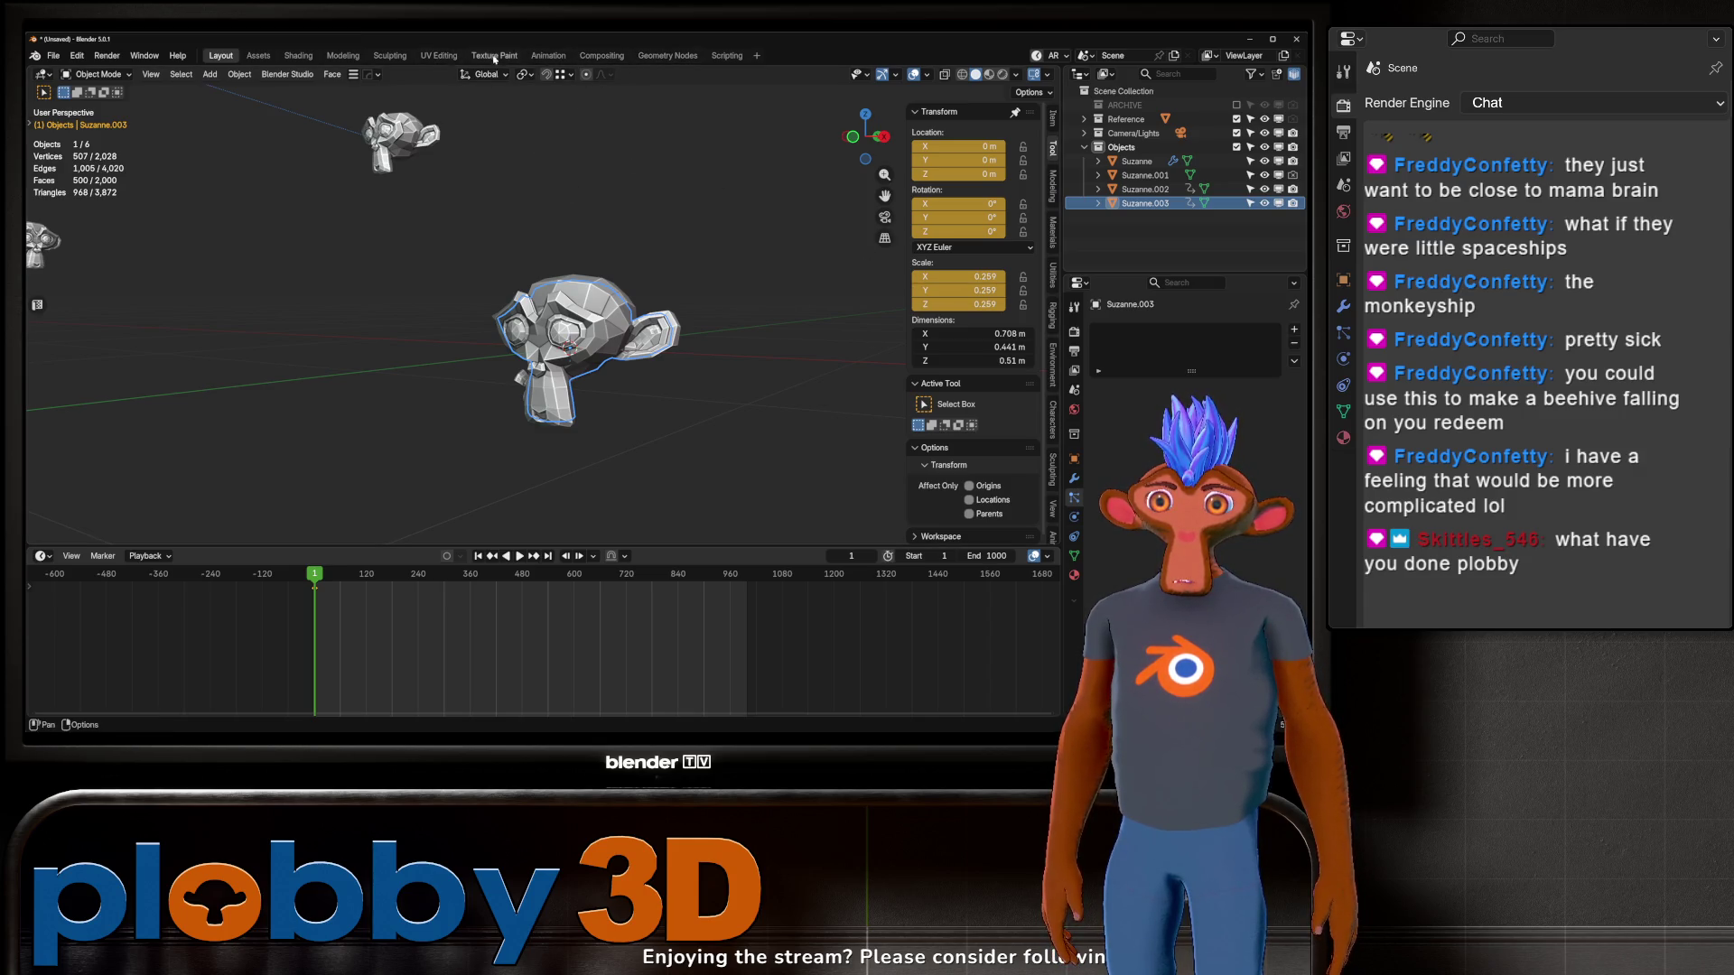
# Step: In the Animation workspace, add Noise with scale 86.5 to Suzanne.003's X rotation
pyautogui.click(548, 56)
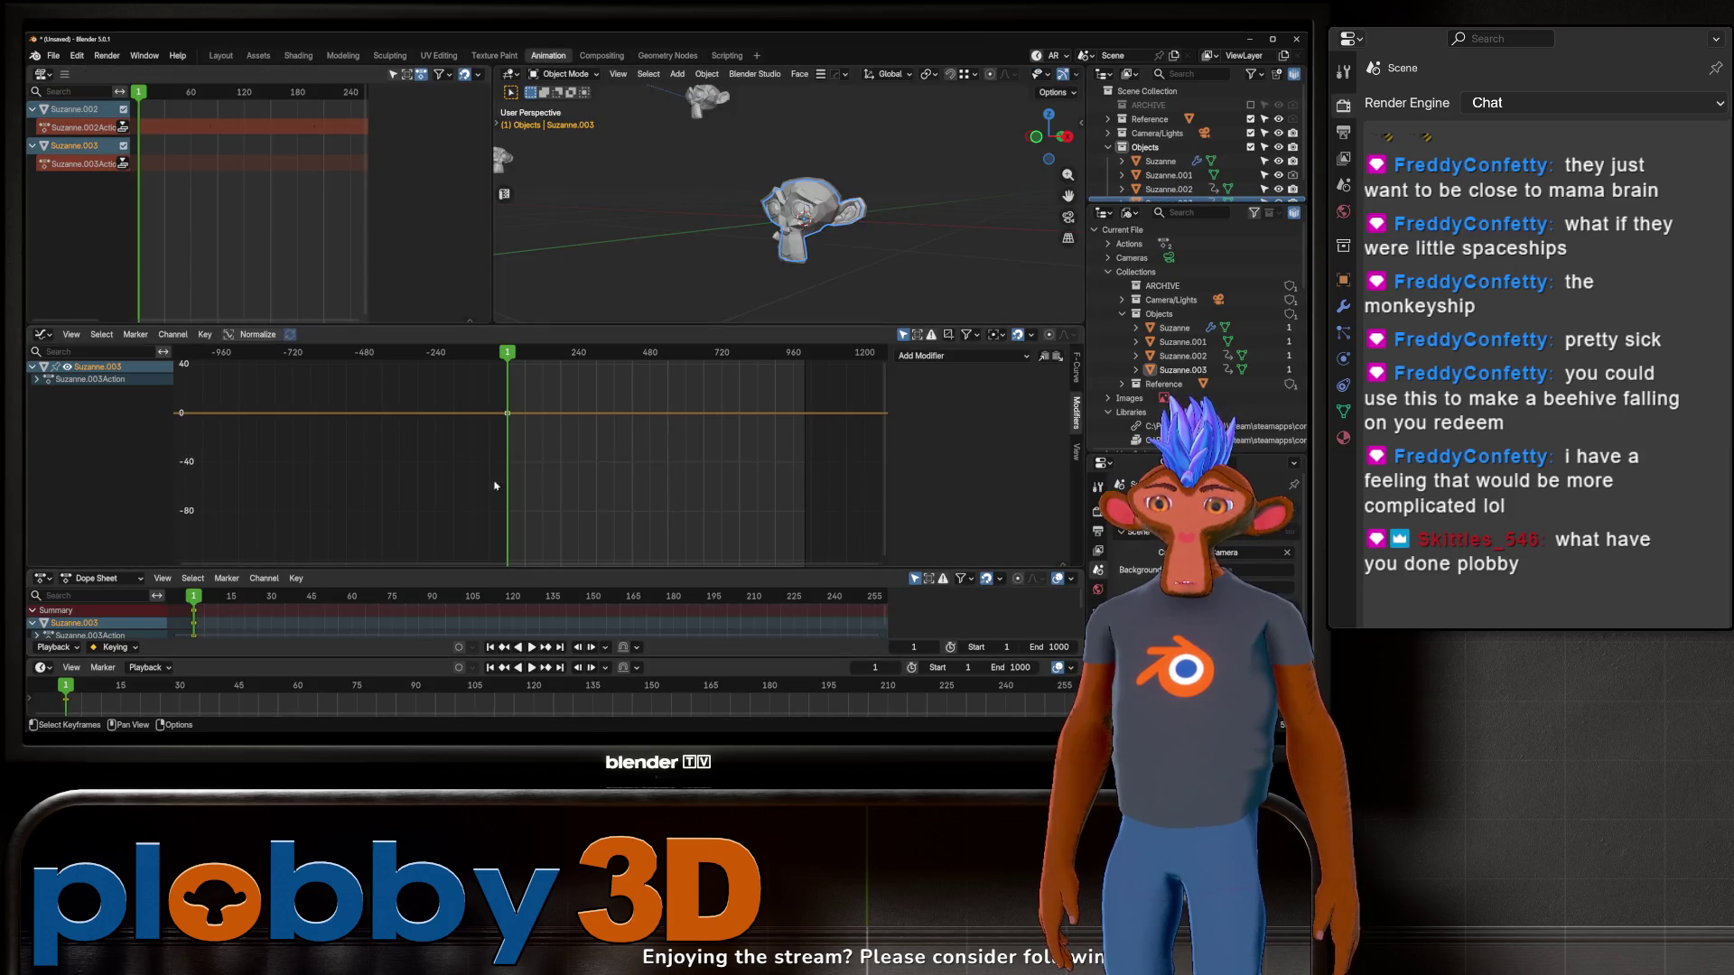
pyautogui.click(40, 381)
pyautogui.click(45, 393)
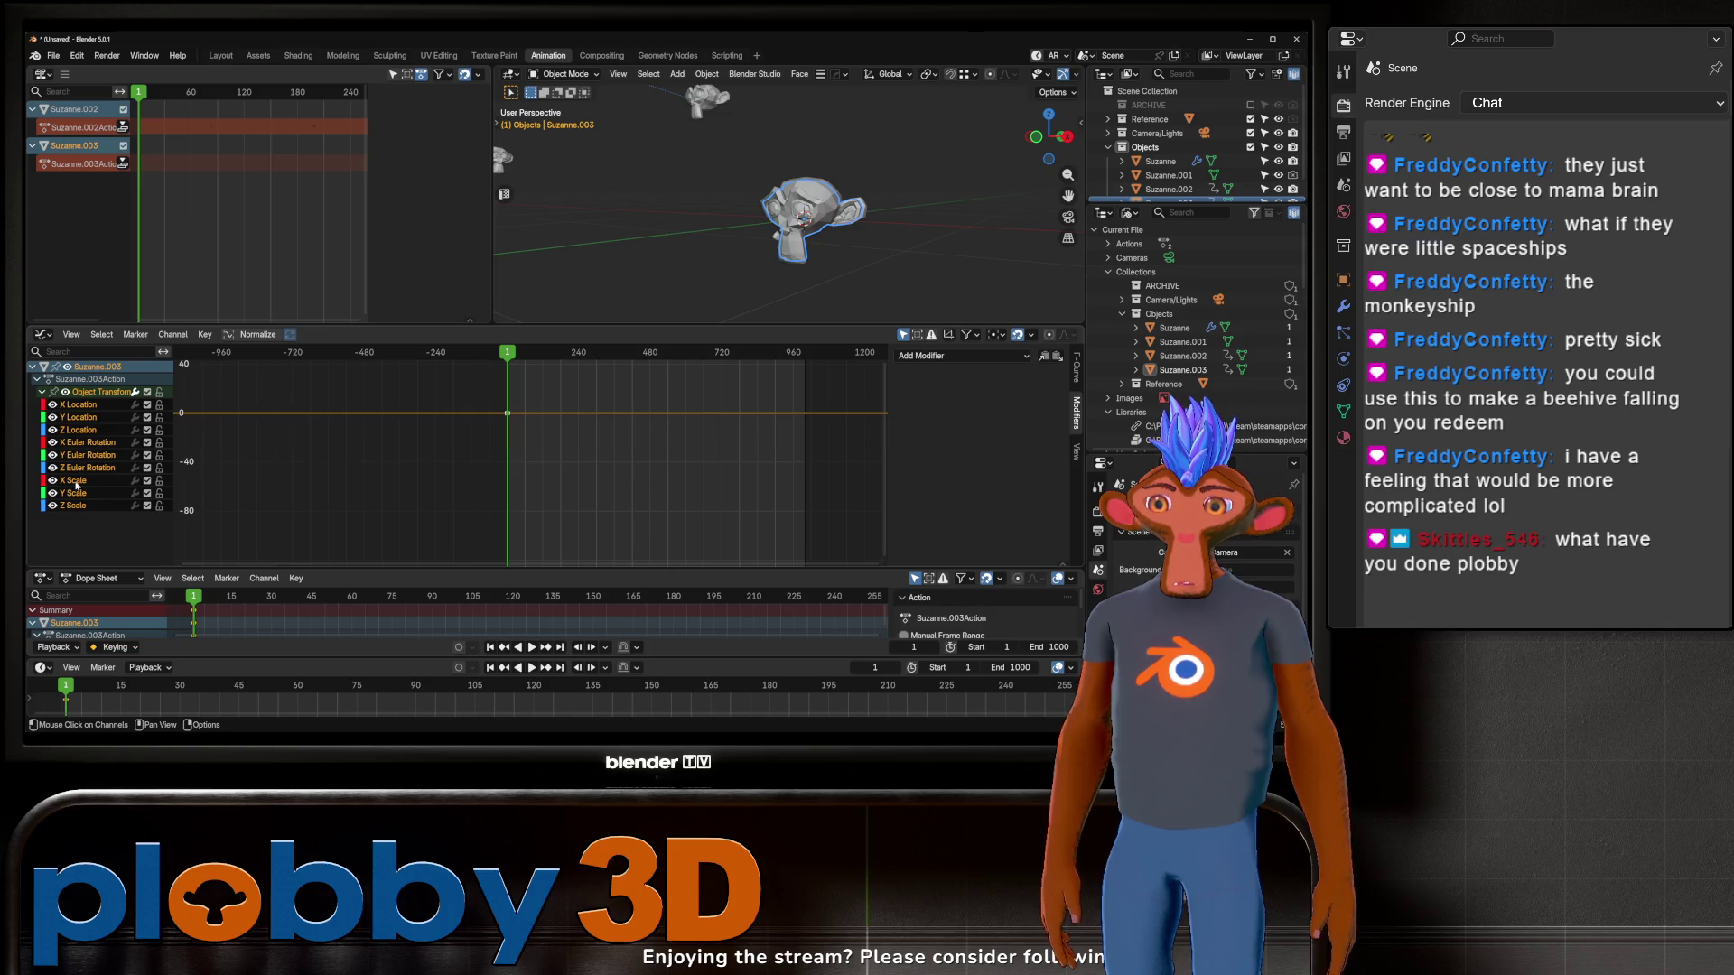
pyautogui.click(86, 444)
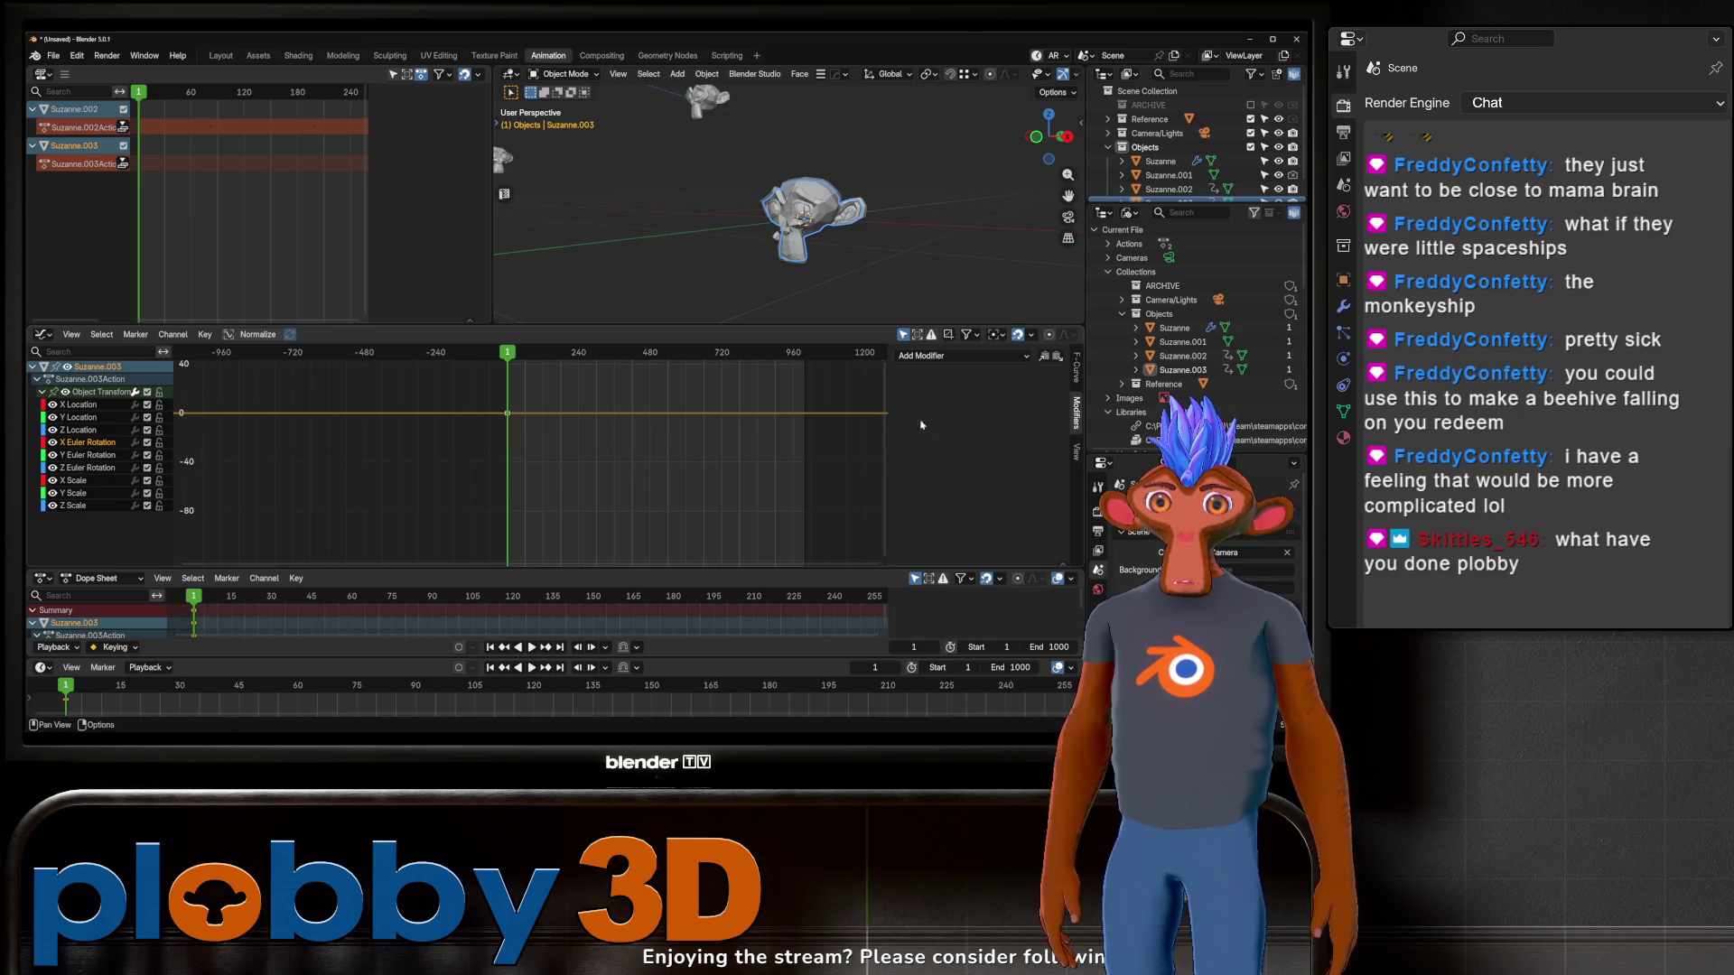
pyautogui.click(957, 356)
pyautogui.click(948, 434)
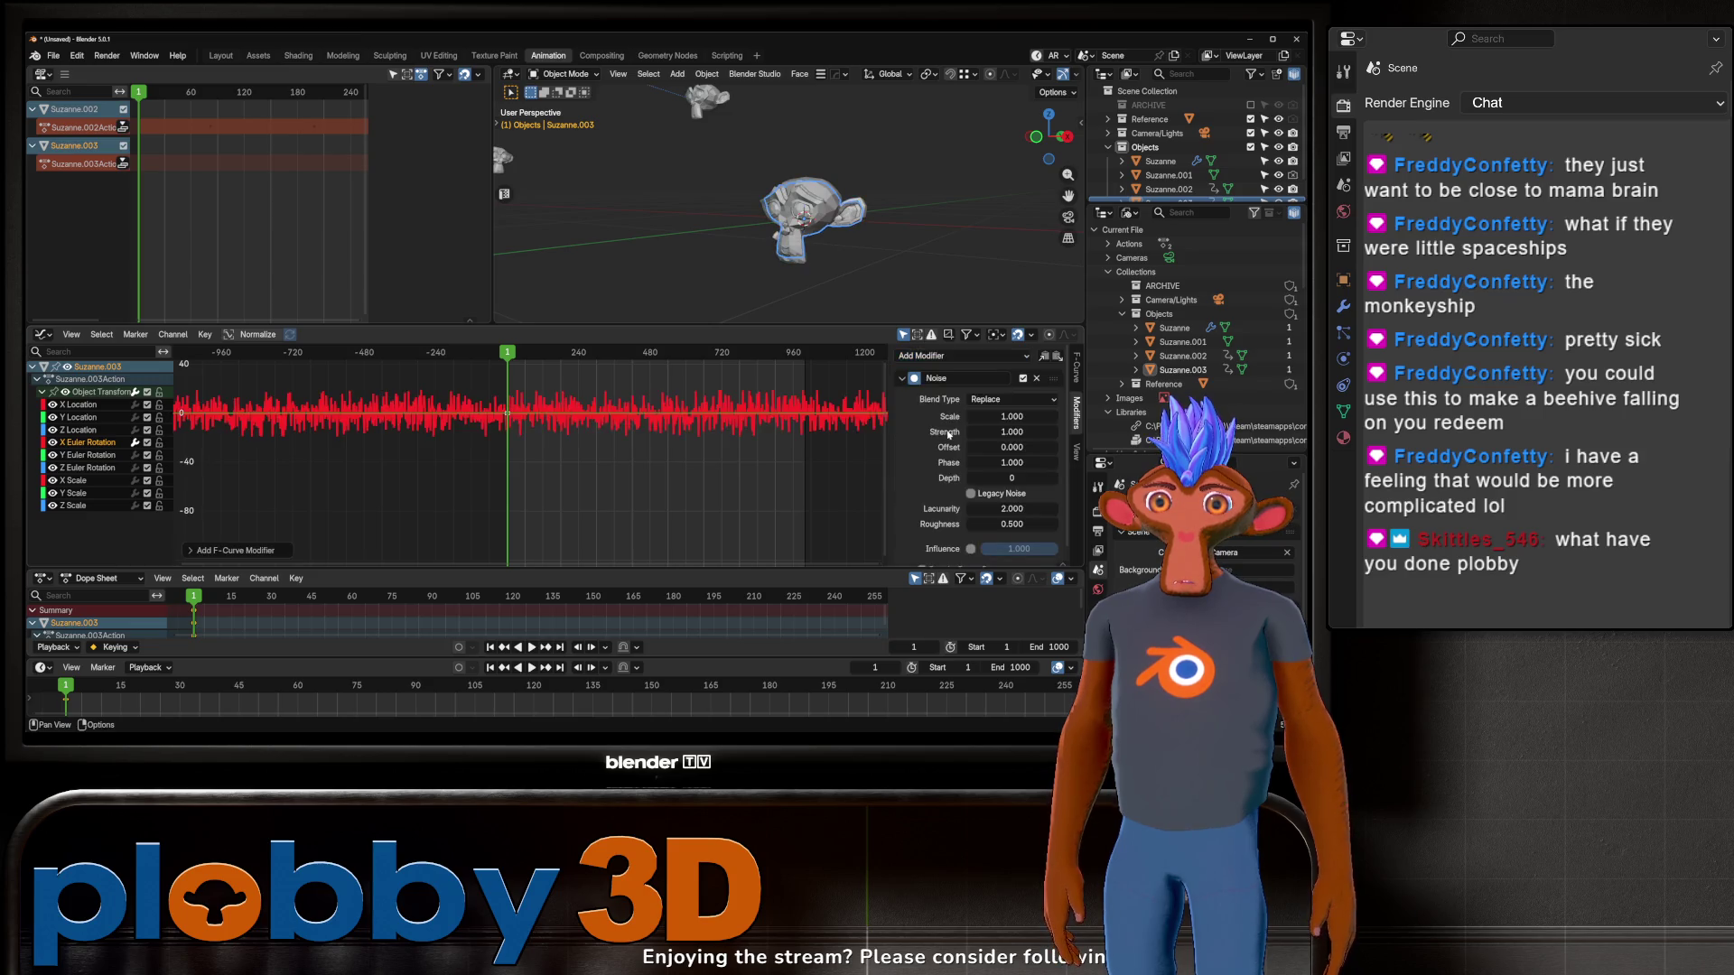
pyautogui.moveTo(991, 421); pyautogui.dragTo(990, 418)
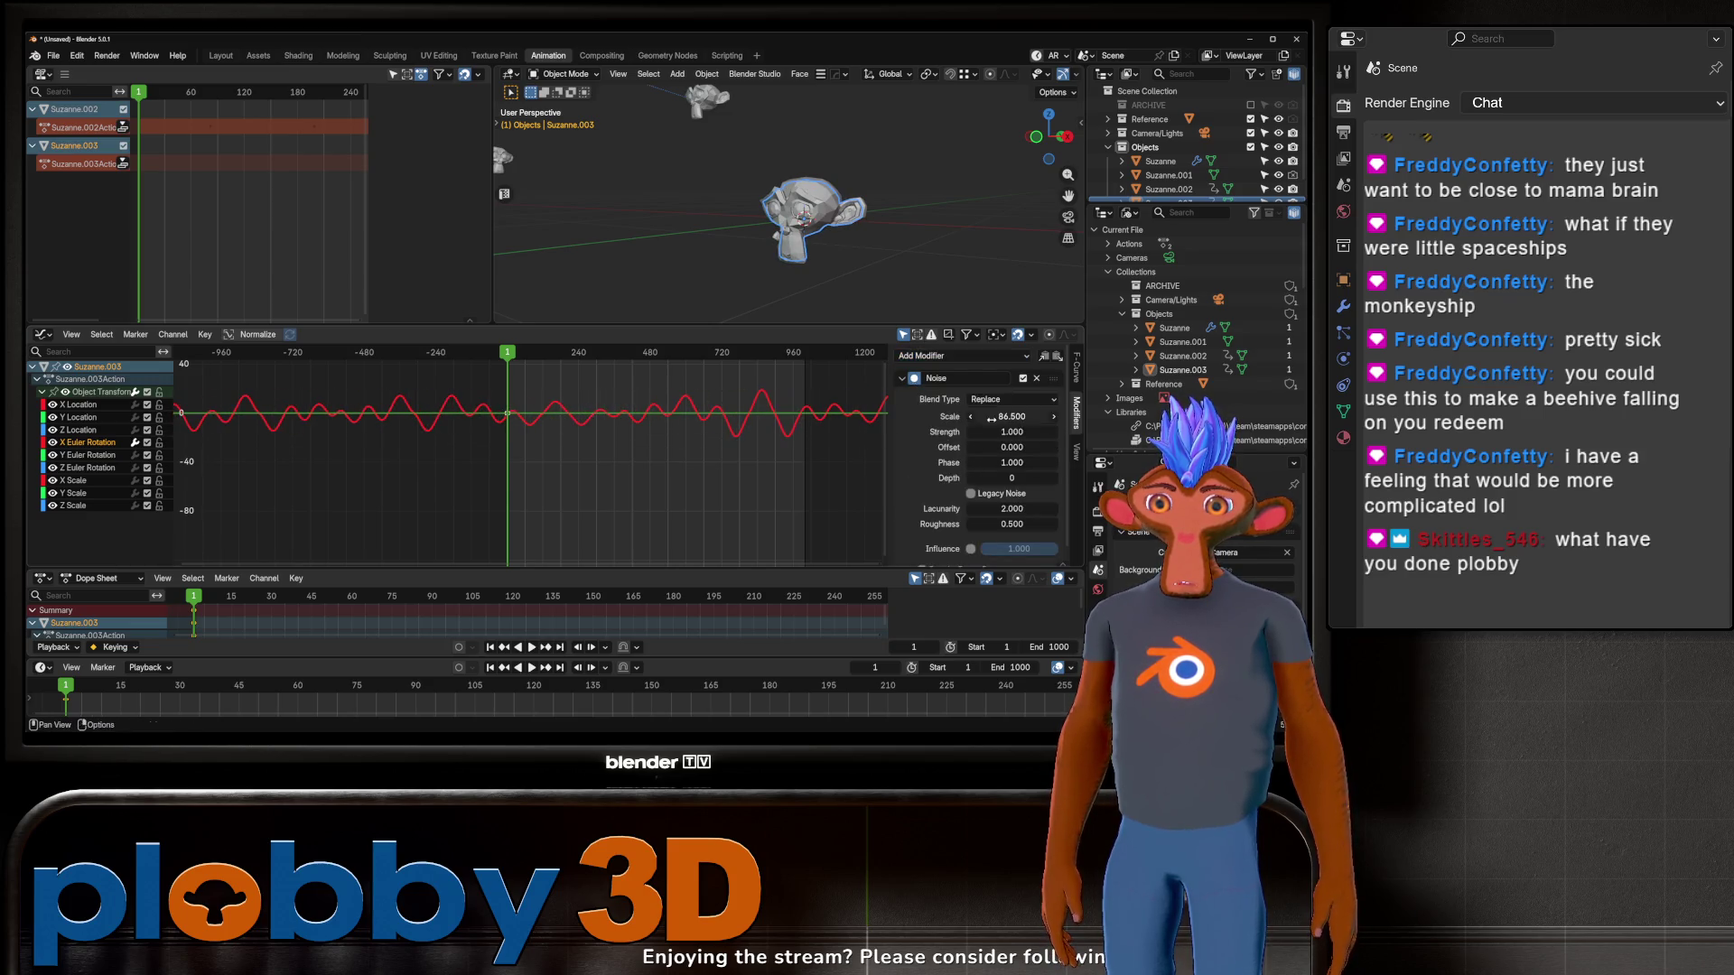
# Step: Add Noise with scale 118 to the Y rotation, removing an accidental Envelope modifier
pyautogui.click(91, 457)
pyautogui.click(957, 356)
pyautogui.click(937, 409)
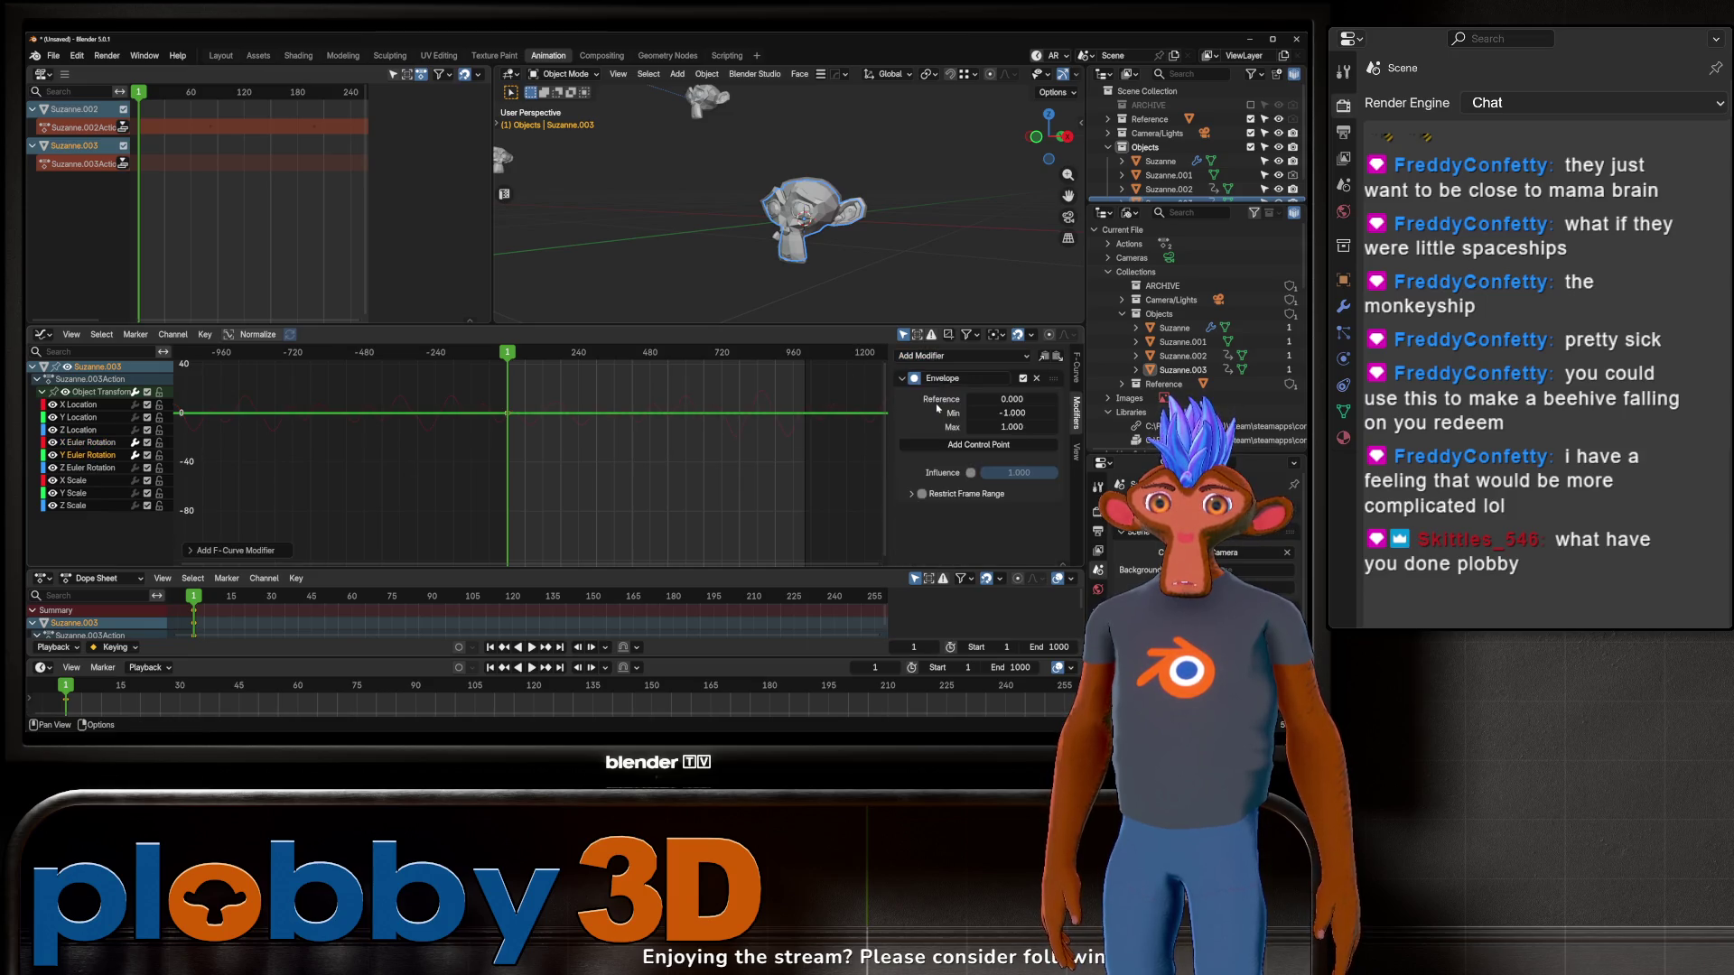
pyautogui.click(1036, 380)
pyautogui.click(957, 356)
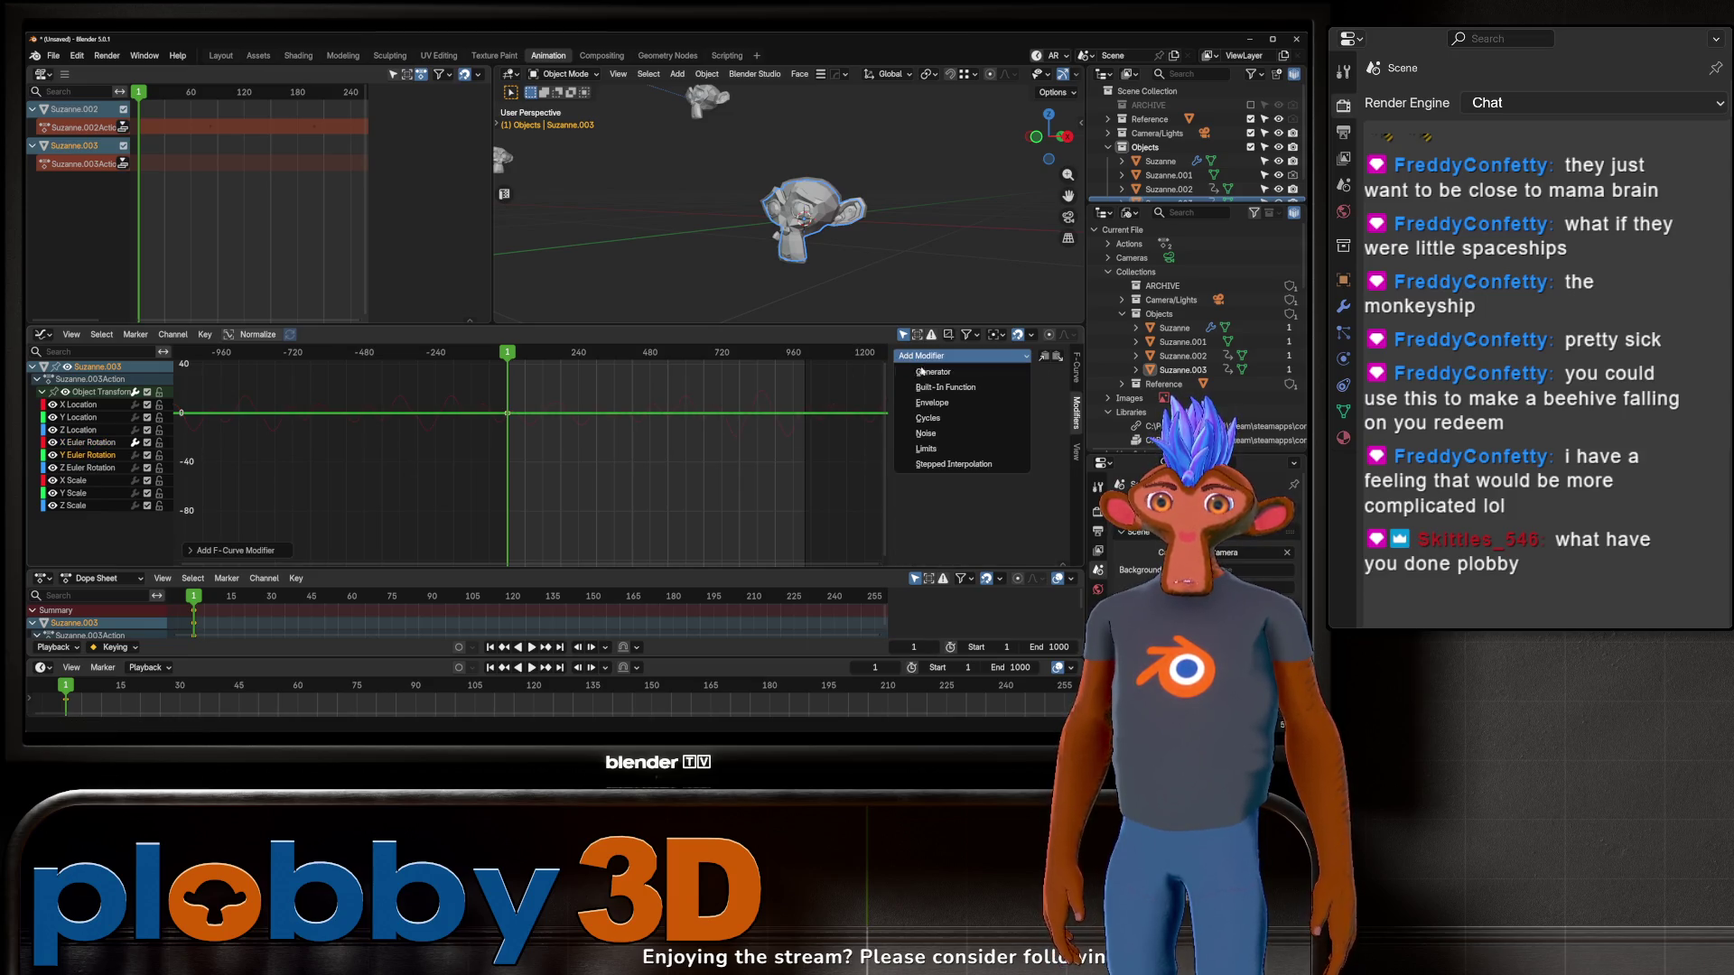
pyautogui.click(952, 434)
pyautogui.moveTo(1002, 416); pyautogui.dragTo(1030, 417)
# Step: Add Noise with scale 106.1 to the Z rotation and play back to check the wobble
pyautogui.click(78, 469)
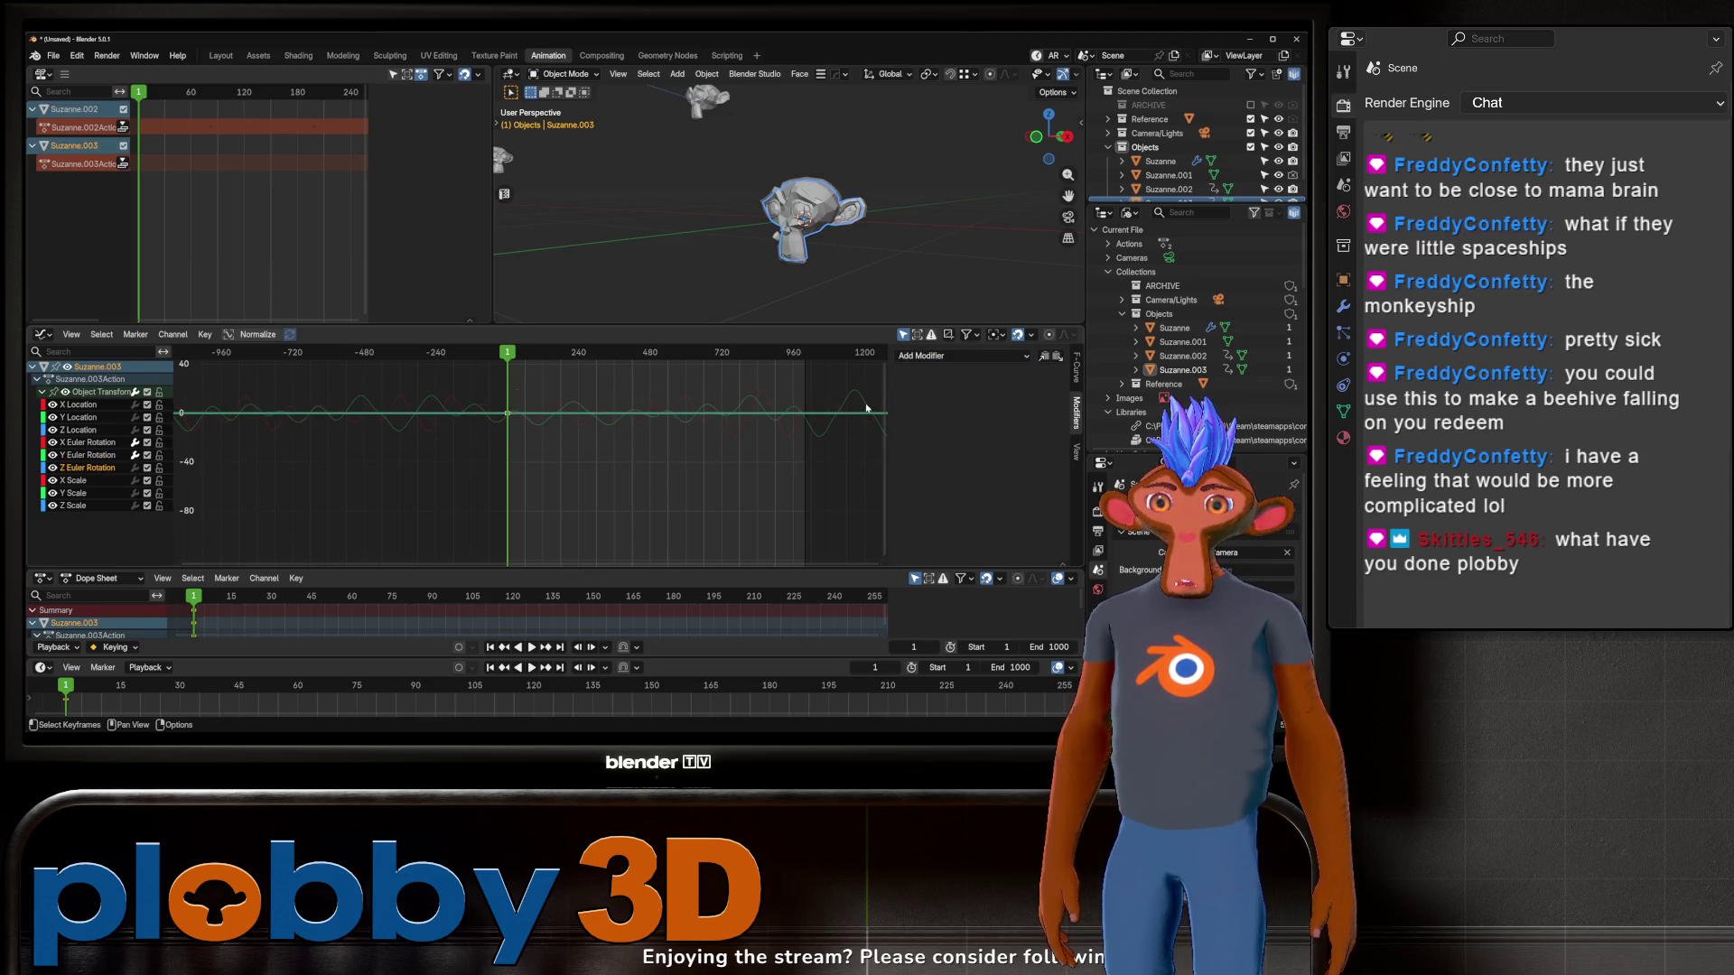
pyautogui.click(984, 362)
pyautogui.click(942, 435)
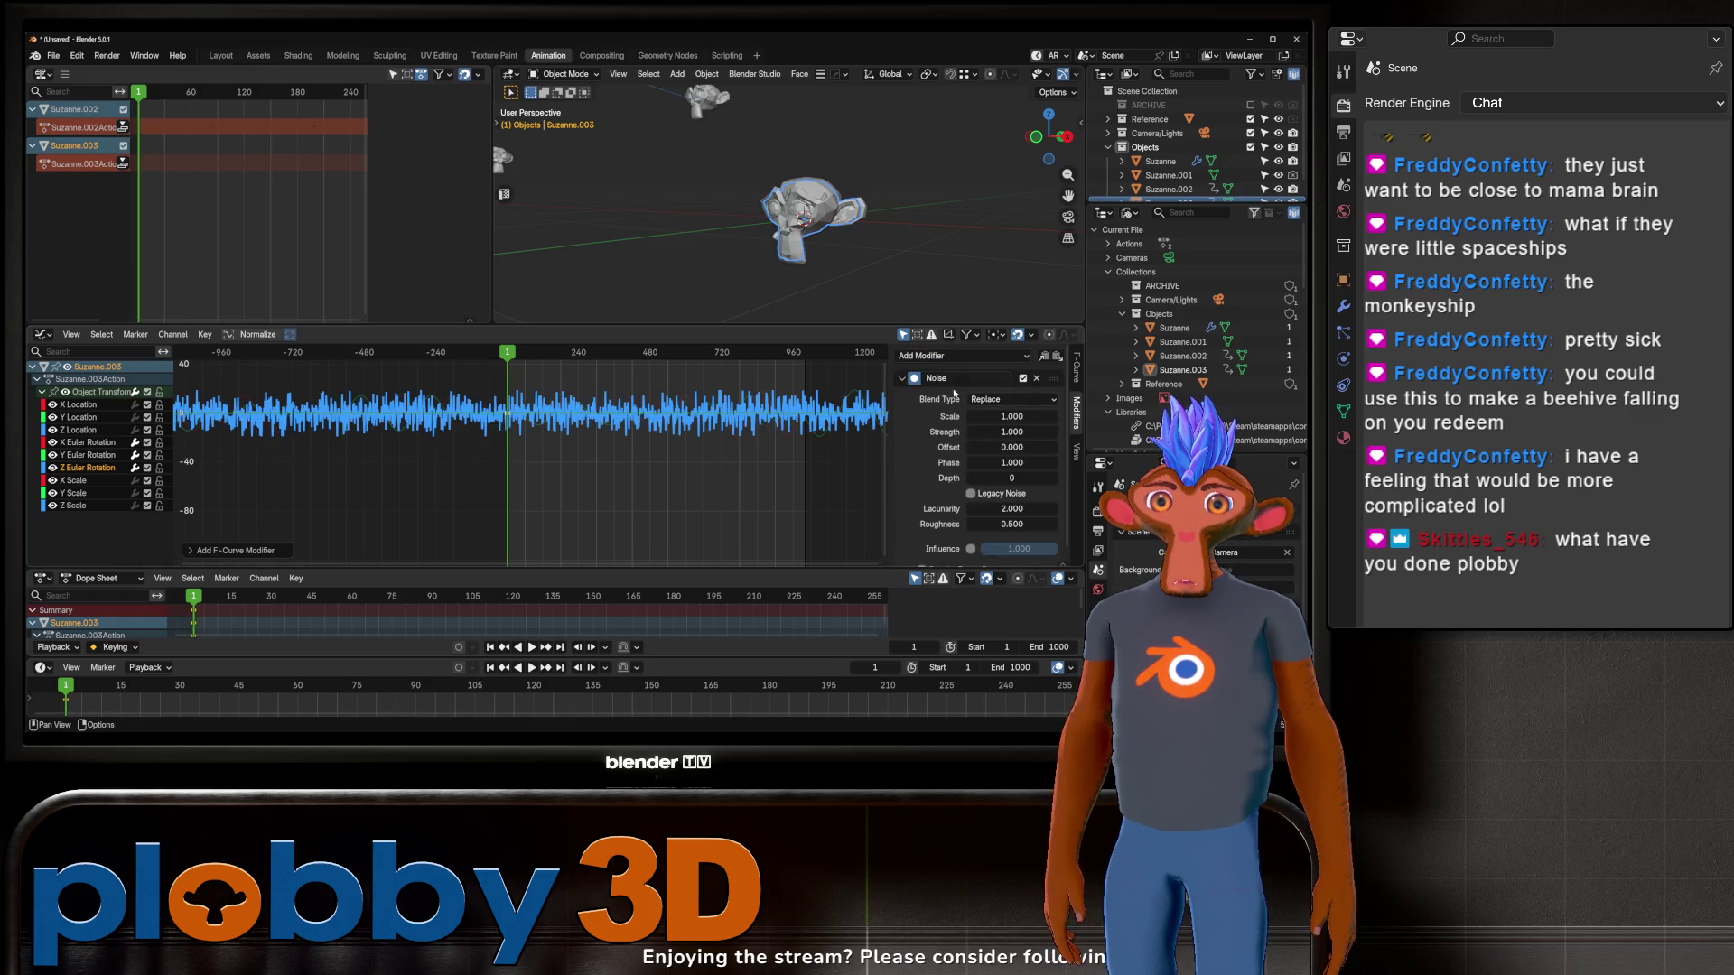
pyautogui.moveTo(982, 416); pyautogui.dragTo(1016, 416)
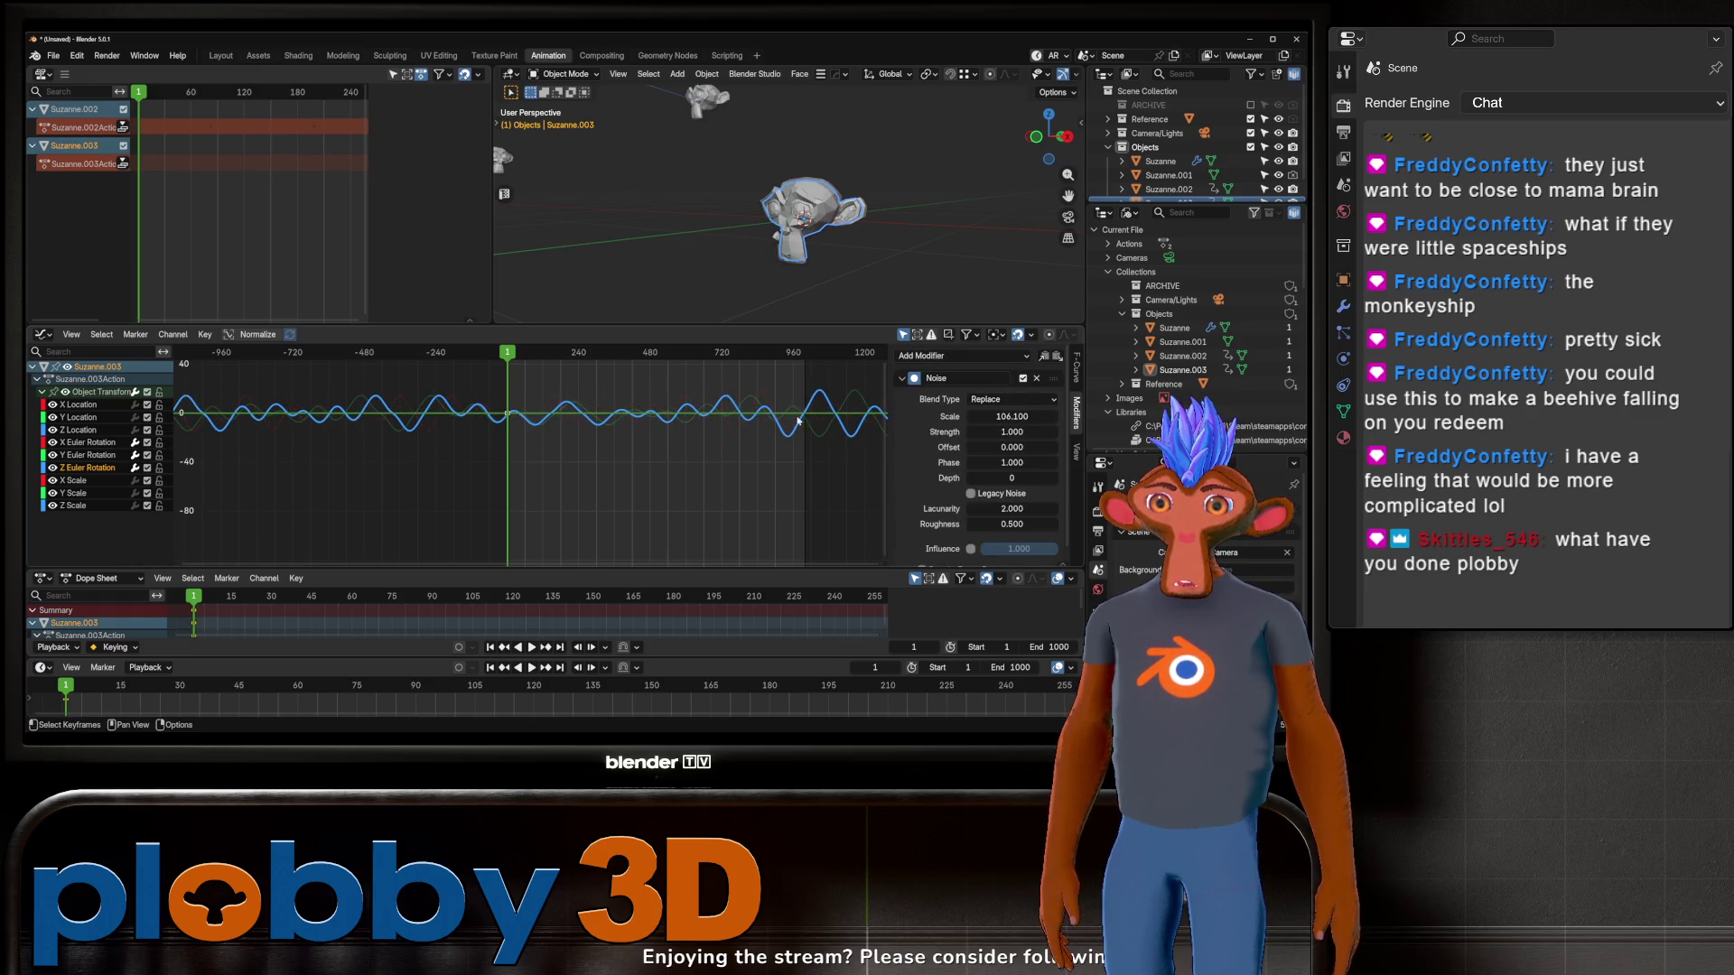
pyautogui.press('space')
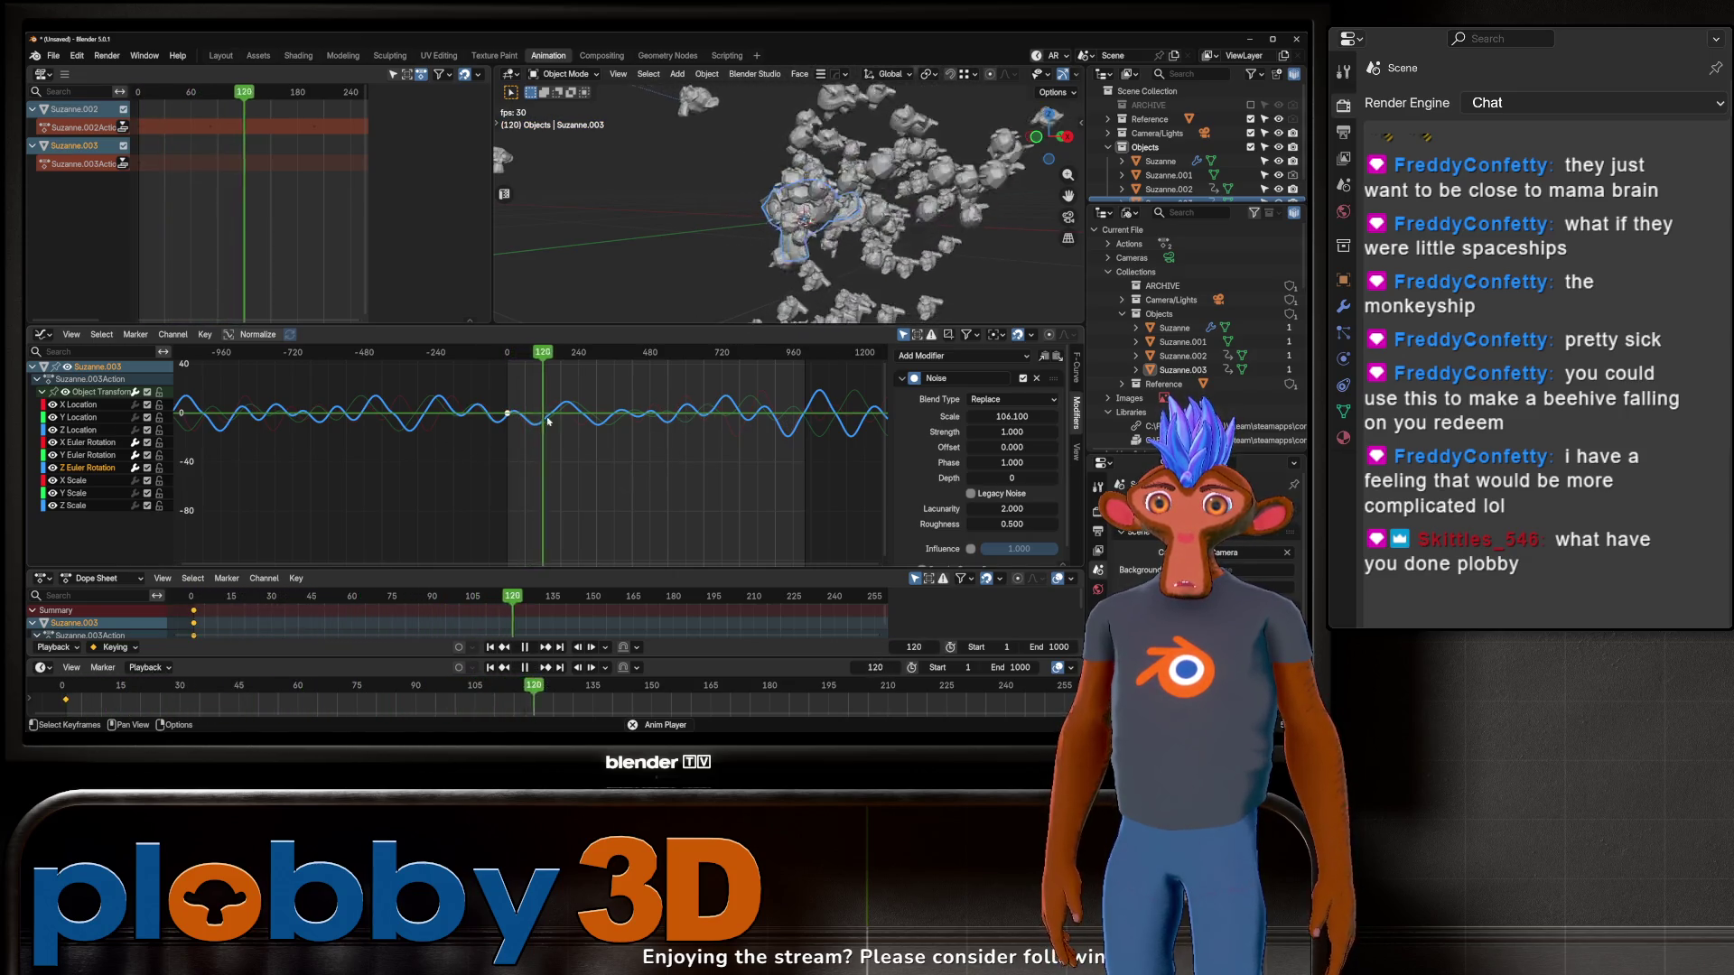
pyautogui.press('space')
pyautogui.scroll(-4, 591, 208)
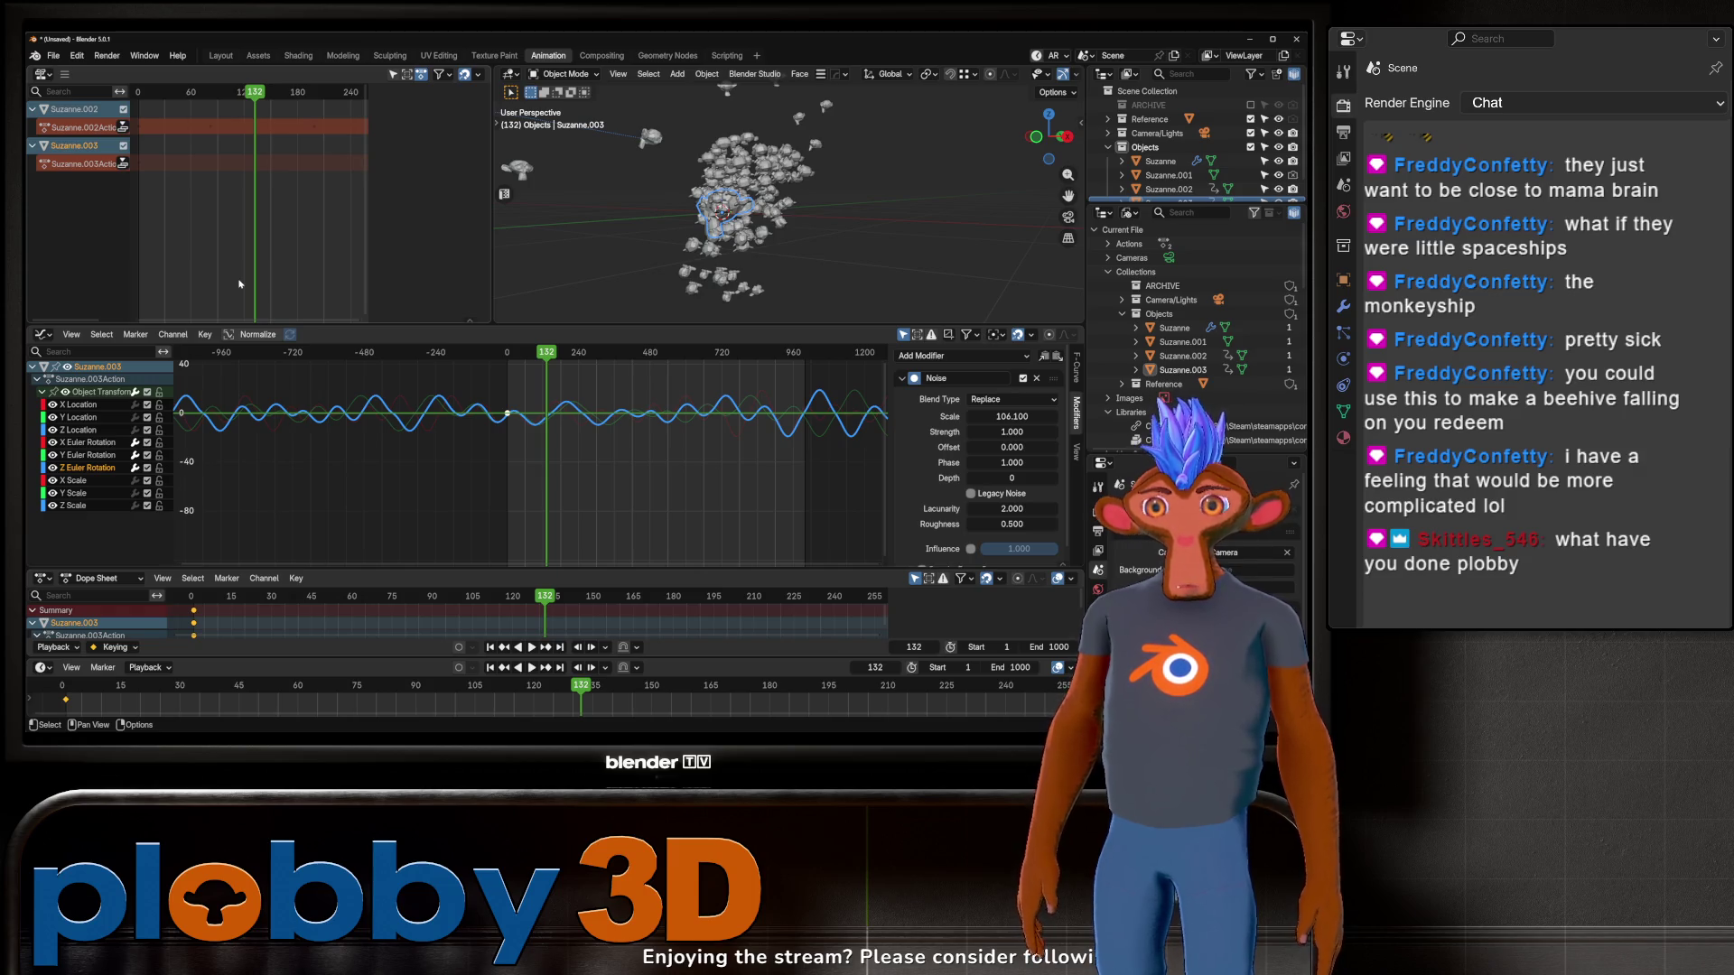
# Step: Back in Layout, frame the new head and jump to frame 1
pyautogui.click(220, 56)
pyautogui.scroll(5, 604, 265)
pyautogui.scroll(-5, 604, 264)
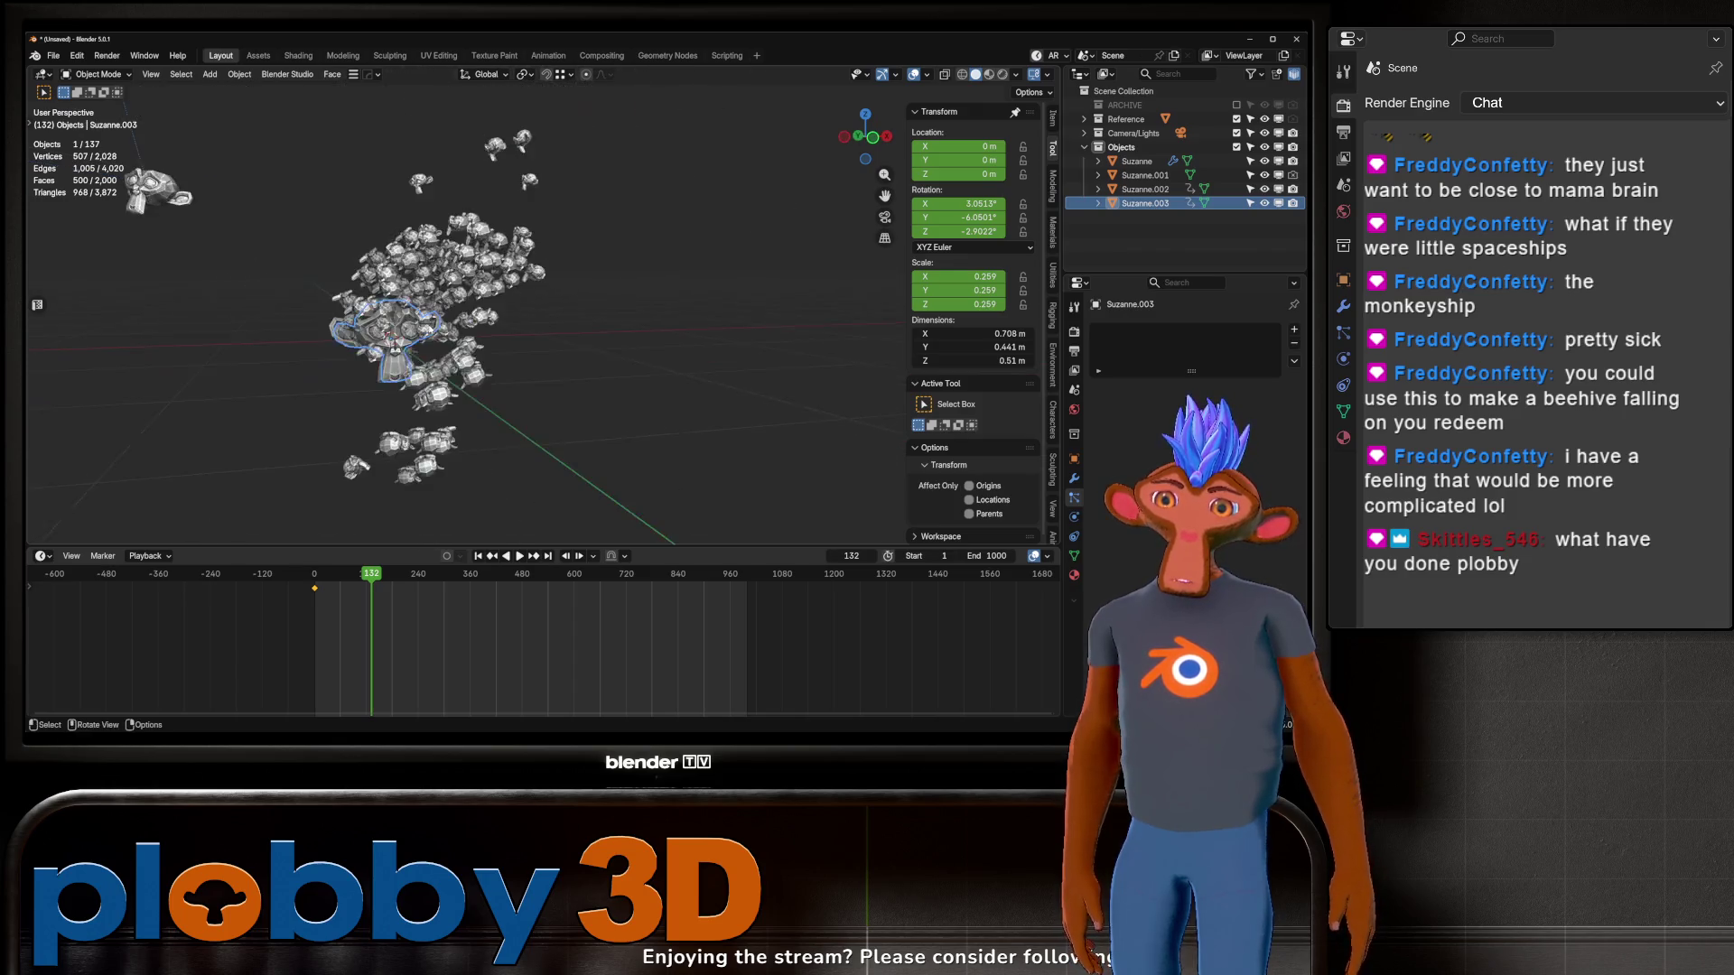
pyautogui.press('KP_Decimal')
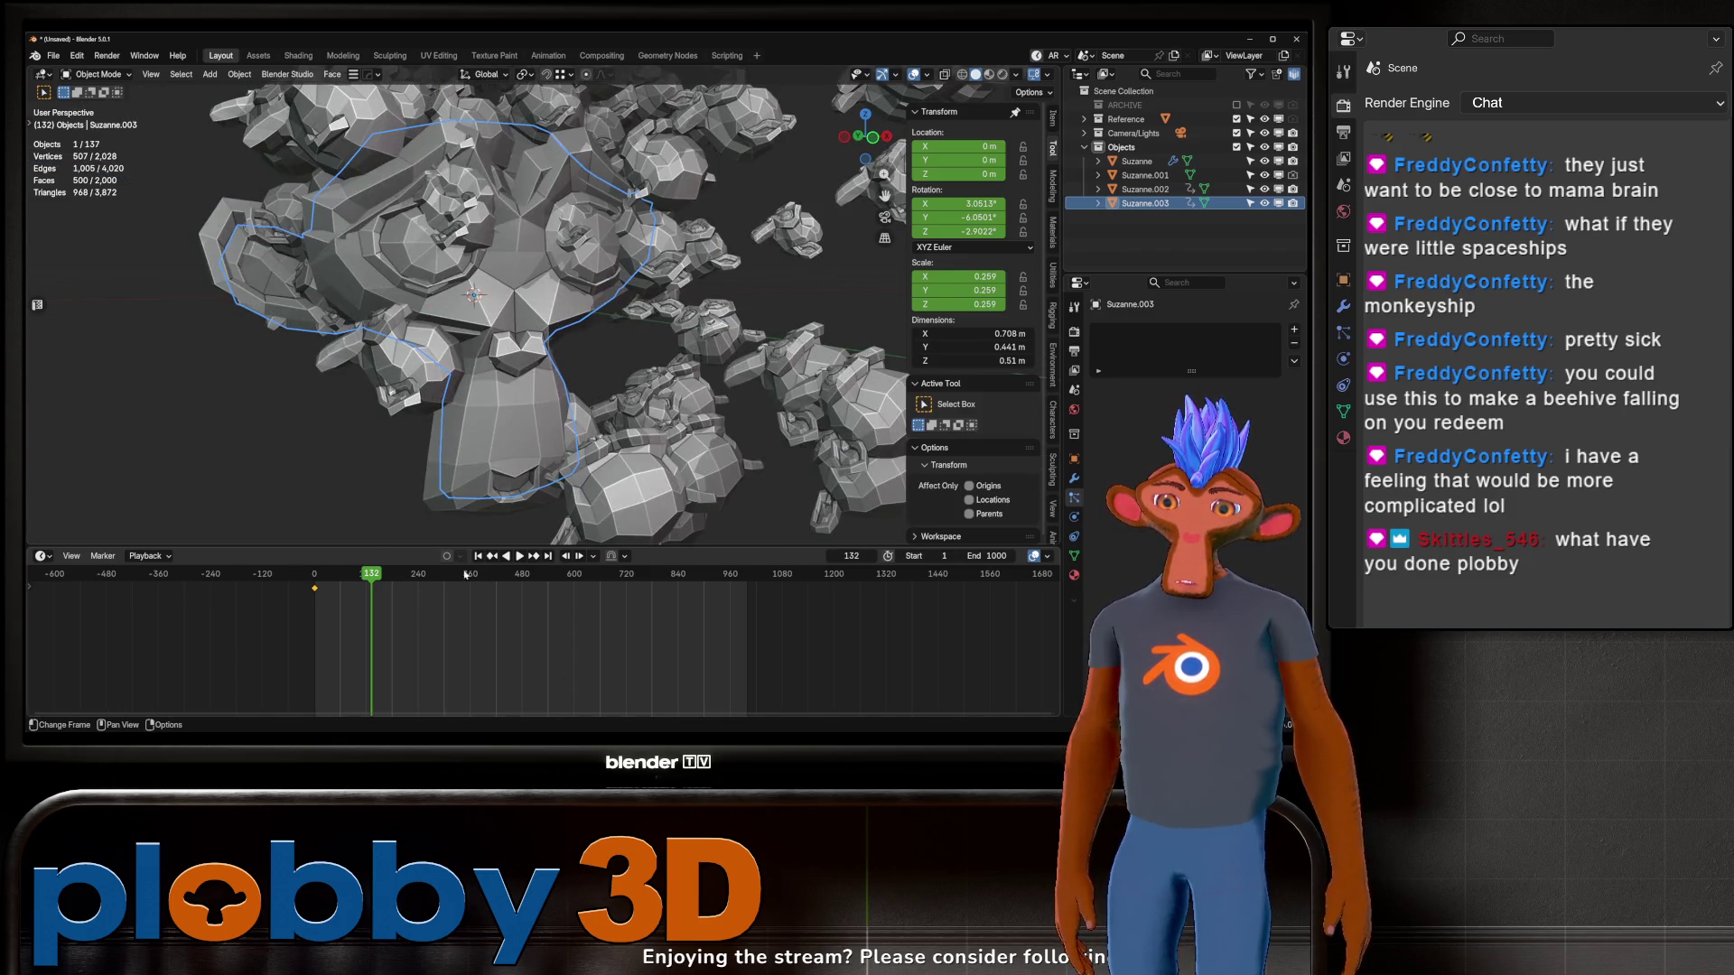
pyautogui.click(478, 556)
pyautogui.scroll(-10, 310, 215)
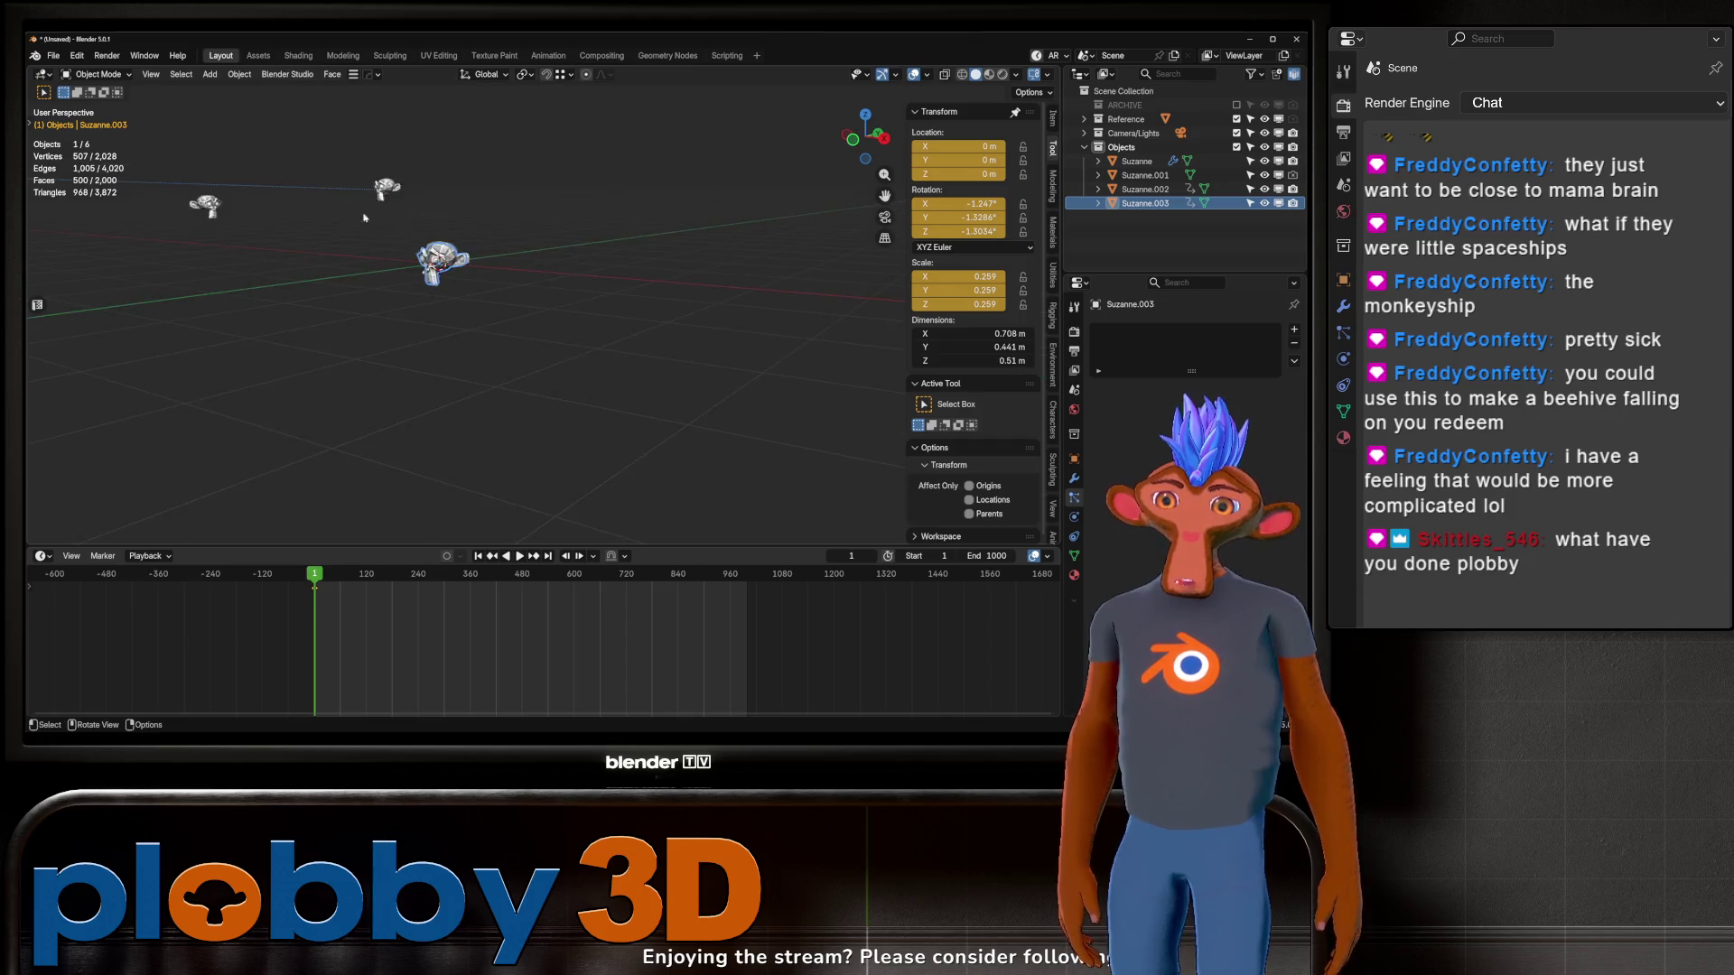
pyautogui.scroll(5, 311, 215)
# Step: Select and frame Suzanne.002 from the front, then switch to the Shading workspace
pyautogui.click(420, 224)
pyautogui.press('KP_Decimal')
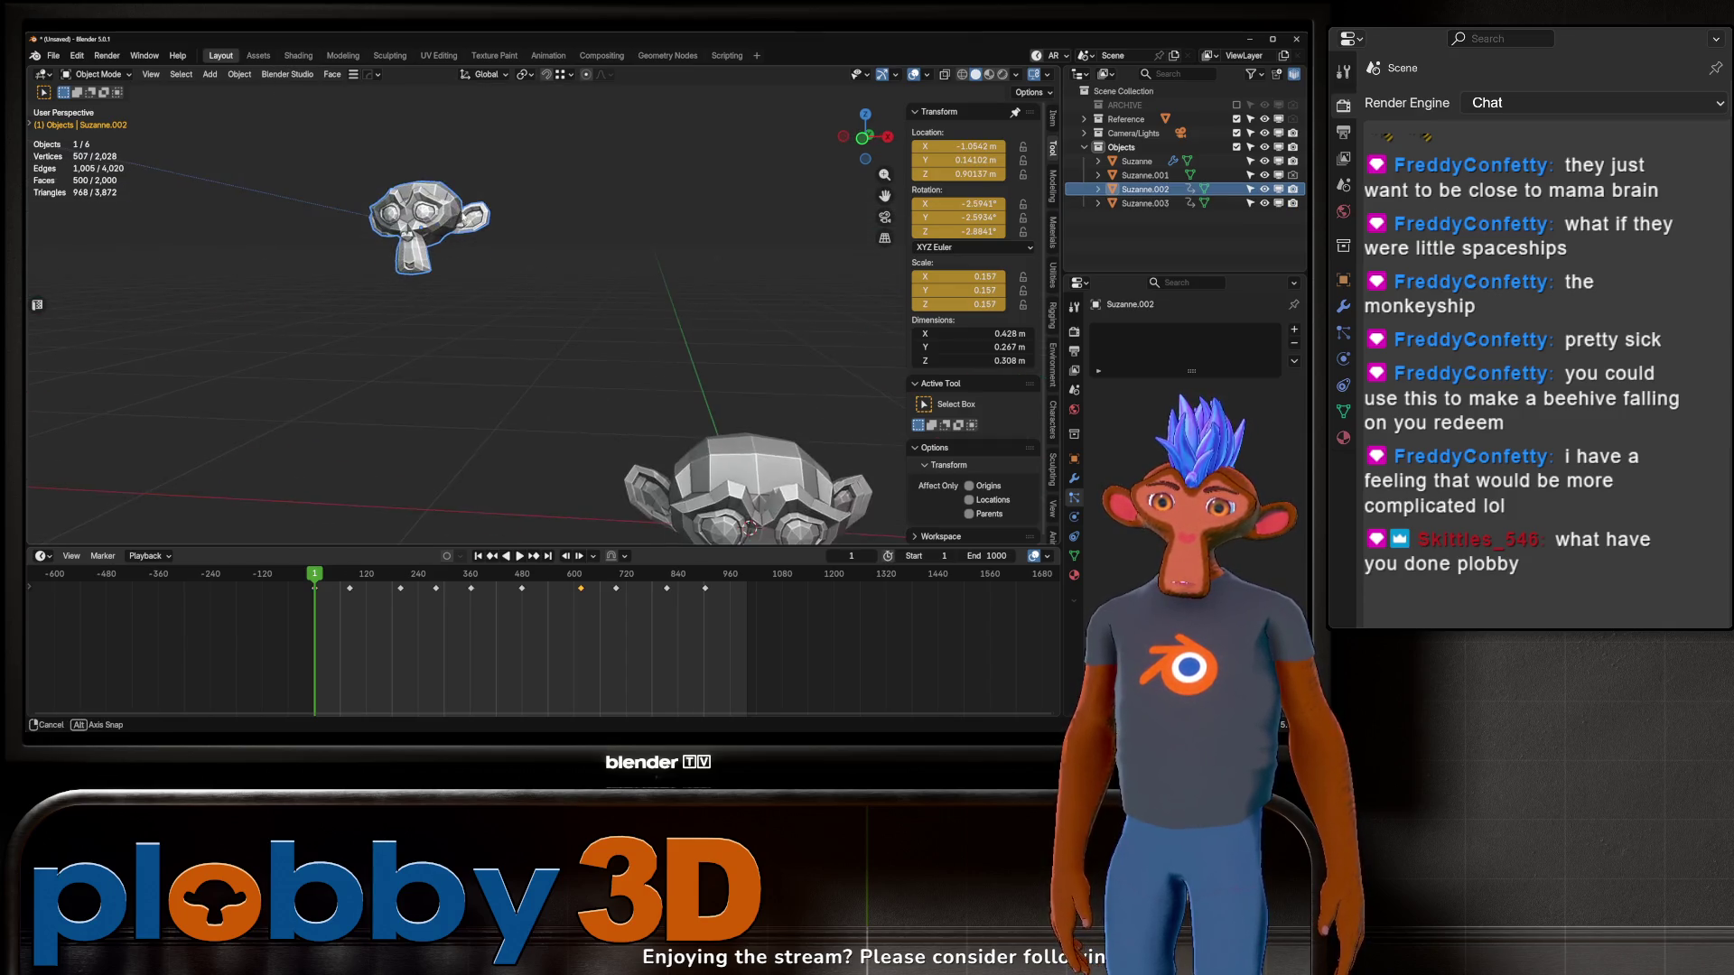
pyautogui.scroll(3, 417, 229)
pyautogui.moveTo(417, 229); pyautogui.dragTo(450, 250, button='middle')
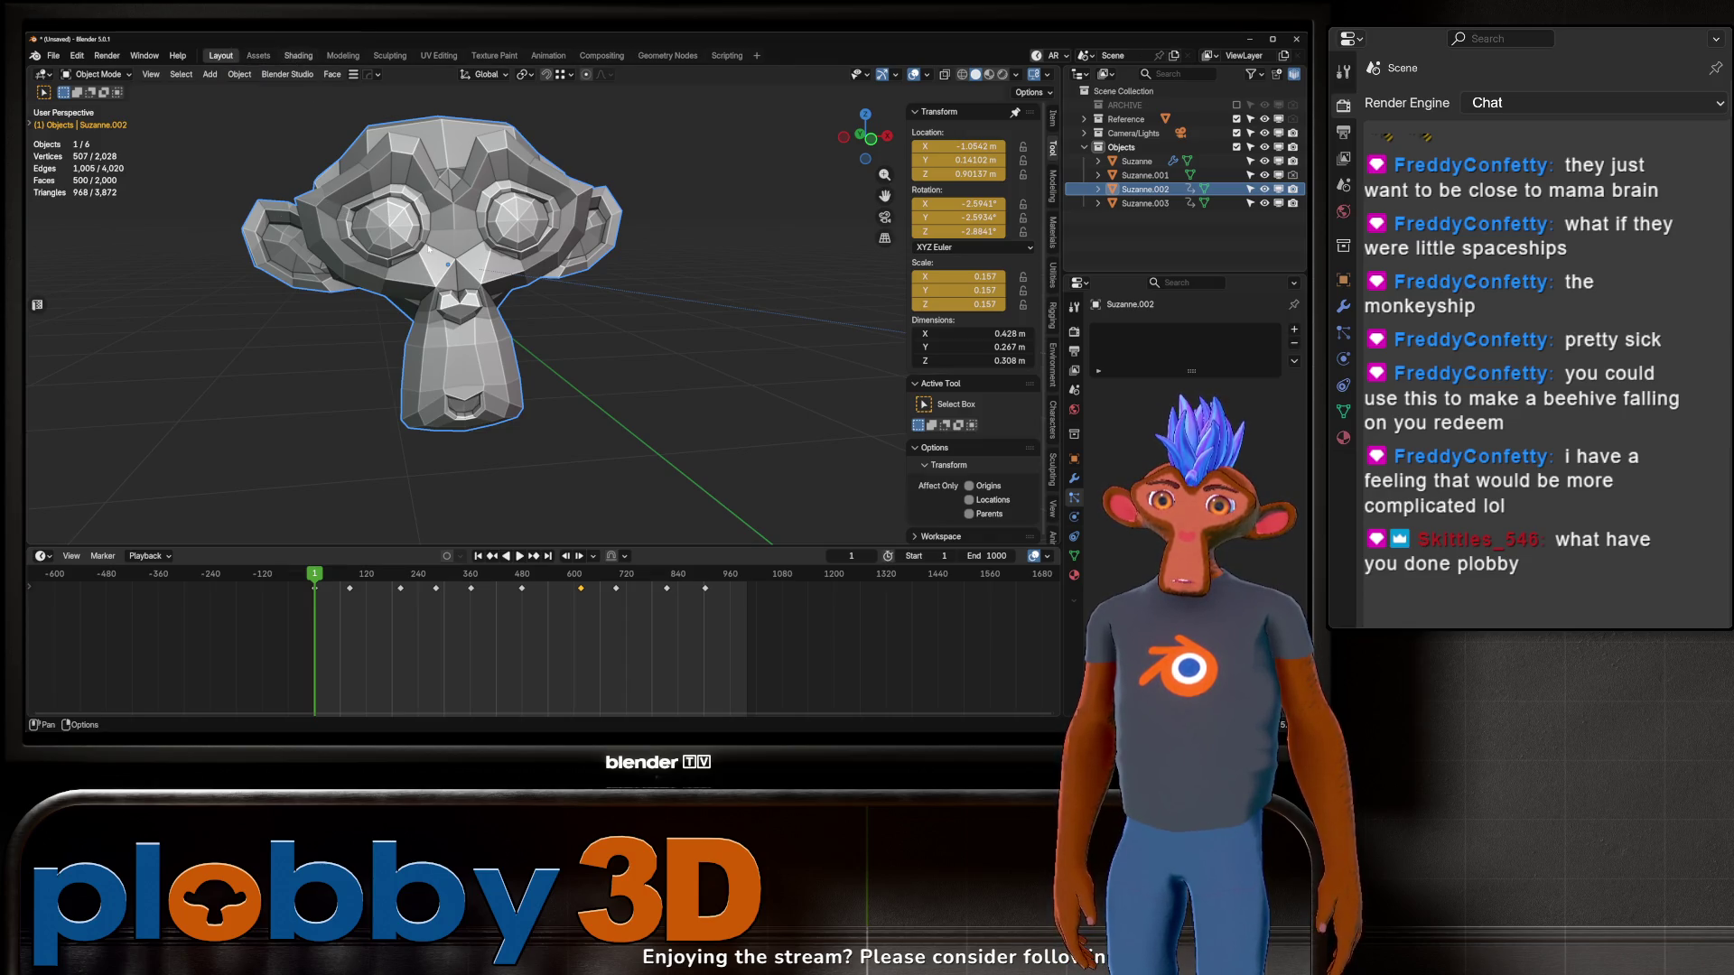
pyautogui.hotkey('ctrl', 'pagedown')
pyautogui.hotkey('ctrl', 'pagedown')
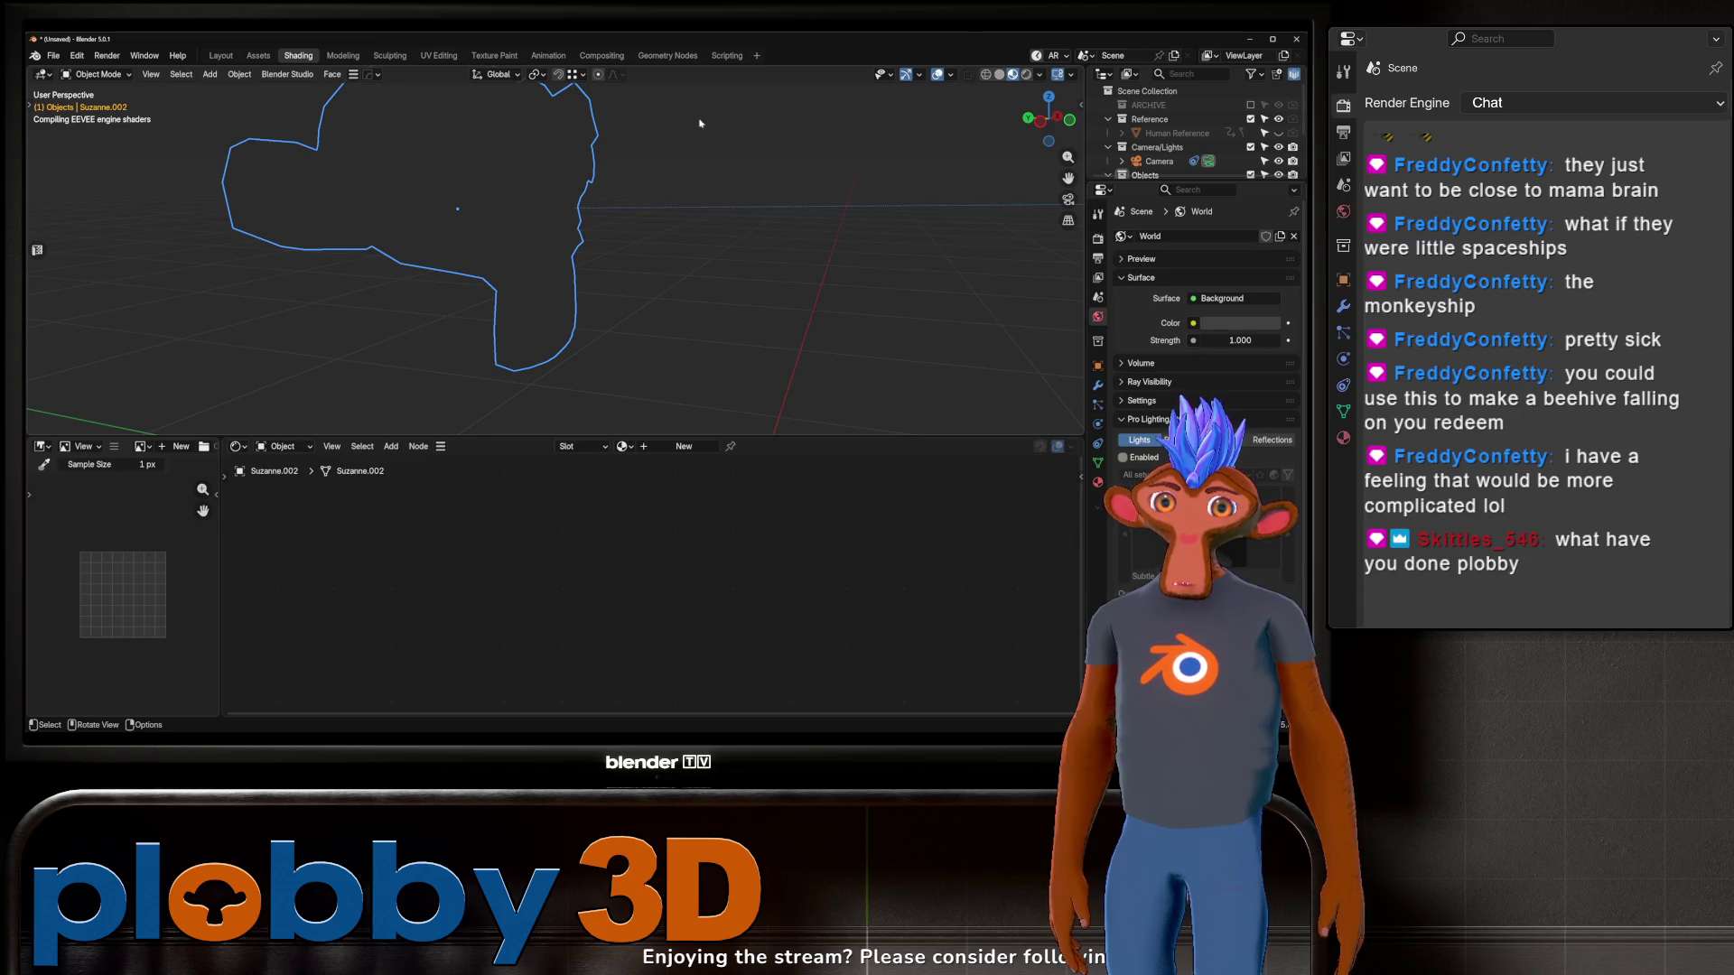
# Step: Create a new material for Suzanne.002 and switch the render engine to EEVEE
pyautogui.moveTo(569, 213); pyautogui.dragTo(484, 226, button='middle')
pyautogui.scroll(3, 483, 225)
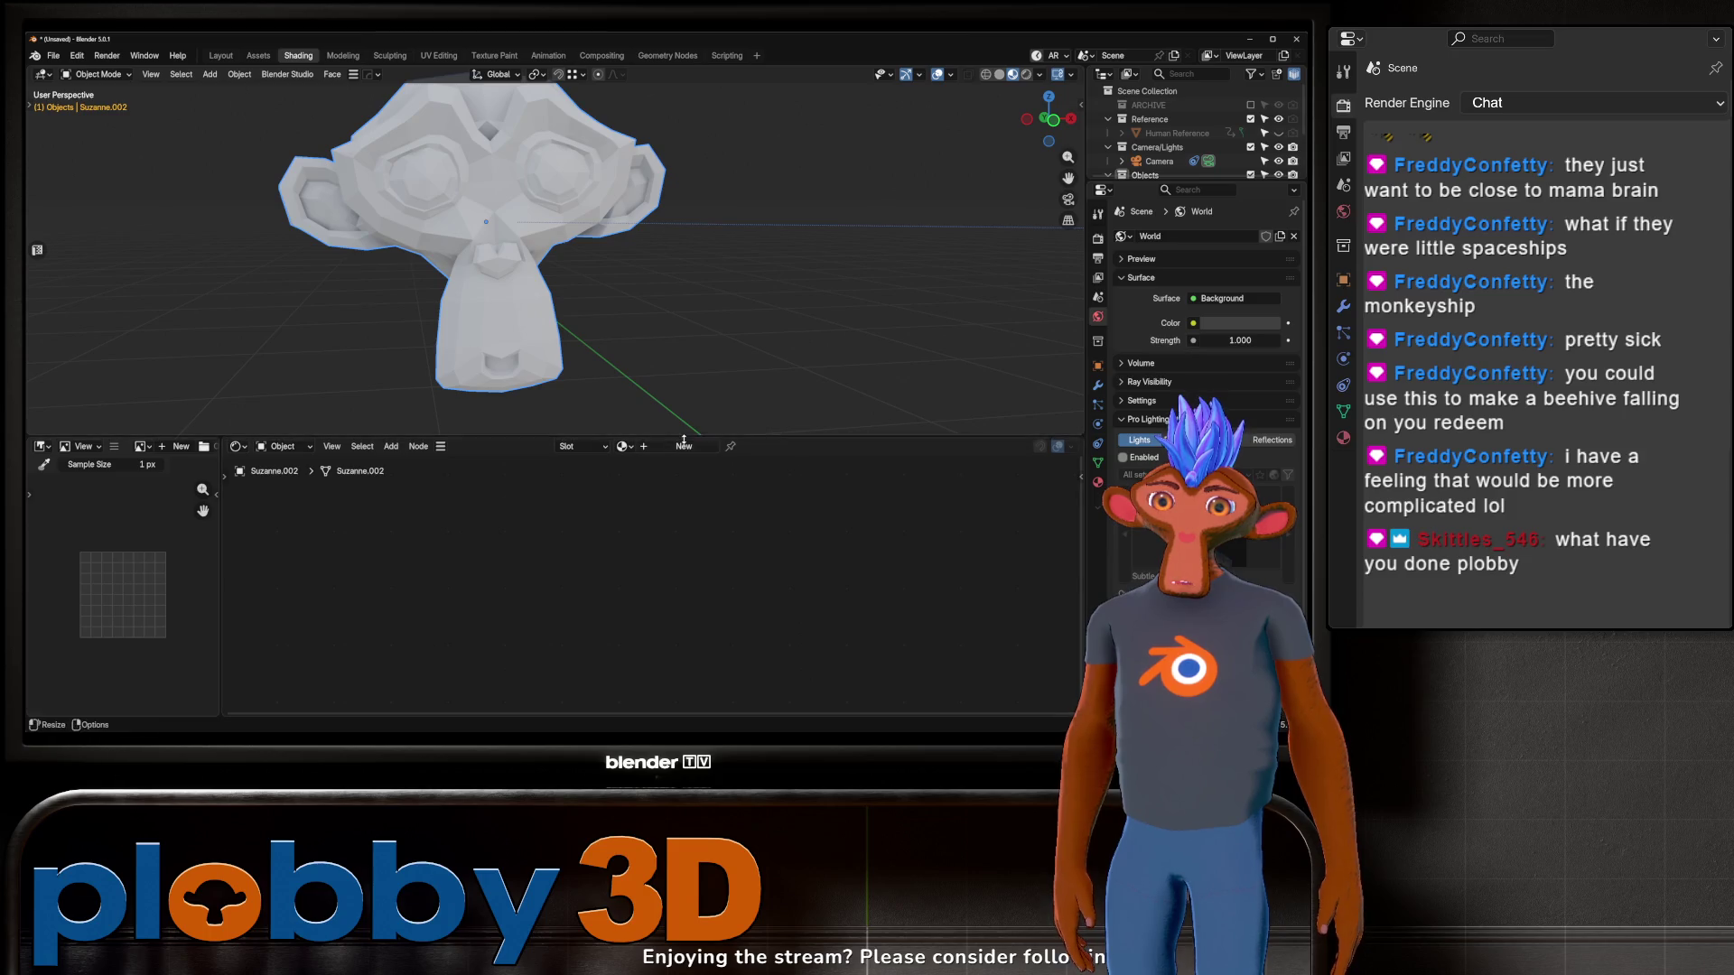
pyautogui.click(683, 447)
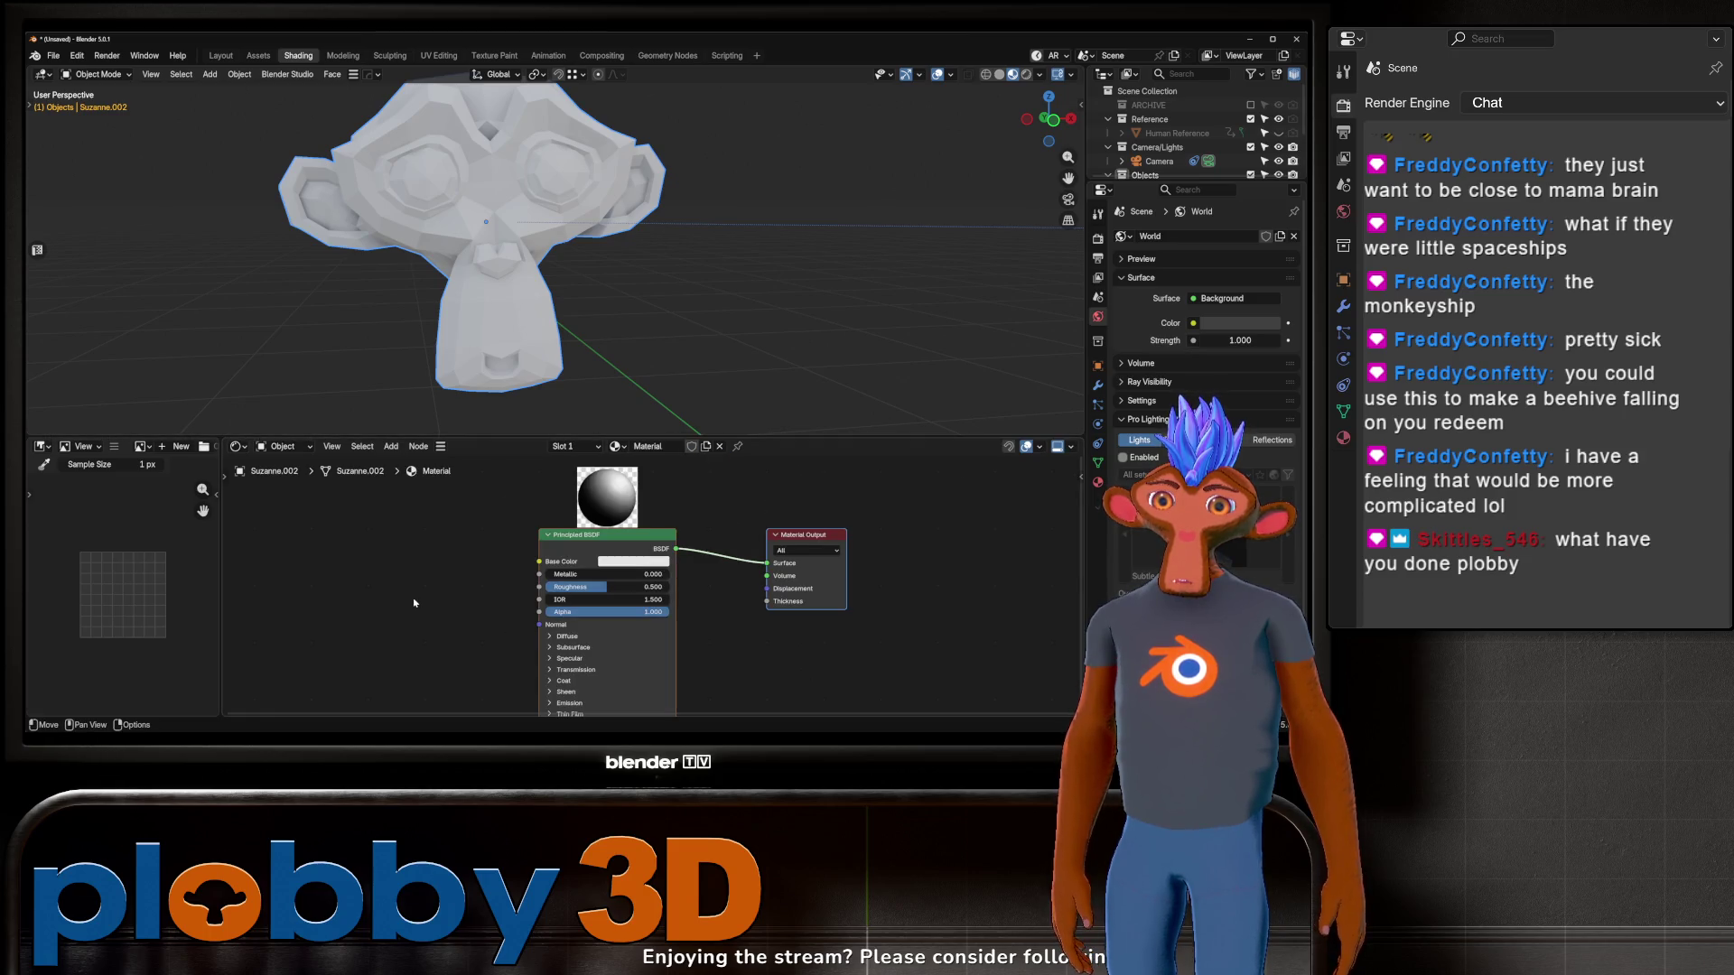
pyautogui.scroll(-1, 558, 597)
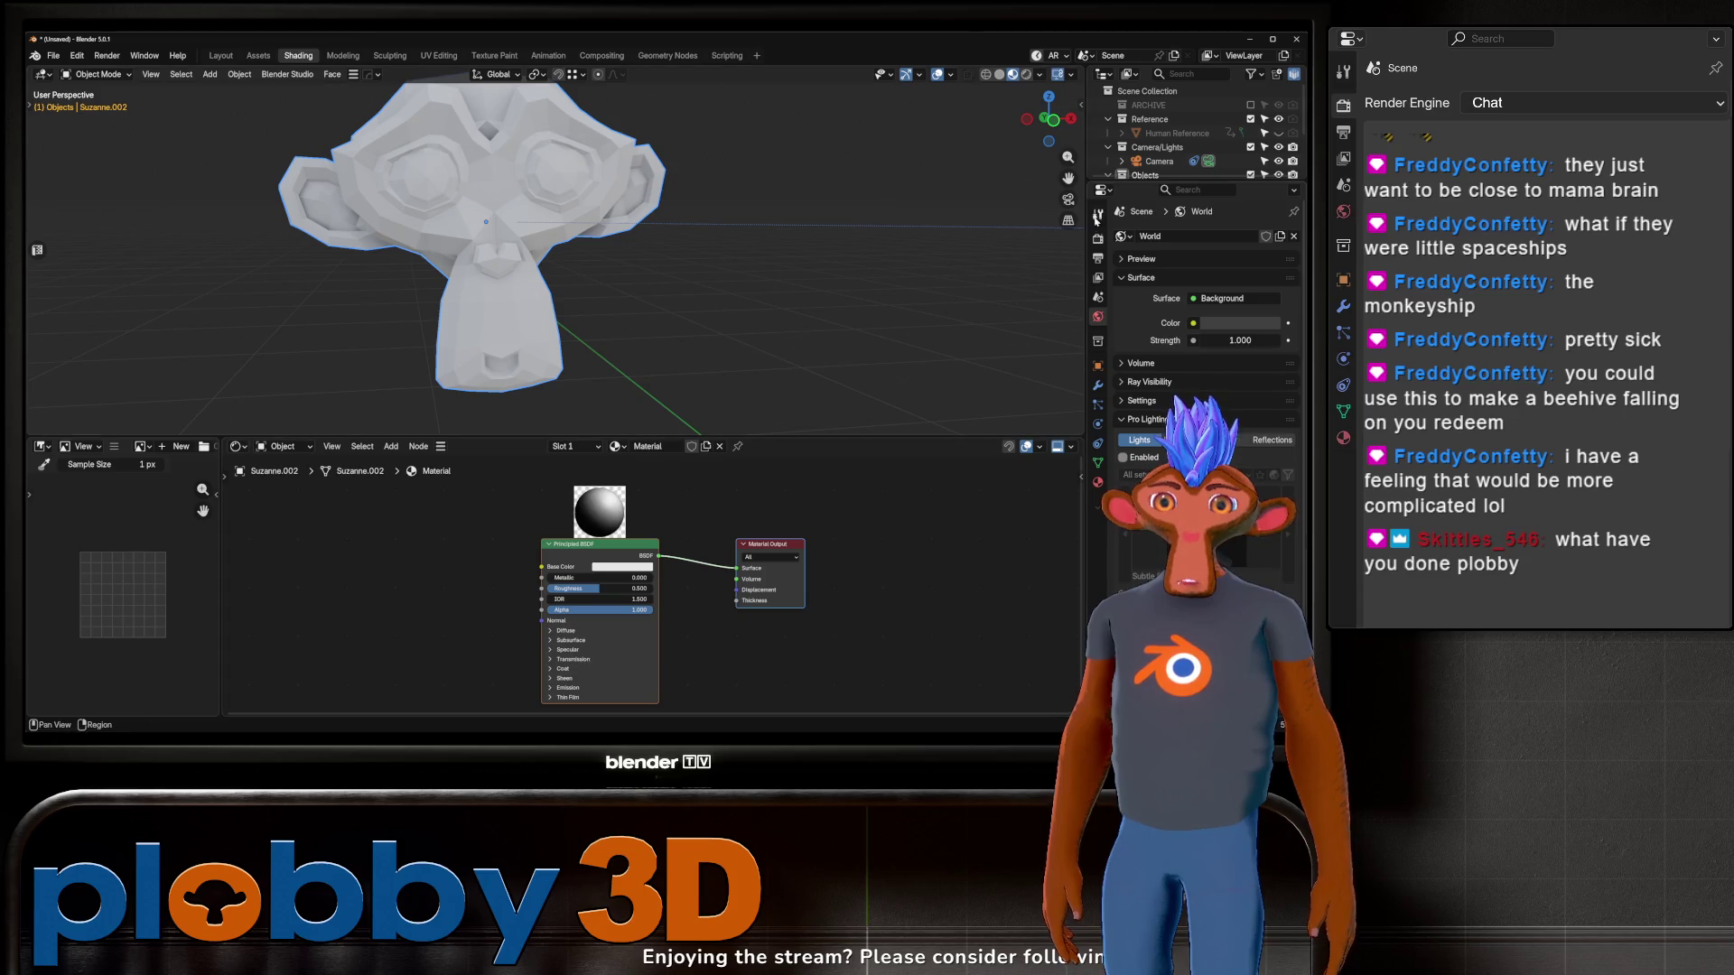
pyautogui.click(1098, 238)
pyautogui.click(1234, 236)
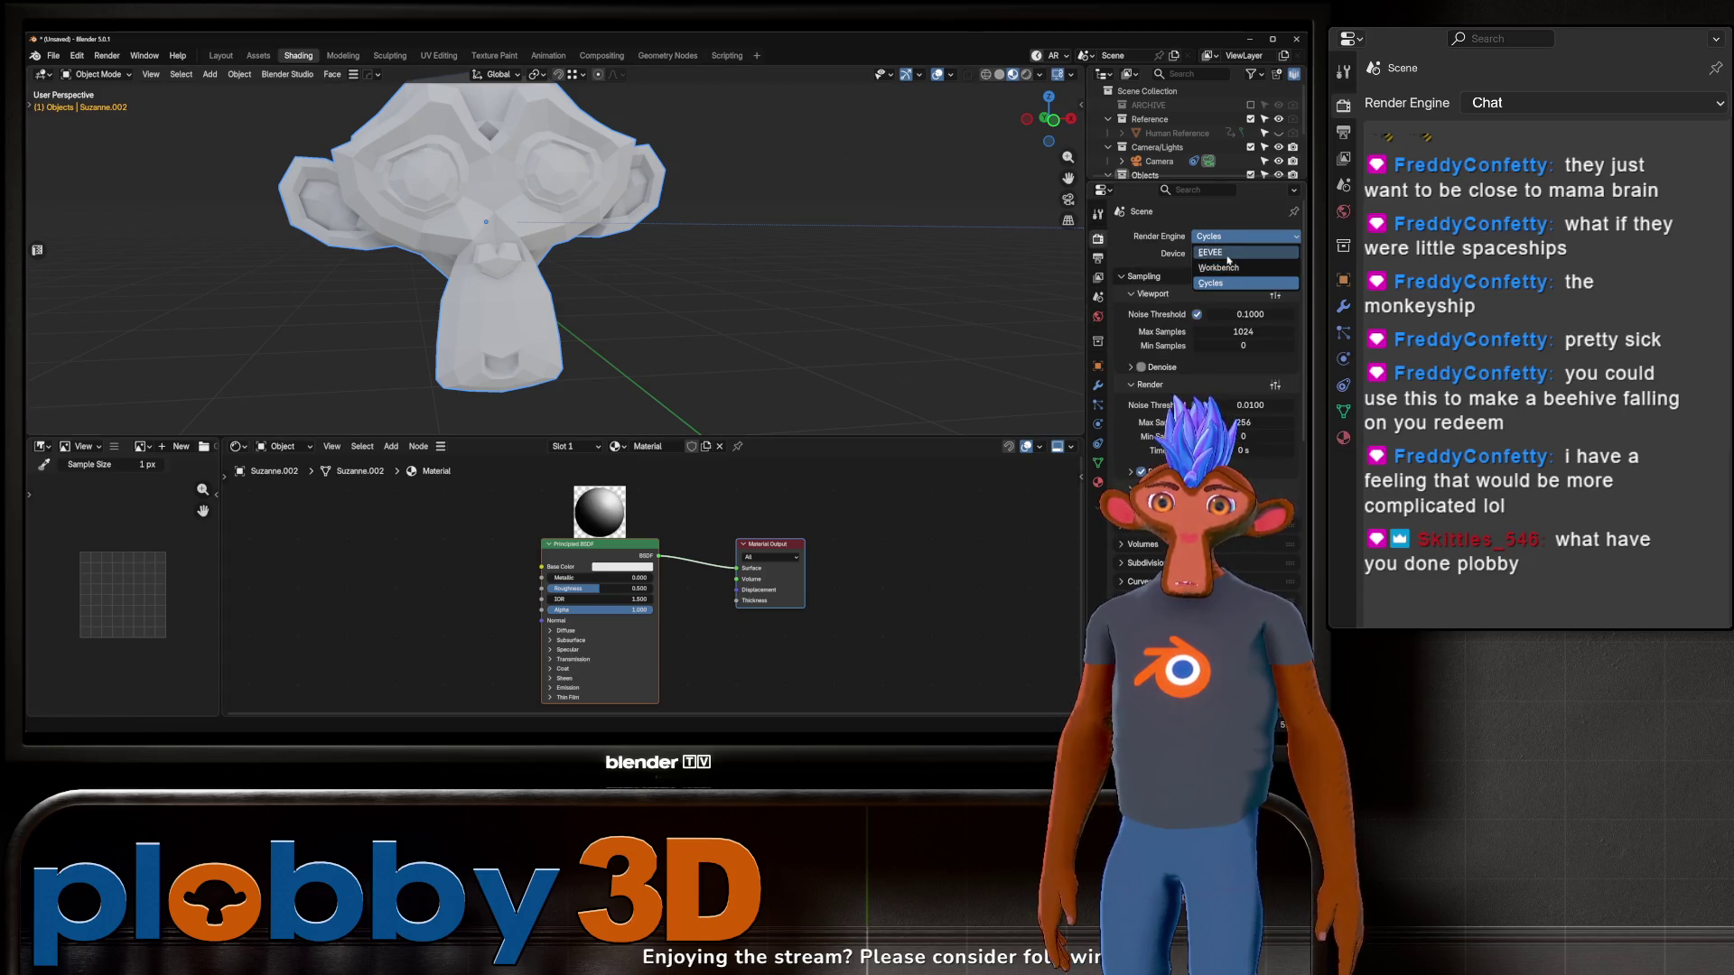
pyautogui.click(1211, 252)
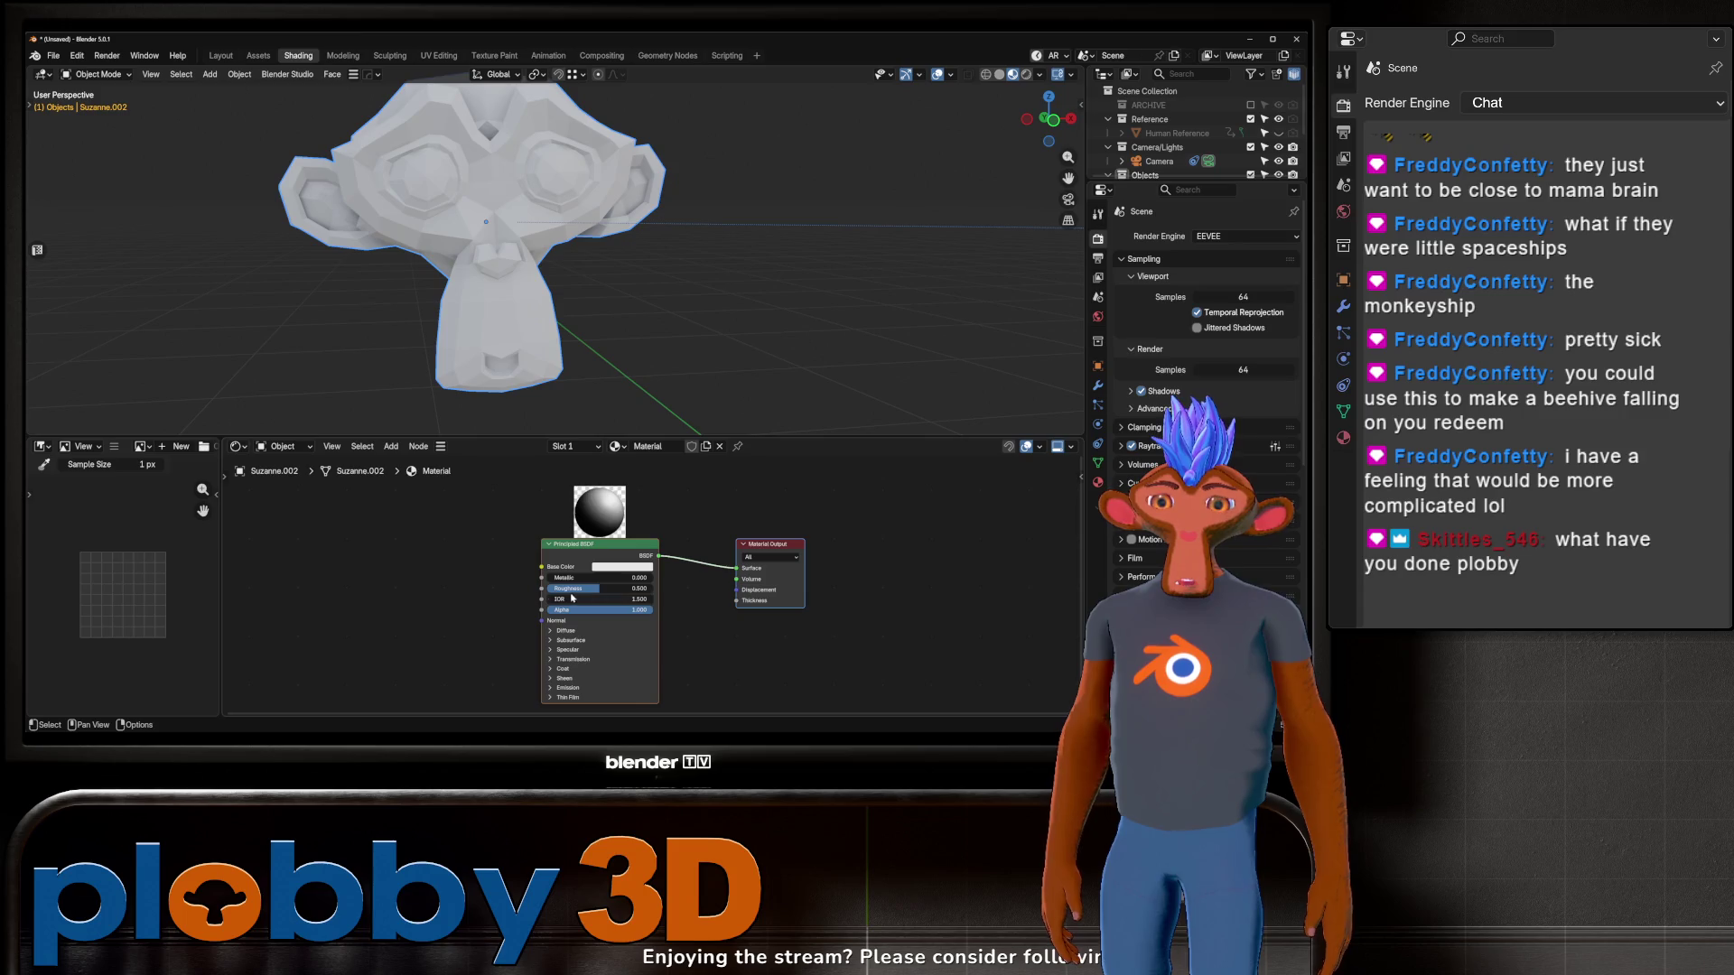
# Step: Set the material's Emission Strength to 1 so the head glows white
pyautogui.click(567, 687)
pyautogui.scroll(-2, 569, 668)
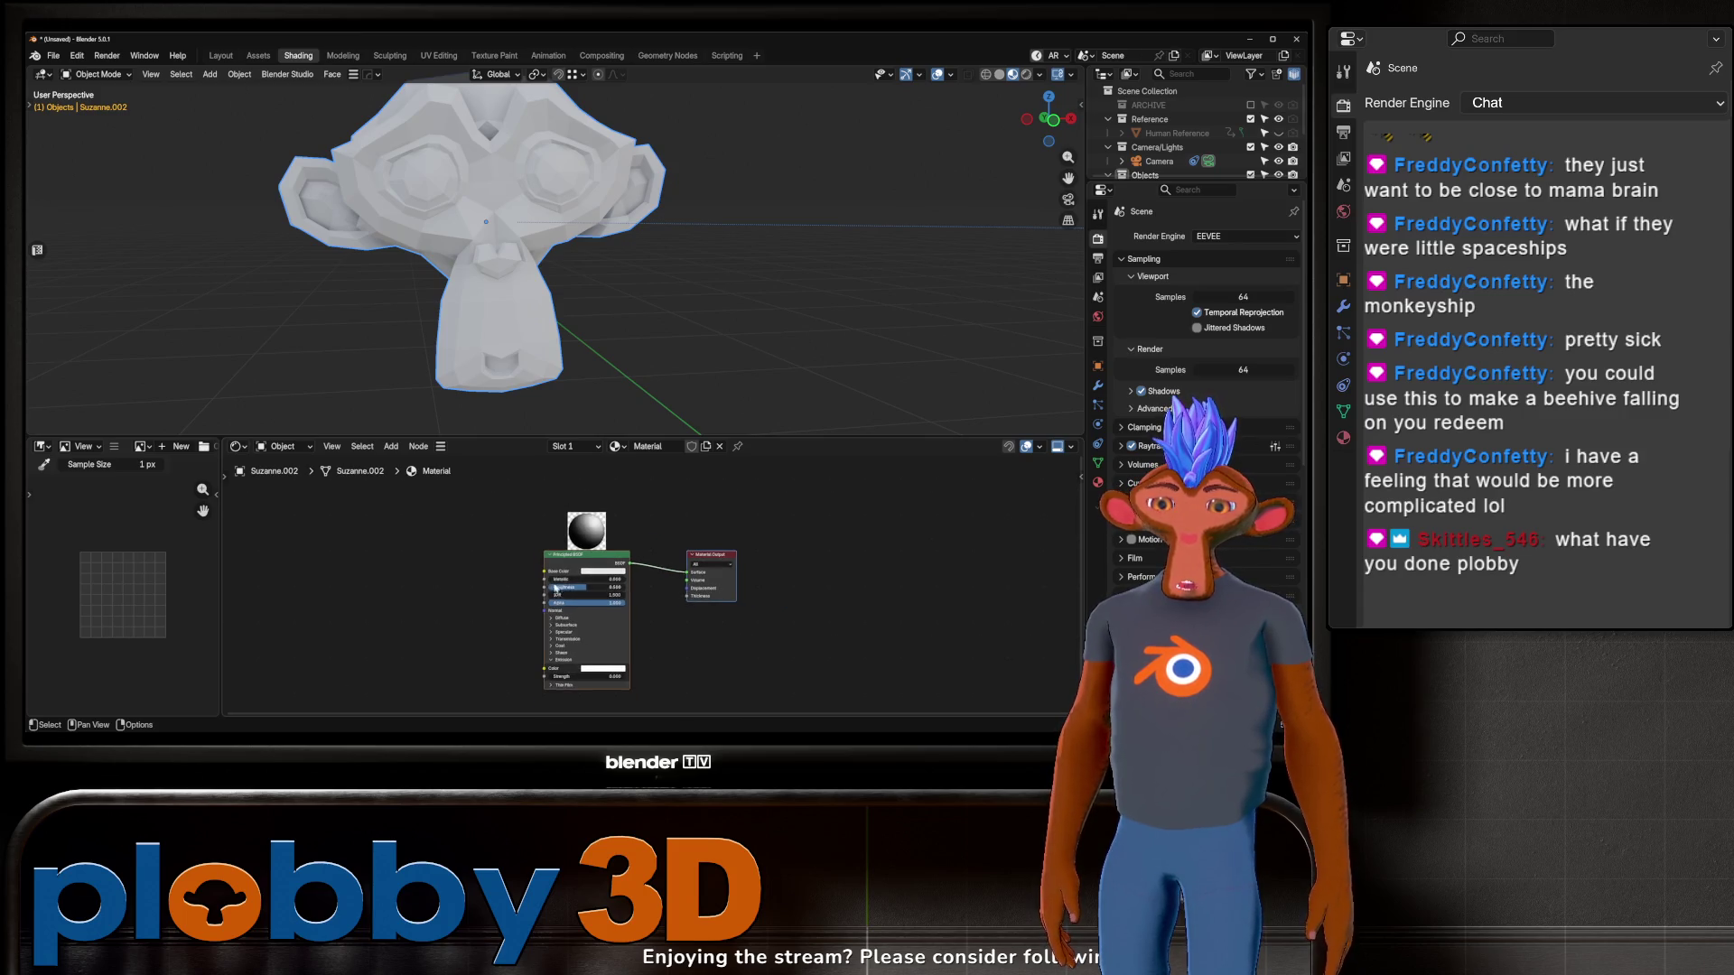
pyautogui.moveTo(587, 675); pyautogui.dragTo(596, 676)
pyautogui.click(587, 675)
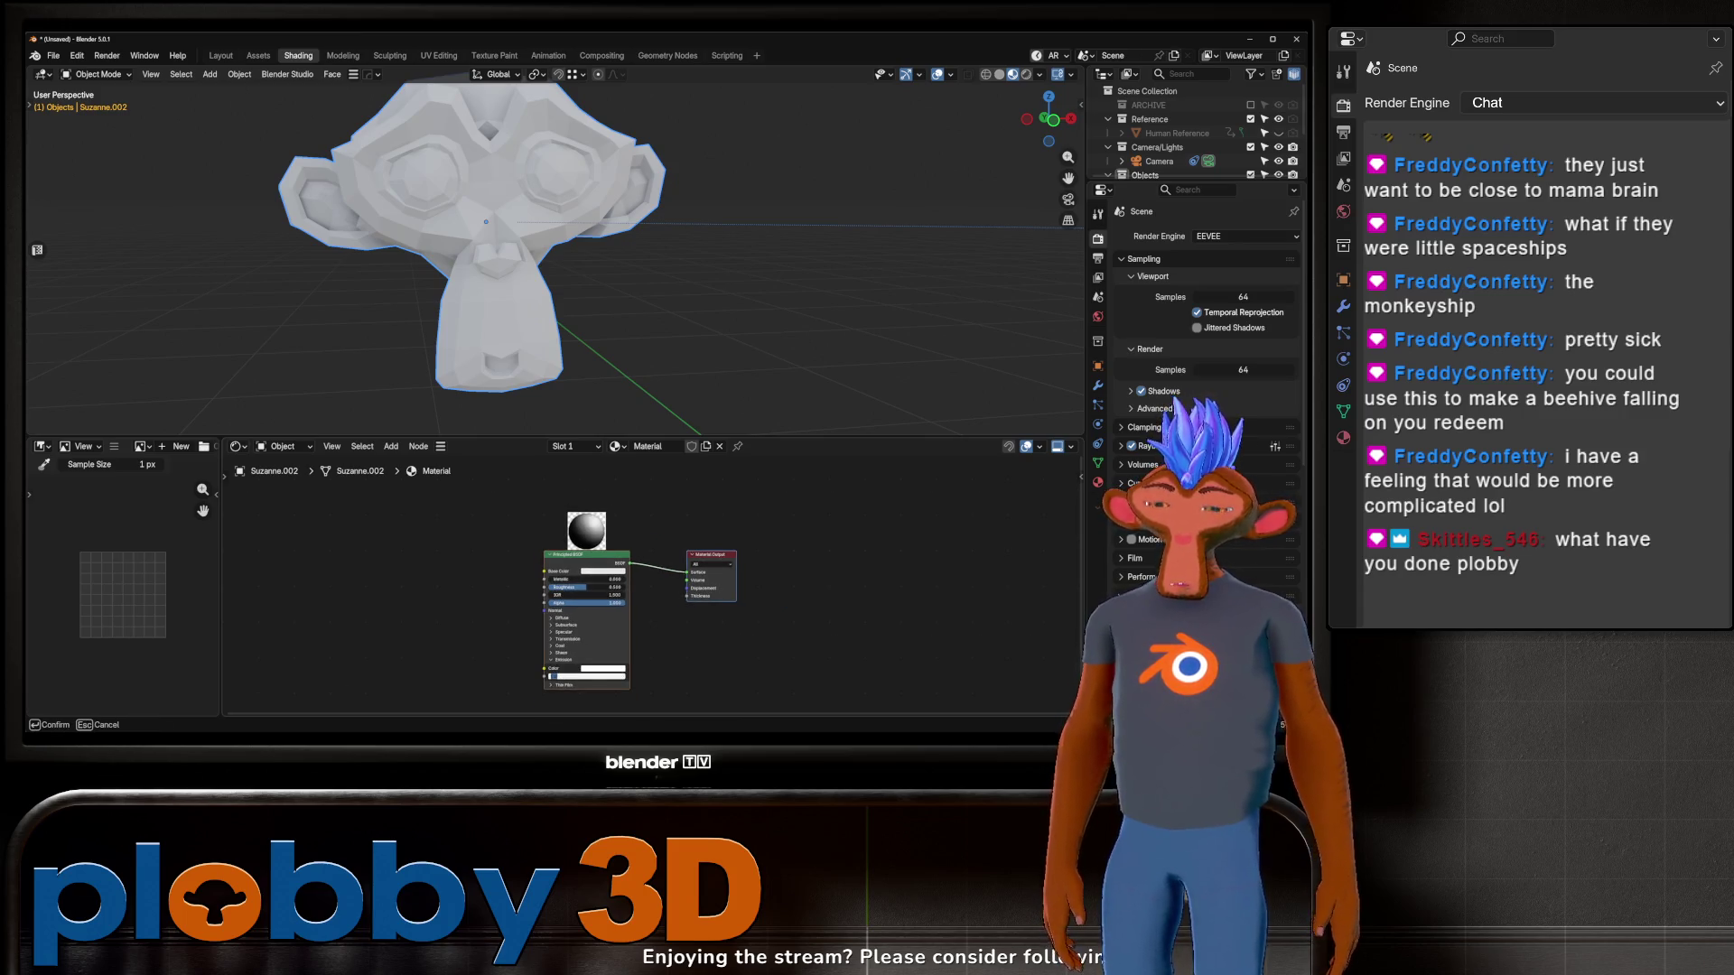
pyautogui.write('1')
pyautogui.press('Return')
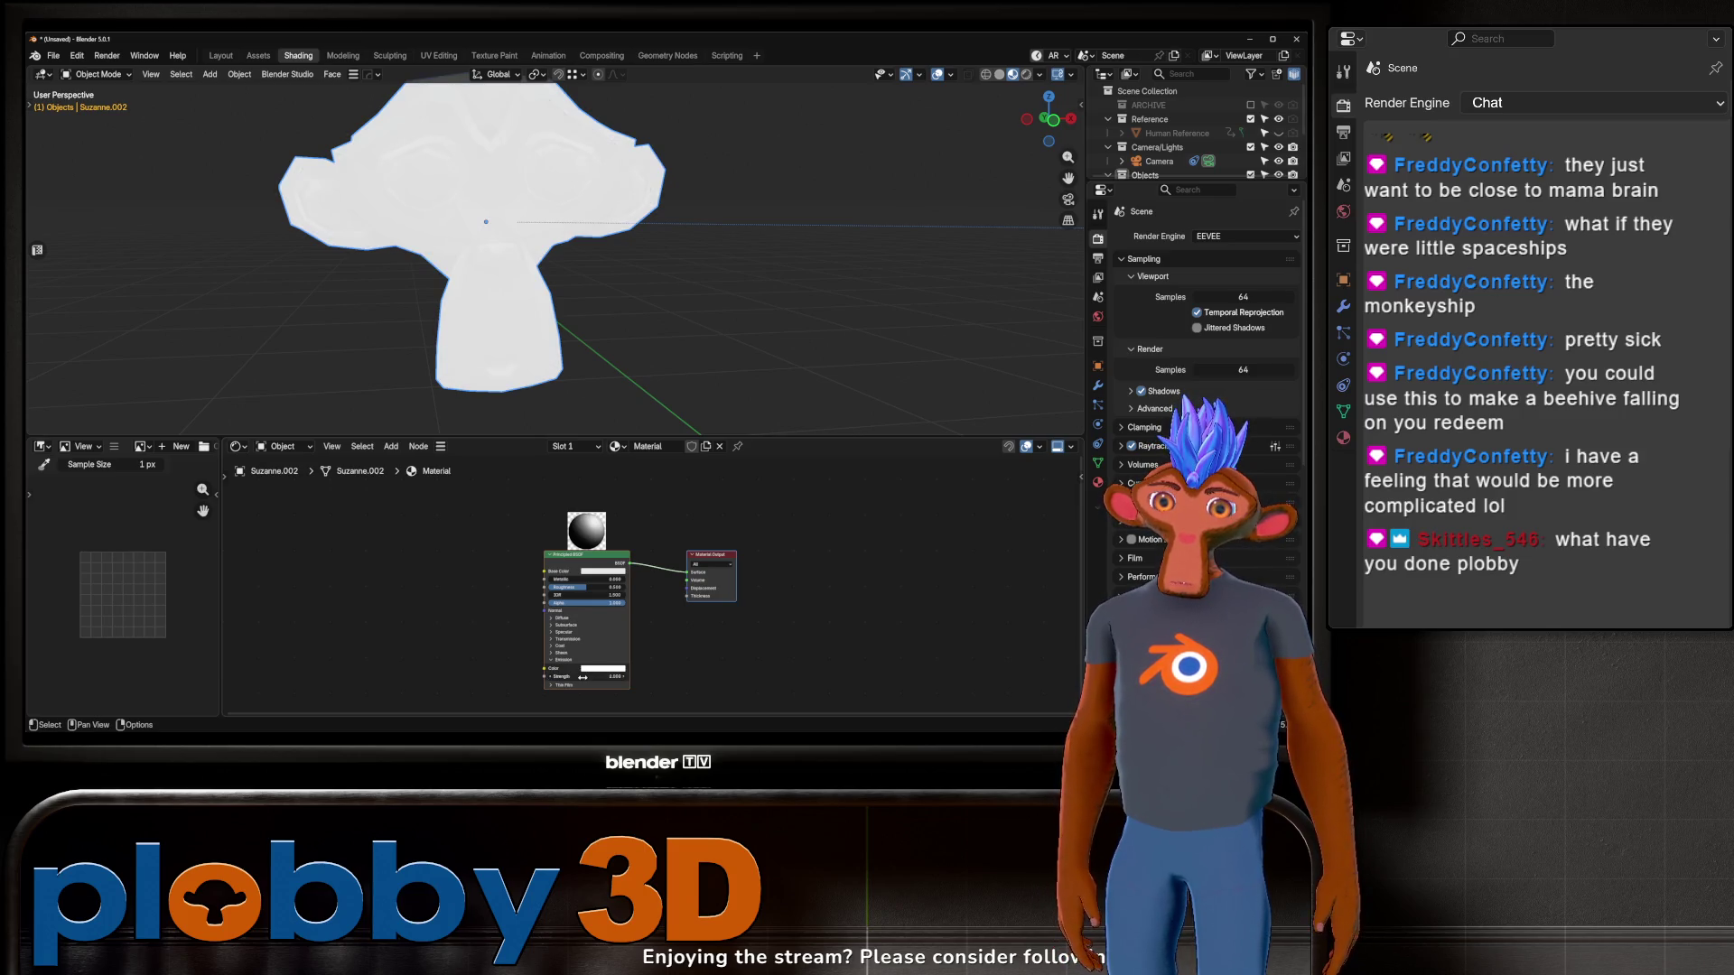
pyautogui.press('Return')
pyautogui.moveTo(560, 235)
pyautogui.mouseDown(button='middle')
pyautogui.moveTo(661, 222)
pyautogui.moveTo(505, 203)
pyautogui.mouseUp(button='middle')
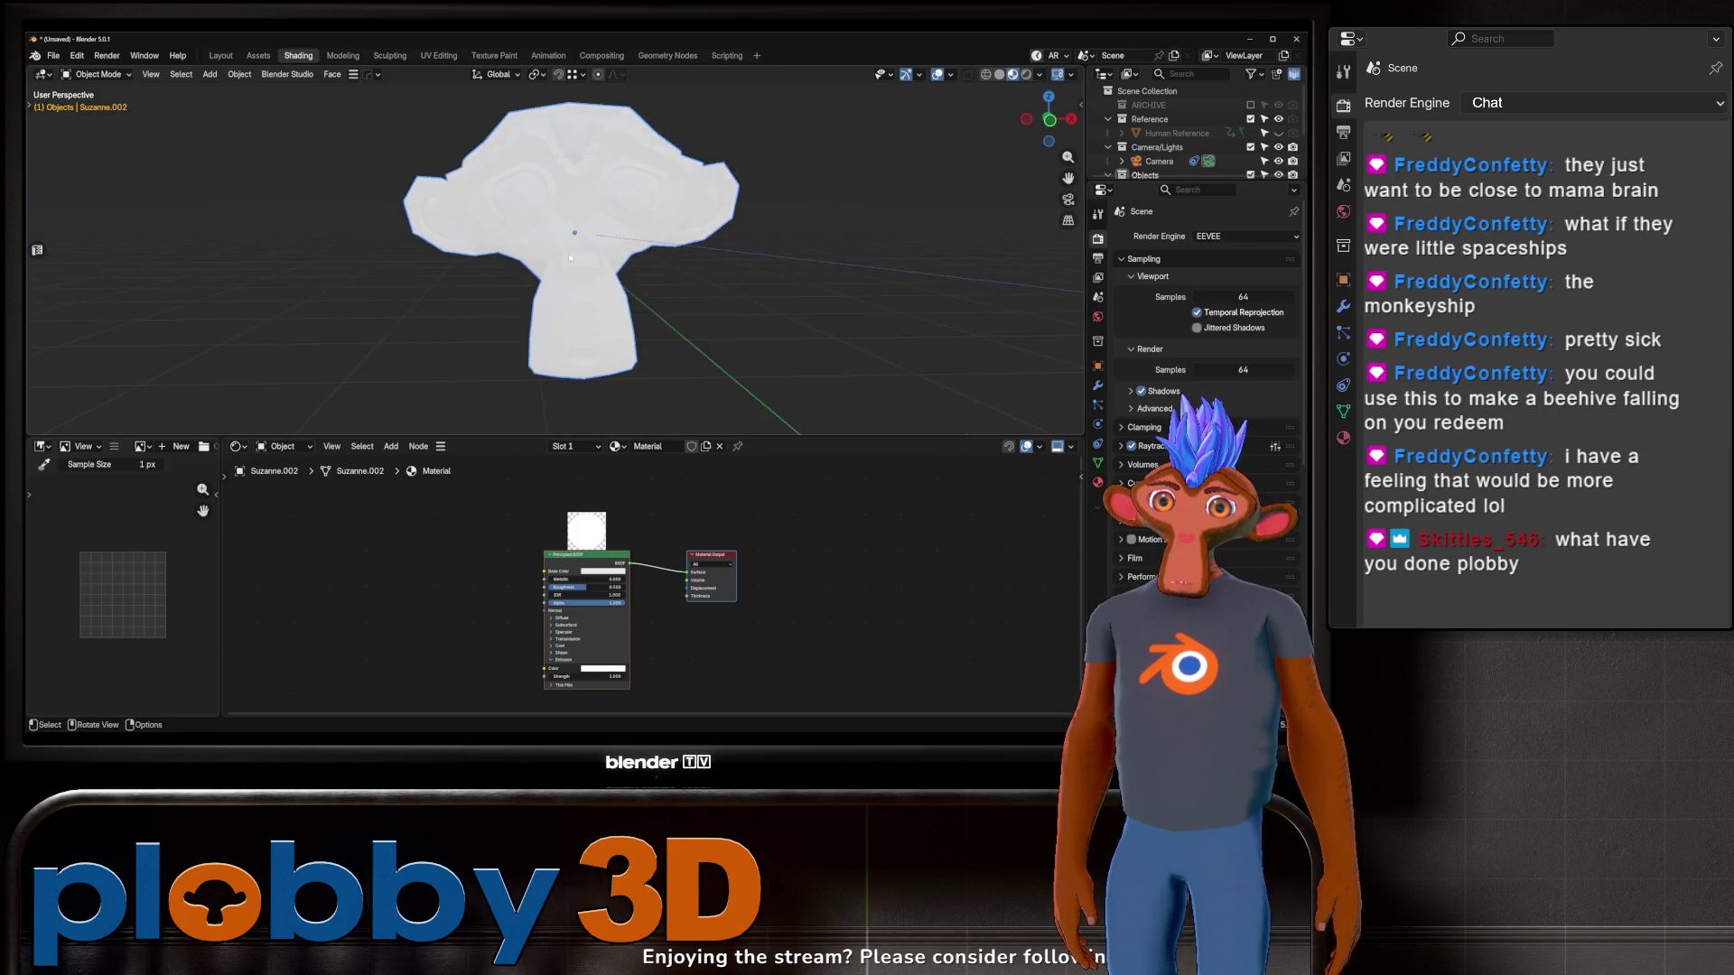
pyautogui.scroll(5, 471, 197)
pyautogui.press('Tab')
# Step: In face-select mode, select only the left and right eyeball faces
pyautogui.hotkey('alt', 'a')
pyautogui.press('3')
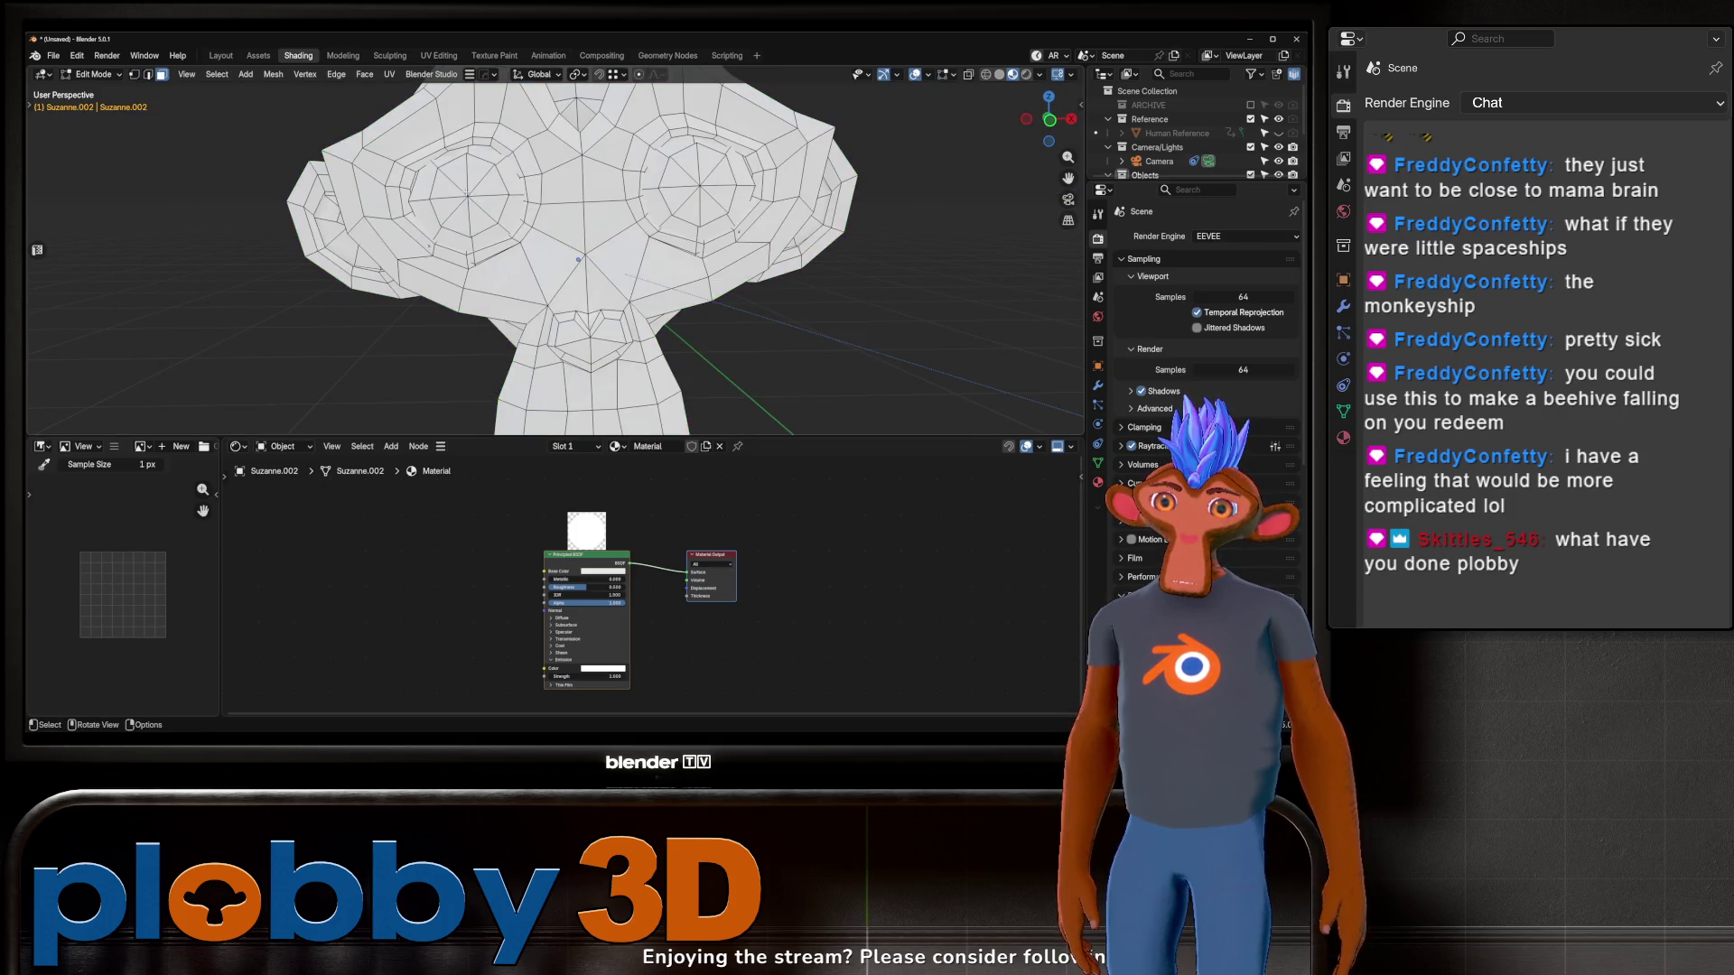
pyautogui.press('l')
pyautogui.hotkey('shift', 'l')
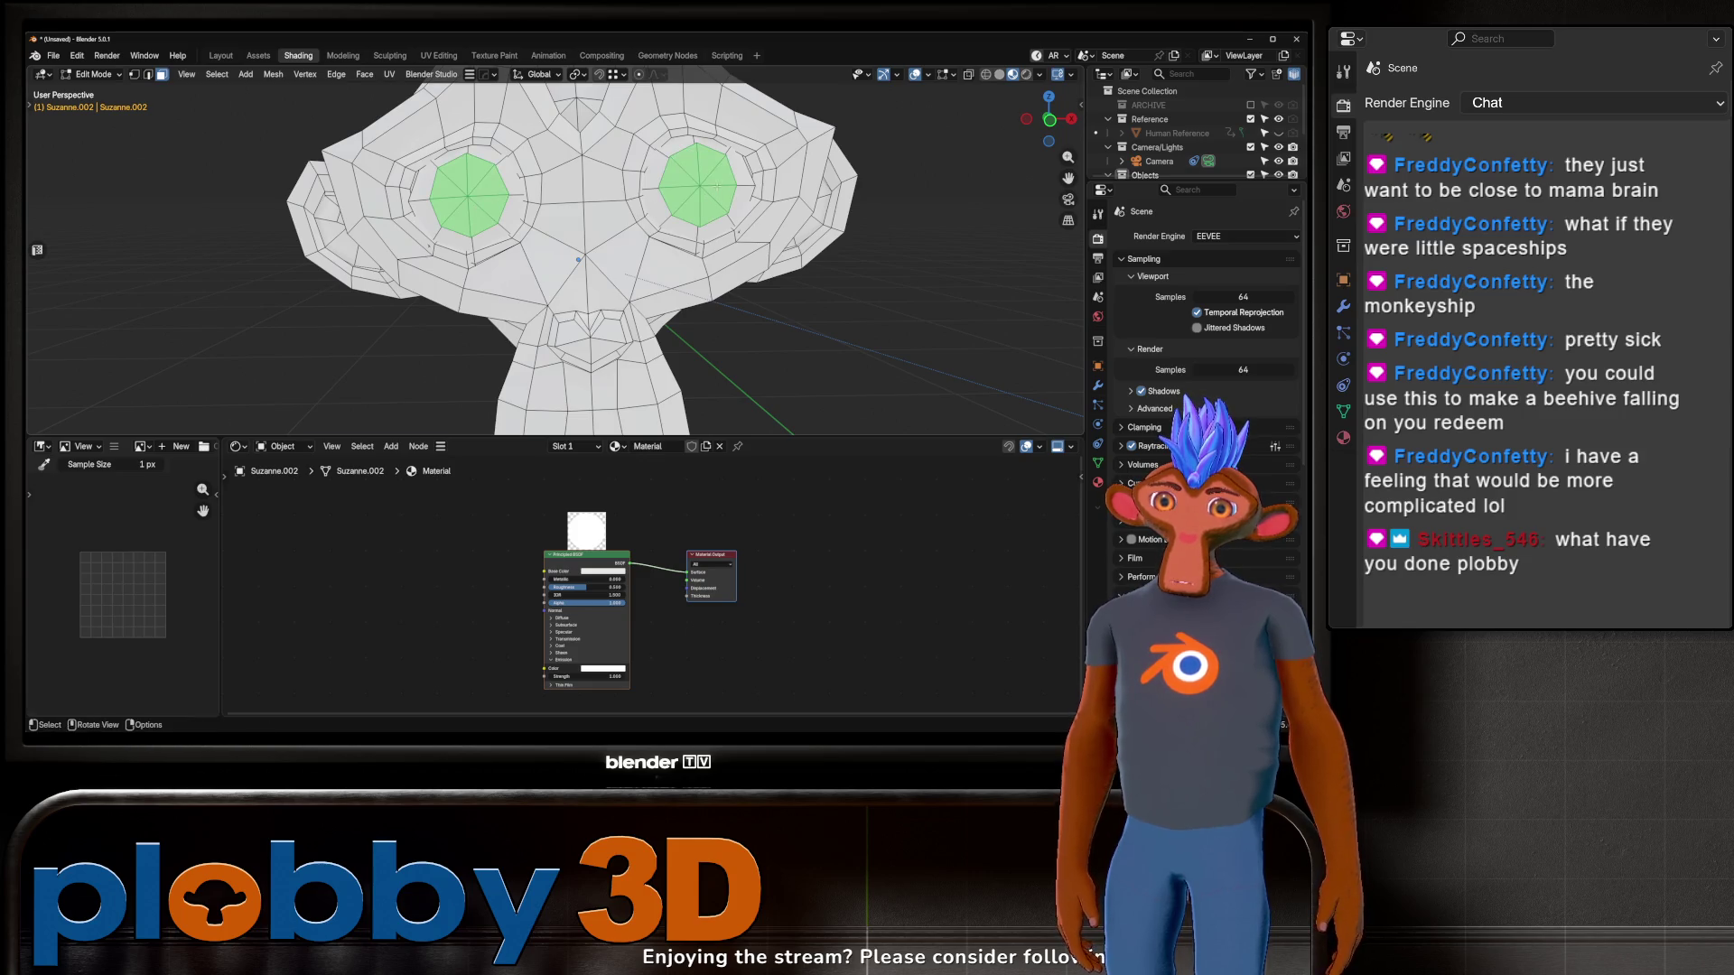
# Step: Add a second material slot with a new black Material.001 for the eyes
pyautogui.click(1098, 482)
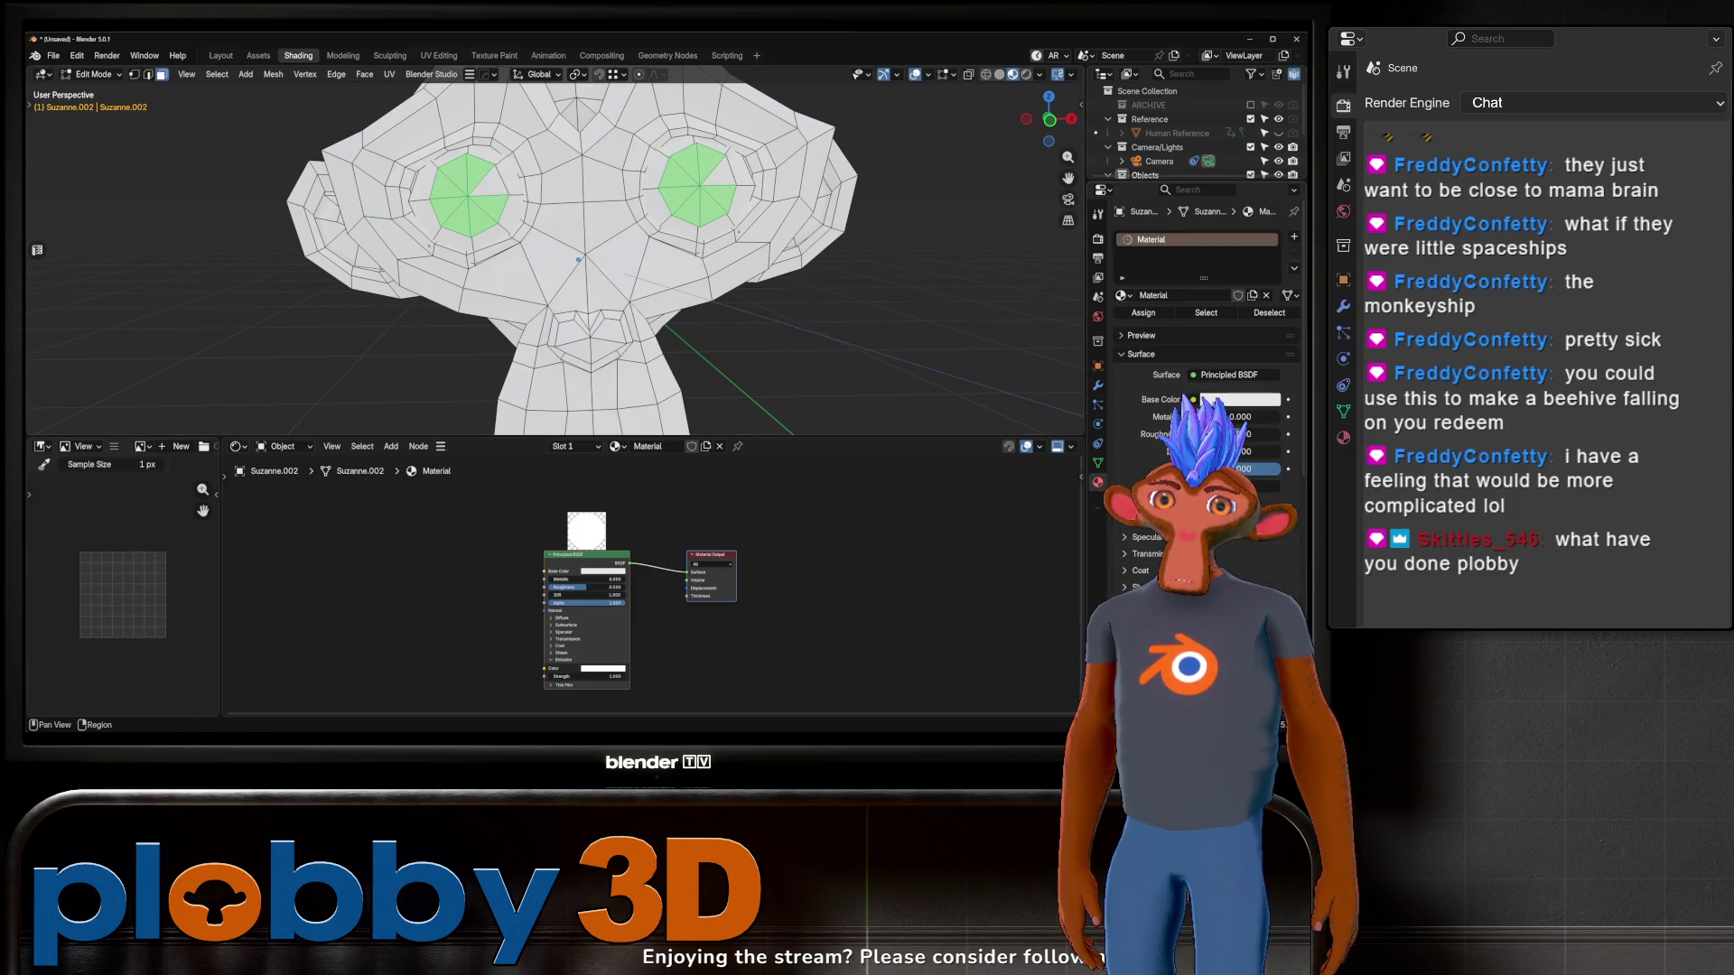
pyautogui.click(1292, 239)
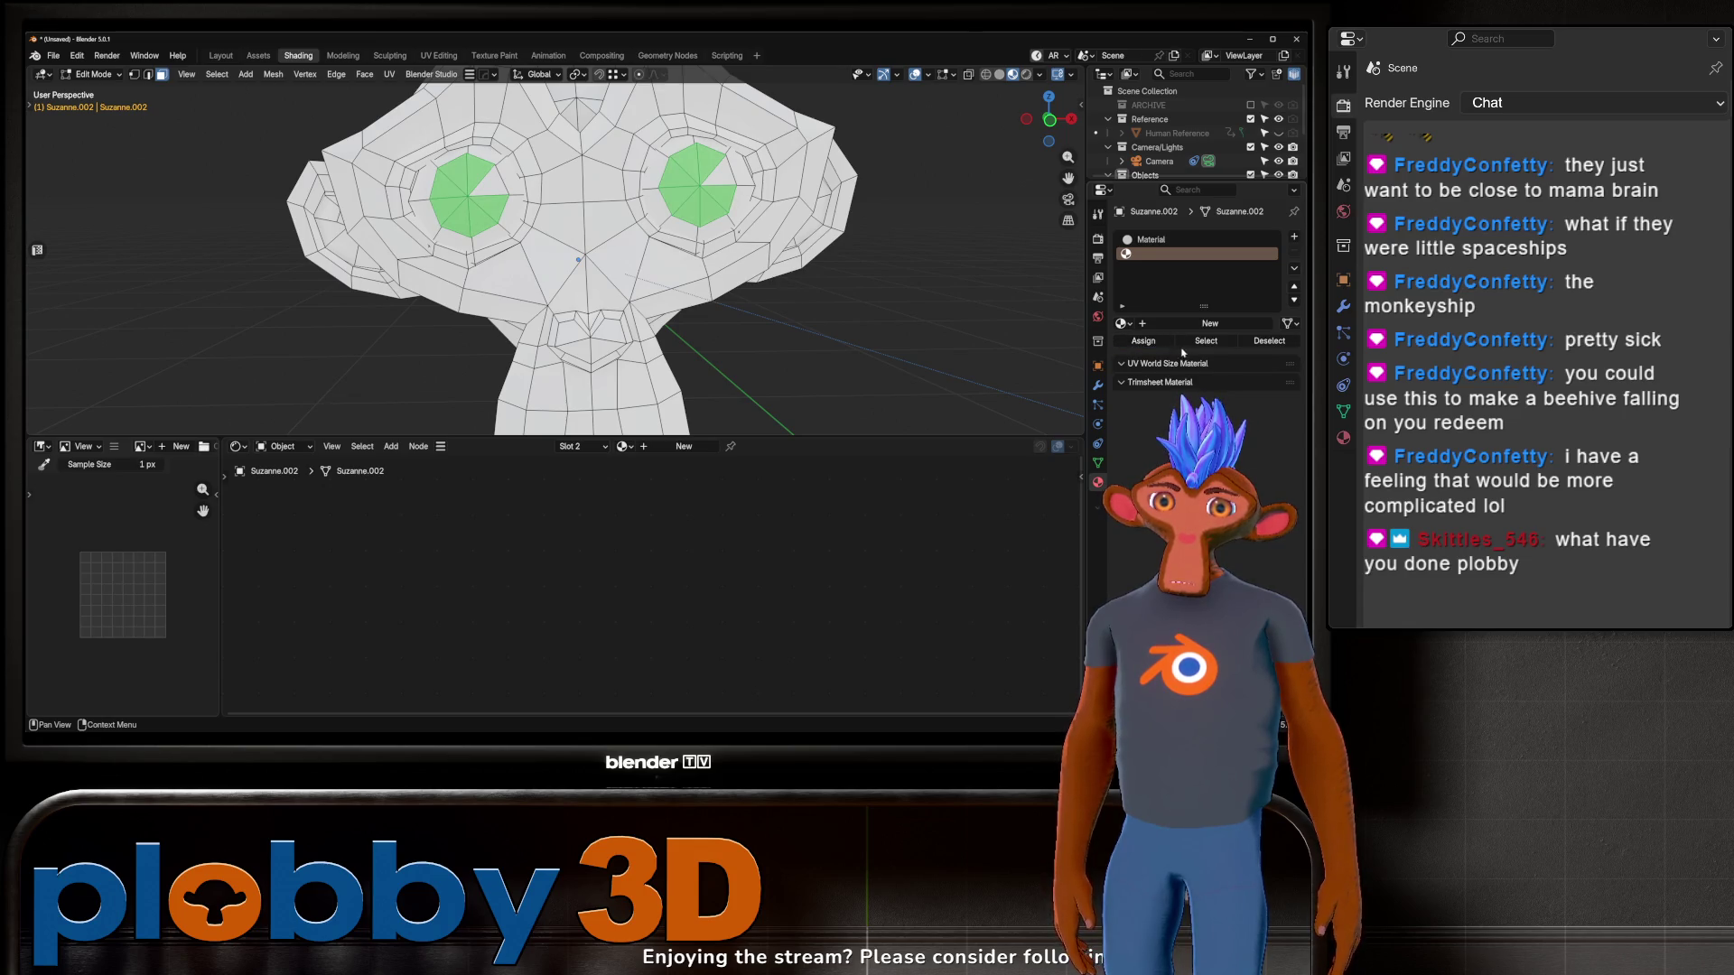
pyautogui.click(1207, 323)
pyautogui.click(1255, 427)
pyautogui.moveTo(1271, 185); pyautogui.dragTo(1272, 293)
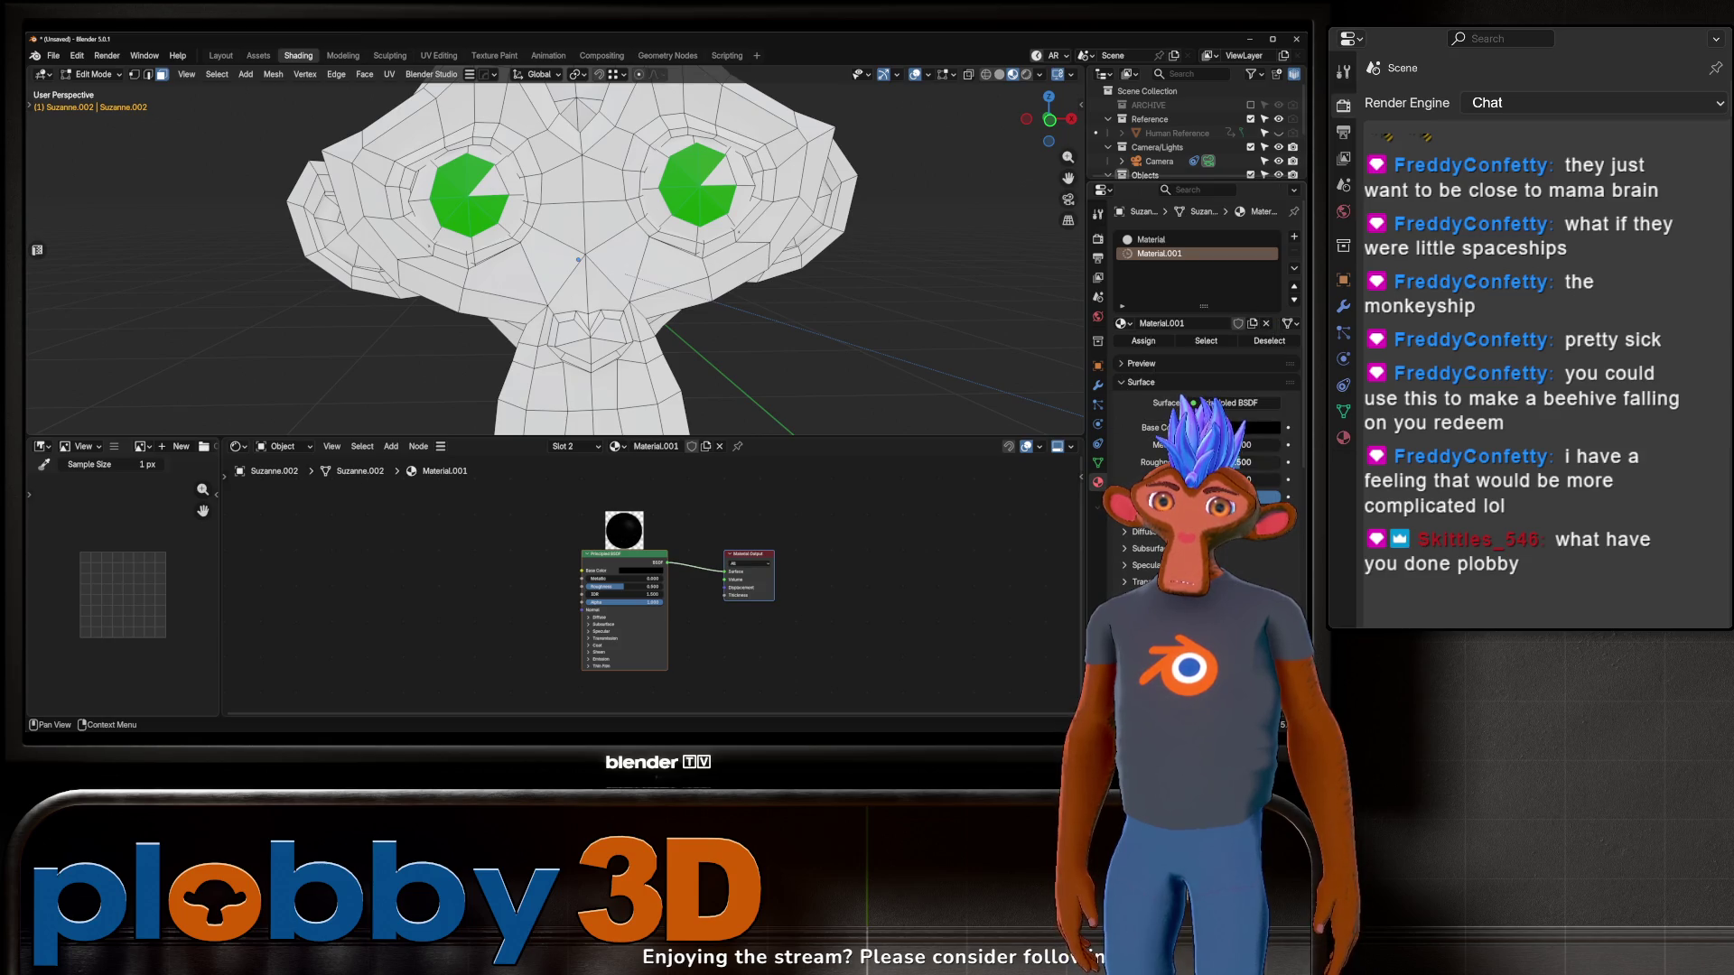
pyautogui.press('Tab')
pyautogui.scroll(-5, 697, 229)
pyautogui.scroll(3, 697, 230)
pyautogui.moveTo(698, 231)
pyautogui.mouseDown(button='middle')
pyautogui.moveTo(713, 246)
pyautogui.moveTo(634, 251)
pyautogui.moveTo(722, 293)
pyautogui.moveTo(321, 233)
pyautogui.mouseUp(button='middle')
pyautogui.scroll(-4, 663, 260)
# Step: Select and frame Suzanne.001, then create a new Material.002 for it
pyautogui.click(321, 233)
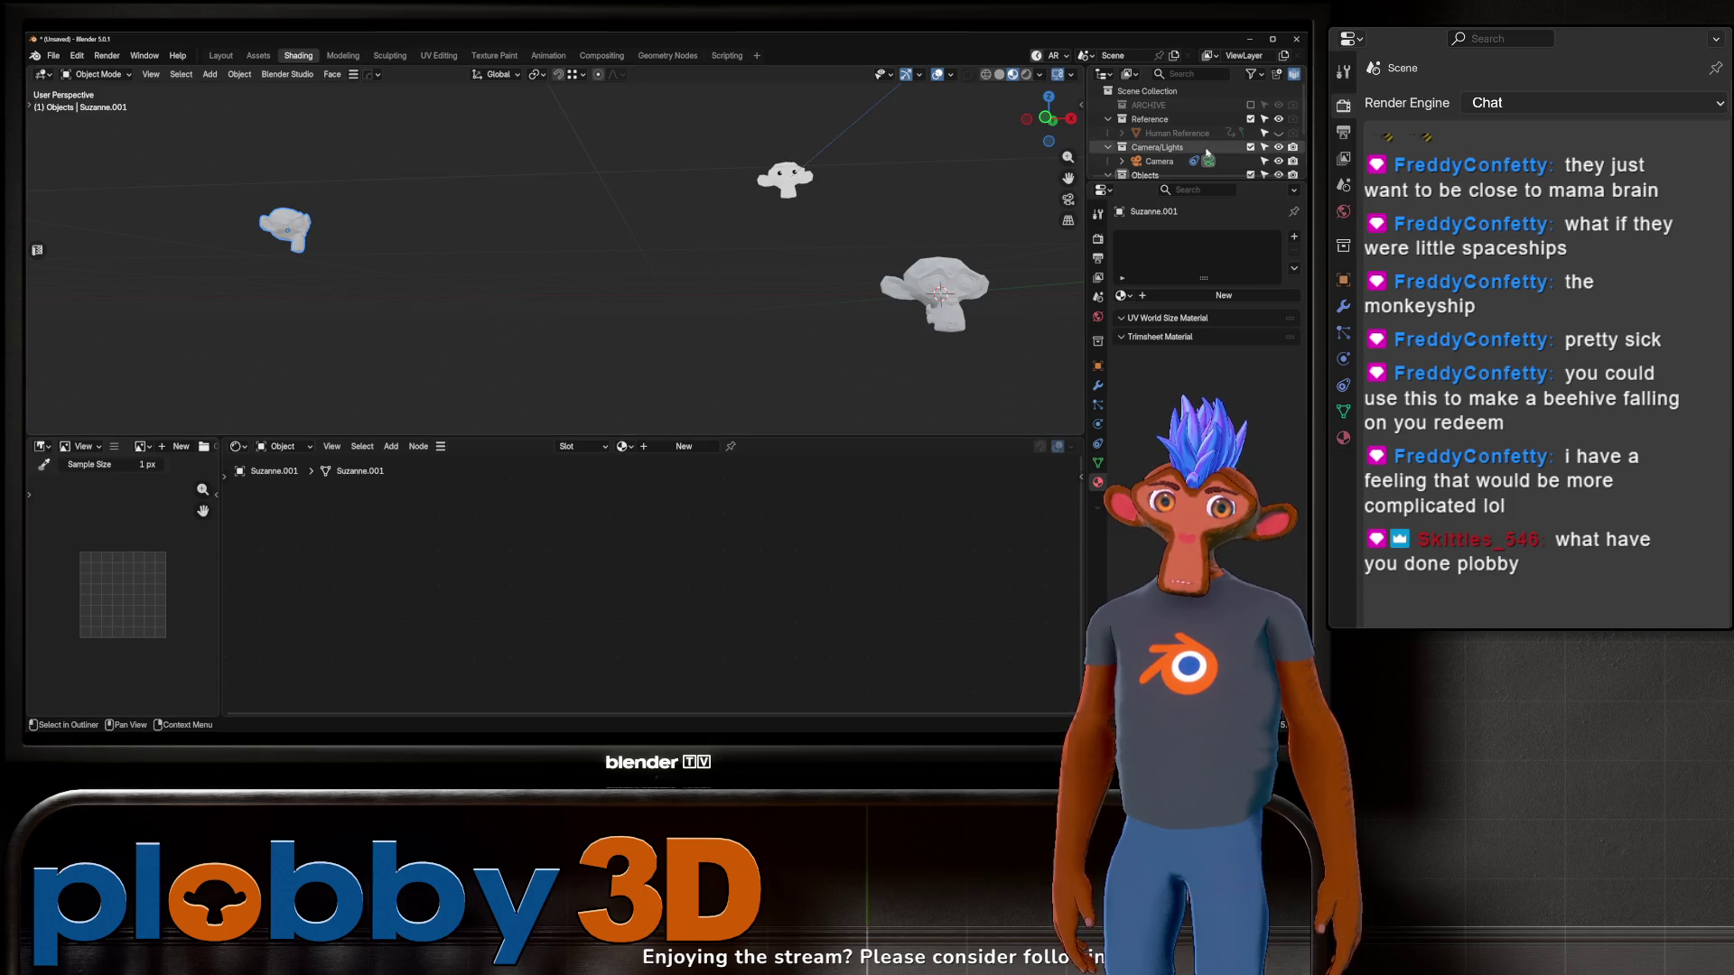
pyautogui.scroll(-3, 1188, 149)
pyautogui.press('KP_Decimal')
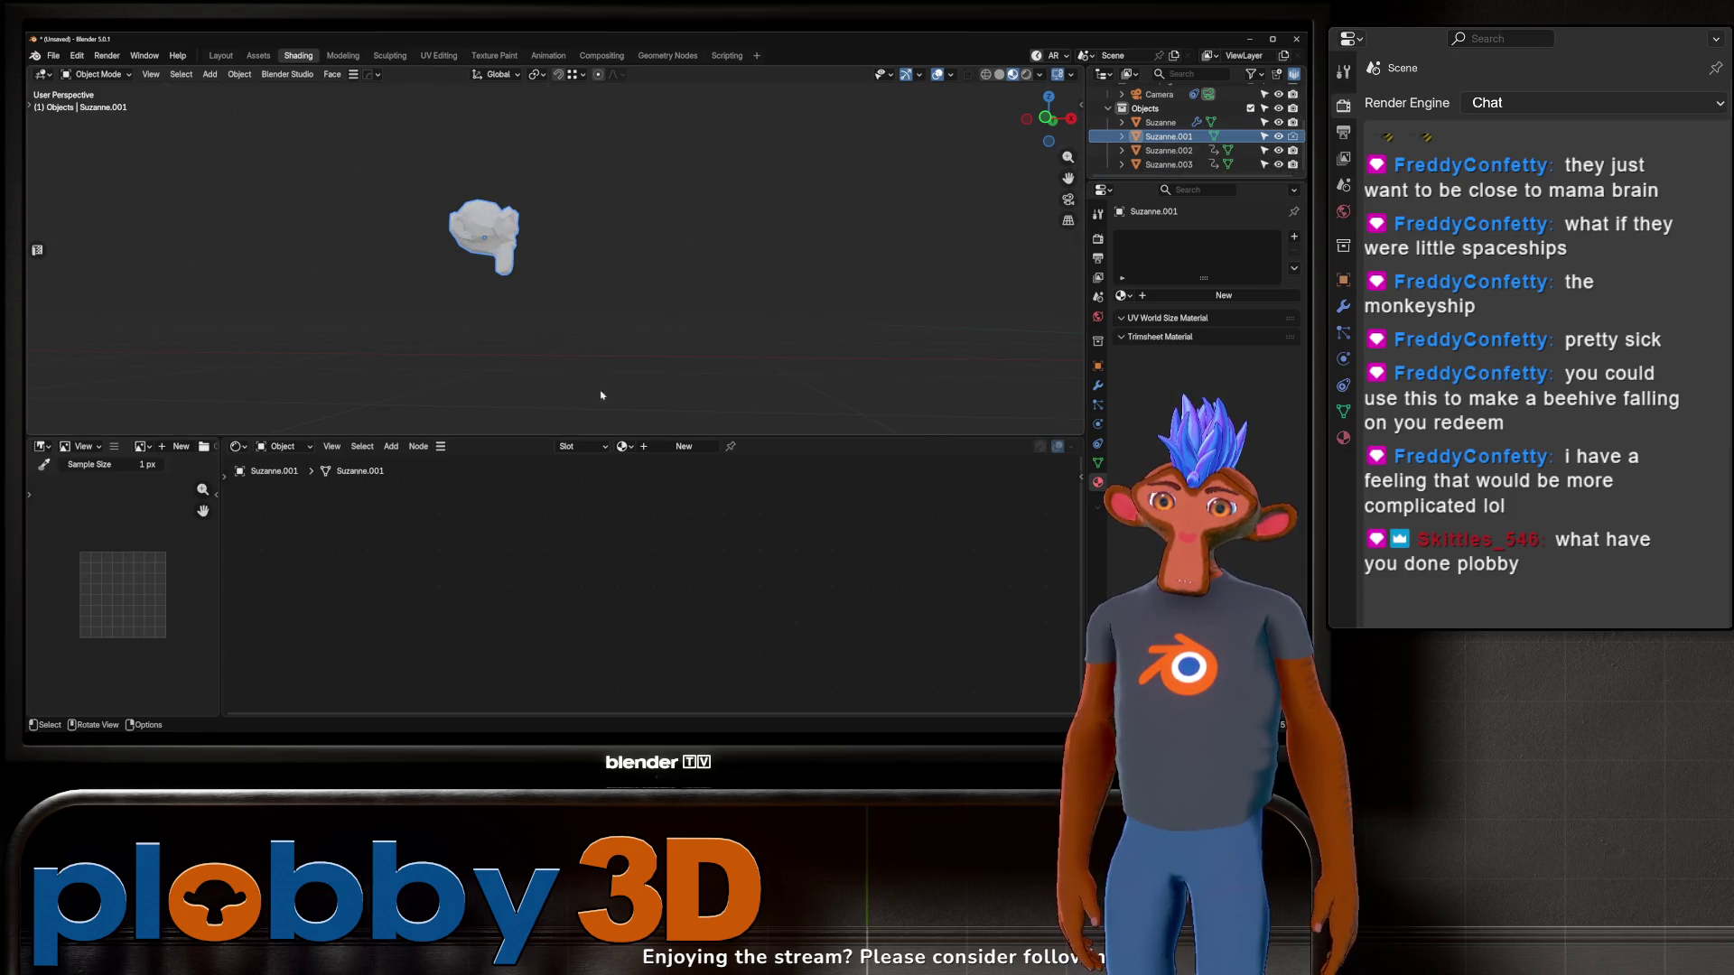
pyautogui.click(683, 446)
pyautogui.press('Home')
pyautogui.hotkey('shift', 'a')
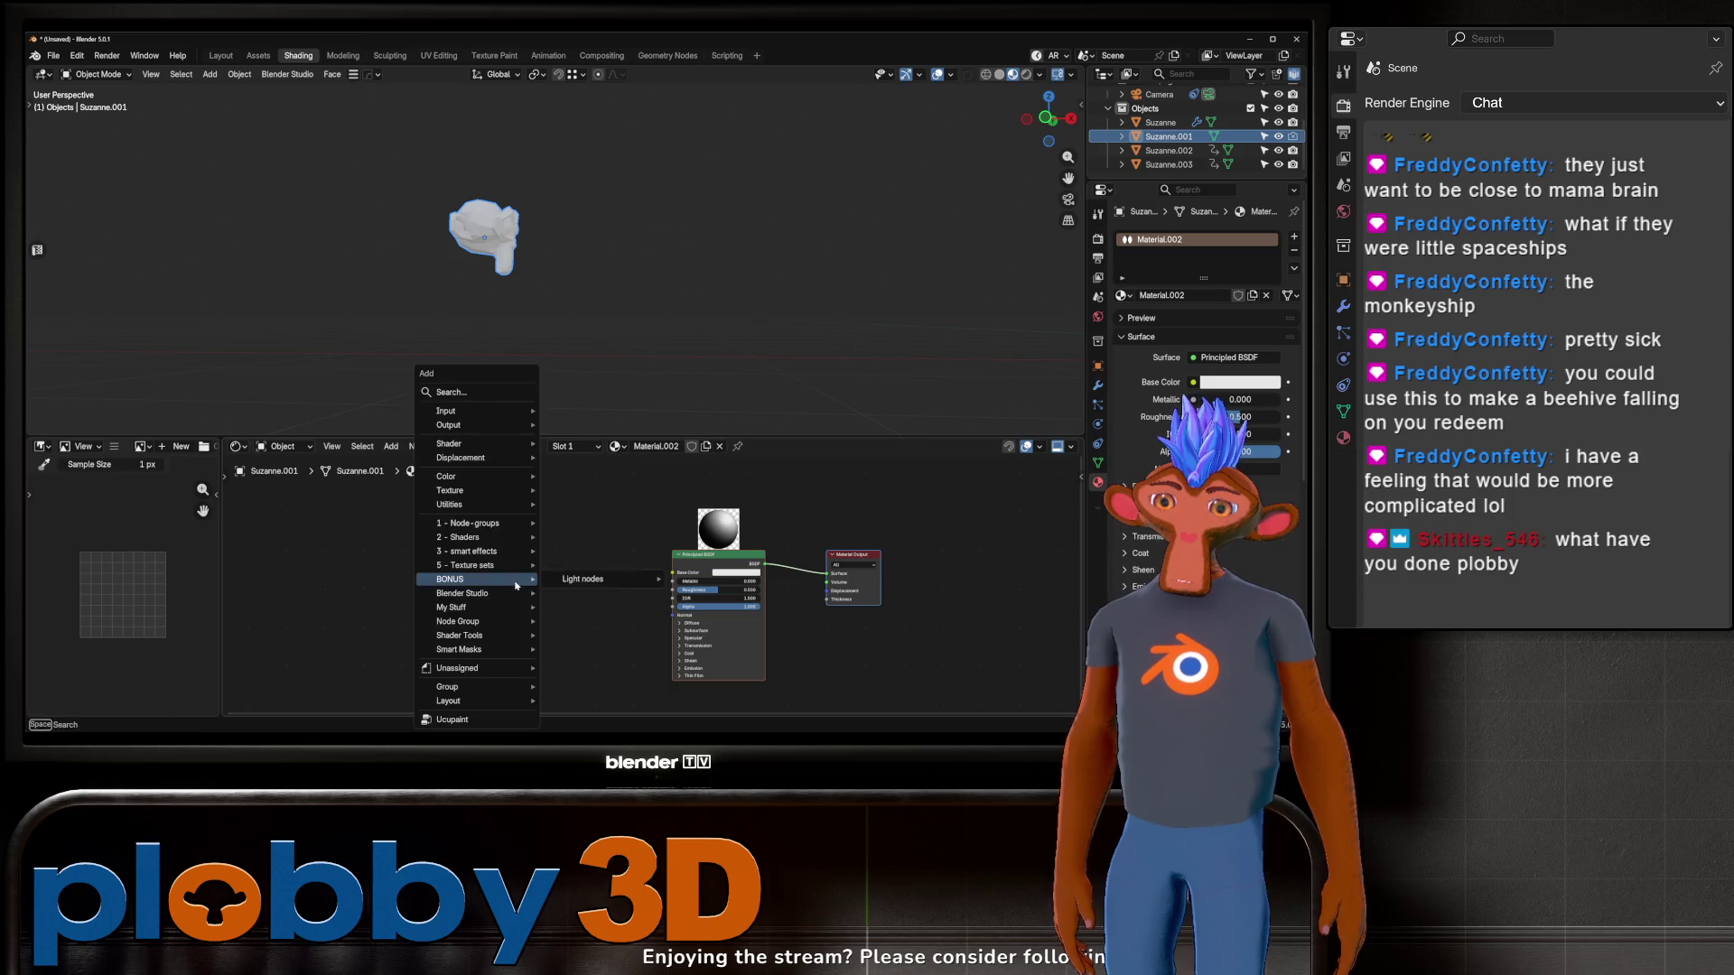
pyautogui.press('Escape')
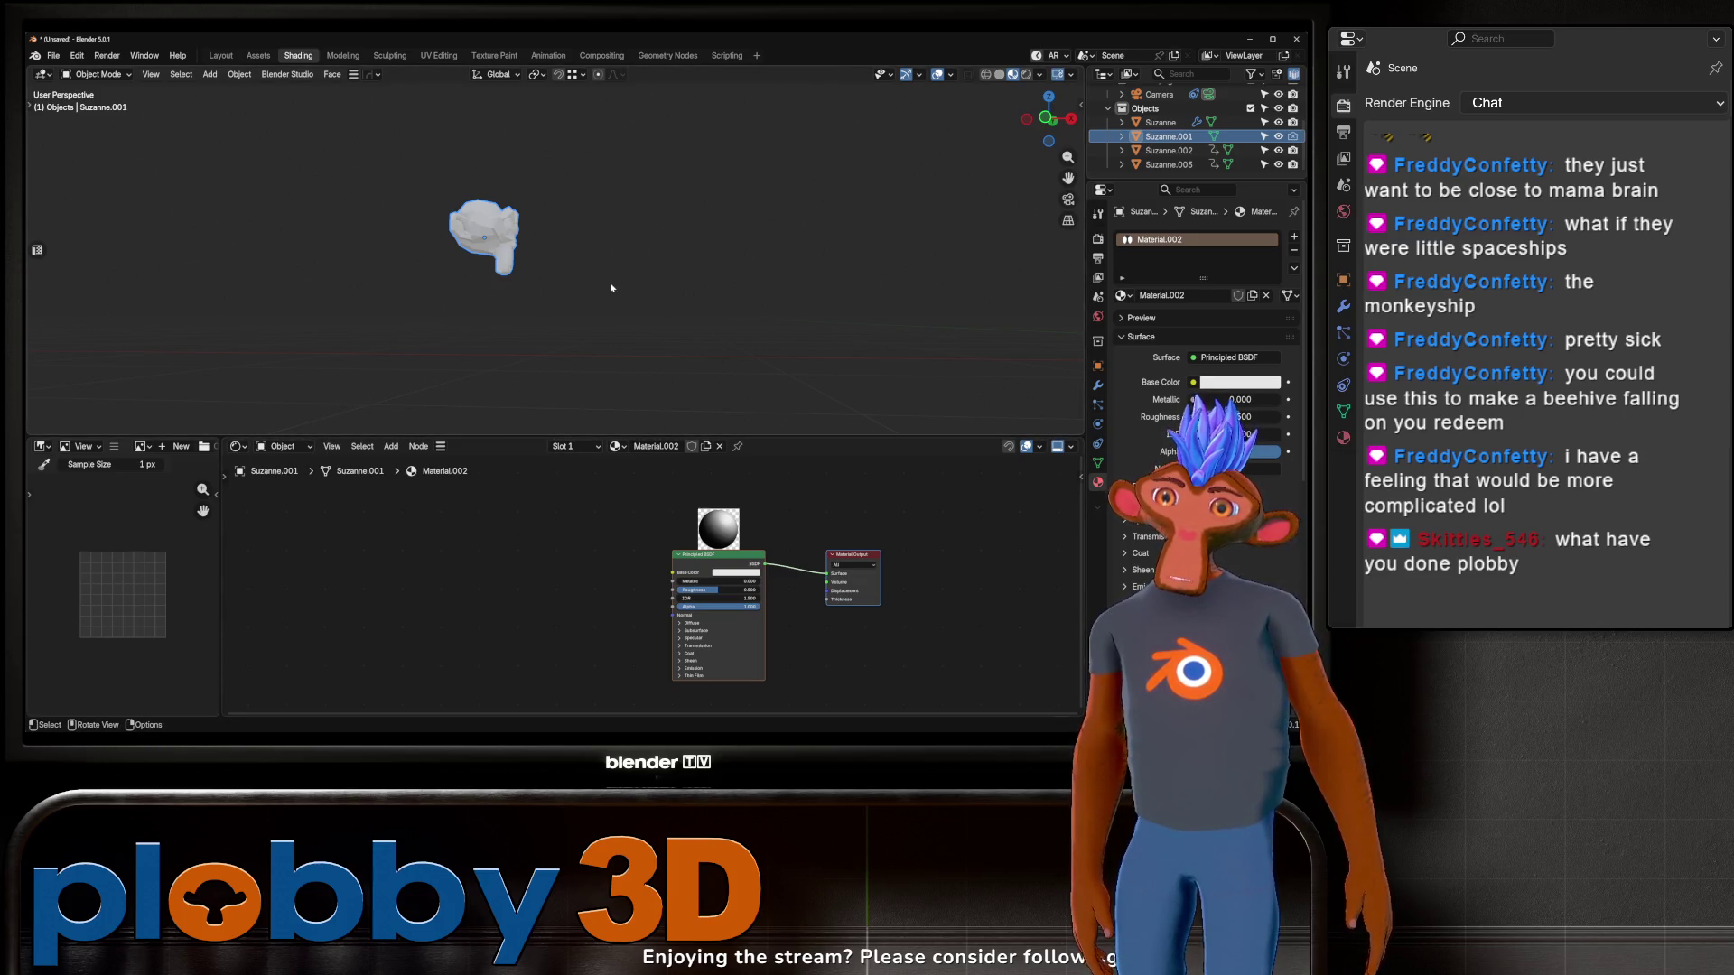
pyautogui.scroll(6, 417, 234)
pyautogui.scroll(-5, 415, 230)
pyautogui.moveTo(415, 230)
pyautogui.mouseDown(button='middle')
pyautogui.moveTo(476, 213)
pyautogui.moveTo(682, 267)
pyautogui.moveTo(560, 270)
pyautogui.mouseUp(button='middle')
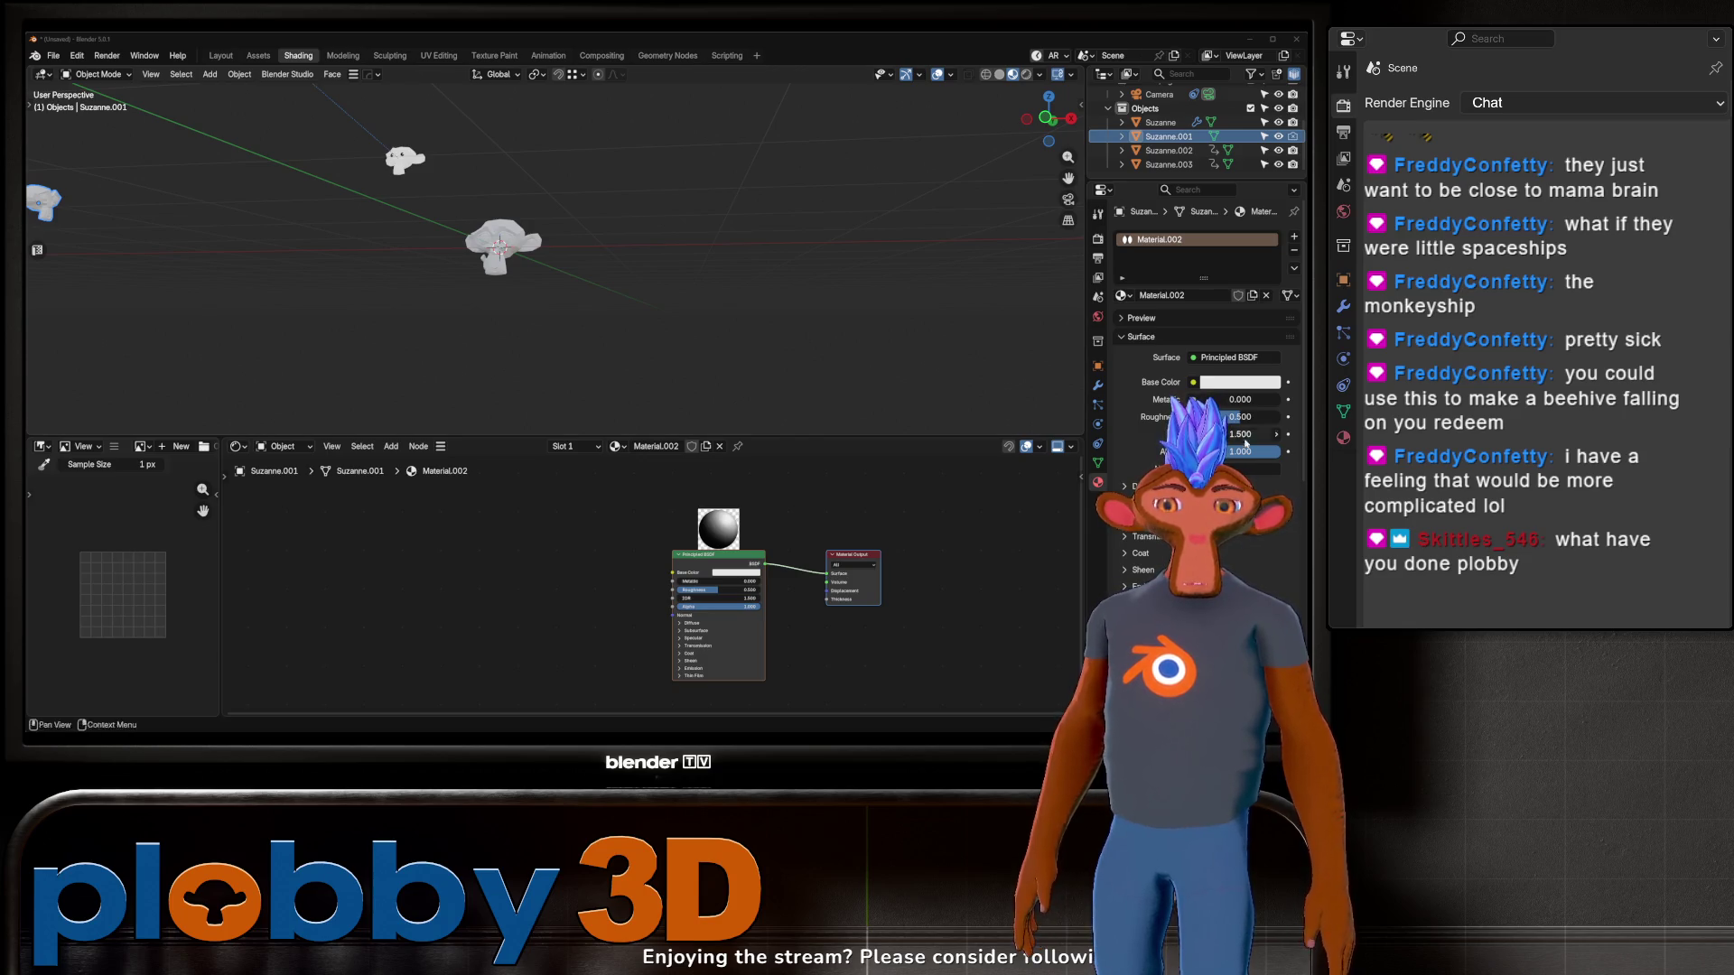
pyautogui.scroll(2, 390, 531)
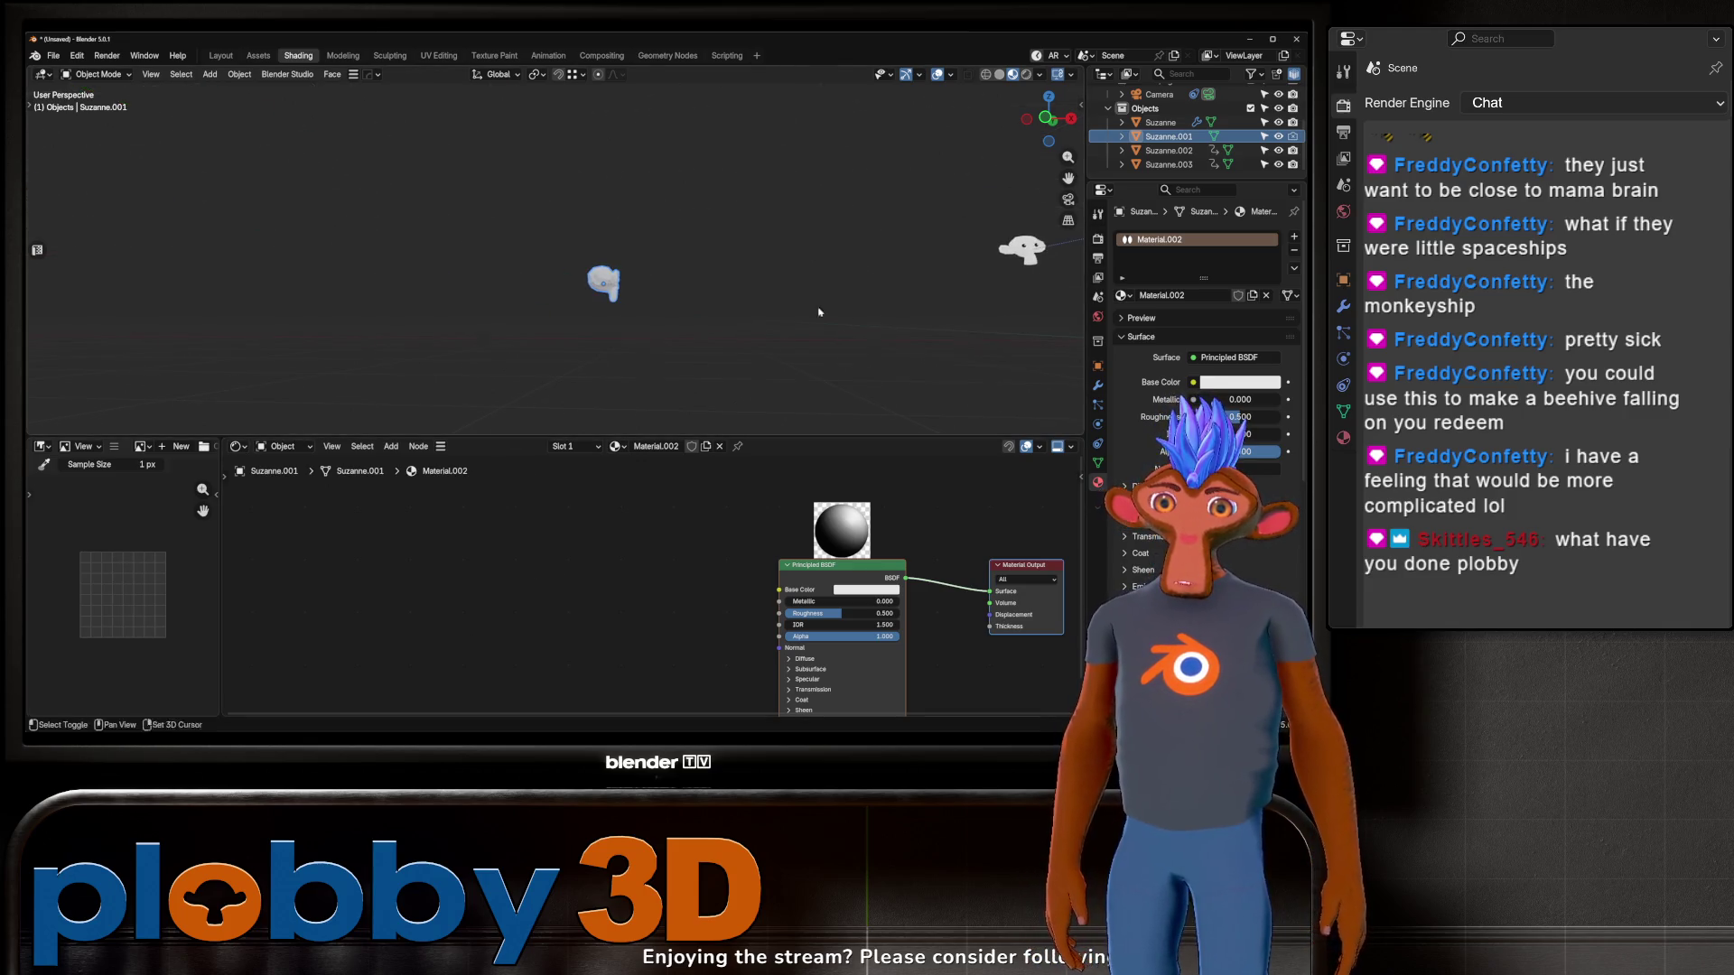
pyautogui.hotkey('shift', 'a')
# Step: Add an Object Info node and feed its Random output into a new Color Ramp
pyautogui.moveTo(564, 592)
pyautogui.write('objec')
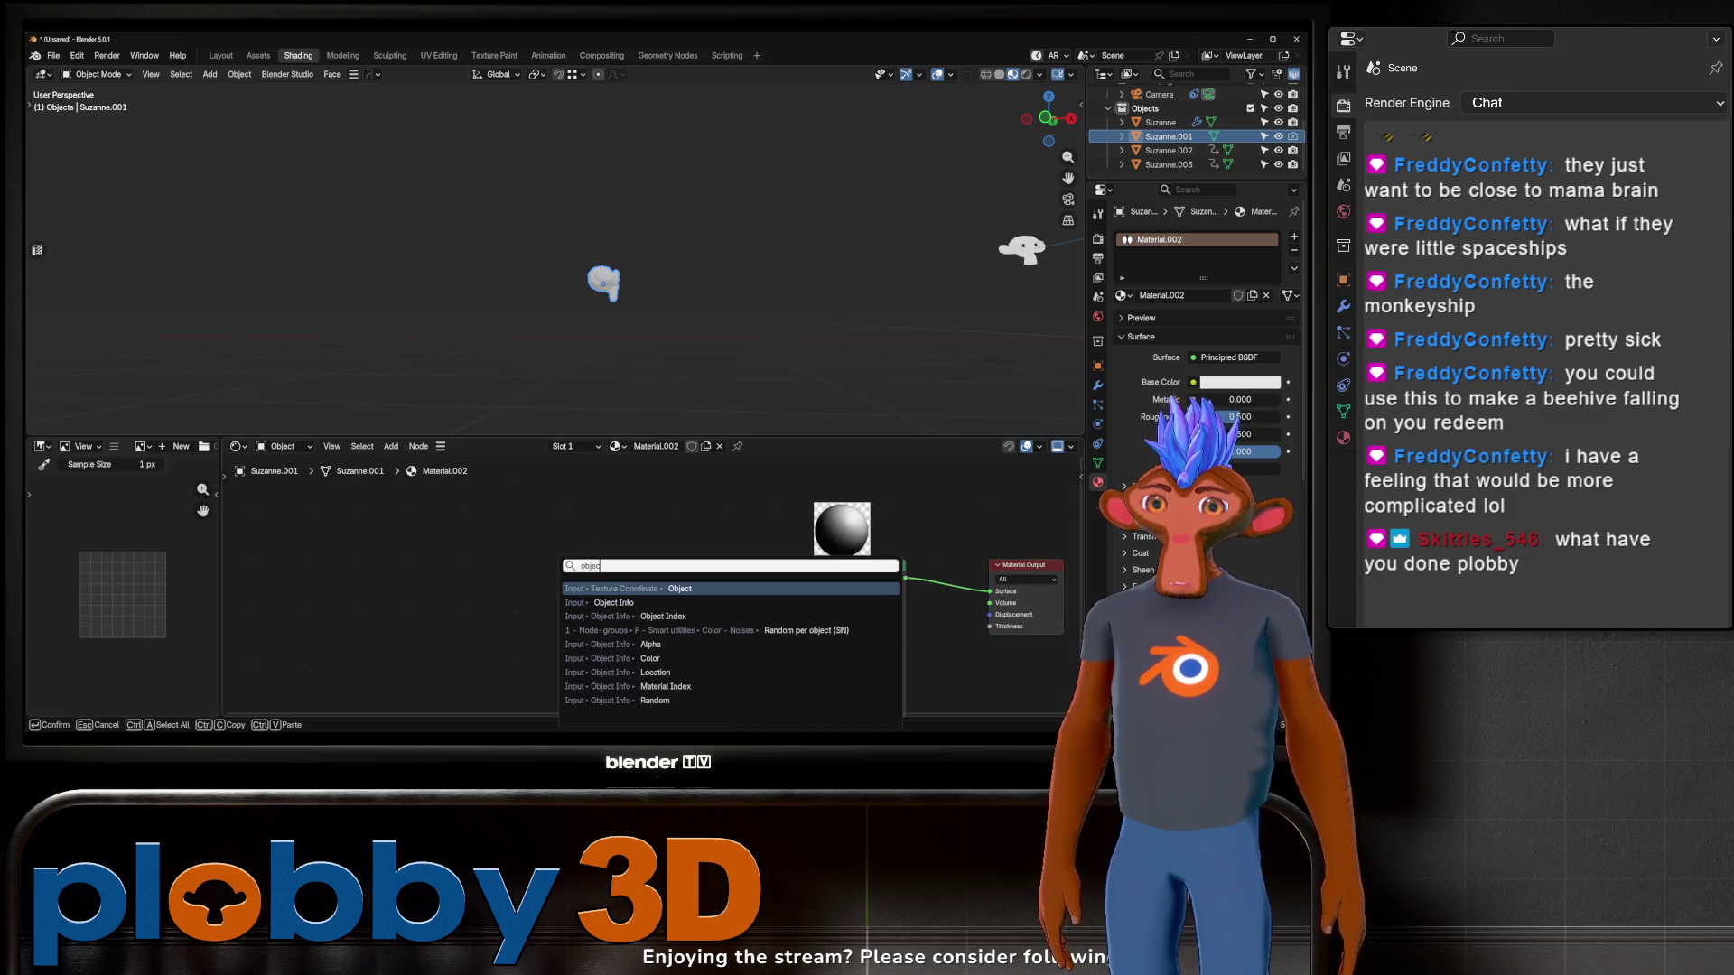
pyautogui.click(614, 602)
pyautogui.click(618, 642)
pyautogui.moveTo(619, 642); pyautogui.dragTo(492, 577, button='middle')
pyautogui.moveTo(405, 520); pyautogui.dragTo(318, 516)
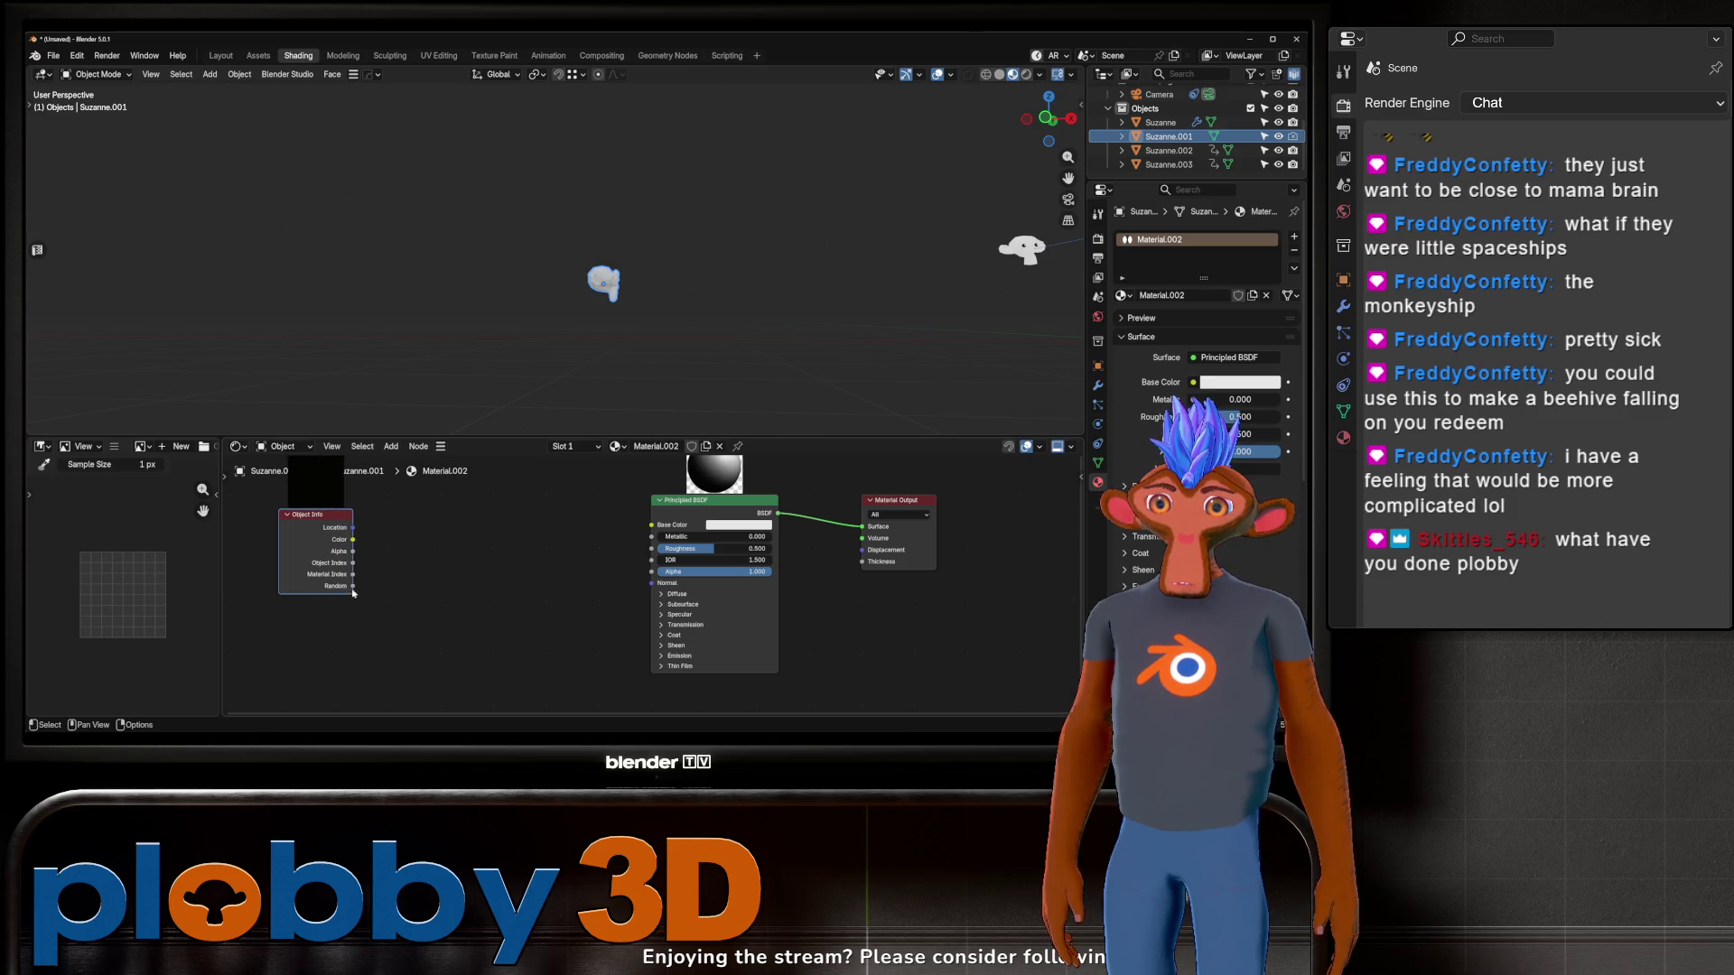
pyautogui.moveTo(353, 589); pyautogui.dragTo(435, 558)
pyautogui.write('color ramp')
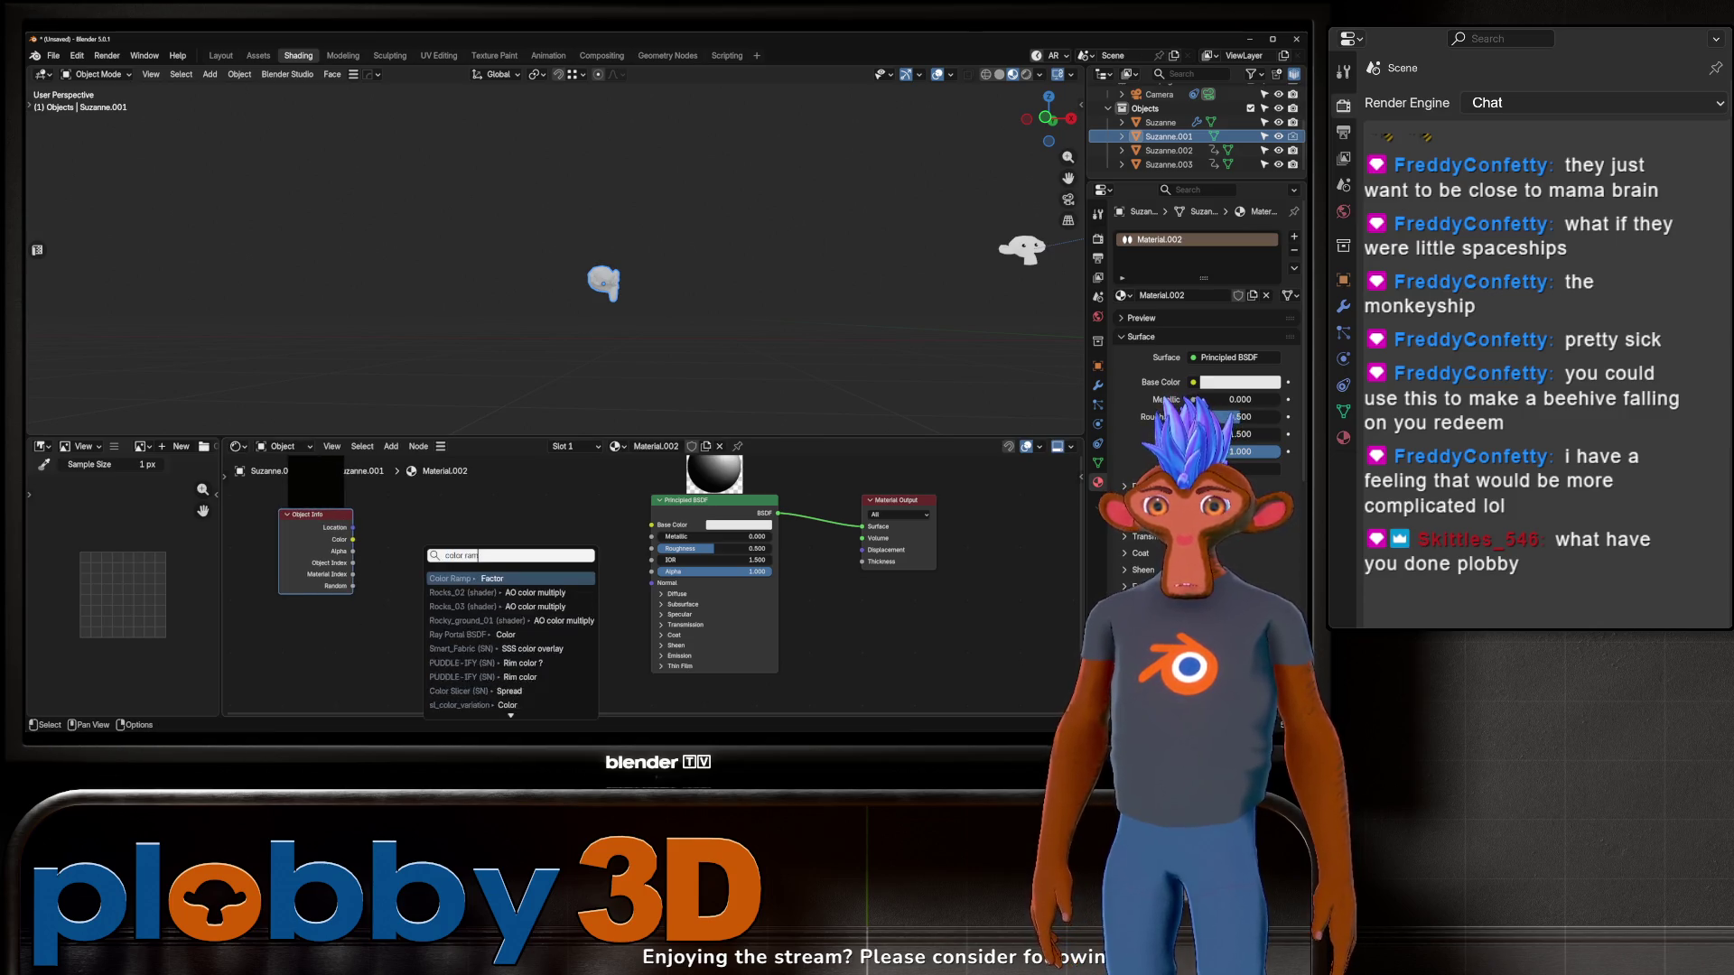
pyautogui.press('Return')
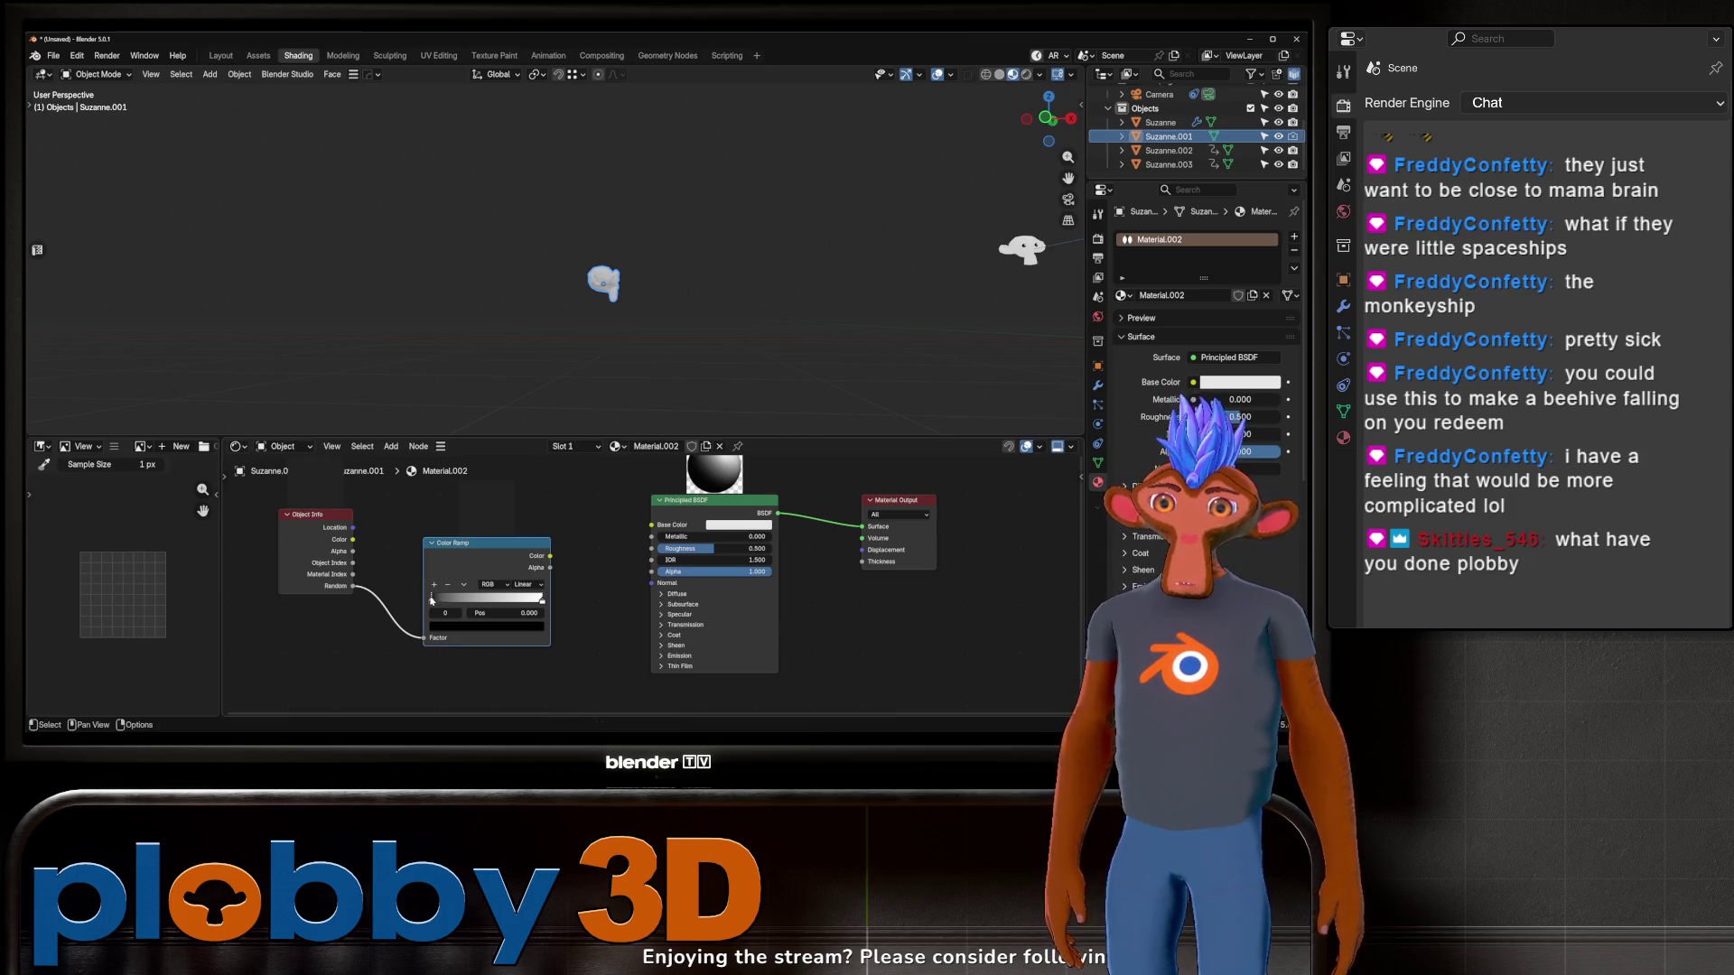
# Step: Colour the ramp stops red and lavender, and add a yellow stop
pyautogui.click(432, 623)
pyautogui.moveTo(439, 584); pyautogui.dragTo(523, 573)
pyautogui.click(543, 601)
pyautogui.click(487, 625)
pyautogui.moveTo(476, 484); pyautogui.dragTo(508, 468)
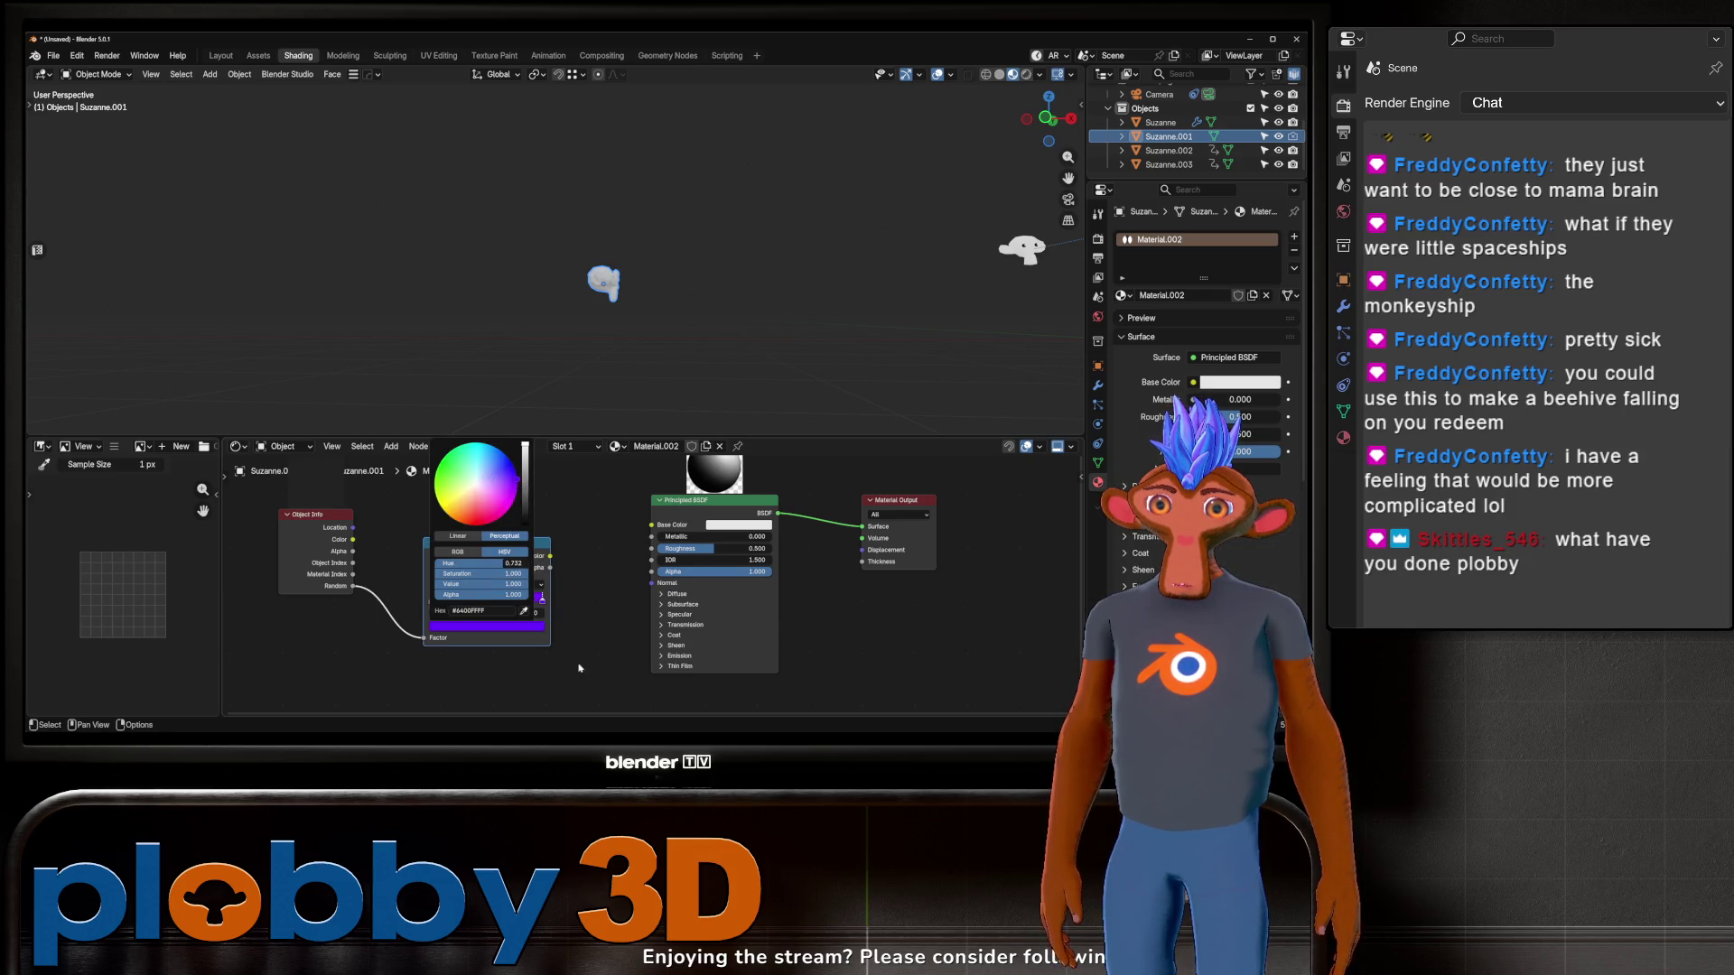
pyautogui.click(435, 585)
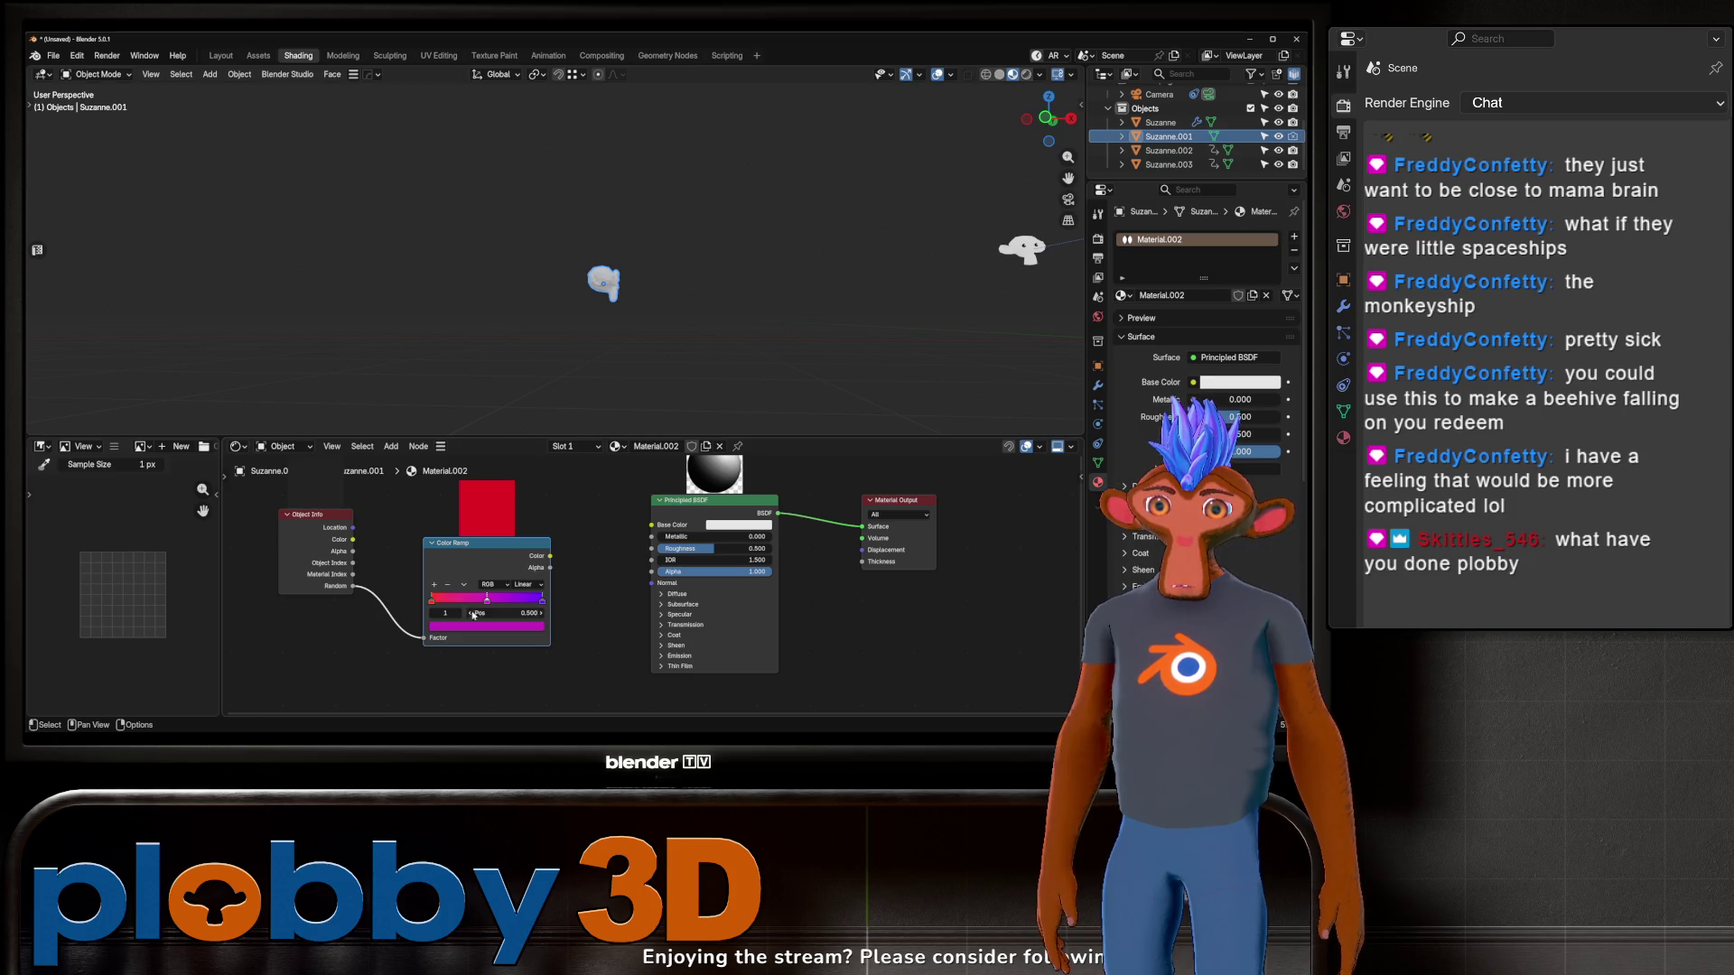
pyautogui.click(487, 625)
pyautogui.moveTo(476, 484); pyautogui.dragTo(430, 545)
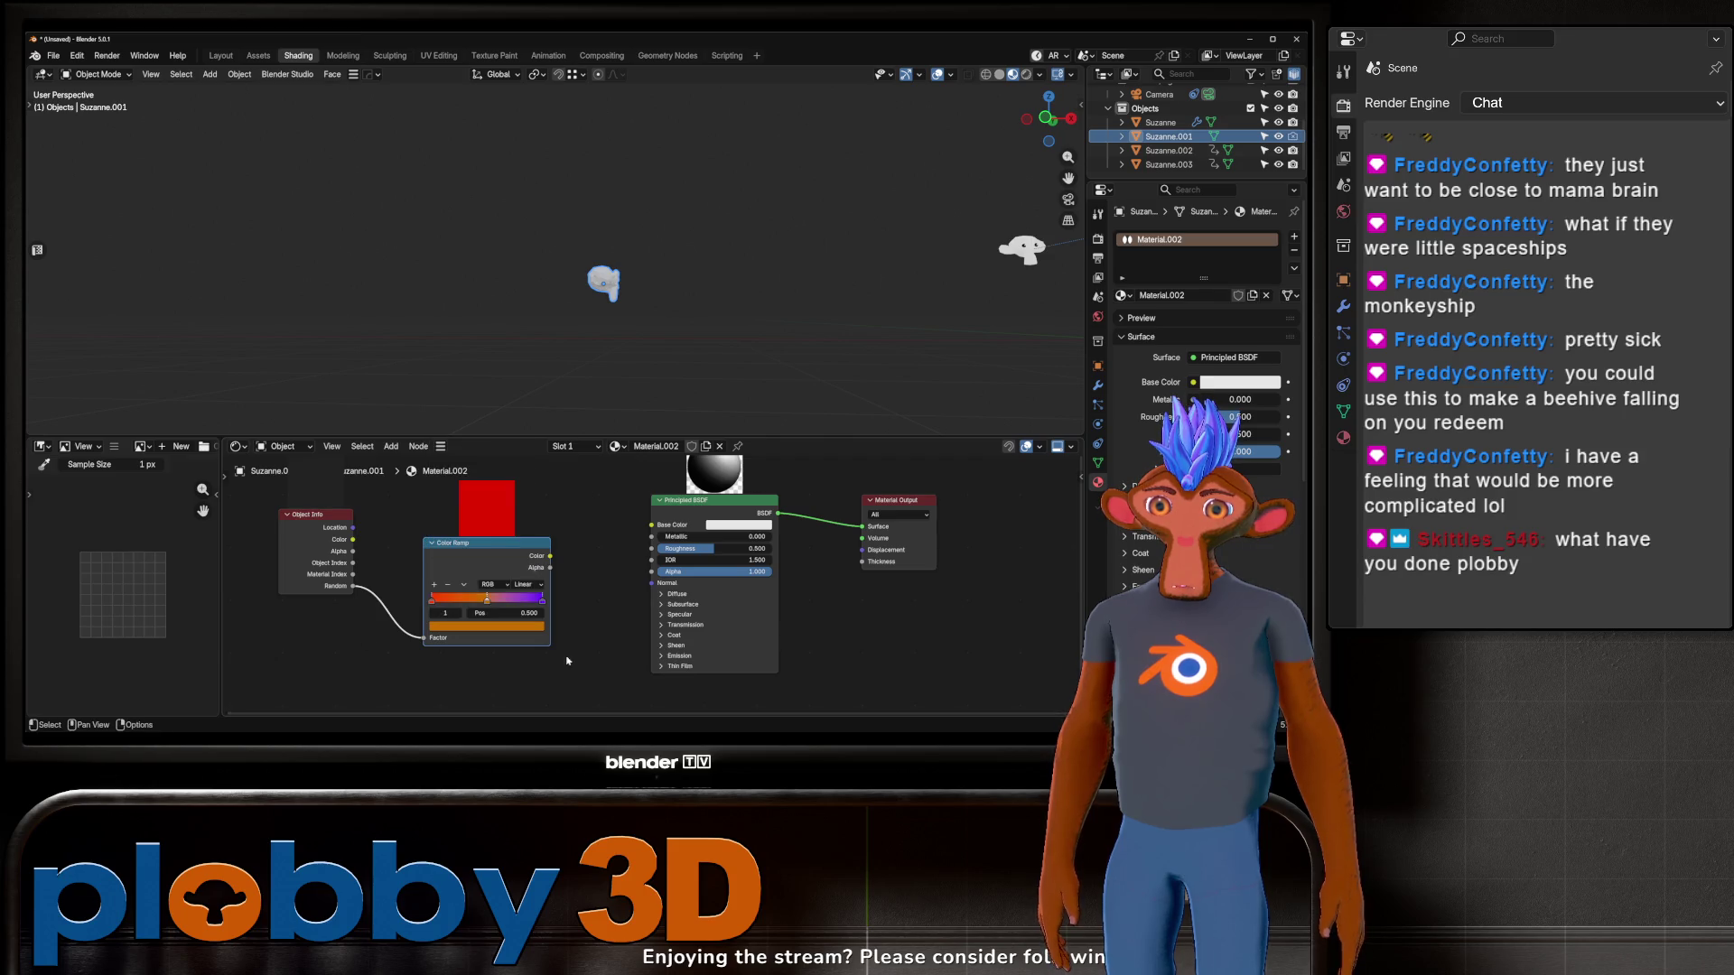
# Step: Set the Color Ramp to Constant interpolation with evenly spaced stops
pyautogui.moveTo(595, 586); pyautogui.dragTo(550, 574, button='middle')
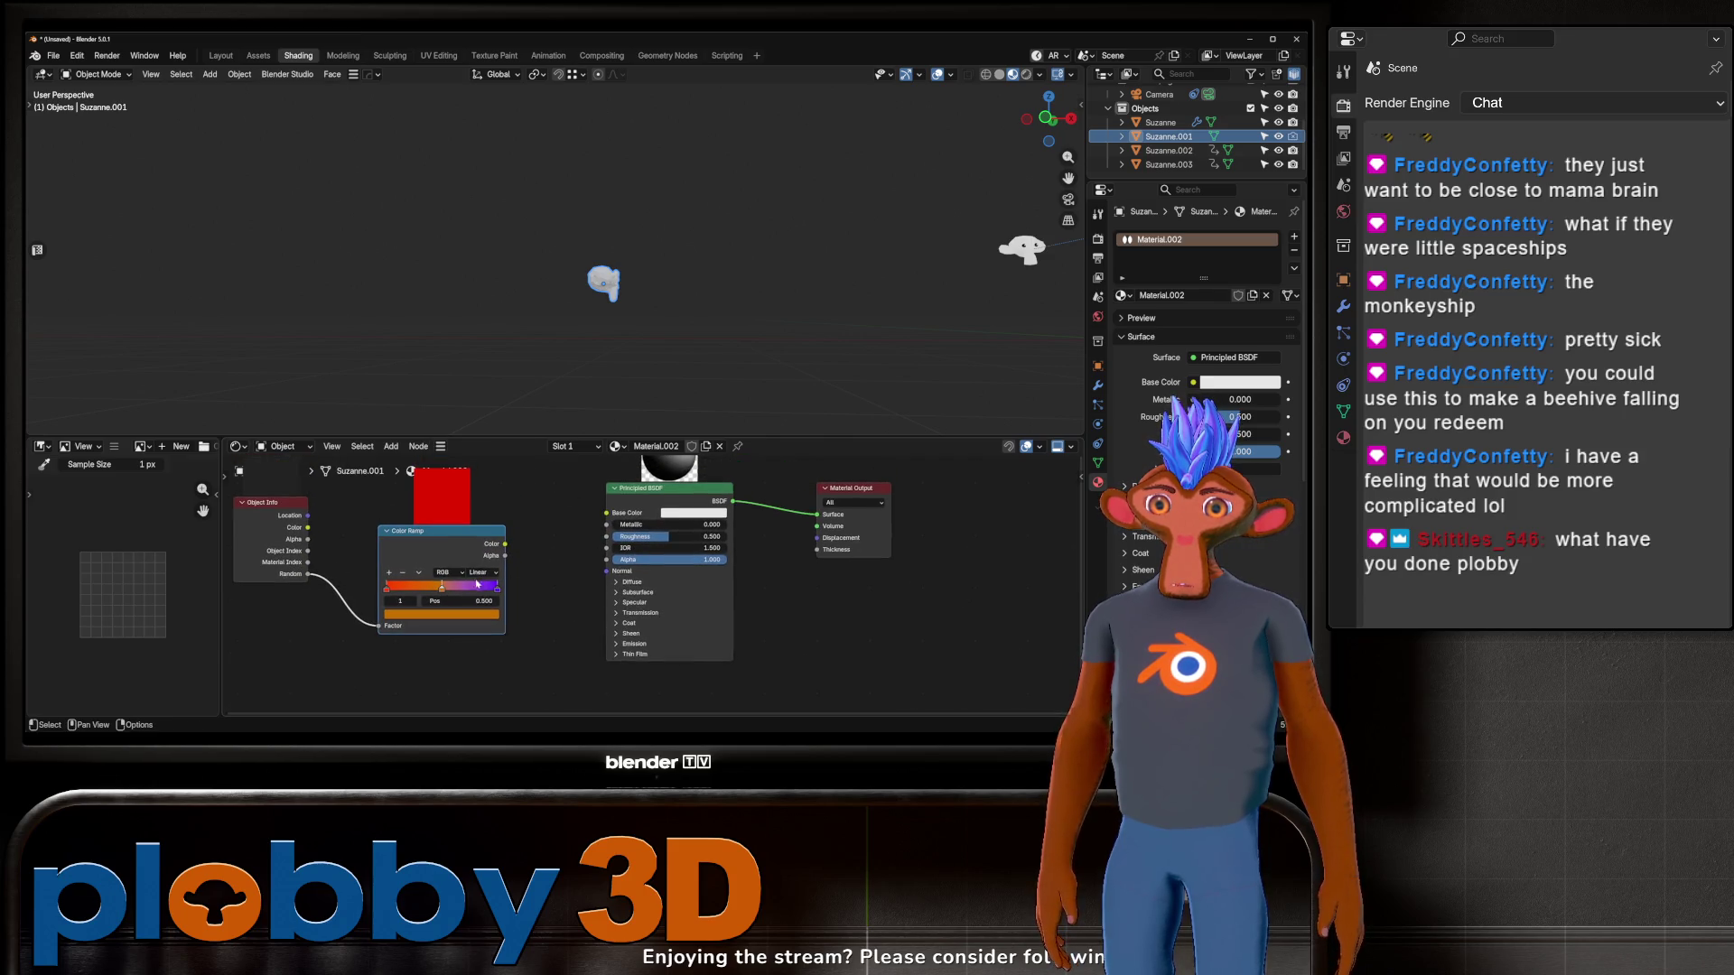
pyautogui.click(482, 573)
pyautogui.click(497, 643)
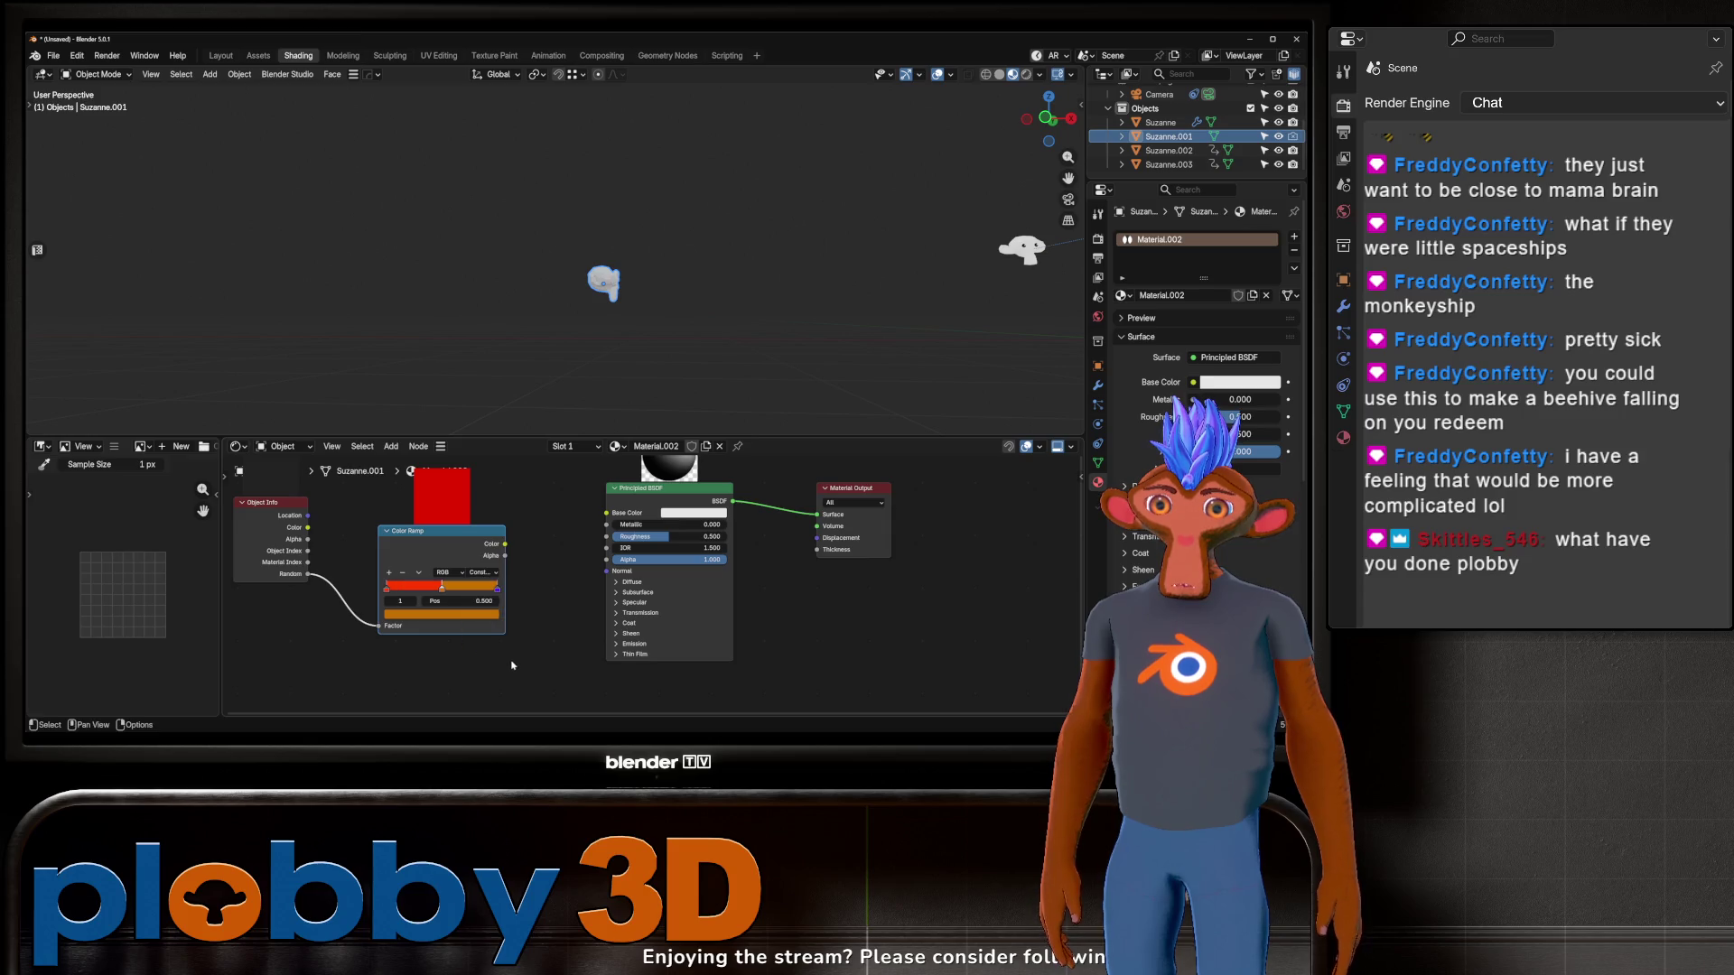
pyautogui.click(418, 574)
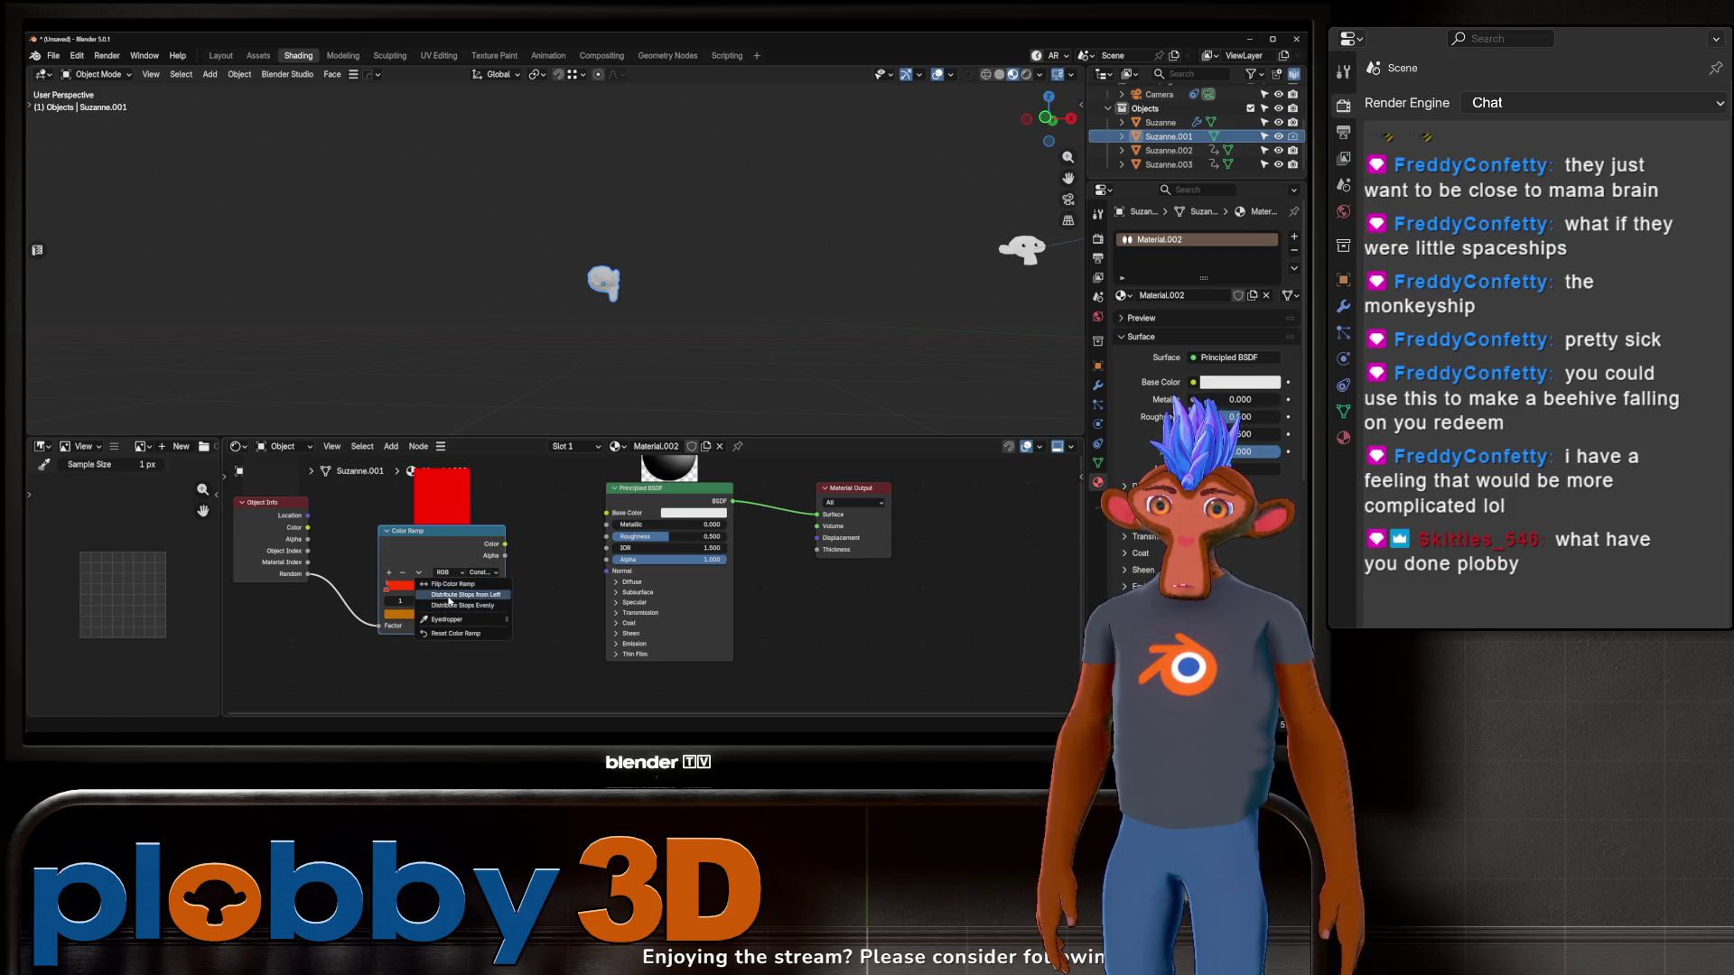
pyautogui.click(447, 598)
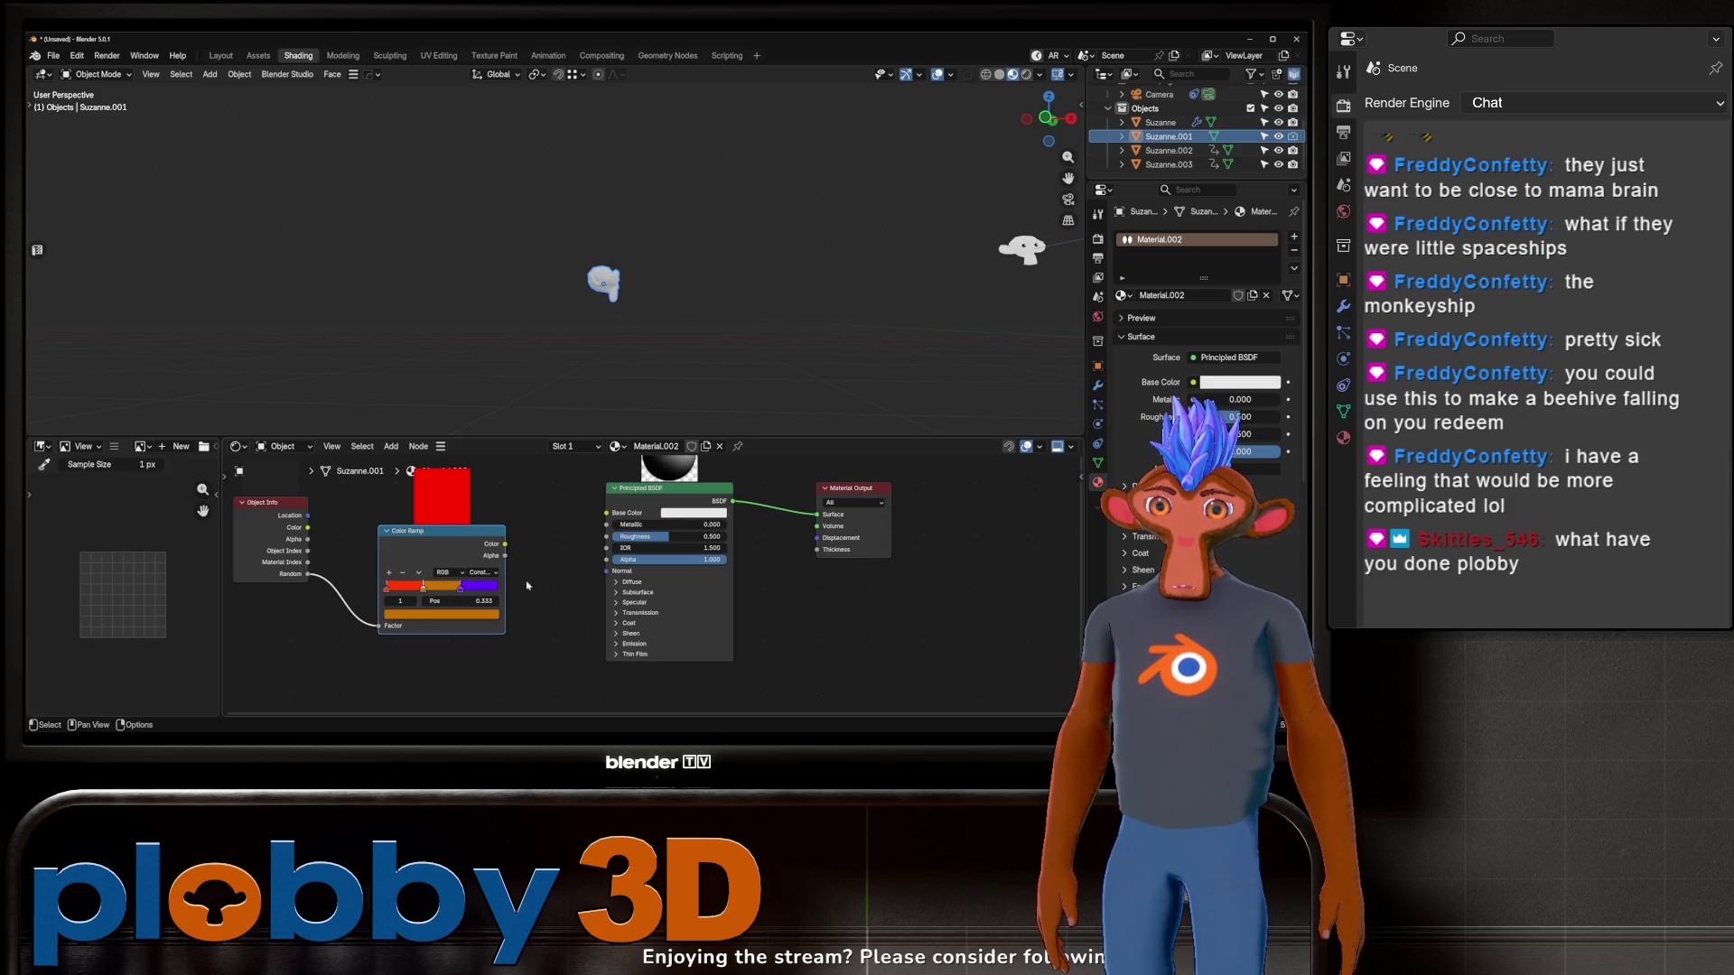
# Step: Link the ramp Color to the Principled BSDF Emission Color and set Emission Strength 1
pyautogui.click(632, 643)
pyautogui.moveTo(504, 544); pyautogui.dragTo(606, 657)
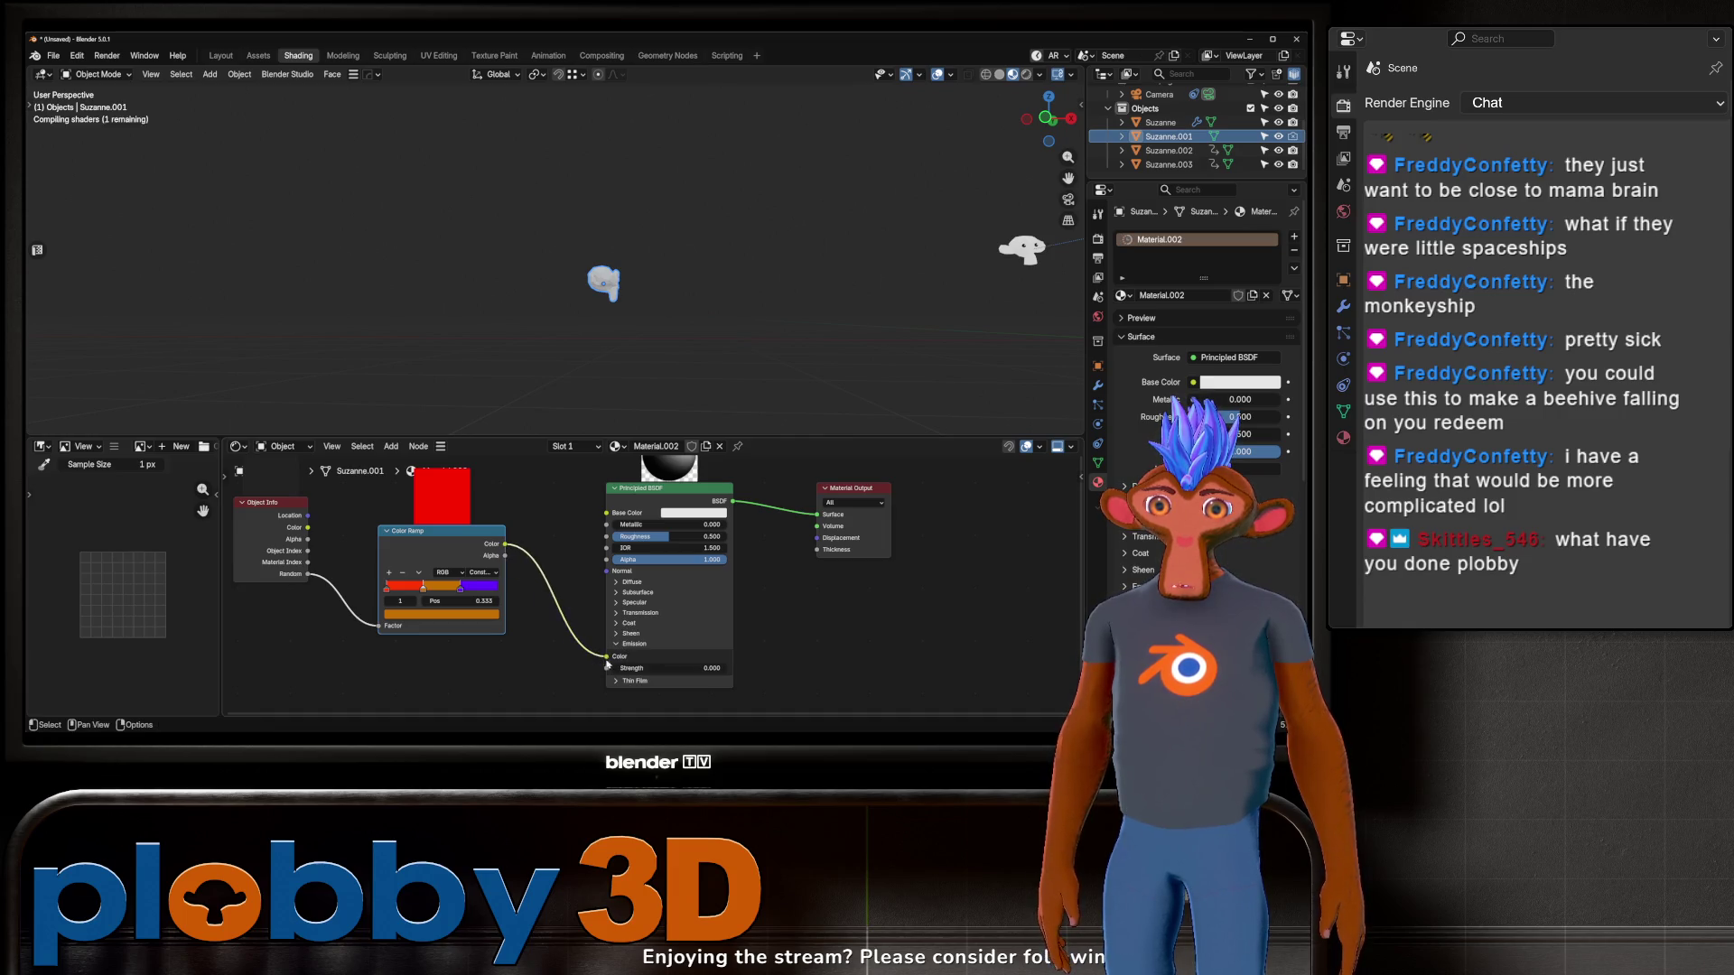
pyautogui.doubleClick(668, 668)
pyautogui.write('1')
pyautogui.press('Return')
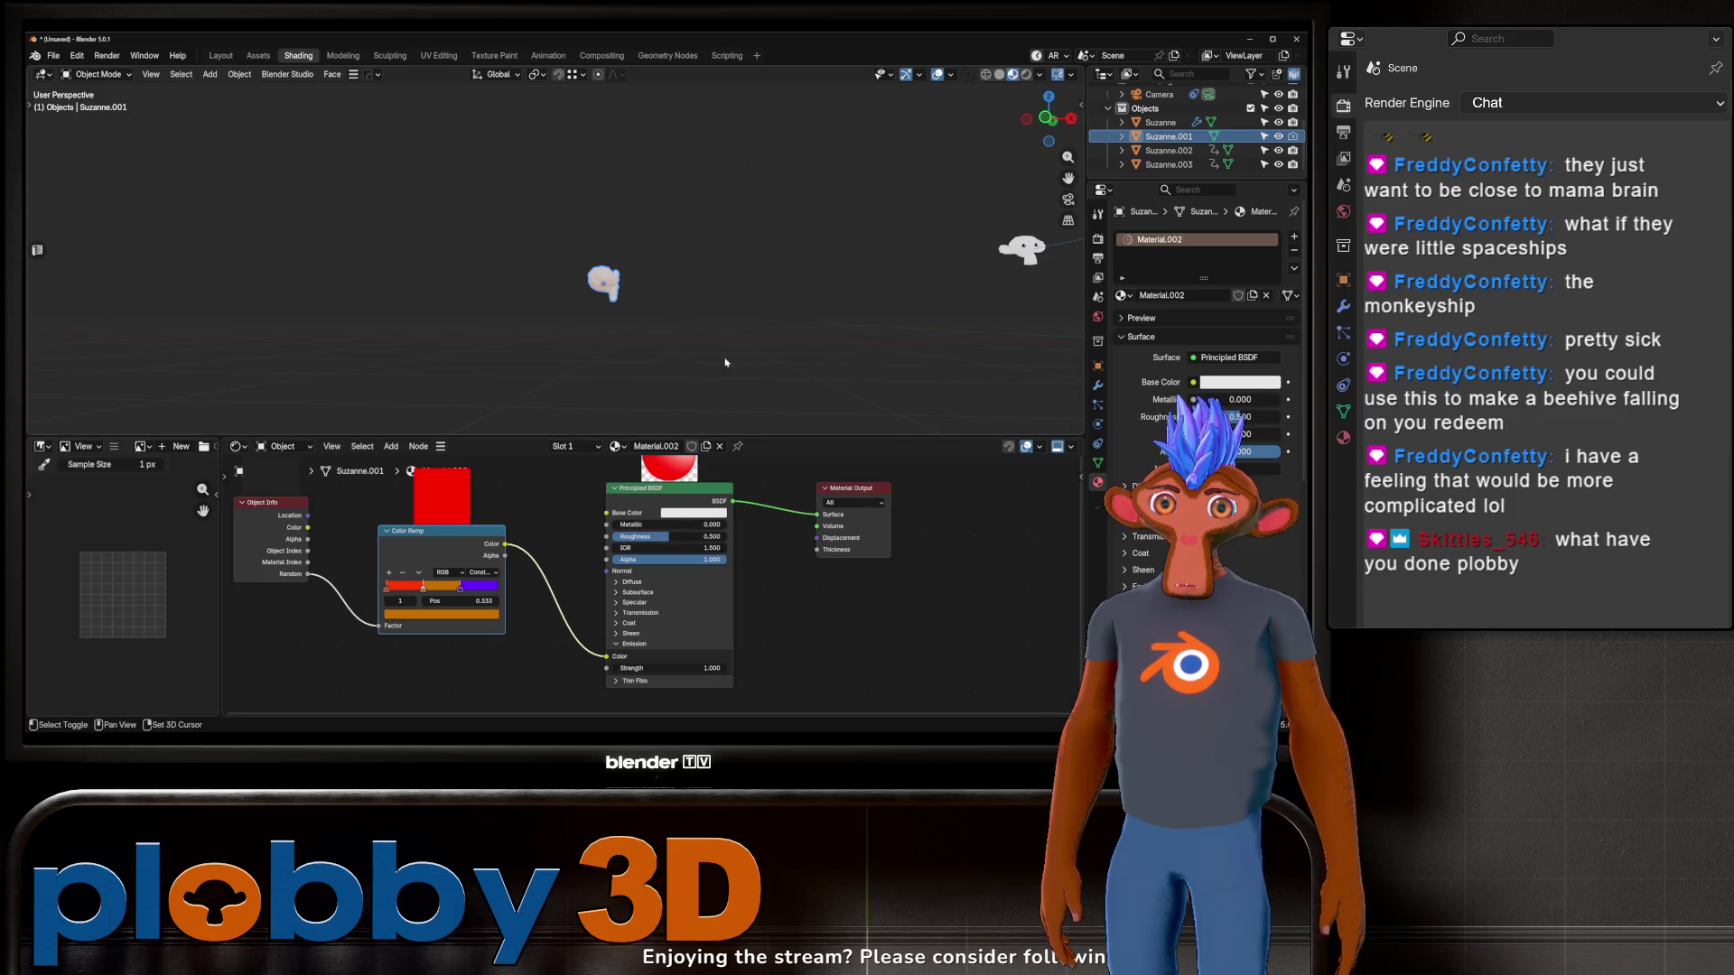
pyautogui.moveTo(505, 271); pyautogui.dragTo(433, 244, button='middle')
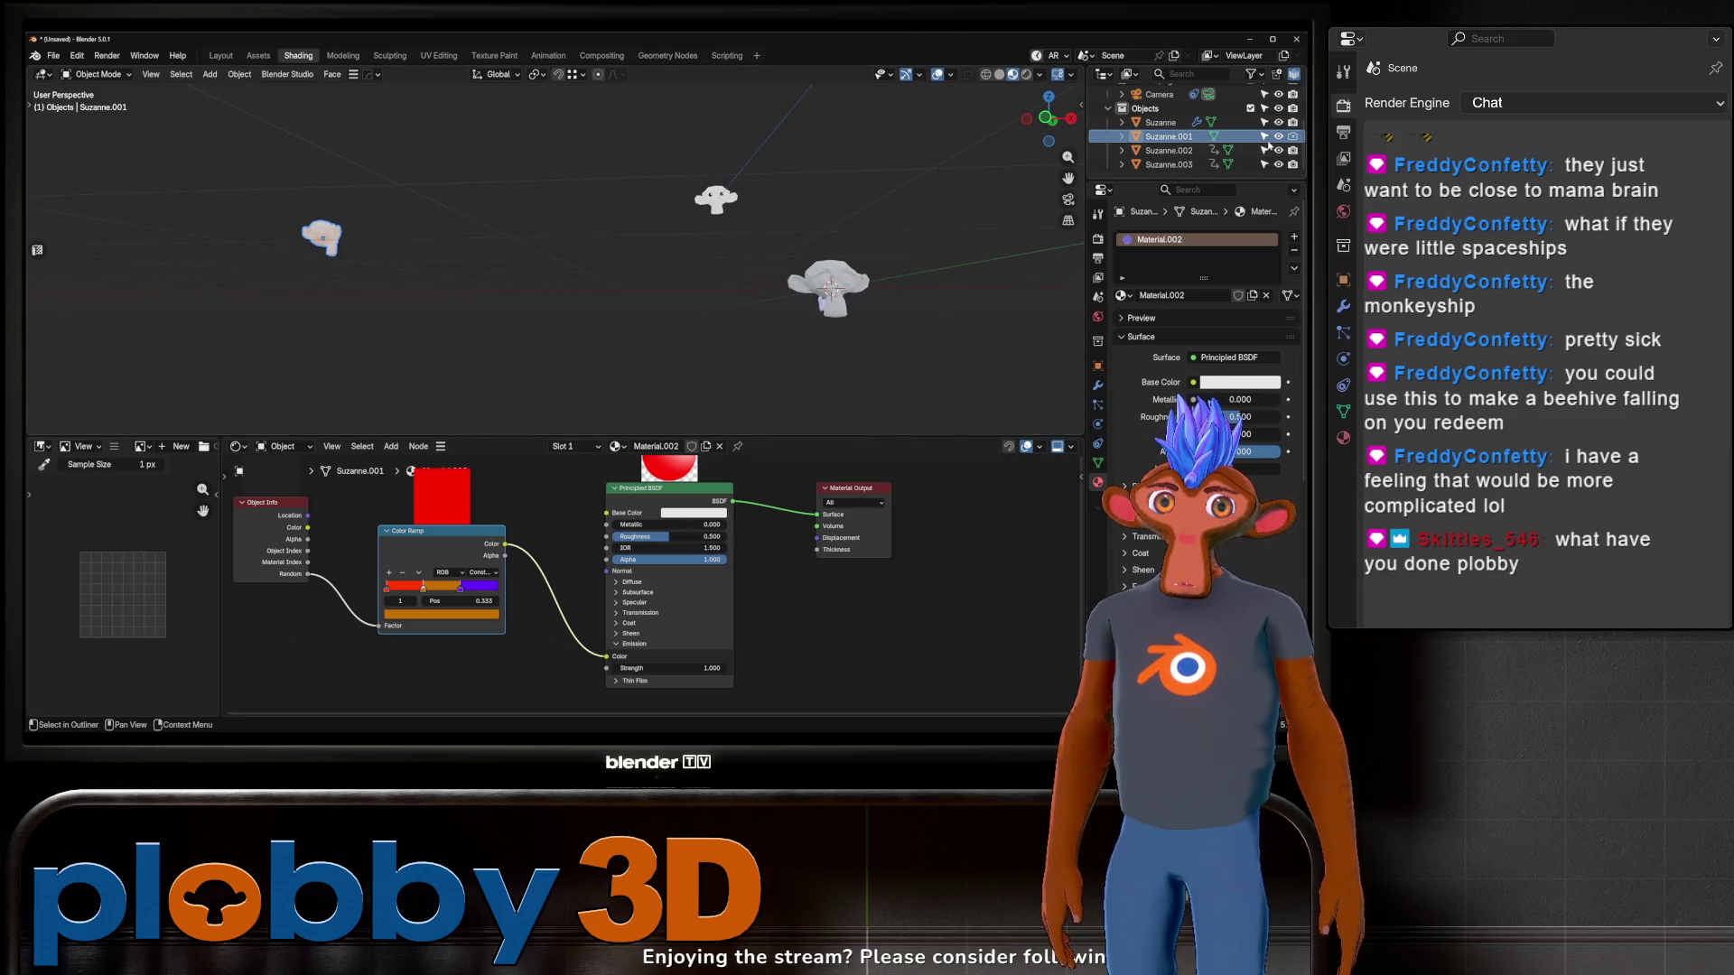
# Step: Hide Suzanne.001 and return to the Layout workspace in Material Preview shading
pyautogui.press('h')
pyautogui.moveTo(542, 271); pyautogui.dragTo(583, 298, button='middle')
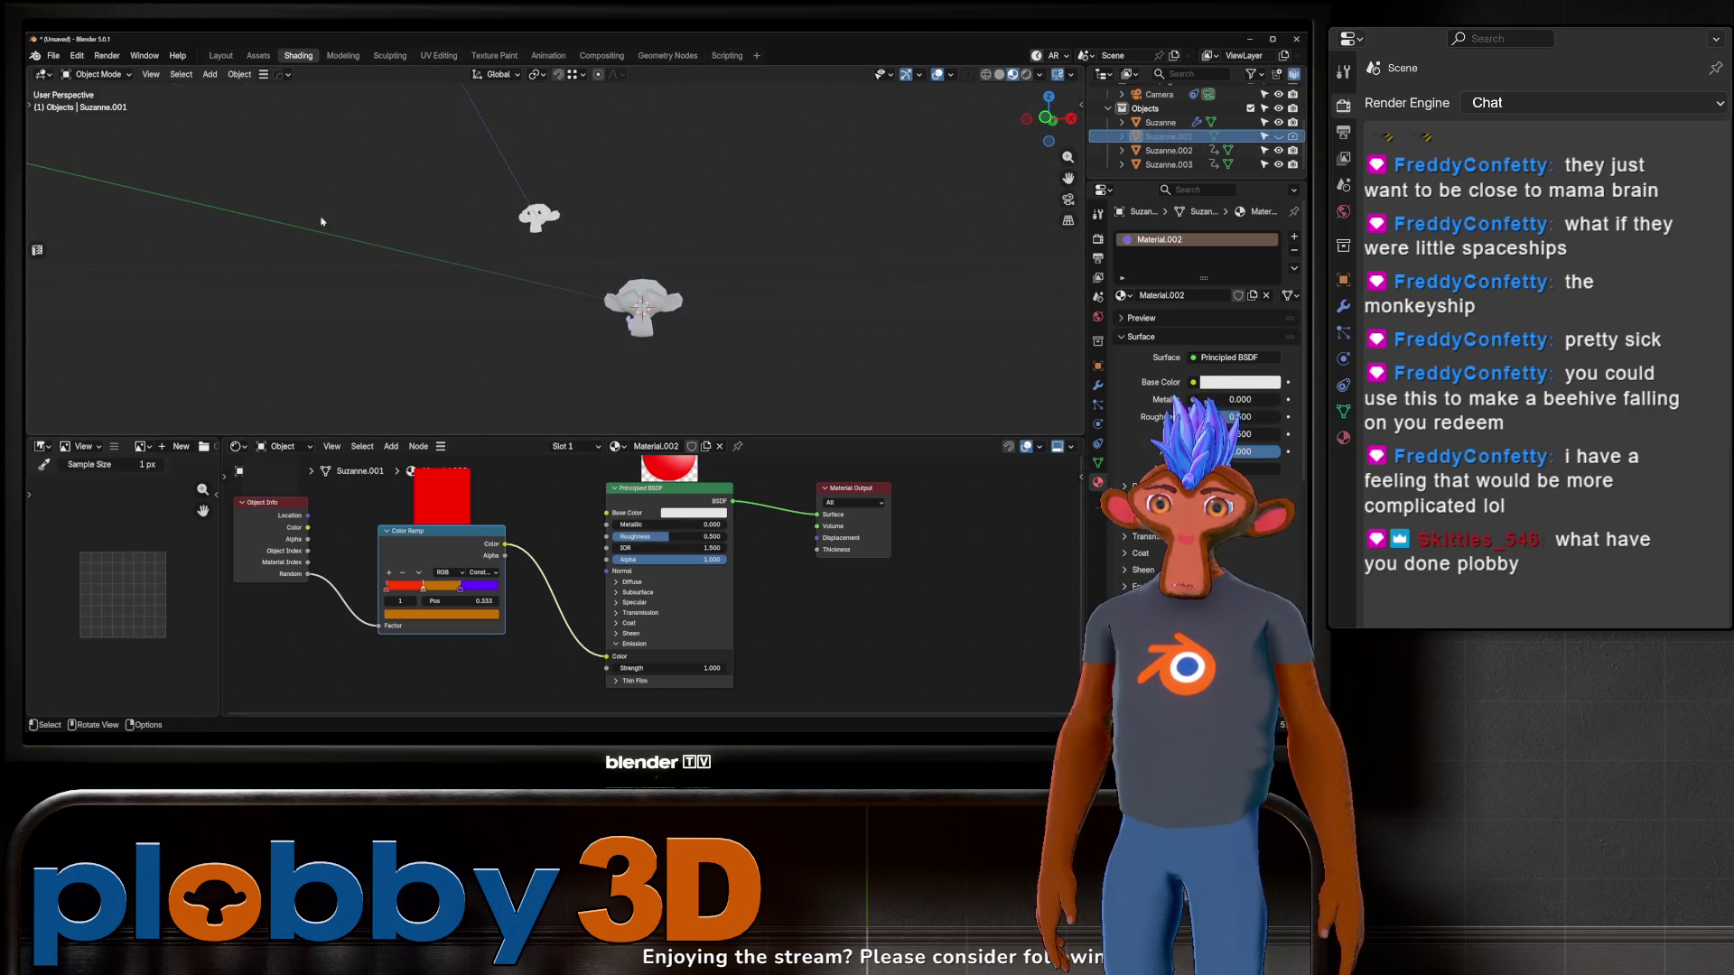
pyautogui.hotkey('ctrl', 'pageup')
pyautogui.hotkey('ctrl', 'pageup')
pyautogui.press('z')
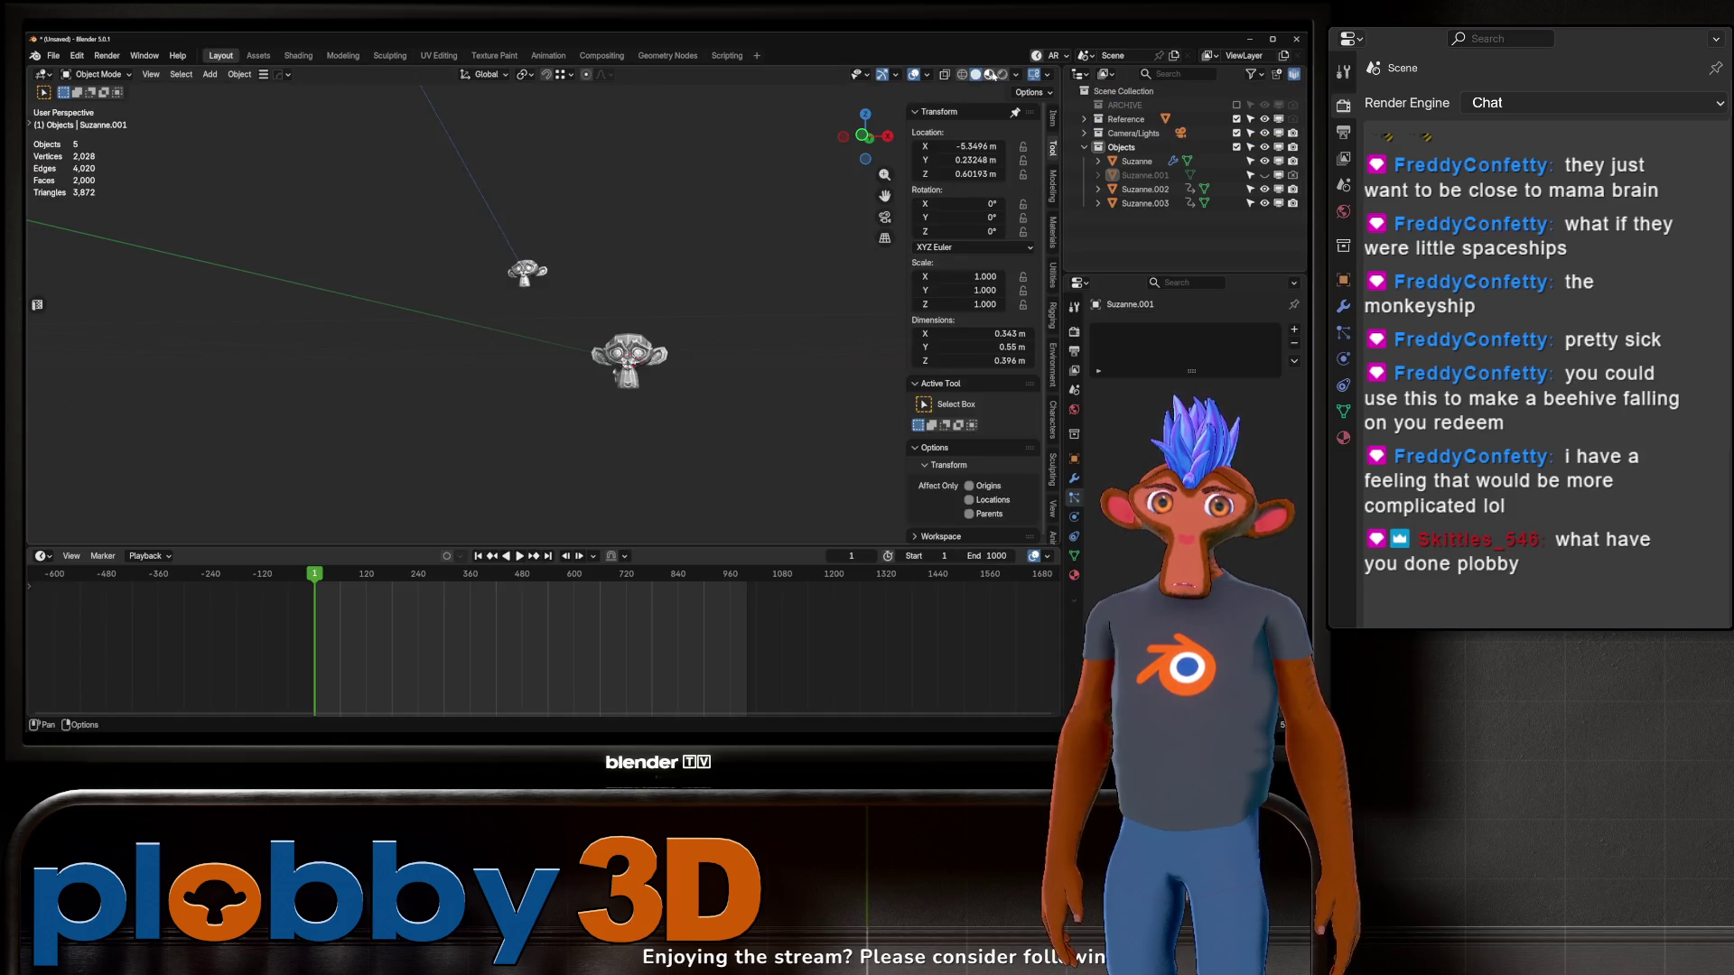
# Step: Play the boids animation to watch the pink-to-lavender monkey swarm
pyautogui.moveTo(578, 334)
pyautogui.mouseDown(button='middle')
pyautogui.moveTo(616, 361)
pyautogui.moveTo(578, 370)
pyautogui.moveTo(606, 363)
pyautogui.mouseUp(button='middle')
pyautogui.press('space')
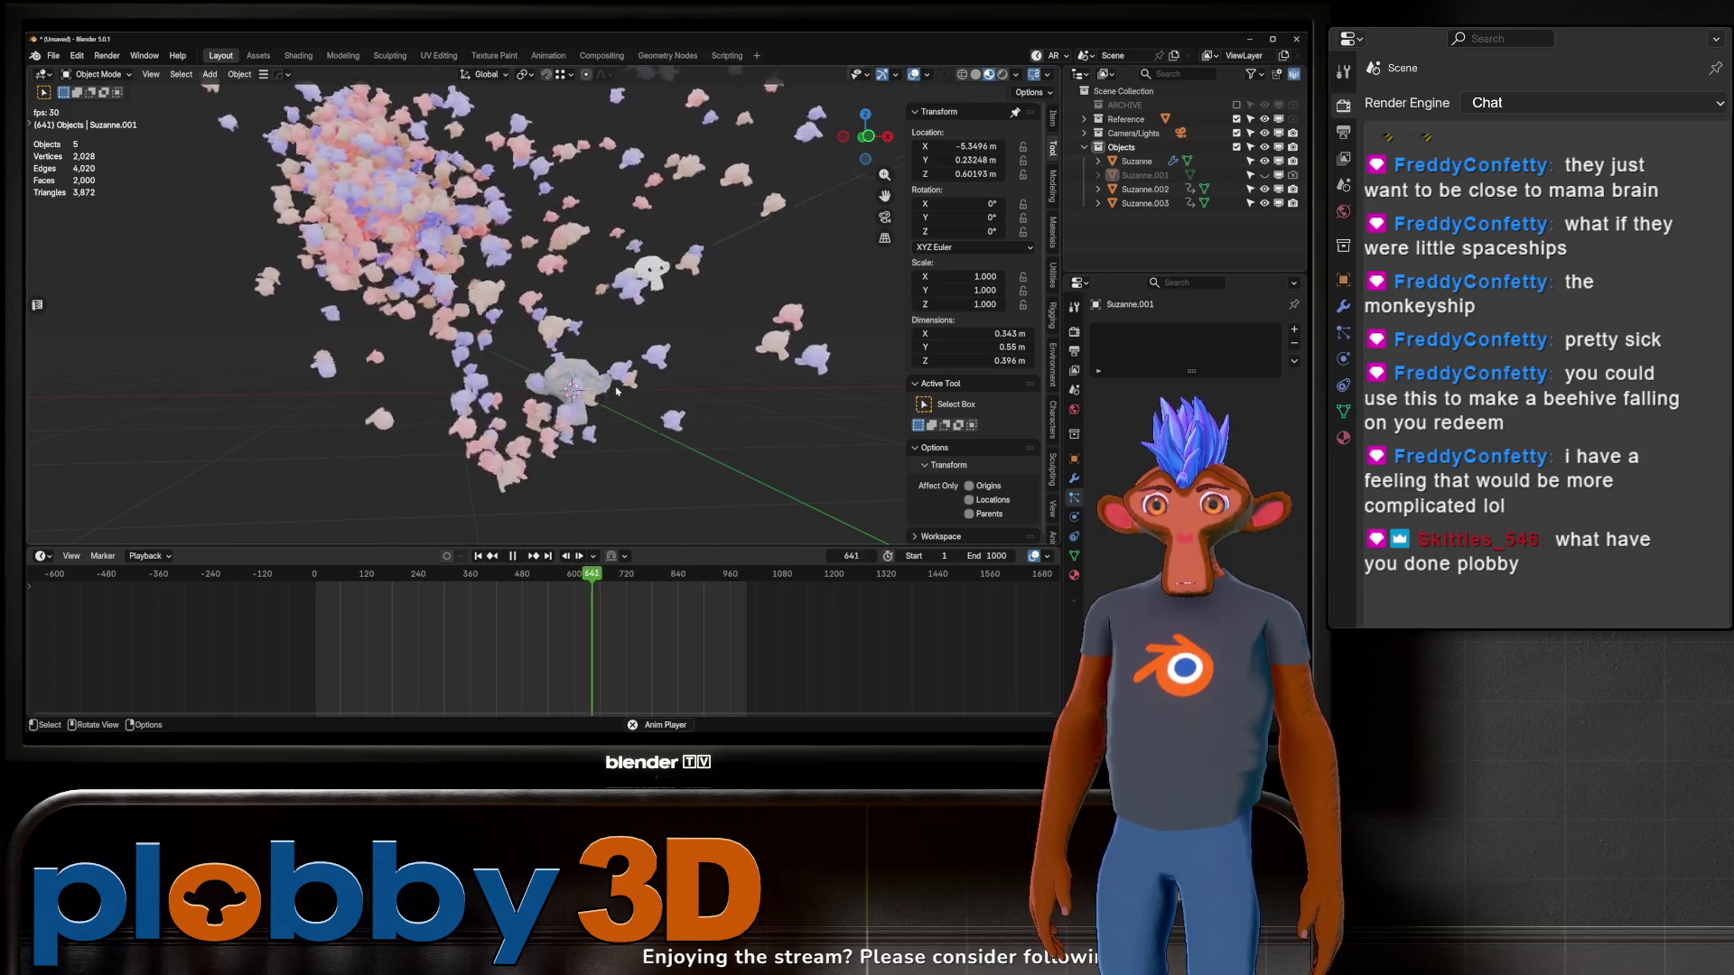
pyautogui.scroll(6, 618, 395)
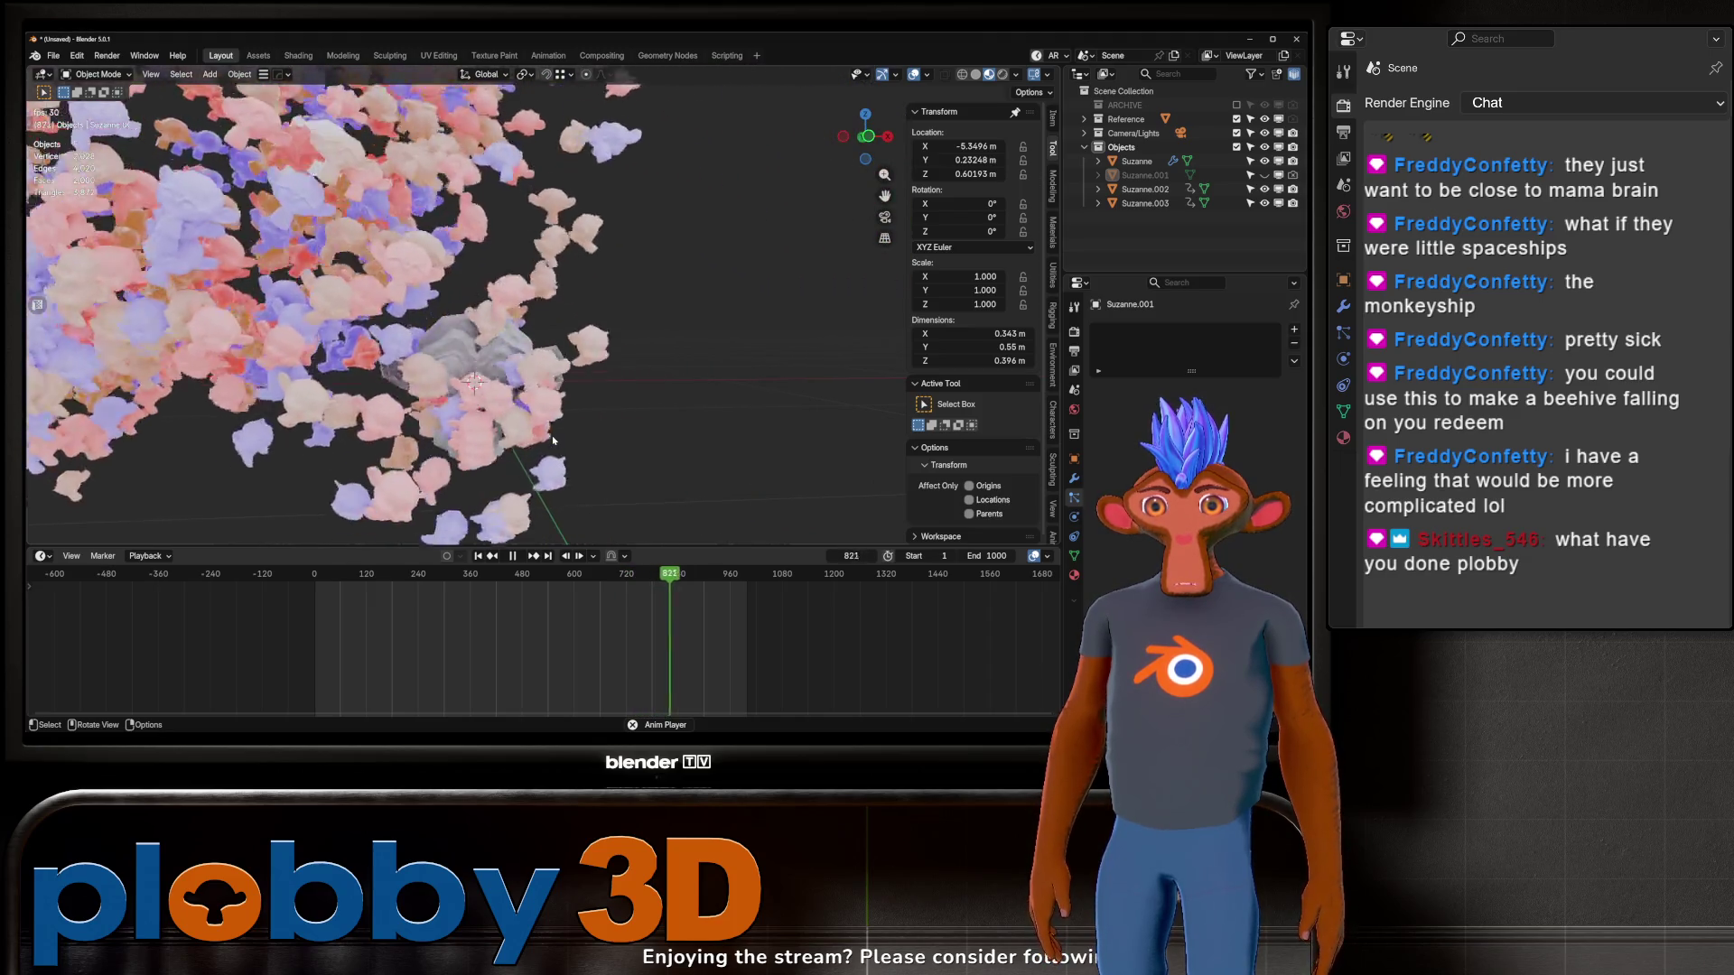
pyautogui.scroll(-5, 549, 411)
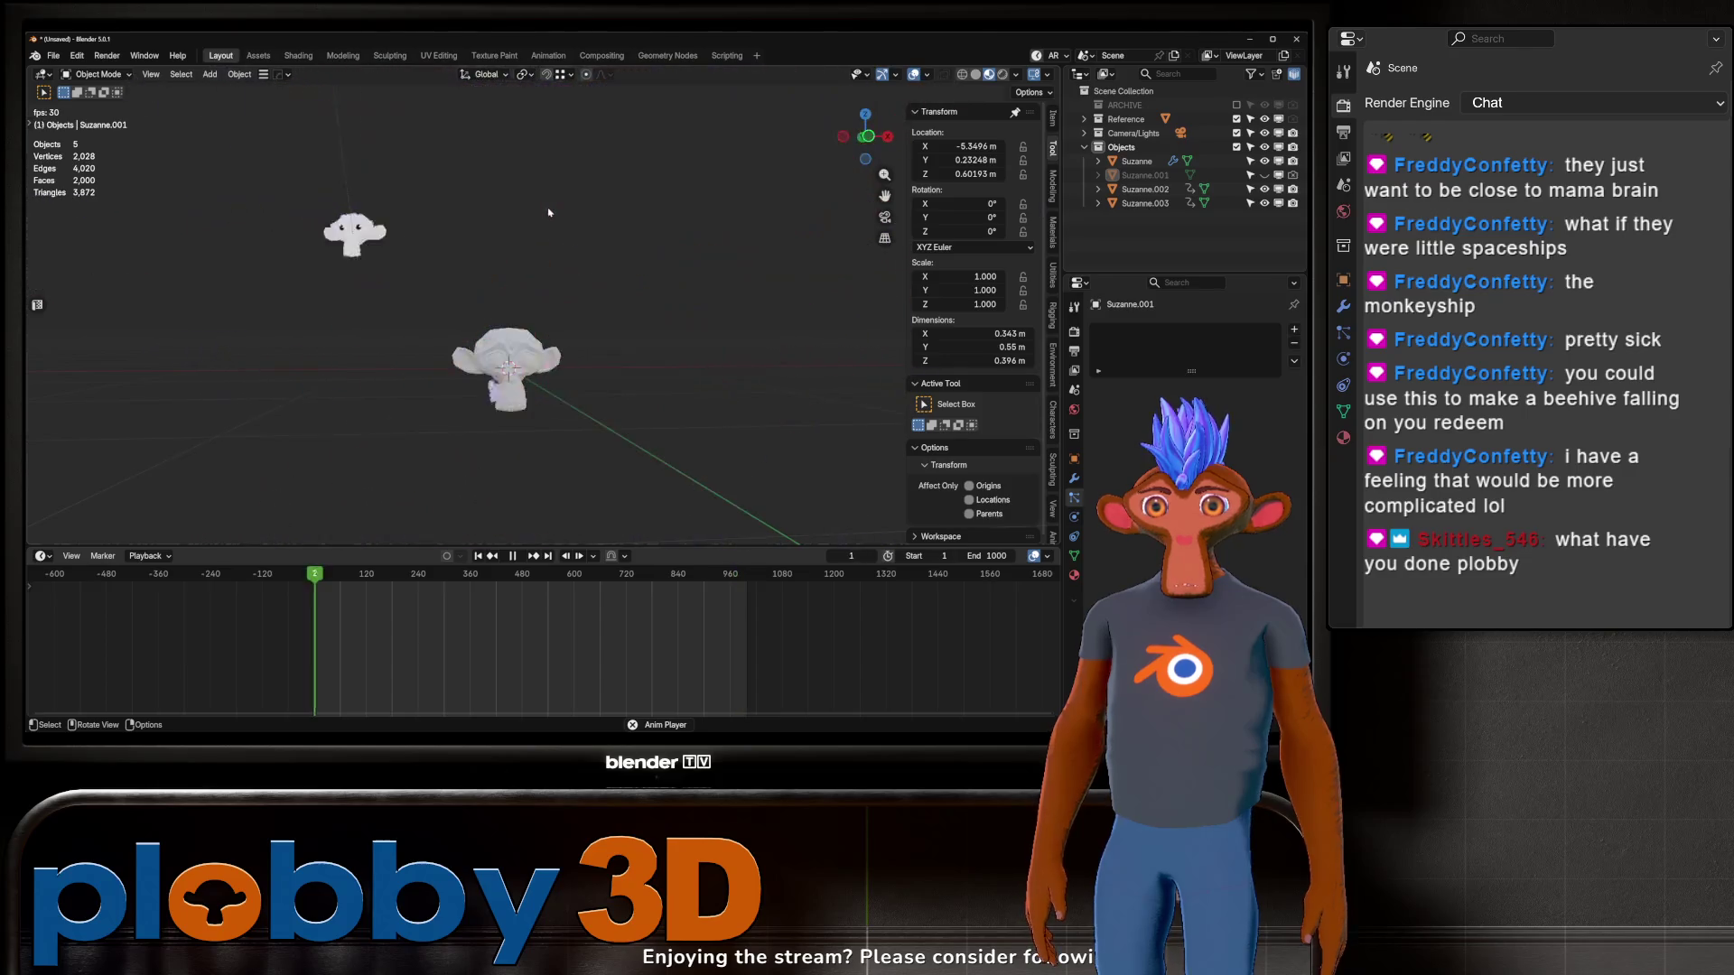
# Step: Stop playback and change the Color Management View Transform in Render Properties
pyautogui.moveTo(570, 264); pyautogui.dragTo(522, 161, button='middle')
pyautogui.press('space')
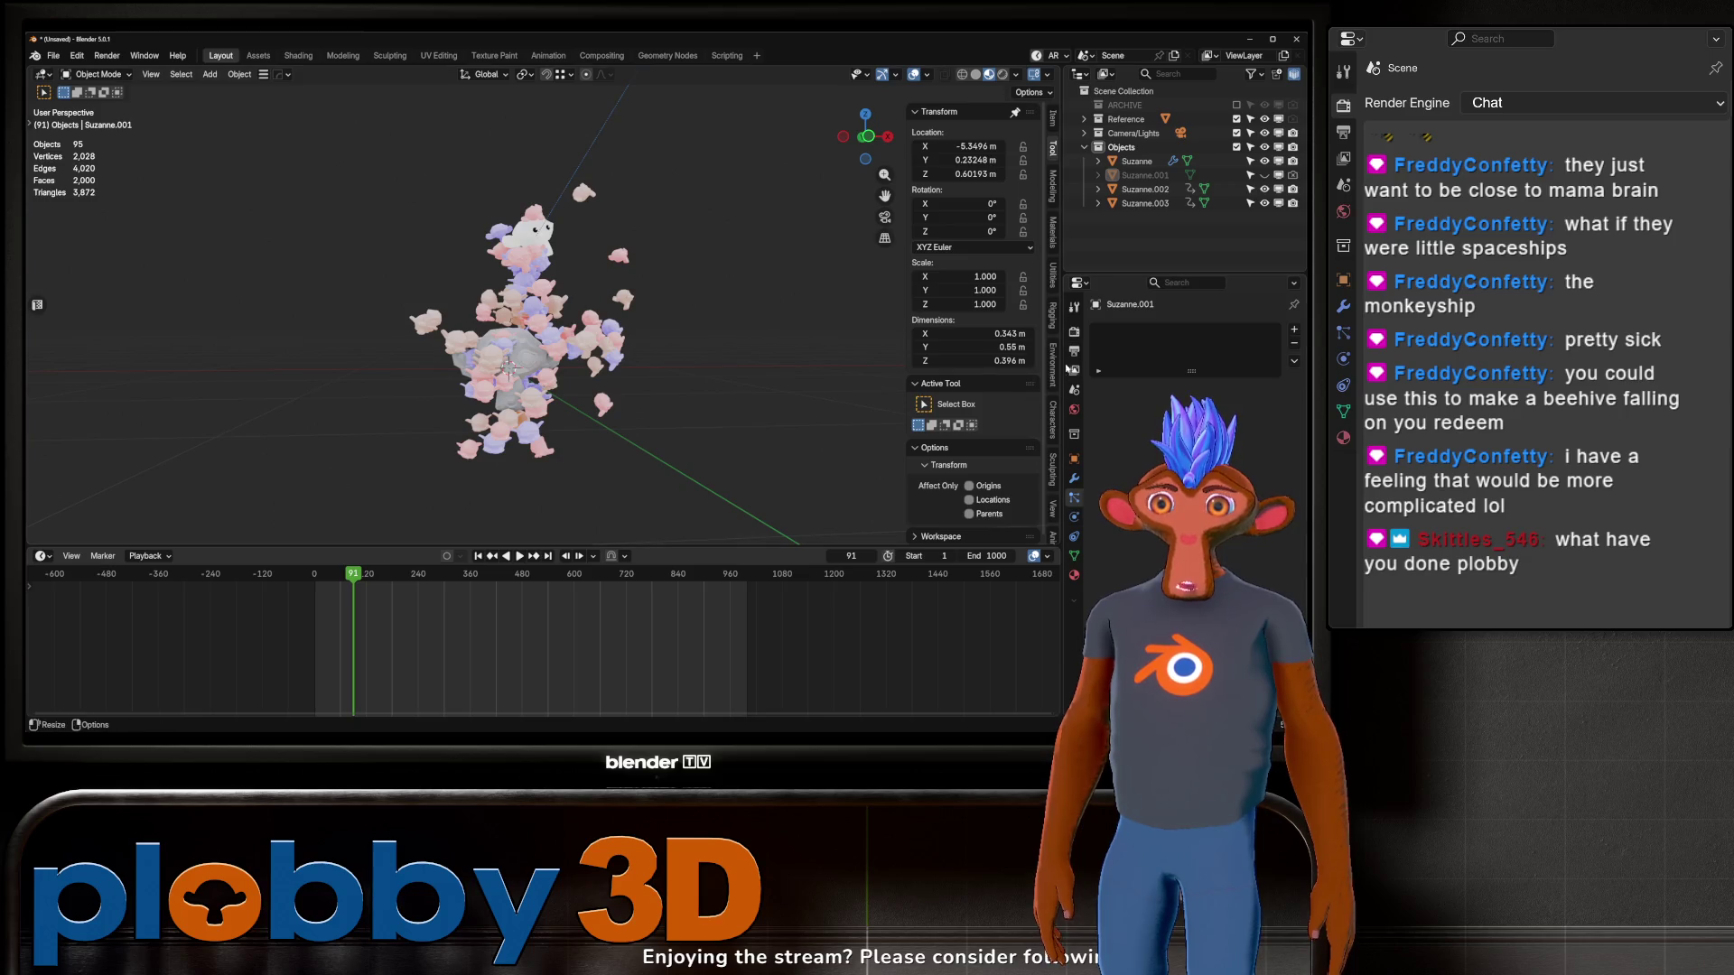
pyautogui.click(1074, 331)
pyautogui.scroll(-2, 1184, 362)
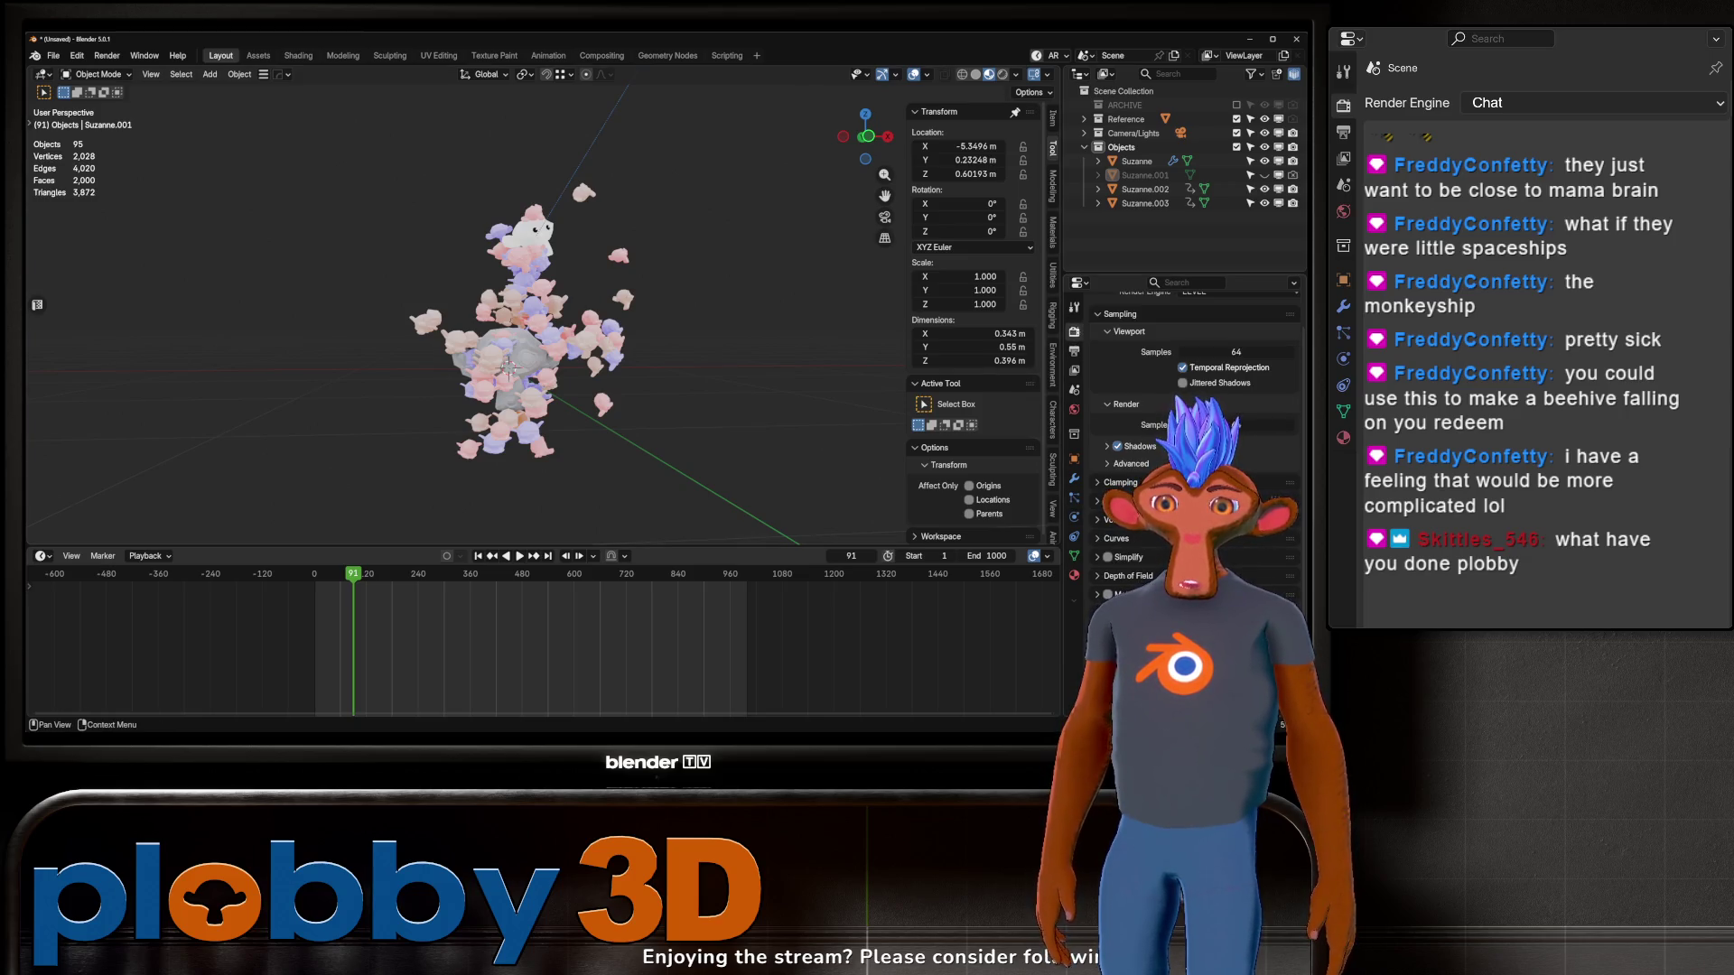
pyautogui.scroll(-8, 1184, 406)
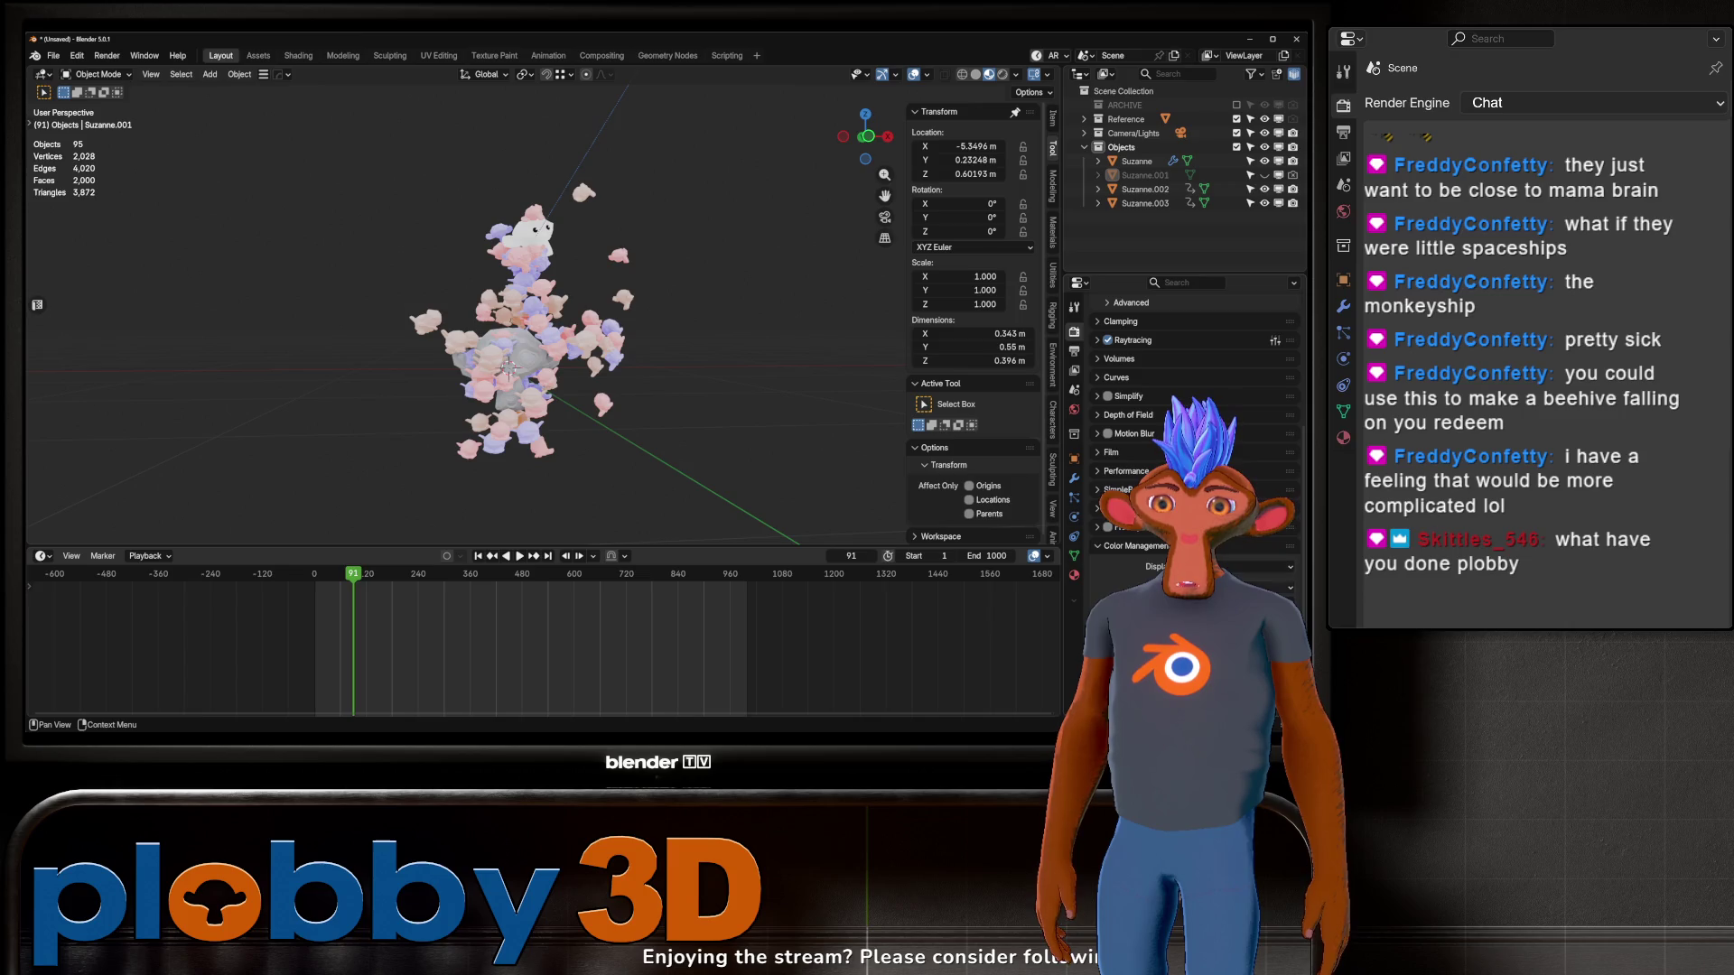
pyautogui.click(1265, 449)
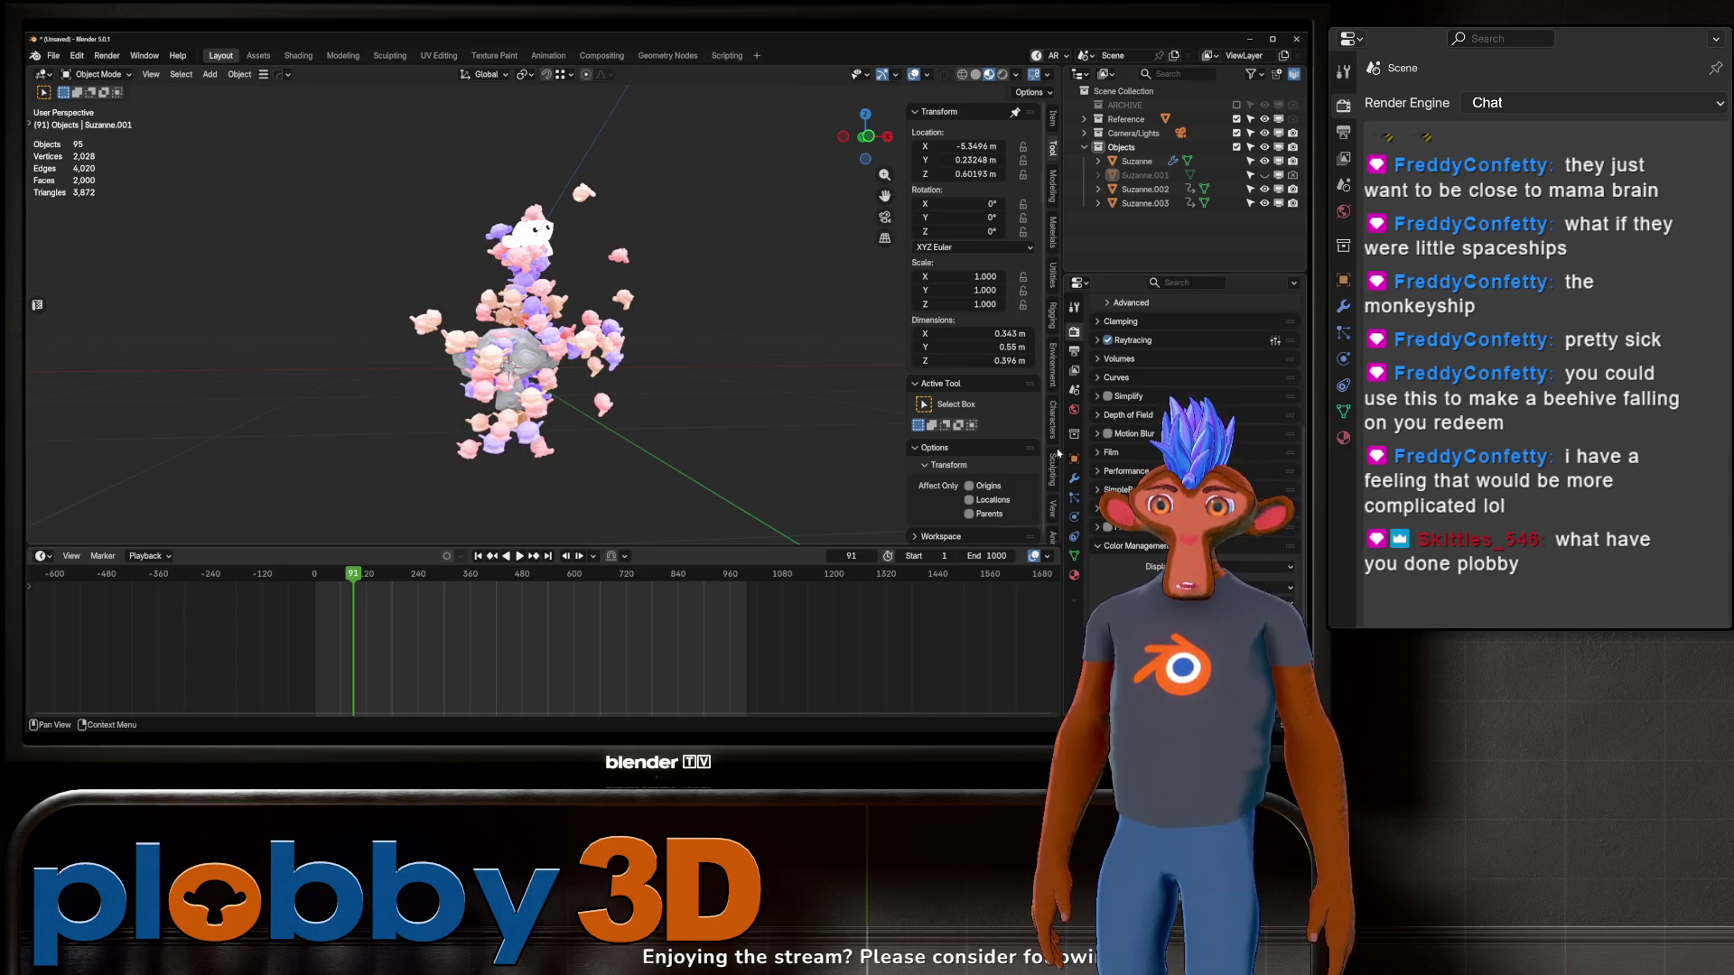
# Step: Zoom in on the monkey cloud and rewind the animation to frame 1
pyautogui.moveTo(507, 364)
pyautogui.keyDown('ctrl'); pyautogui.mouseDown(button='middle')
pyautogui.moveTo(509, 243)
pyautogui.moveTo(441, 252)
pyautogui.moveTo(593, 338)
pyautogui.moveTo(474, 283)
pyautogui.moveTo(506, 298)
pyautogui.mouseUp(button='middle'); pyautogui.keyUp('ctrl')
pyautogui.scroll(2, 441, 252)
pyautogui.scroll(-3, 593, 337)
pyautogui.scroll(-5, 505, 298)
pyautogui.scroll(3, 647, 344)
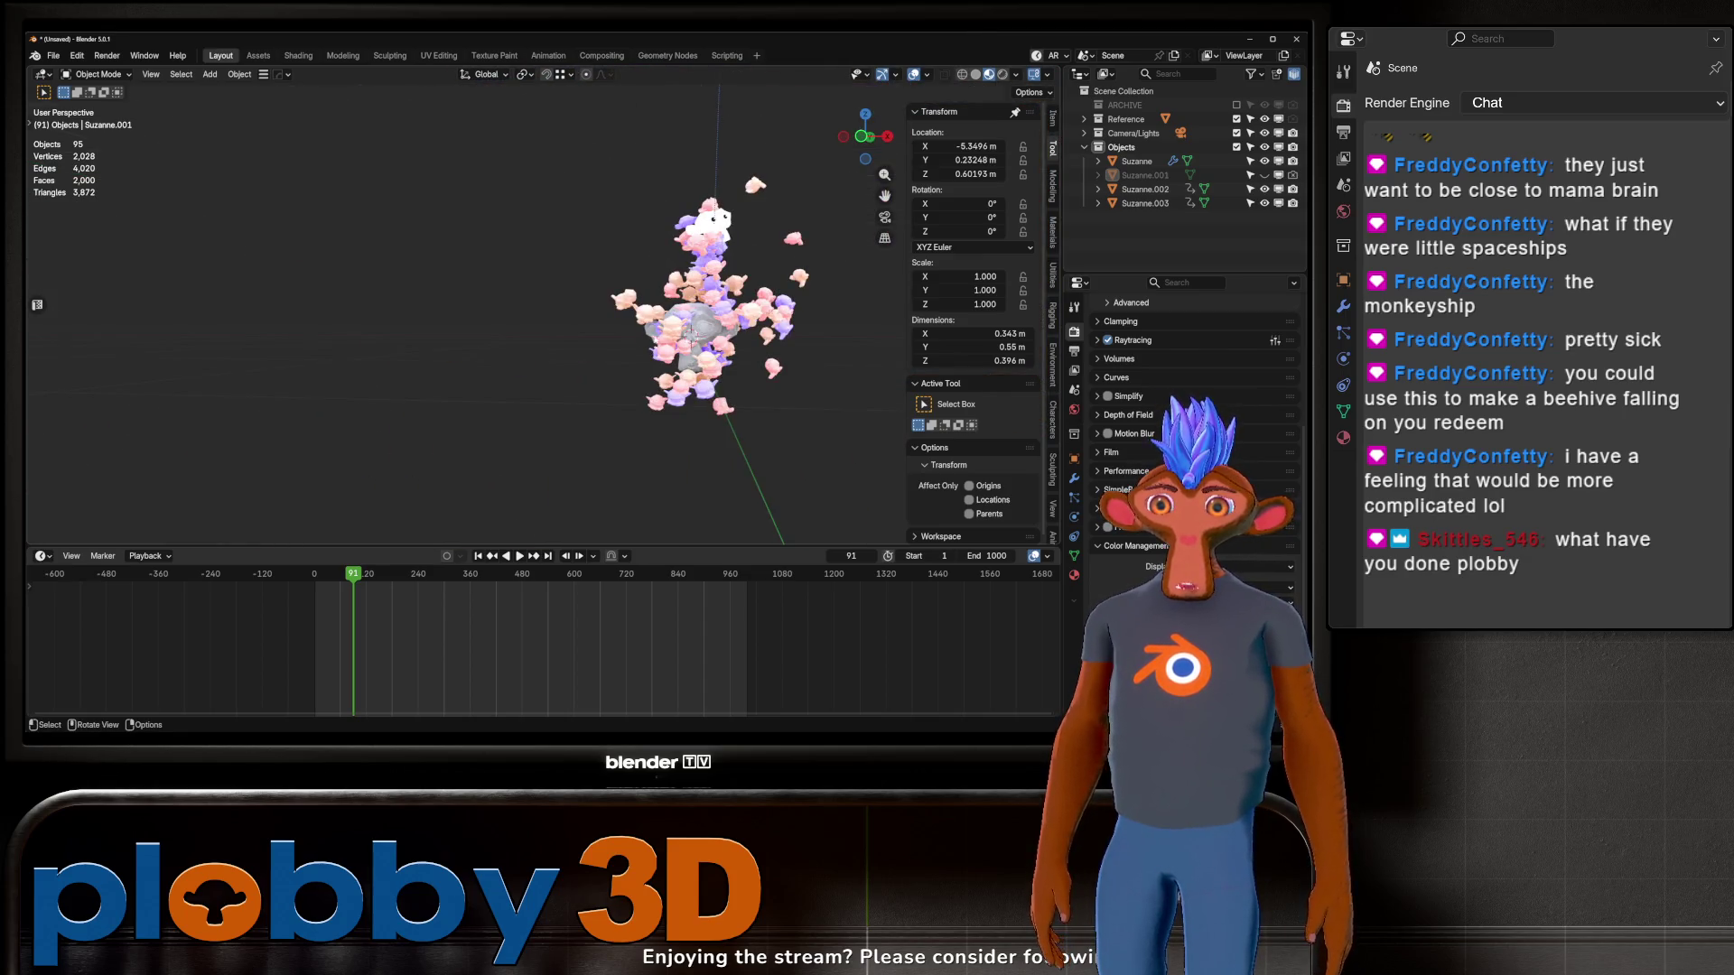
pyautogui.scroll(-4, 647, 344)
pyautogui.hotkey('shift', 'Left')
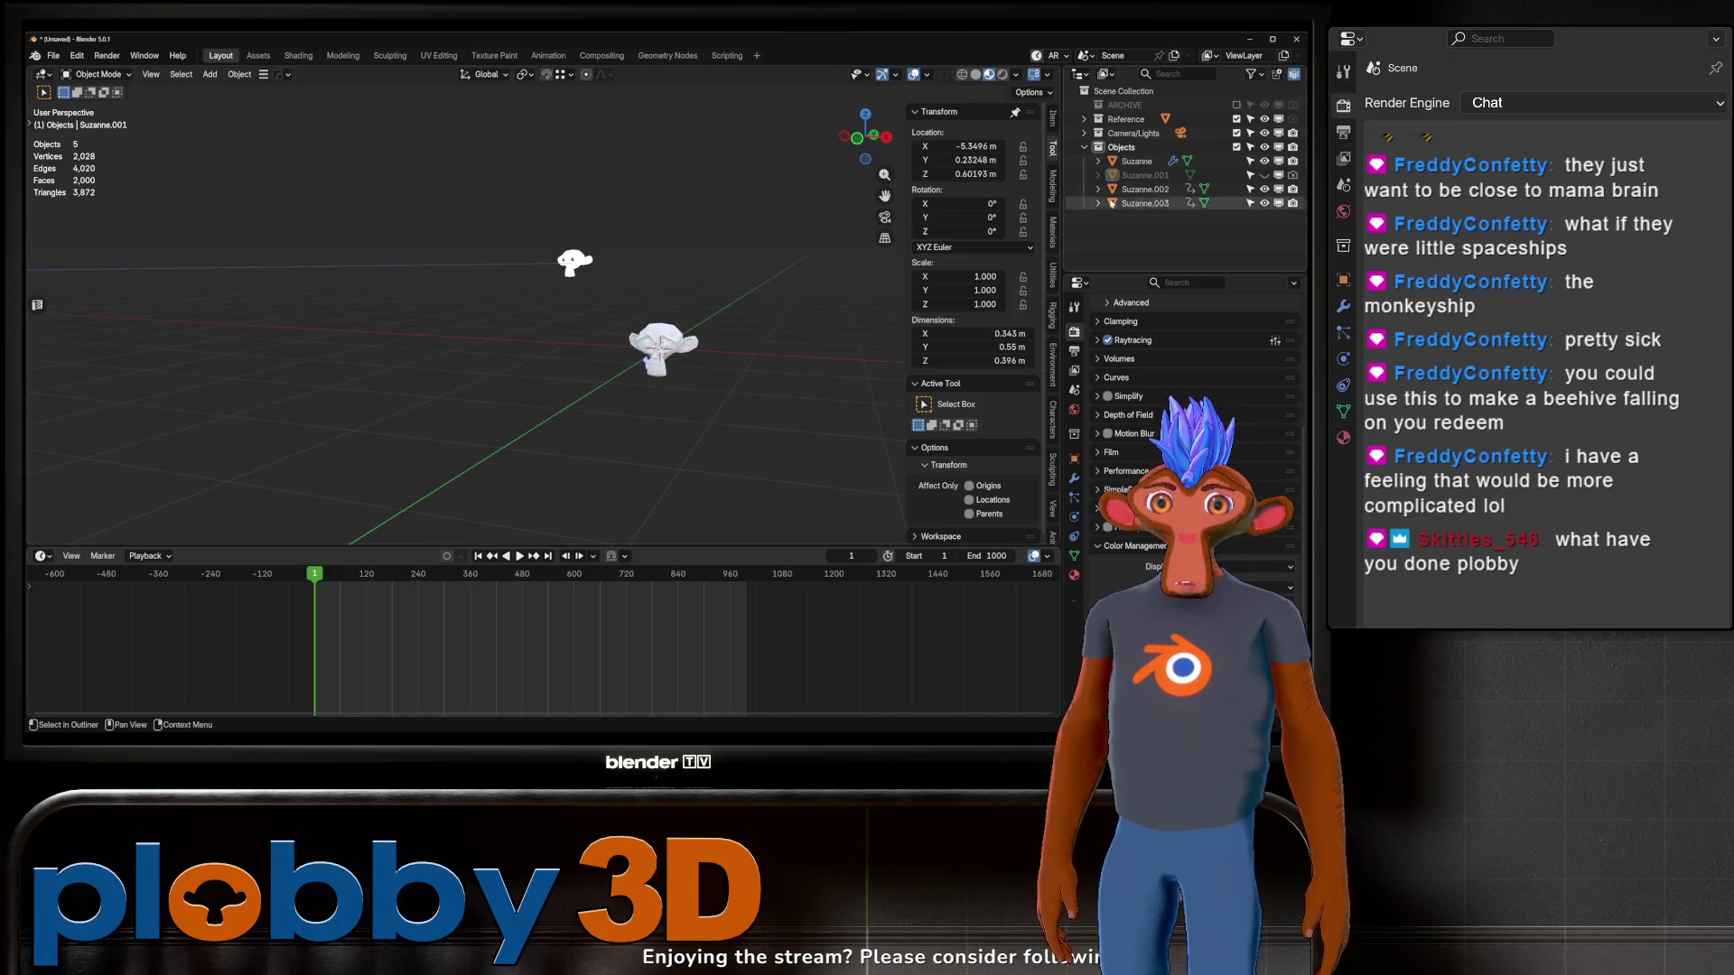
# Step: Select Suzanne.001 in the Shading workspace and brighten the orange ramp stop to full value
pyautogui.click(1265, 175)
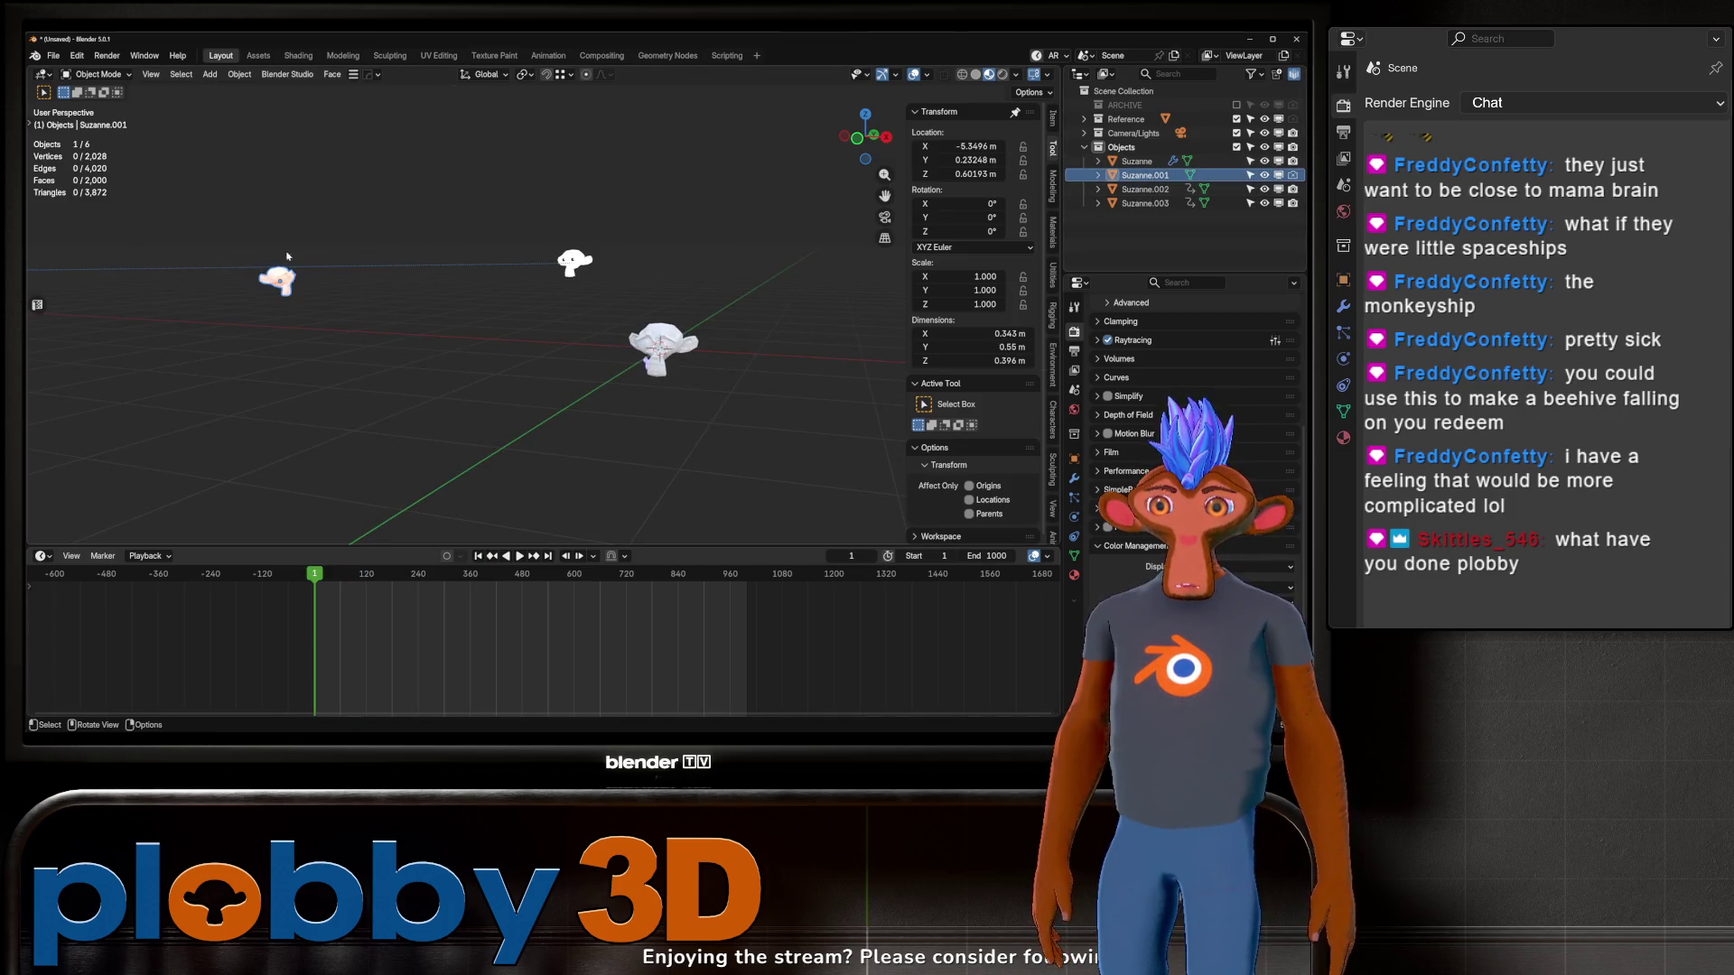
pyautogui.click(291, 62)
pyautogui.scroll(3, 547, 578)
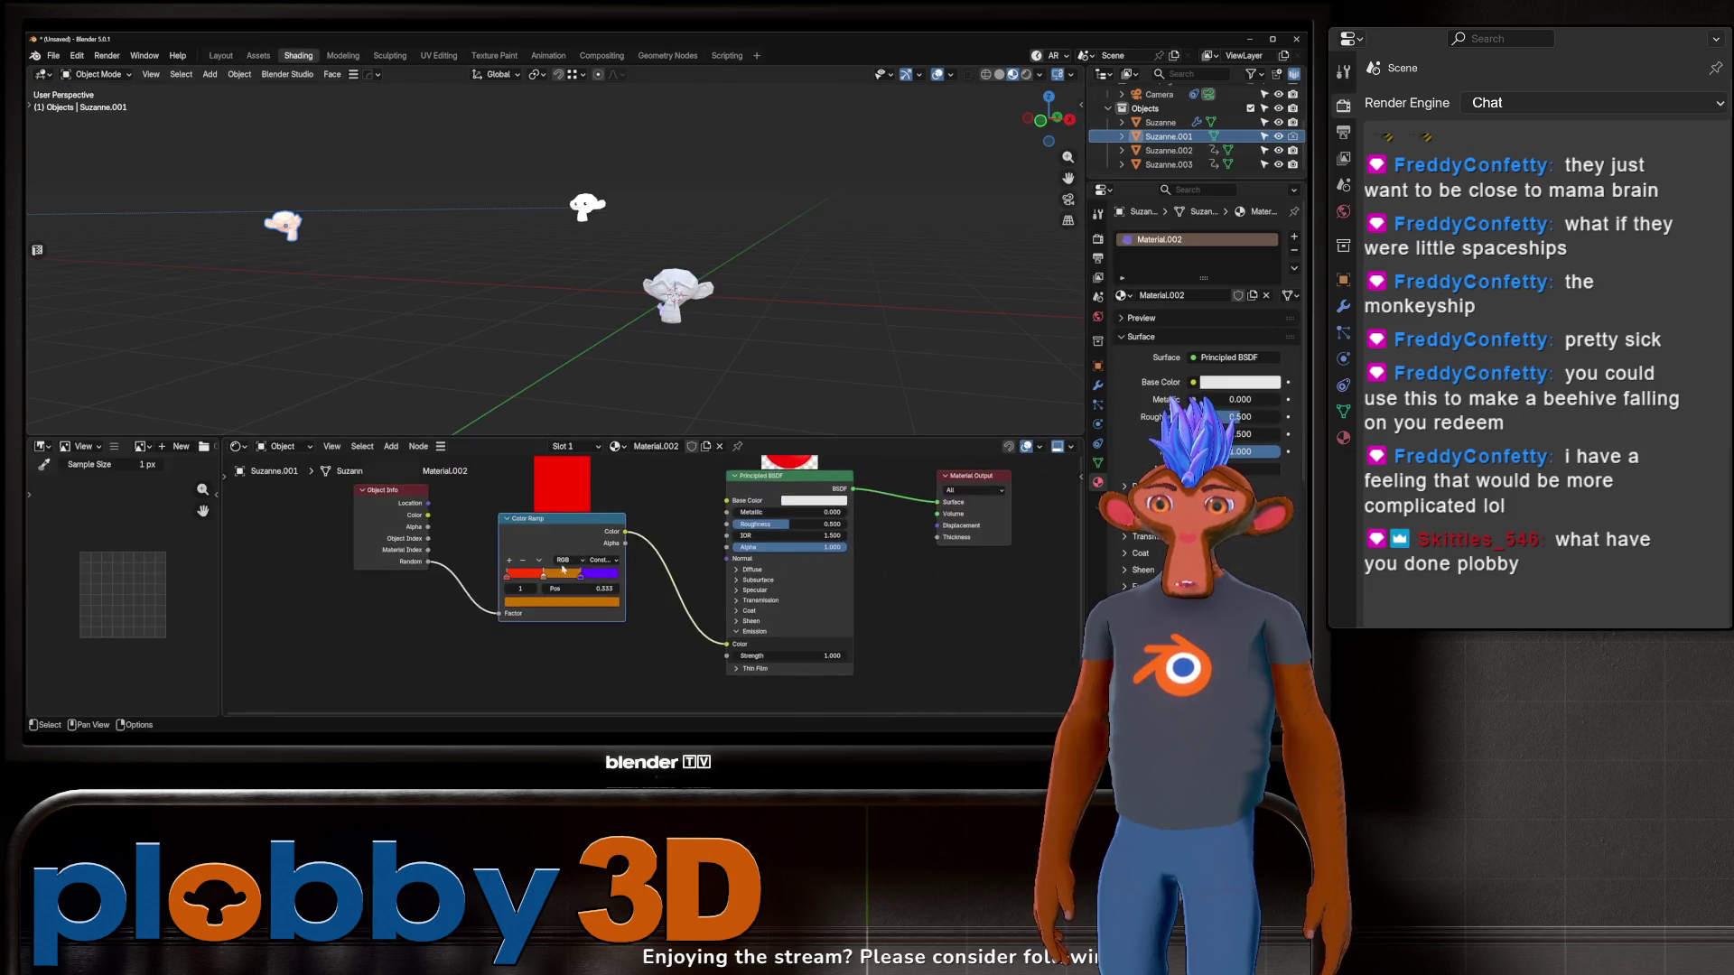
pyautogui.click(547, 587)
pyautogui.moveTo(542, 545); pyautogui.dragTo(623, 544)
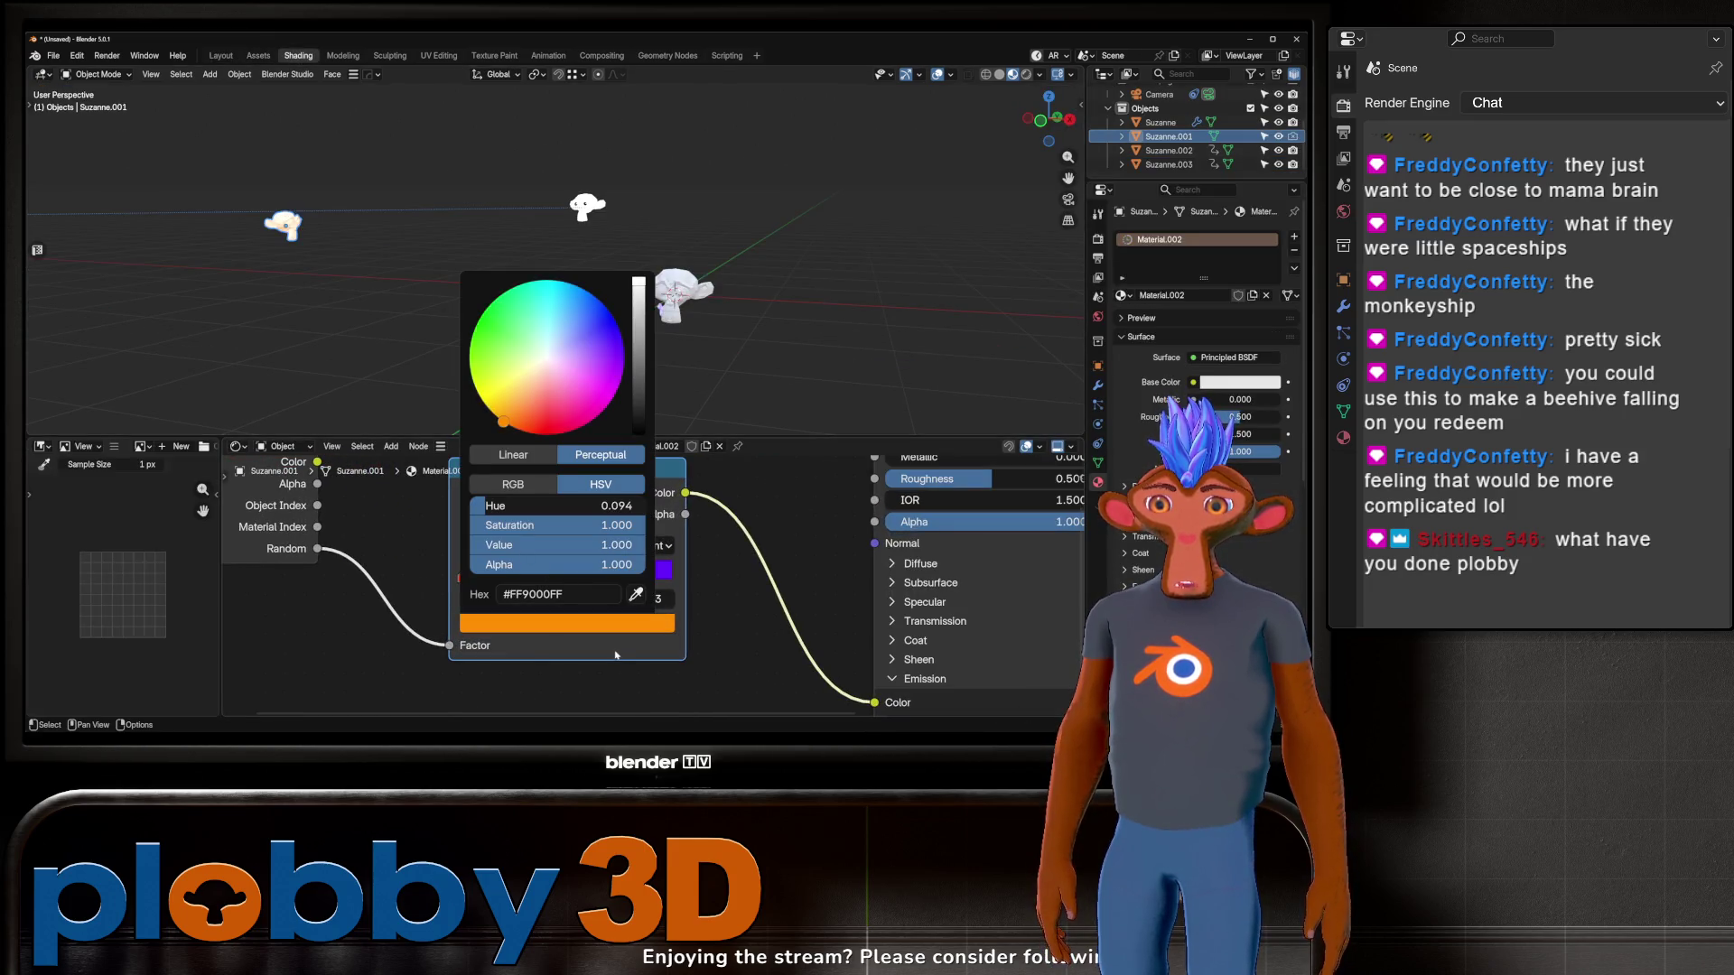
# Step: Add a blue ramp stop and turn the red stop green, spacing stops evenly
pyautogui.click(467, 548)
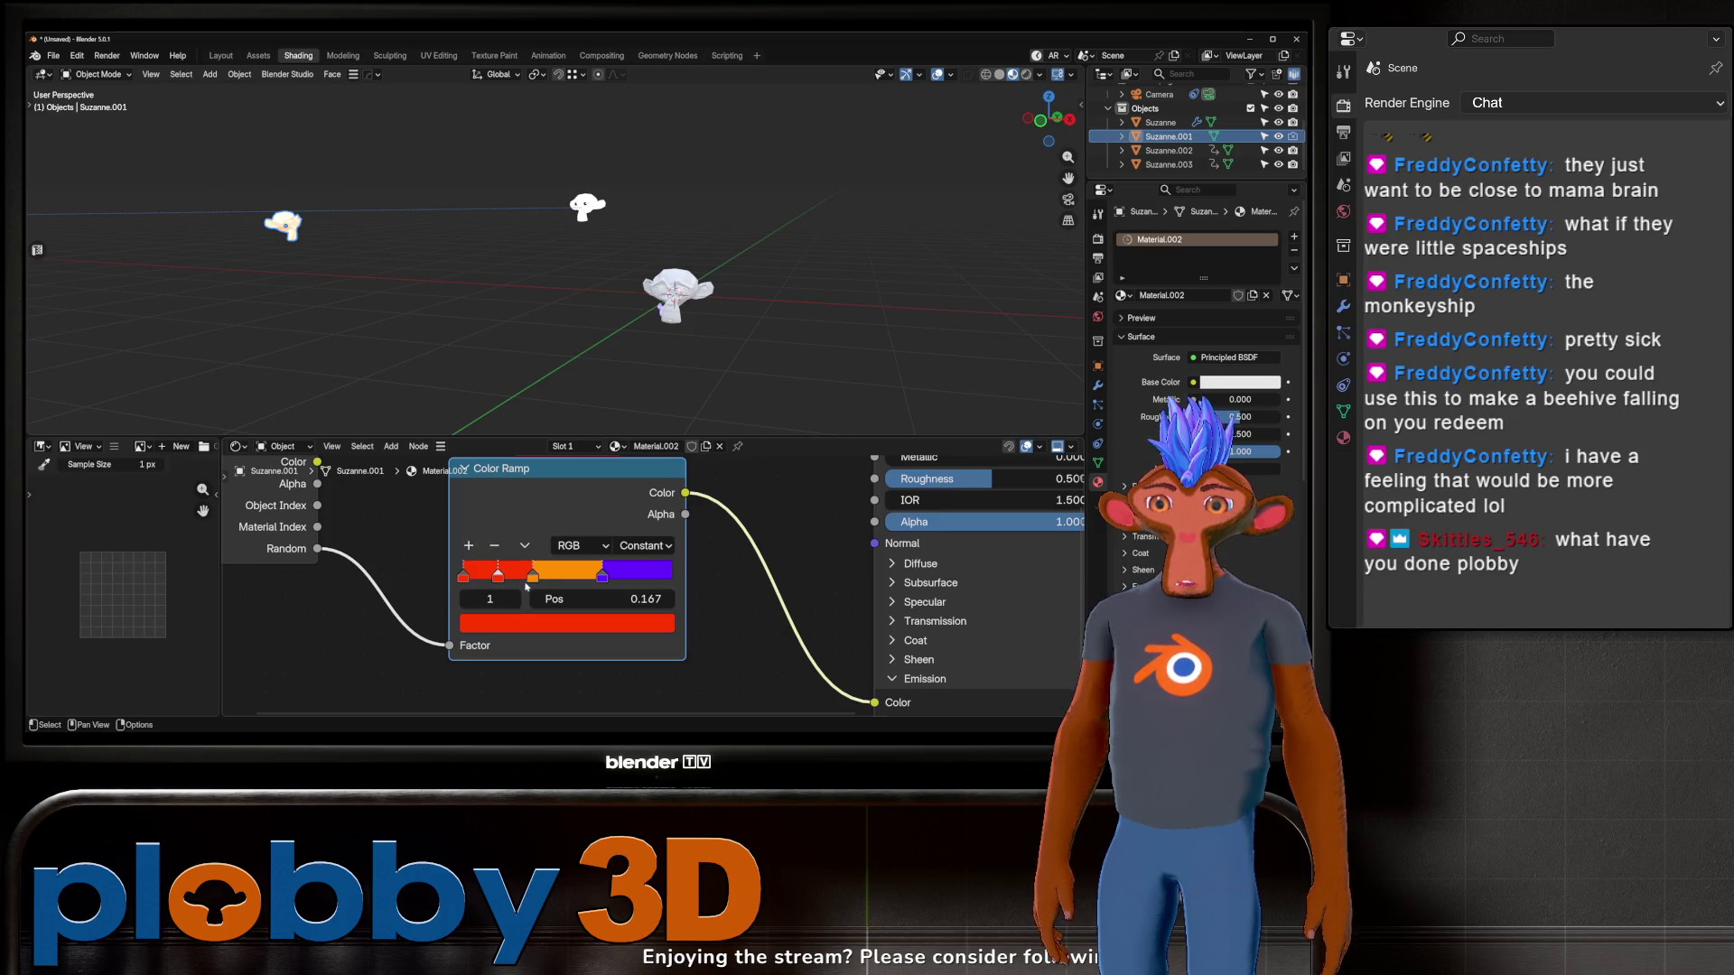
pyautogui.click(502, 625)
pyautogui.moveTo(550, 414); pyautogui.dragTo(611, 315)
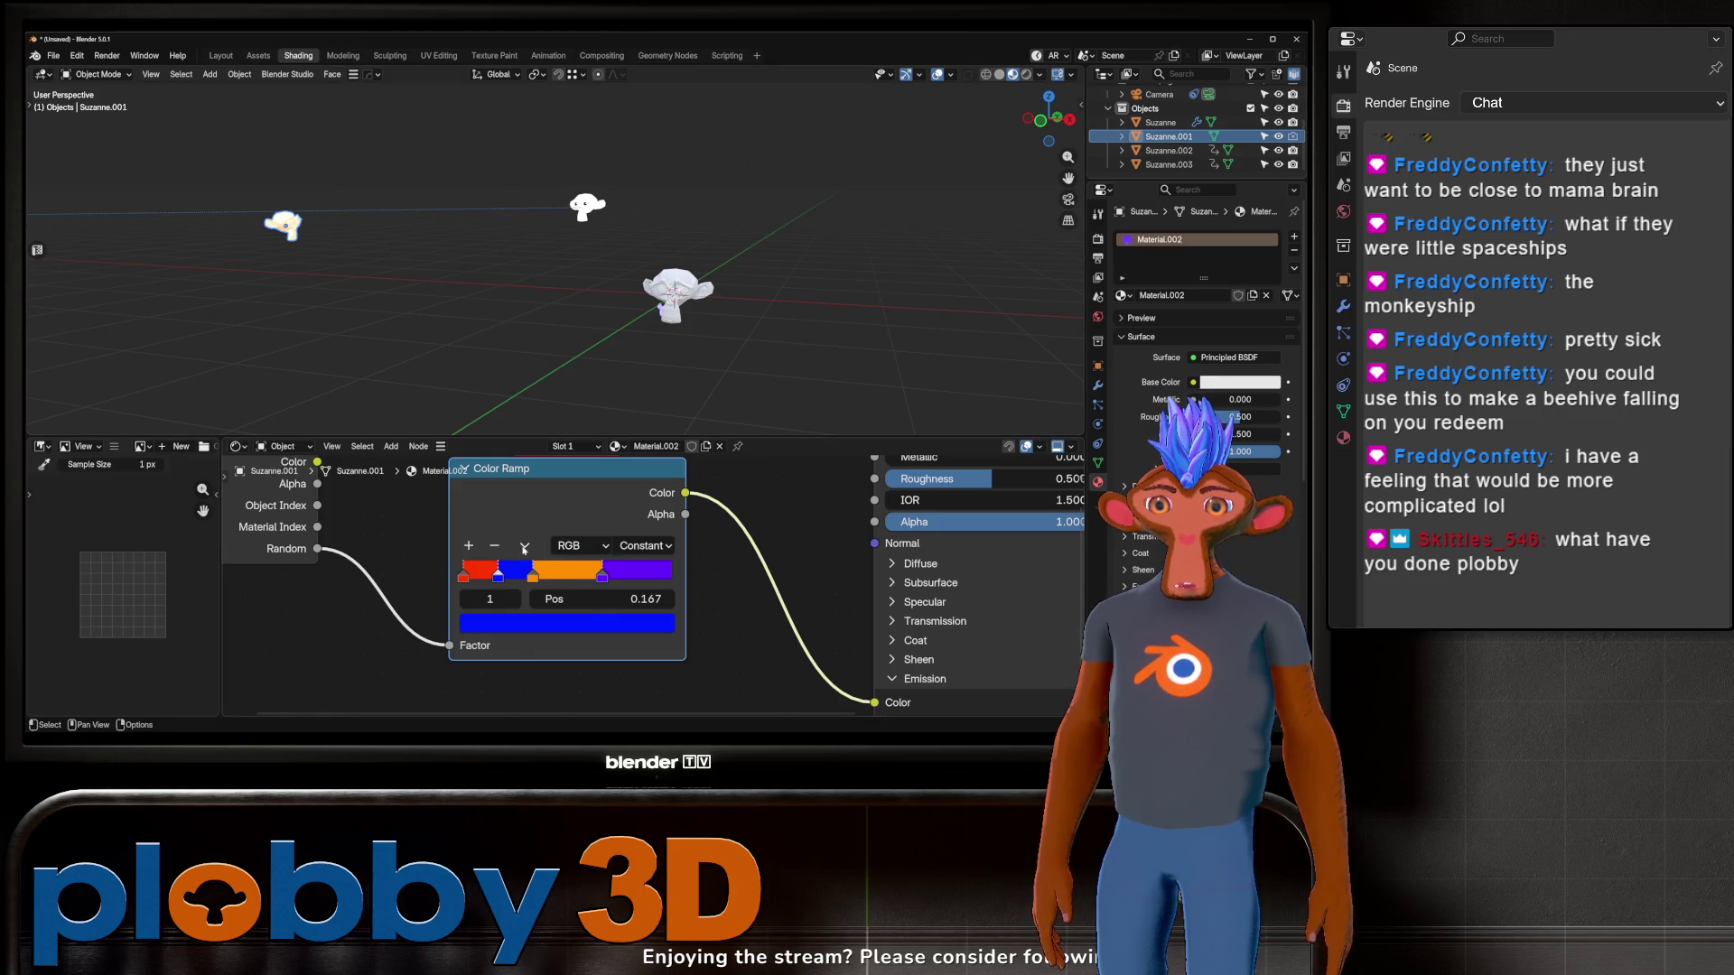
pyautogui.click(524, 547)
pyautogui.click(561, 589)
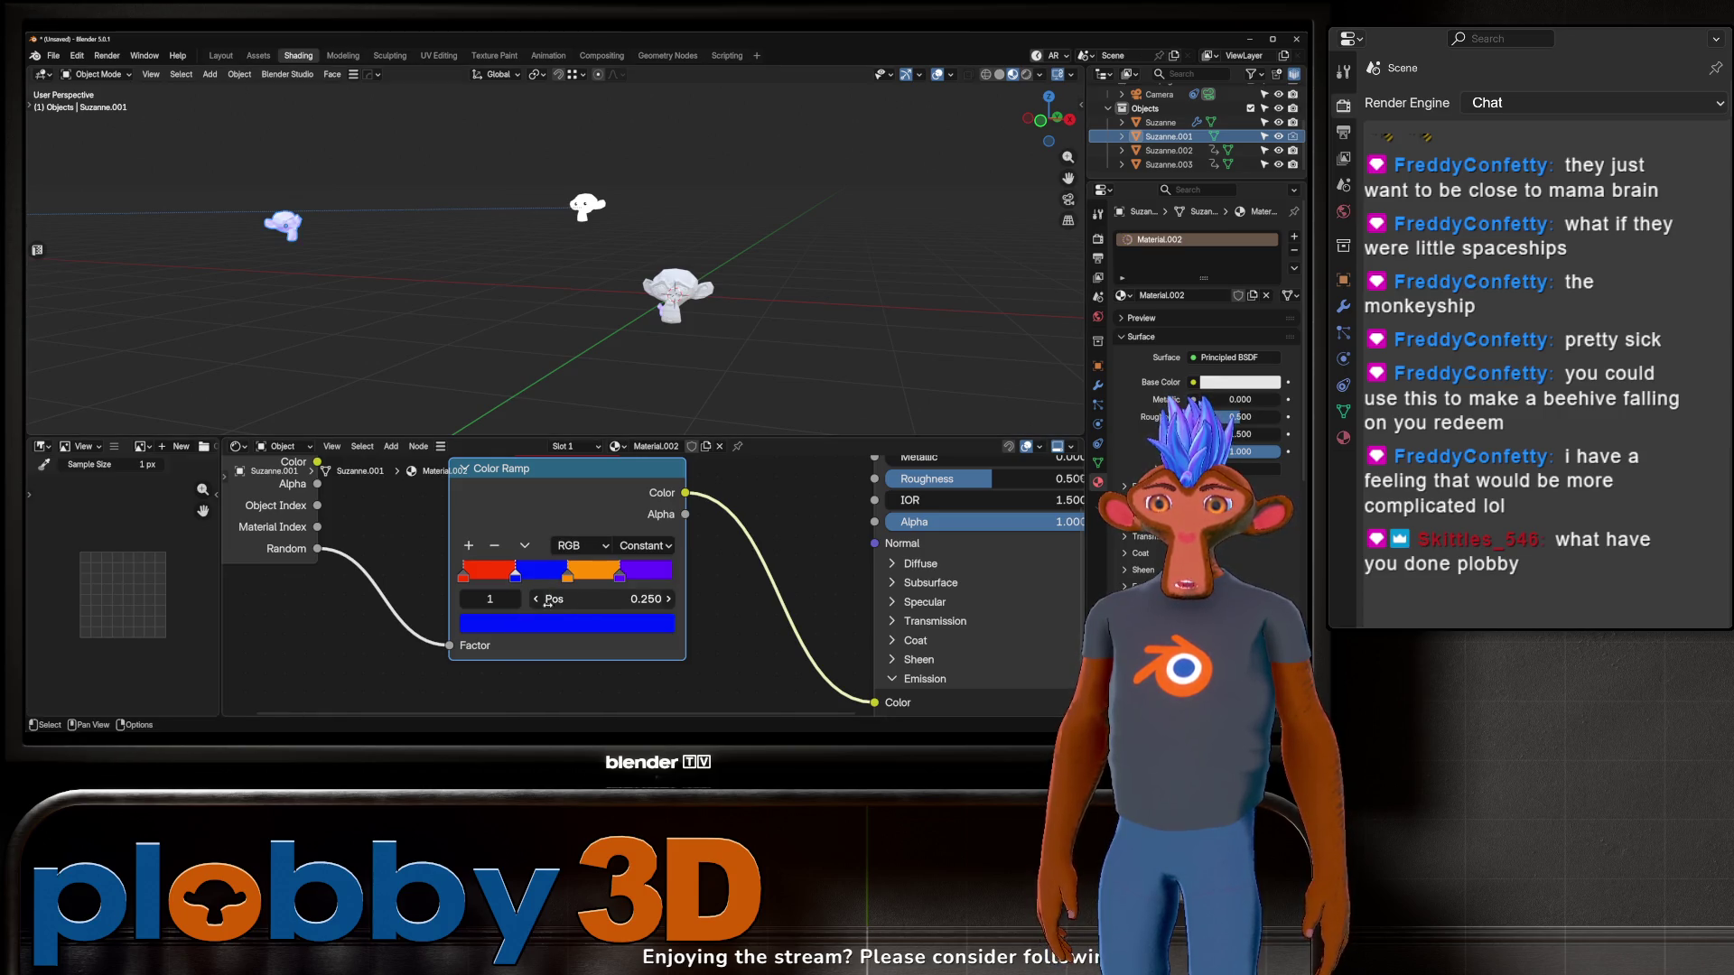
pyautogui.click(488, 569)
pyautogui.click(507, 625)
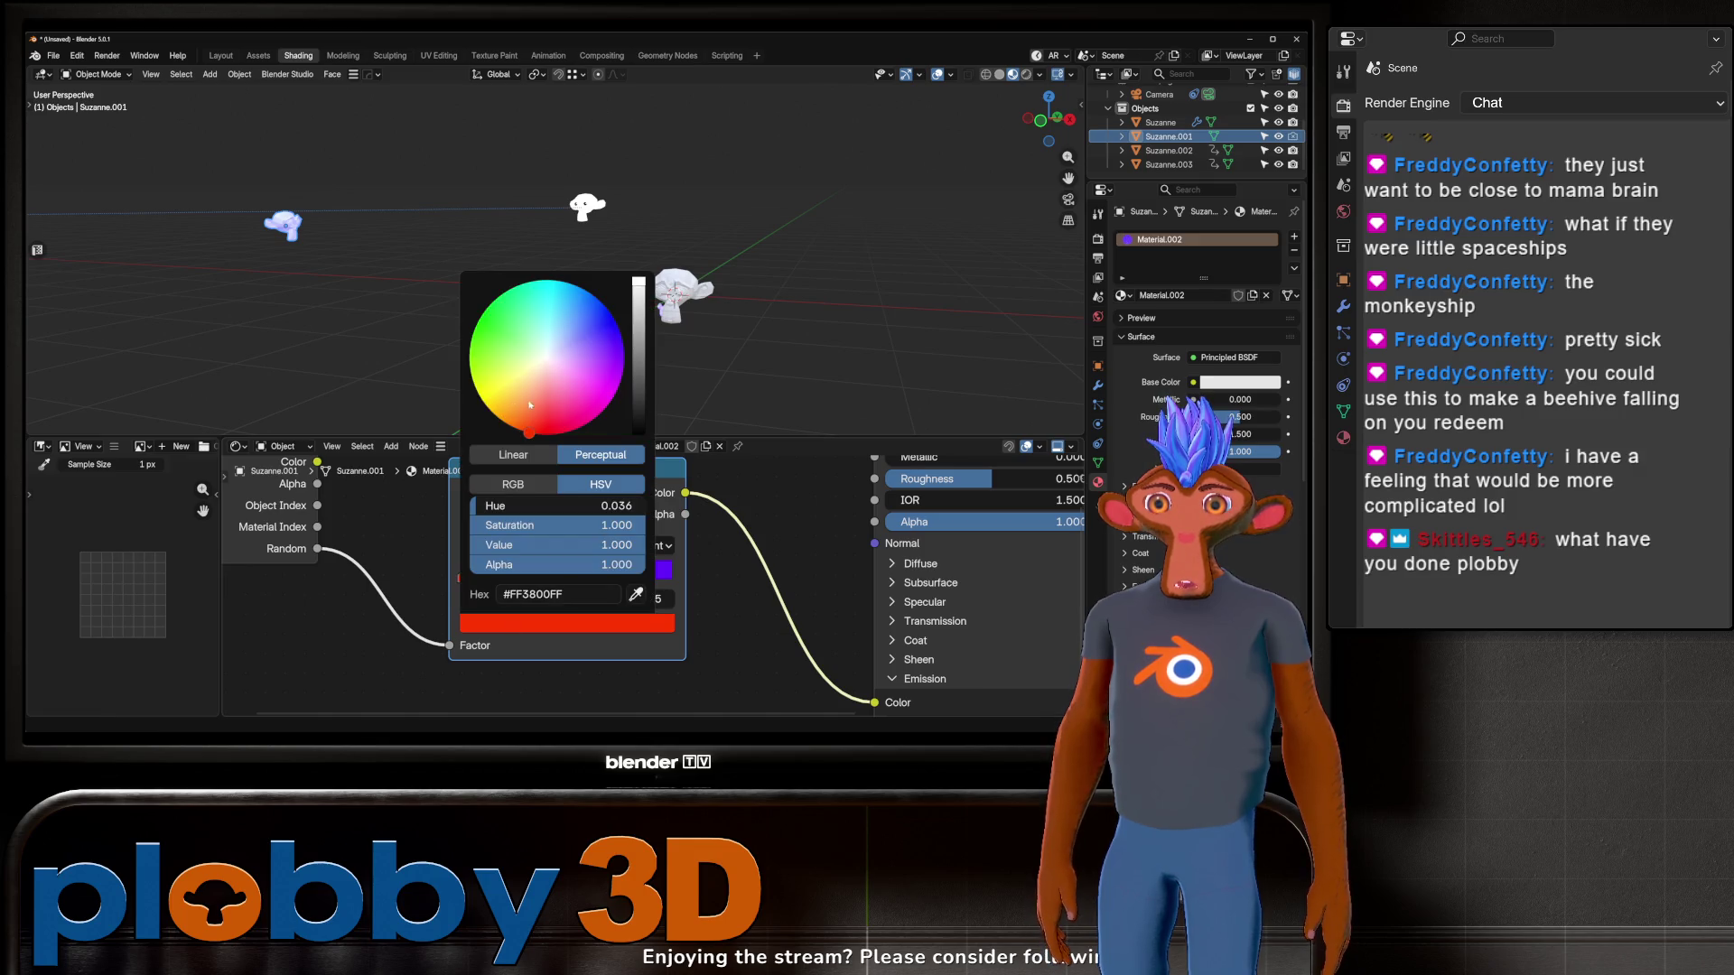
pyautogui.moveTo(528, 405); pyautogui.dragTo(473, 330)
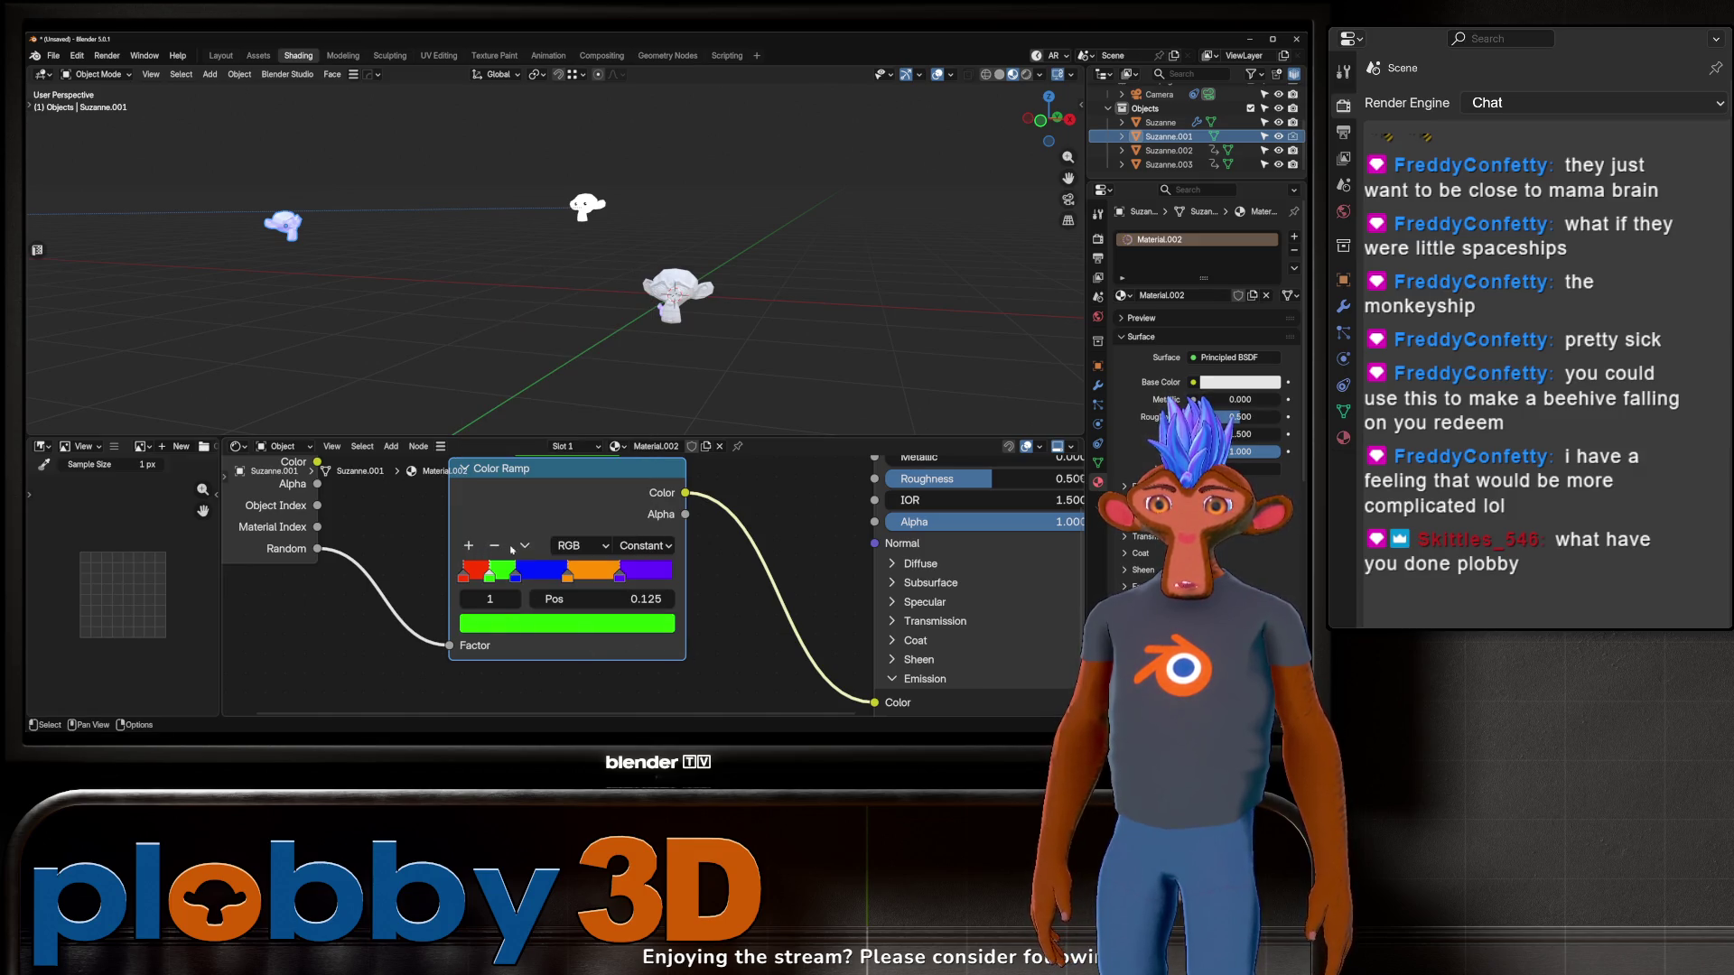
pyautogui.click(533, 547)
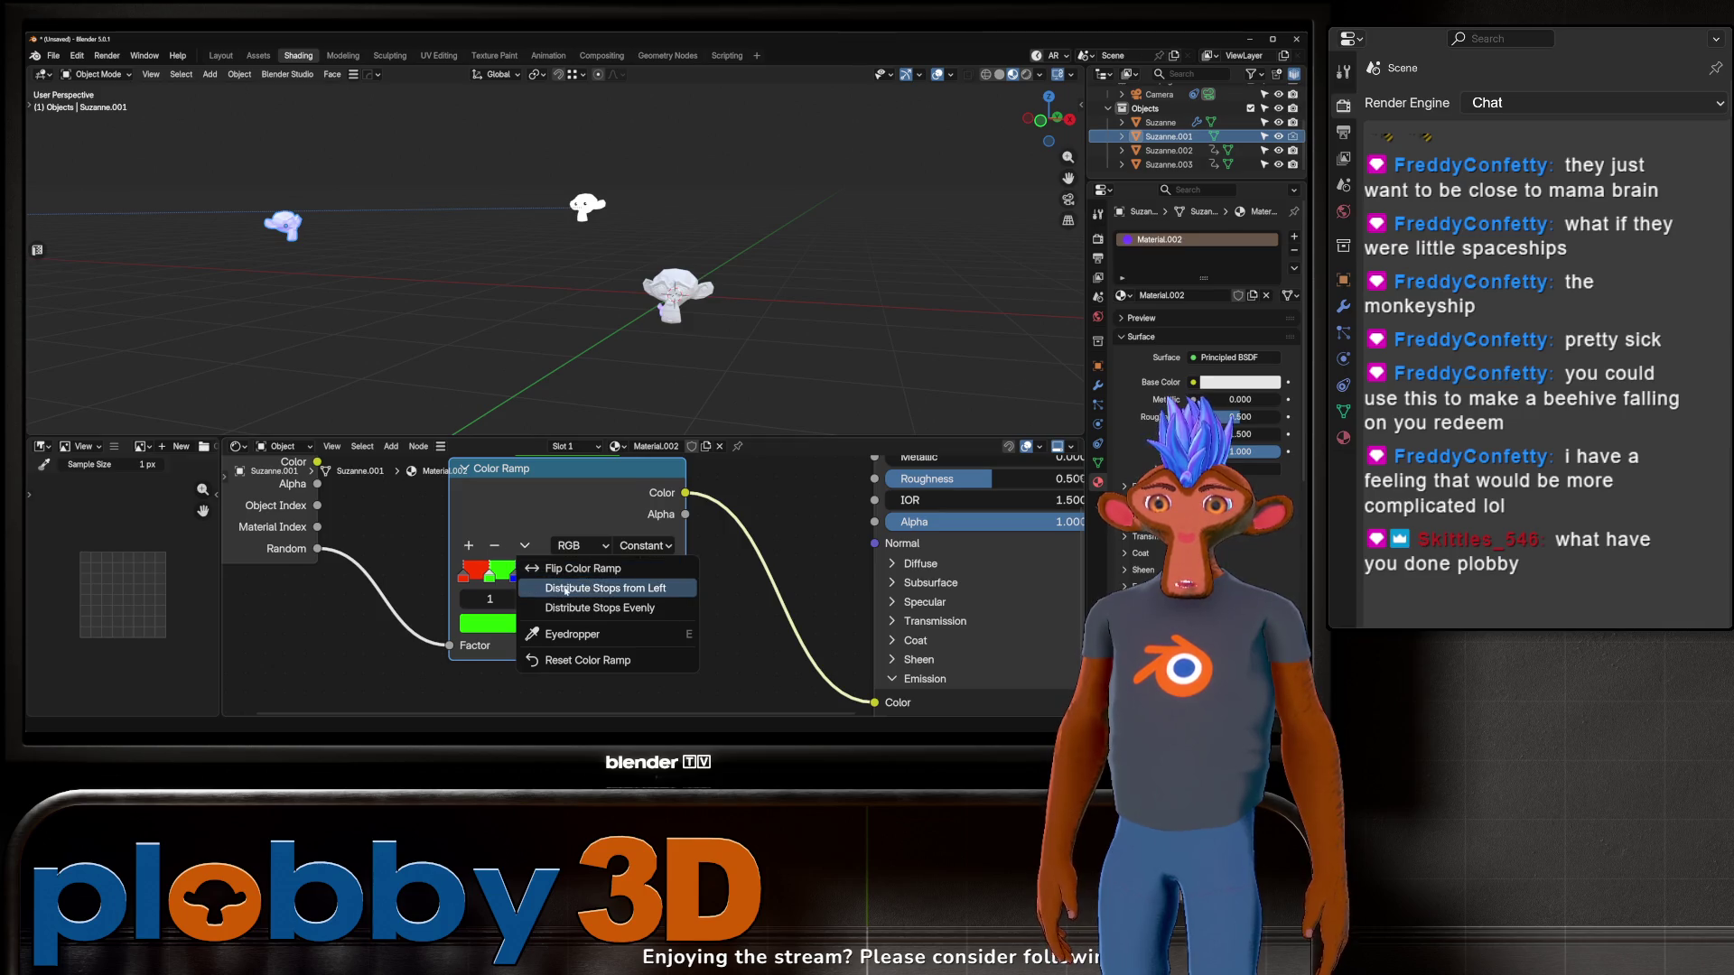
pyautogui.click(542, 592)
# Step: Add yellow and magenta ramp stops, re-spacing the stops evenly after each
pyautogui.click(469, 545)
pyautogui.click(567, 623)
pyautogui.moveTo(532, 418); pyautogui.dragTo(488, 408)
pyautogui.click(525, 545)
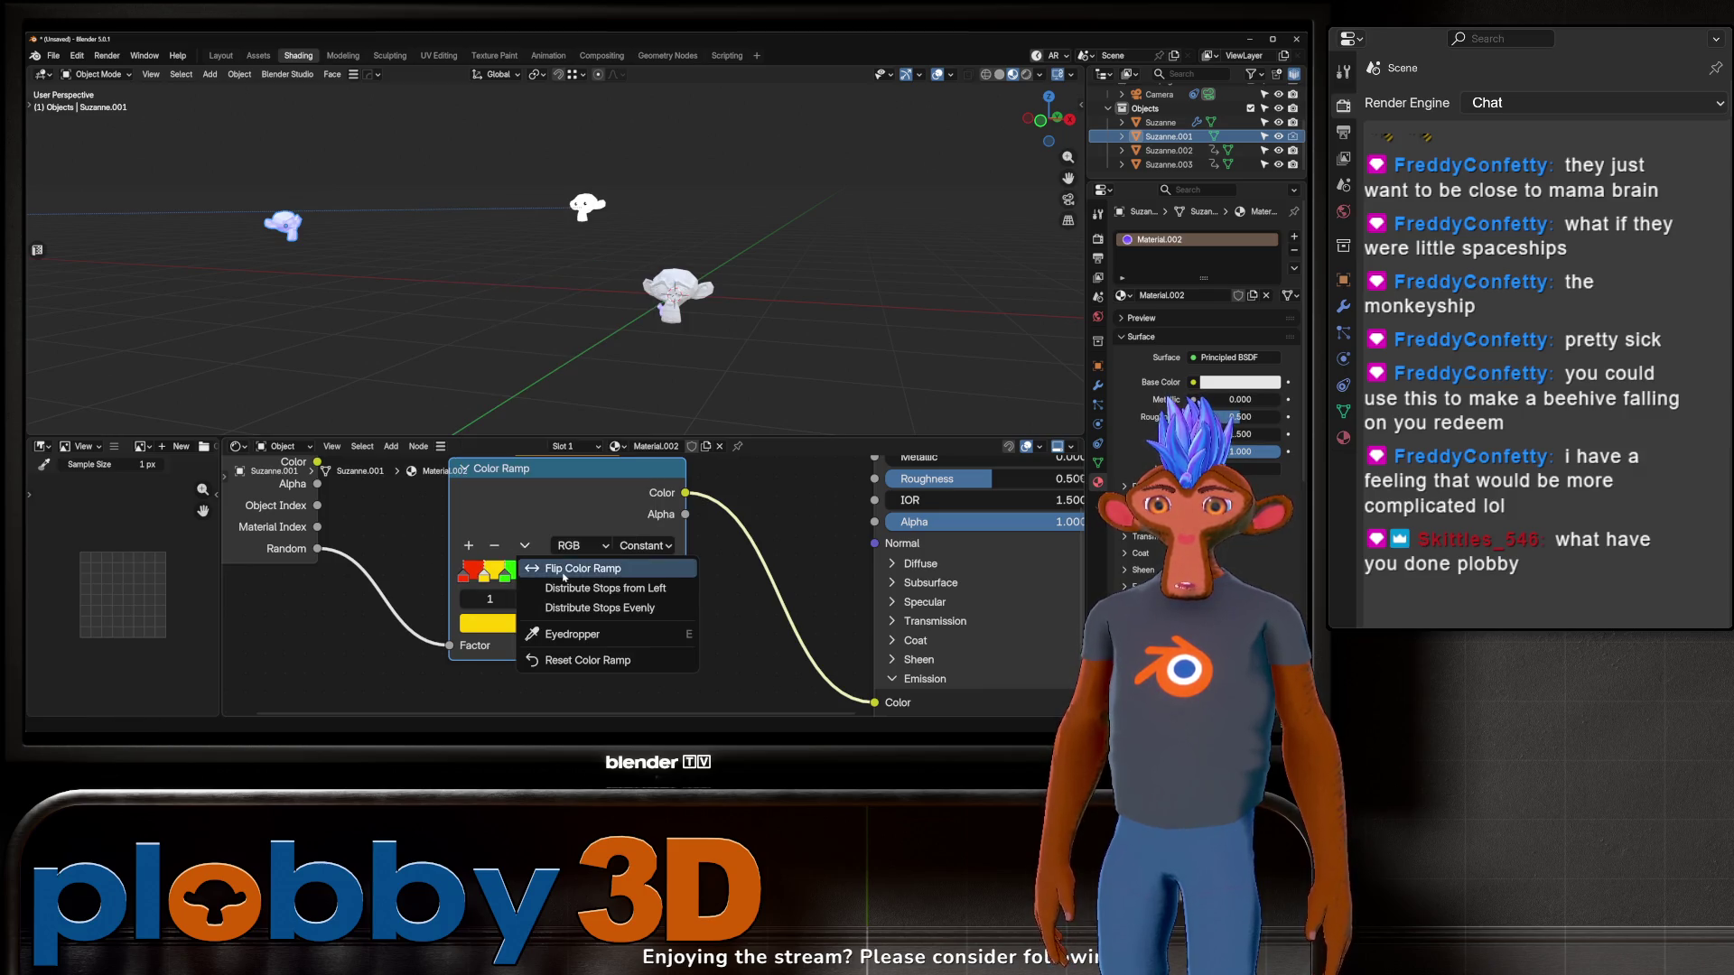
pyautogui.click(539, 587)
pyautogui.click(468, 545)
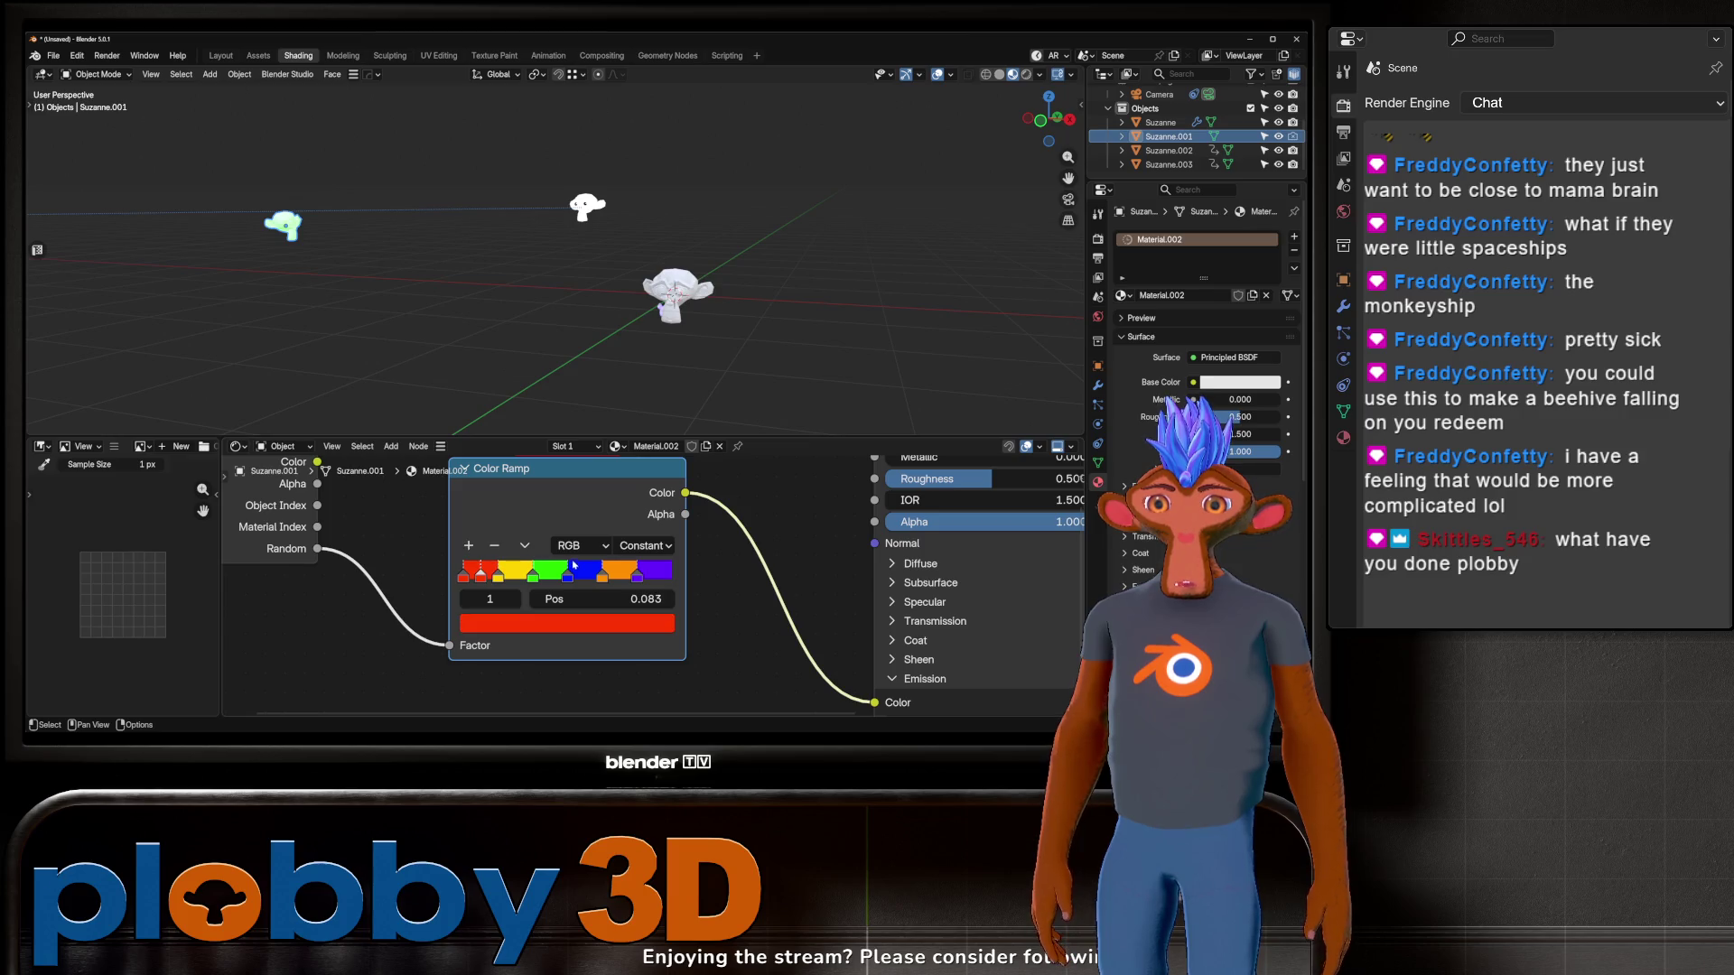
pyautogui.click(566, 623)
pyautogui.moveTo(505, 506); pyautogui.dragTo(637, 506)
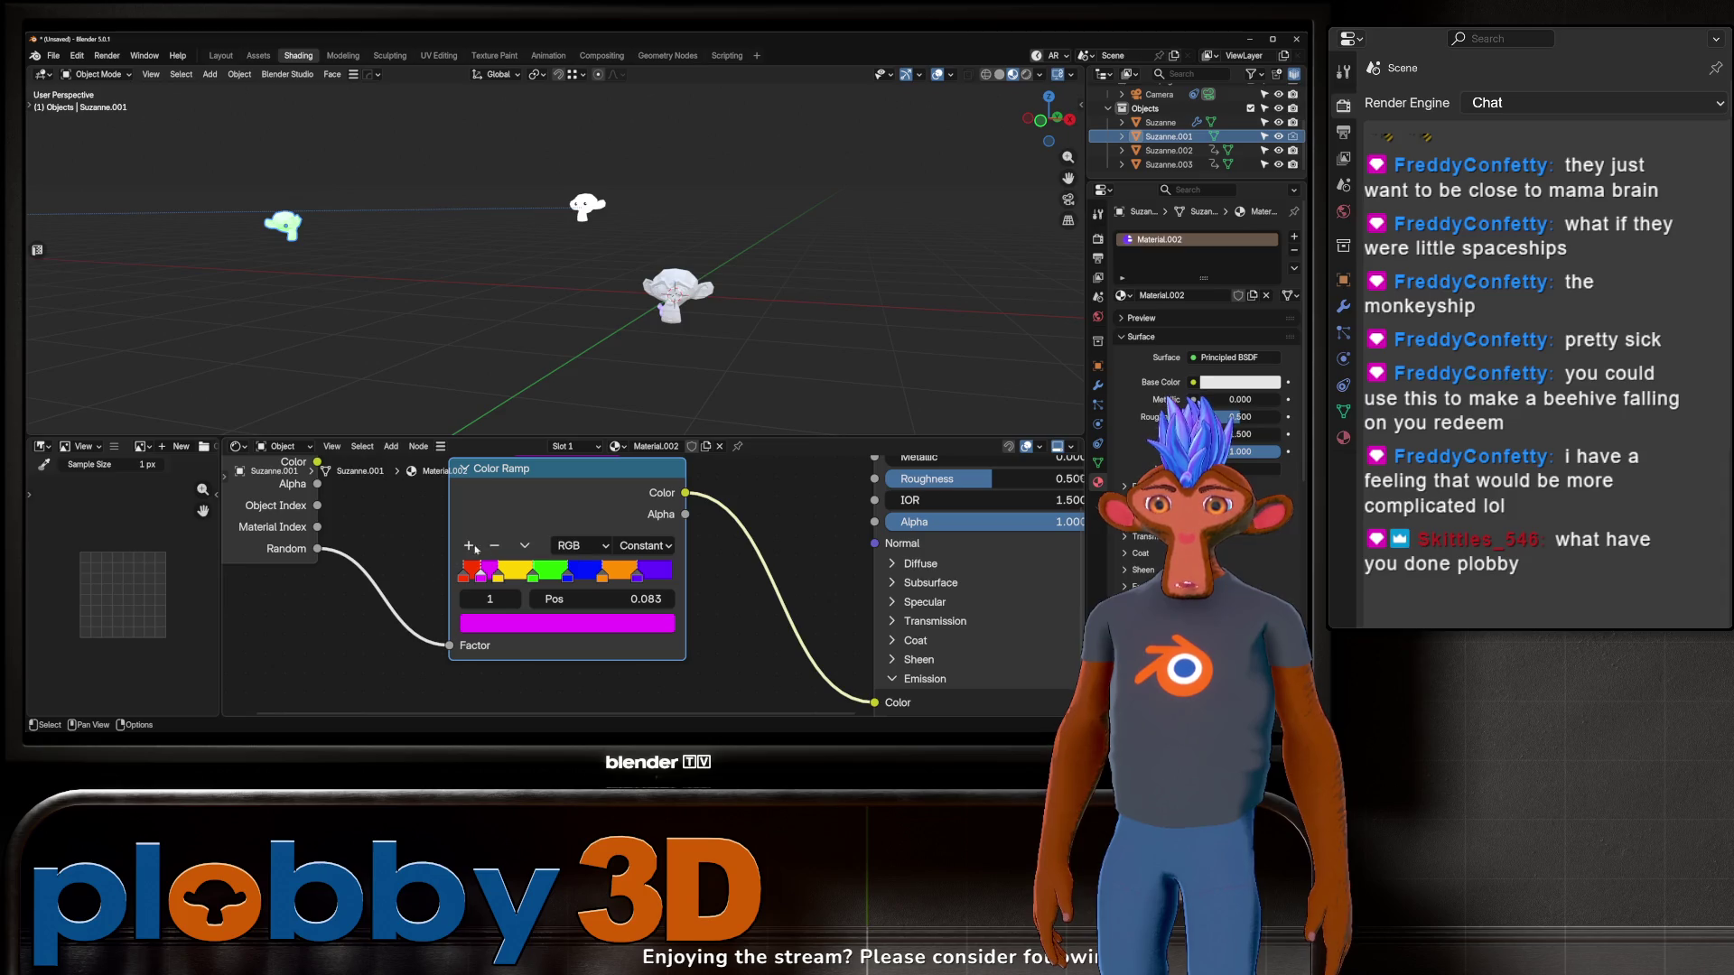
pyautogui.click(525, 546)
pyautogui.click(560, 590)
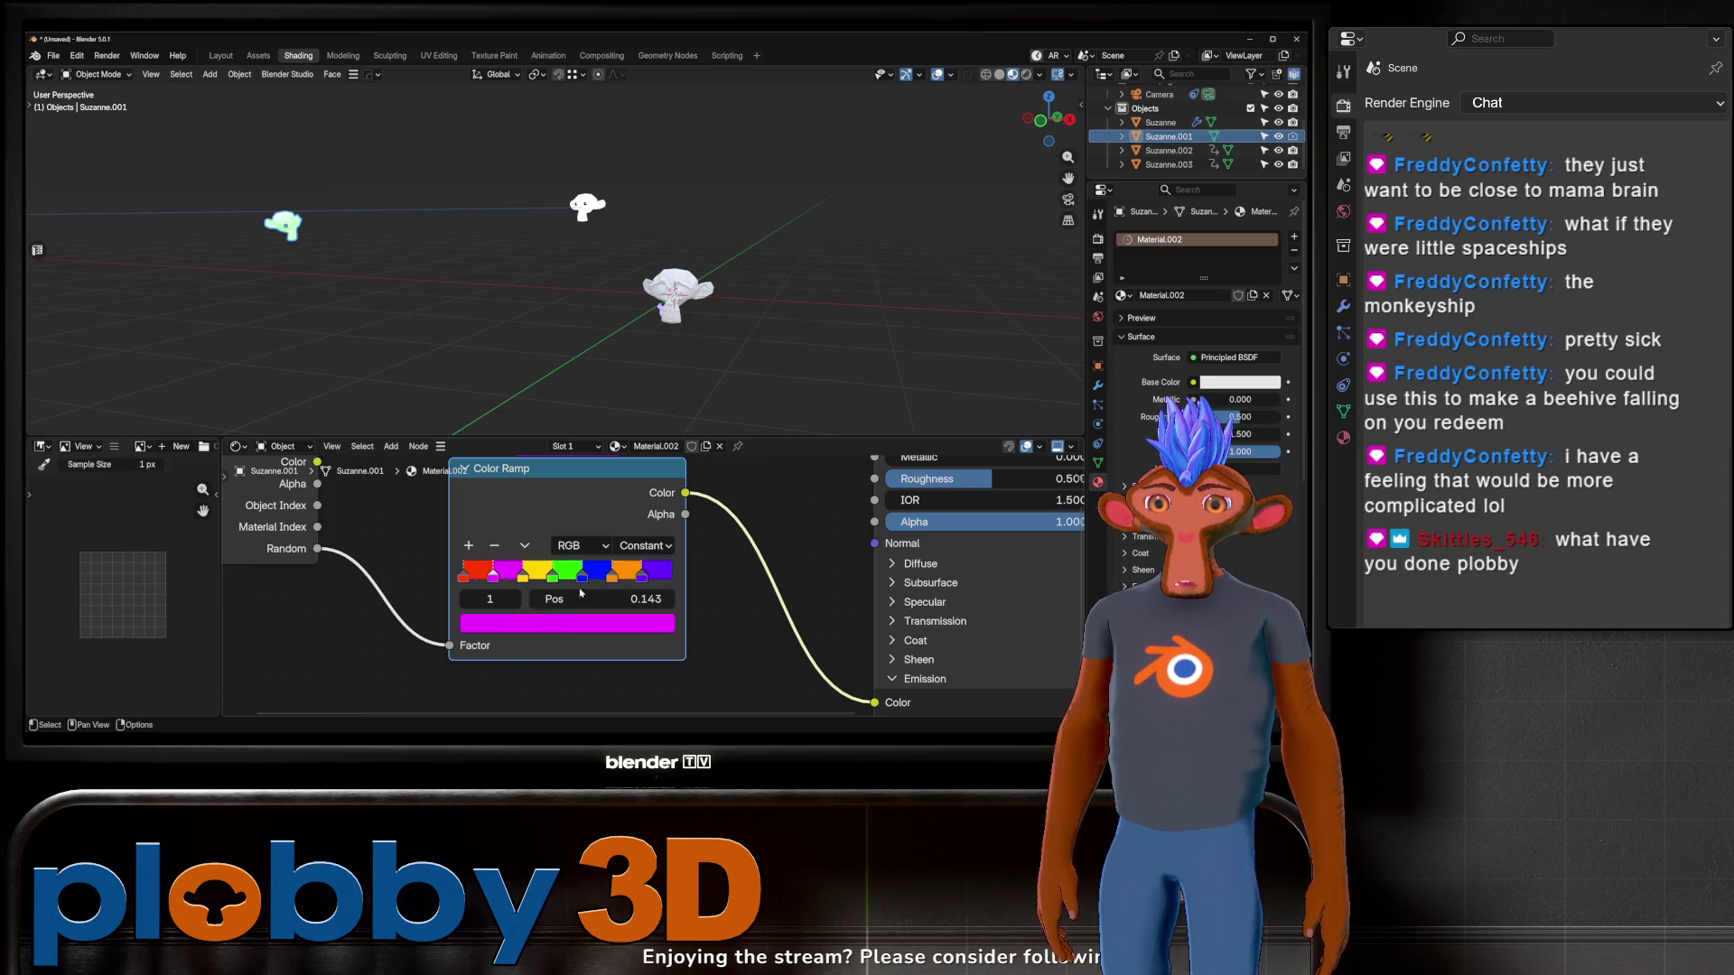
# Step: Inspect the purple stop's colour and set Material.002's base colour to black
pyautogui.click(665, 574)
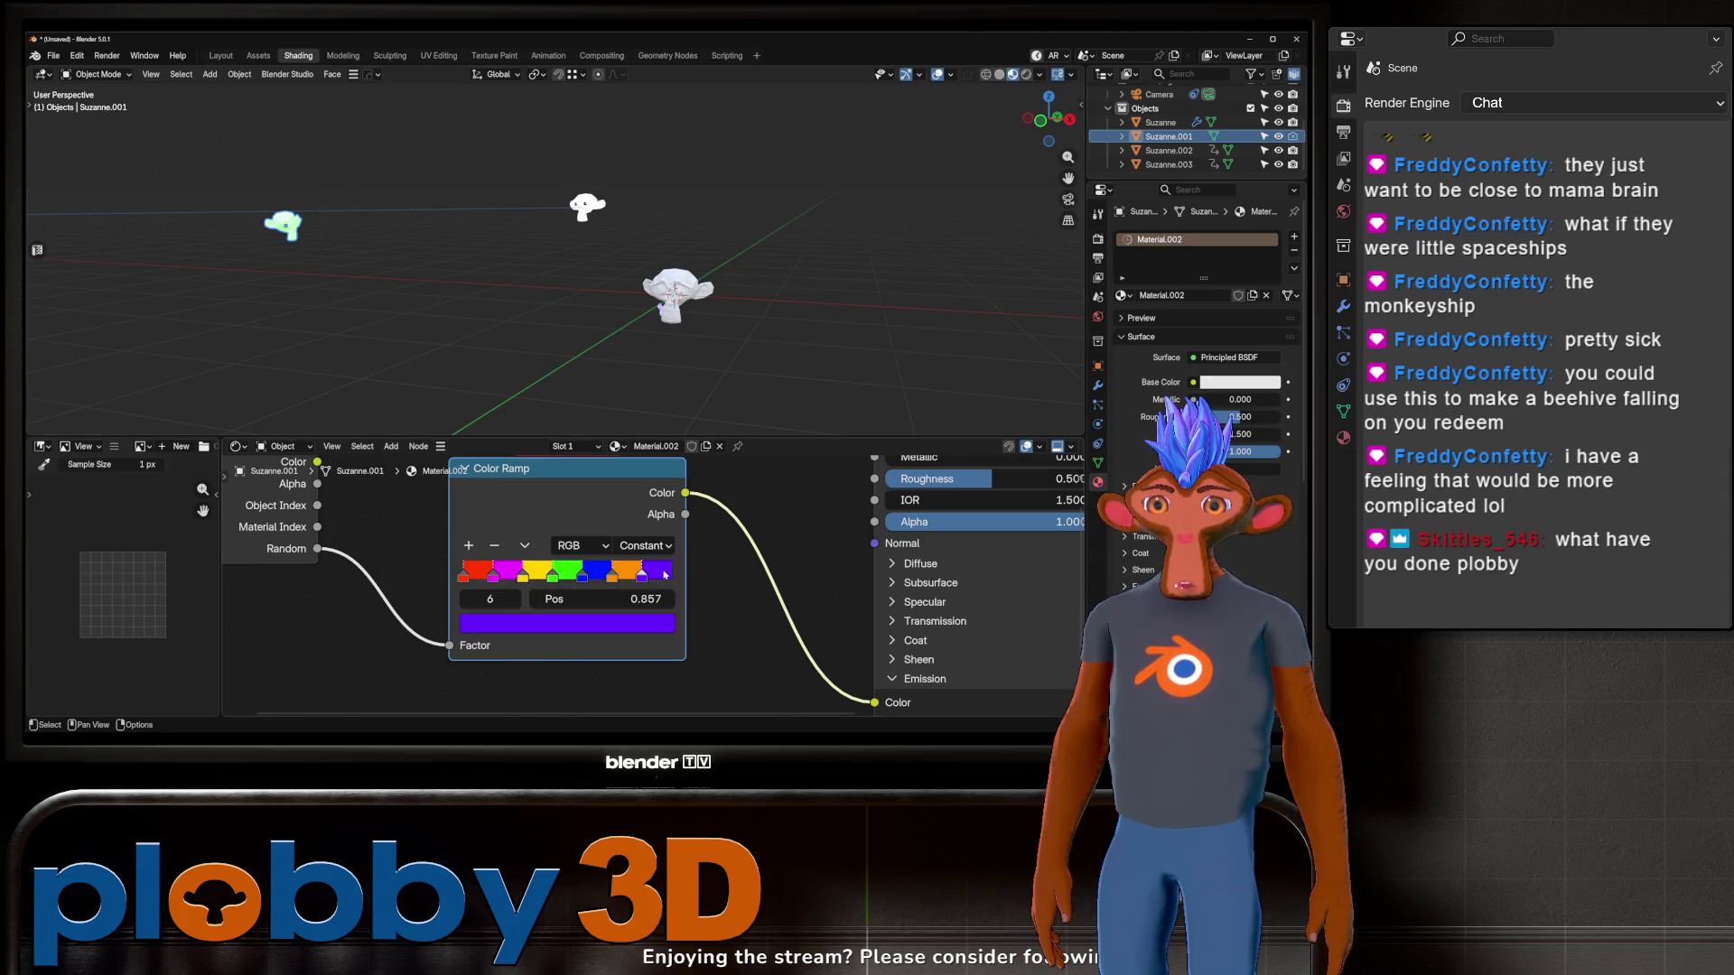
pyautogui.click(618, 625)
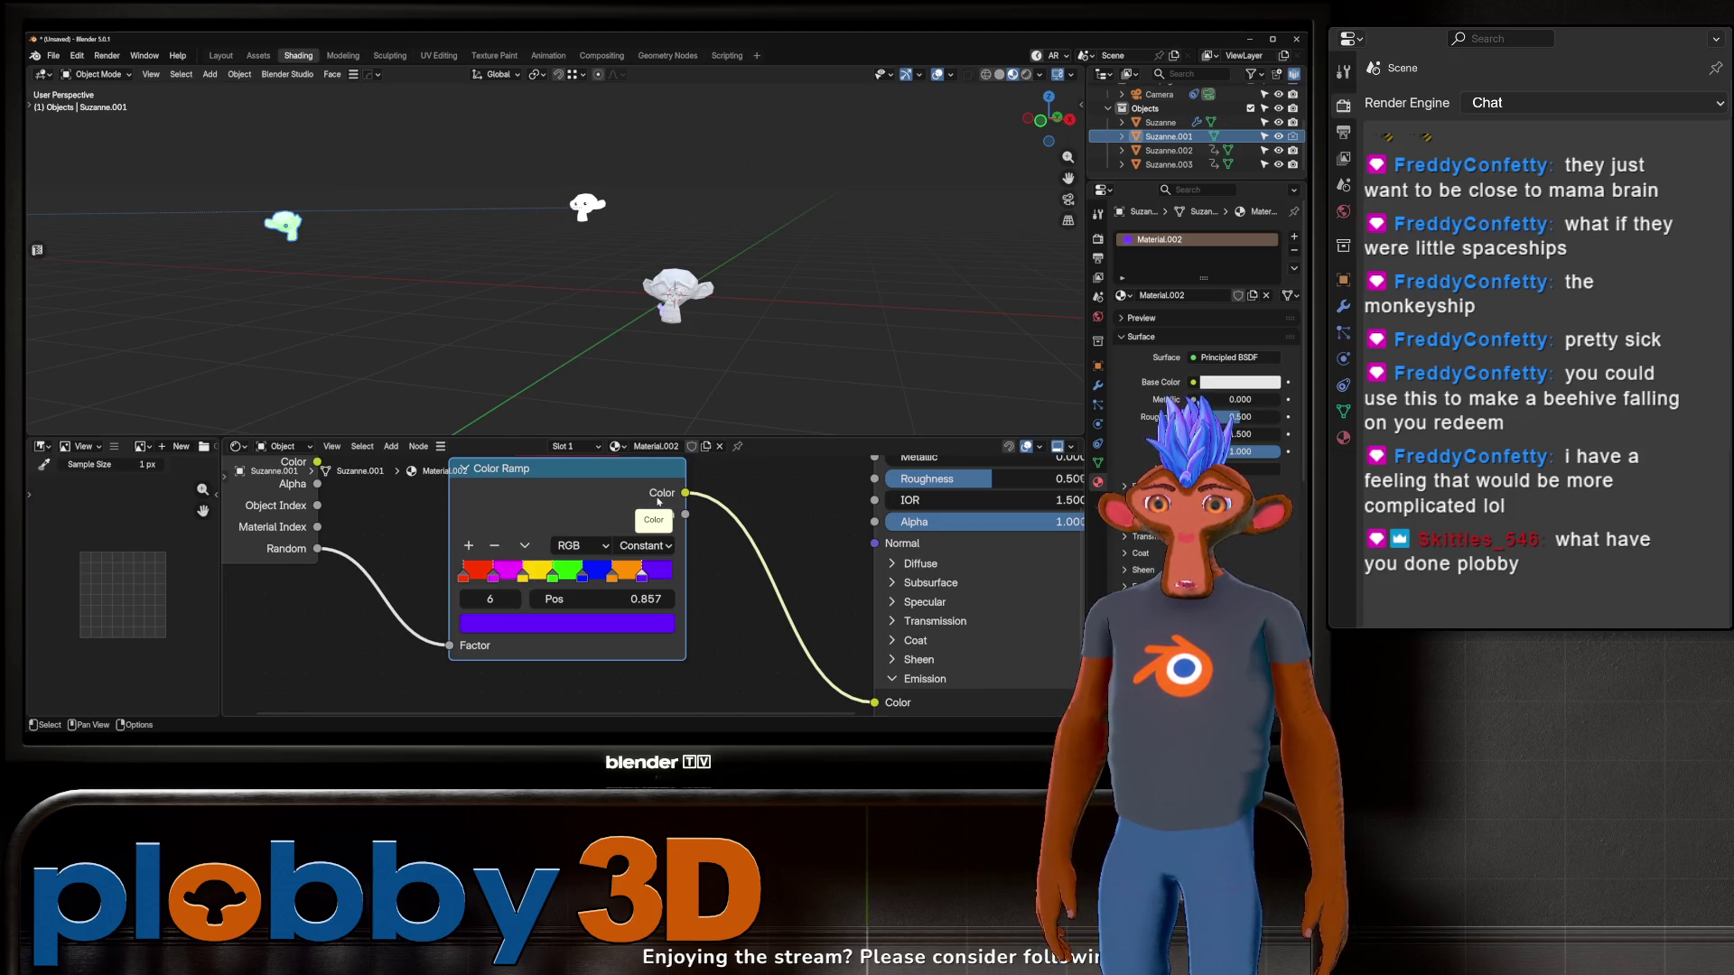
pyautogui.scroll(-3, 541, 542)
pyautogui.scroll(-2, 517, 612)
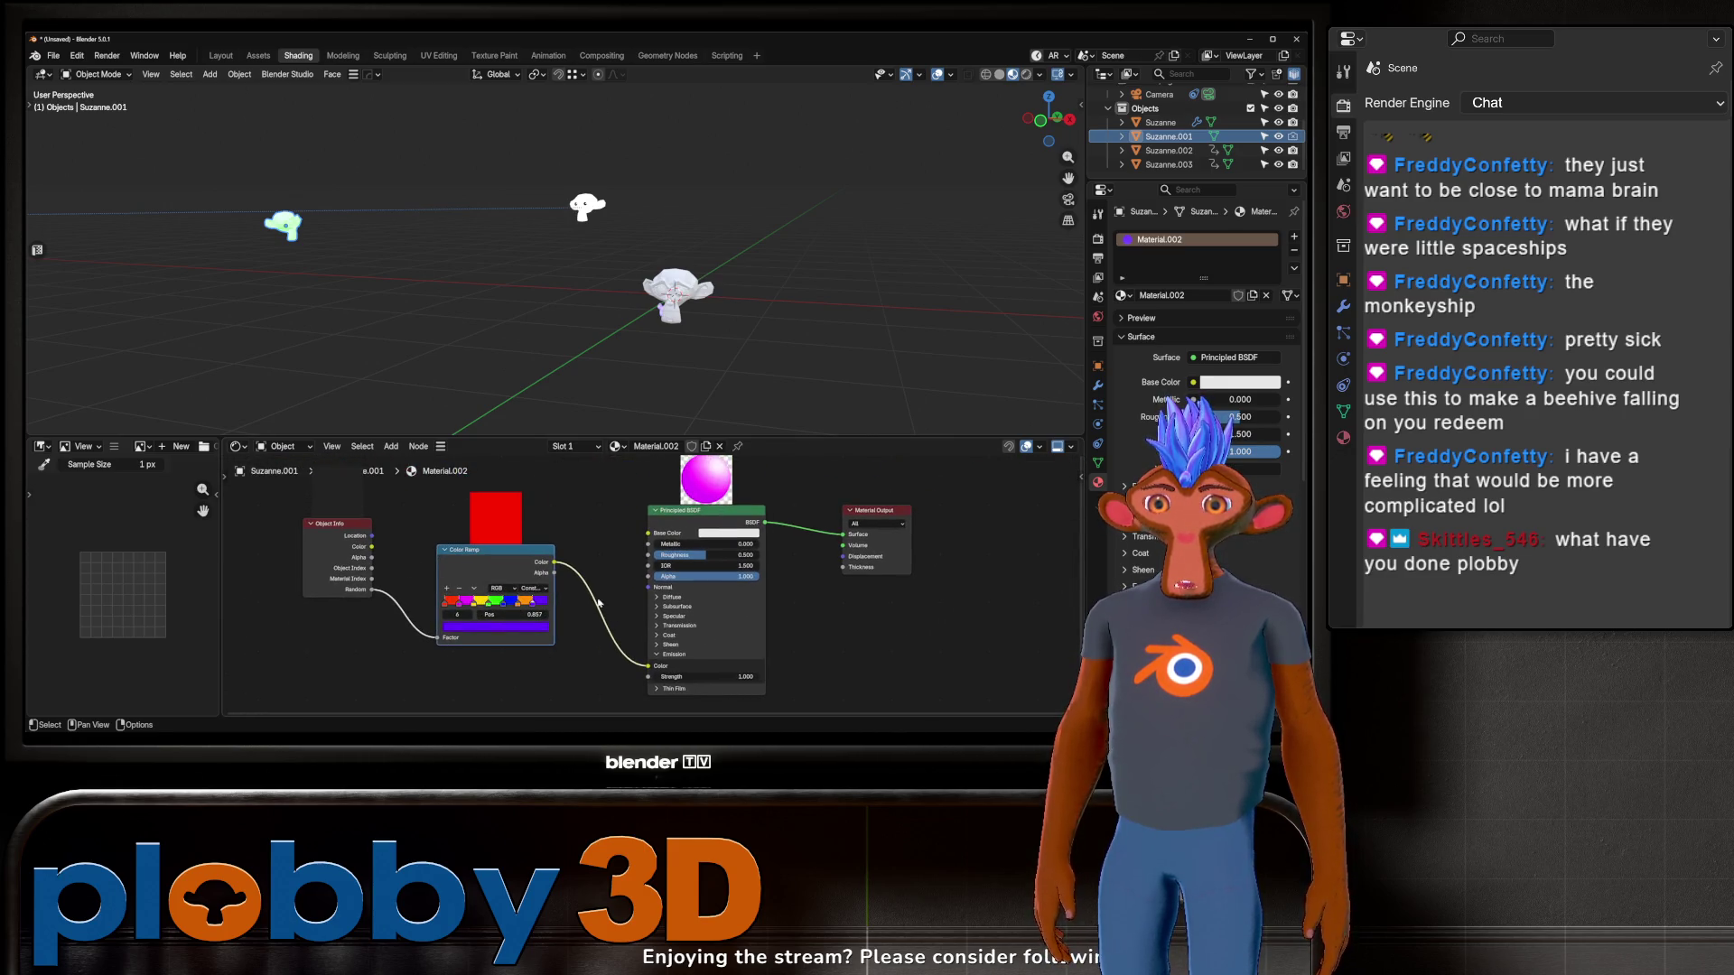
pyautogui.click(727, 534)
pyautogui.moveTo(790, 370); pyautogui.dragTo(789, 440)
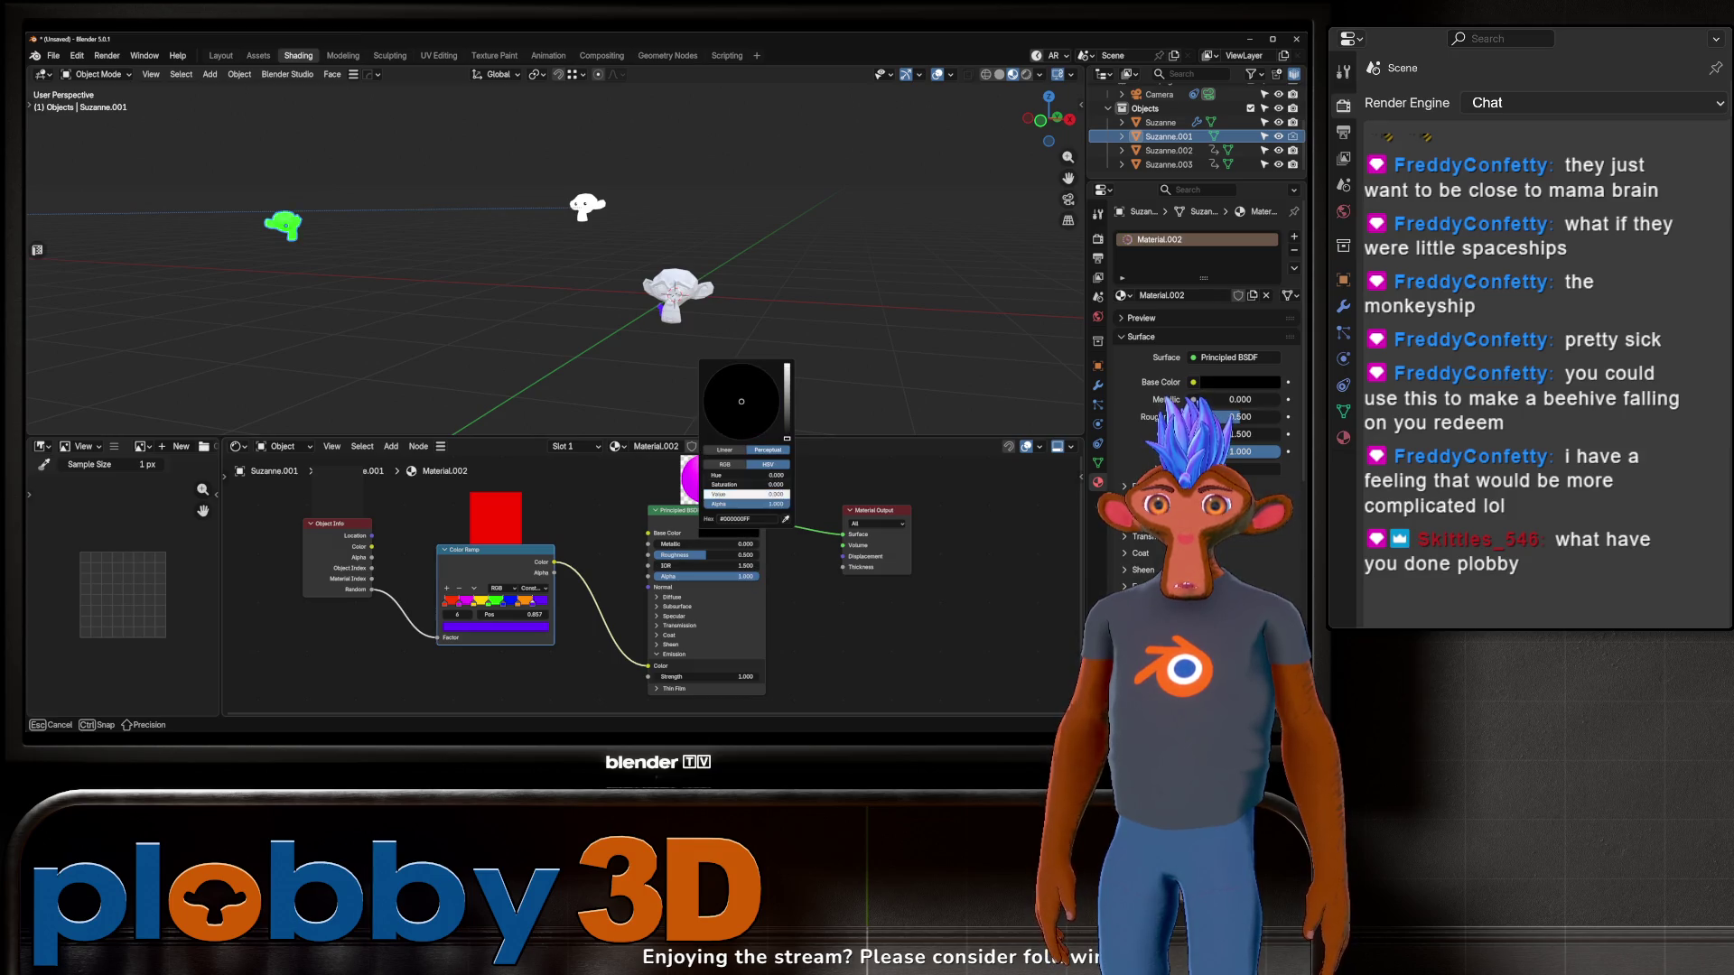
# Step: Add a new empty second material slot to Suzanne.001
pyautogui.scroll(5, 545, 409)
pyautogui.moveTo(544, 409)
pyautogui.mouseDown(button='middle')
pyautogui.moveTo(708, 321)
pyautogui.moveTo(606, 280)
pyautogui.moveTo(590, 221)
pyautogui.mouseUp(button='middle')
pyautogui.scroll(-5, 606, 281)
pyautogui.scroll(6, 590, 222)
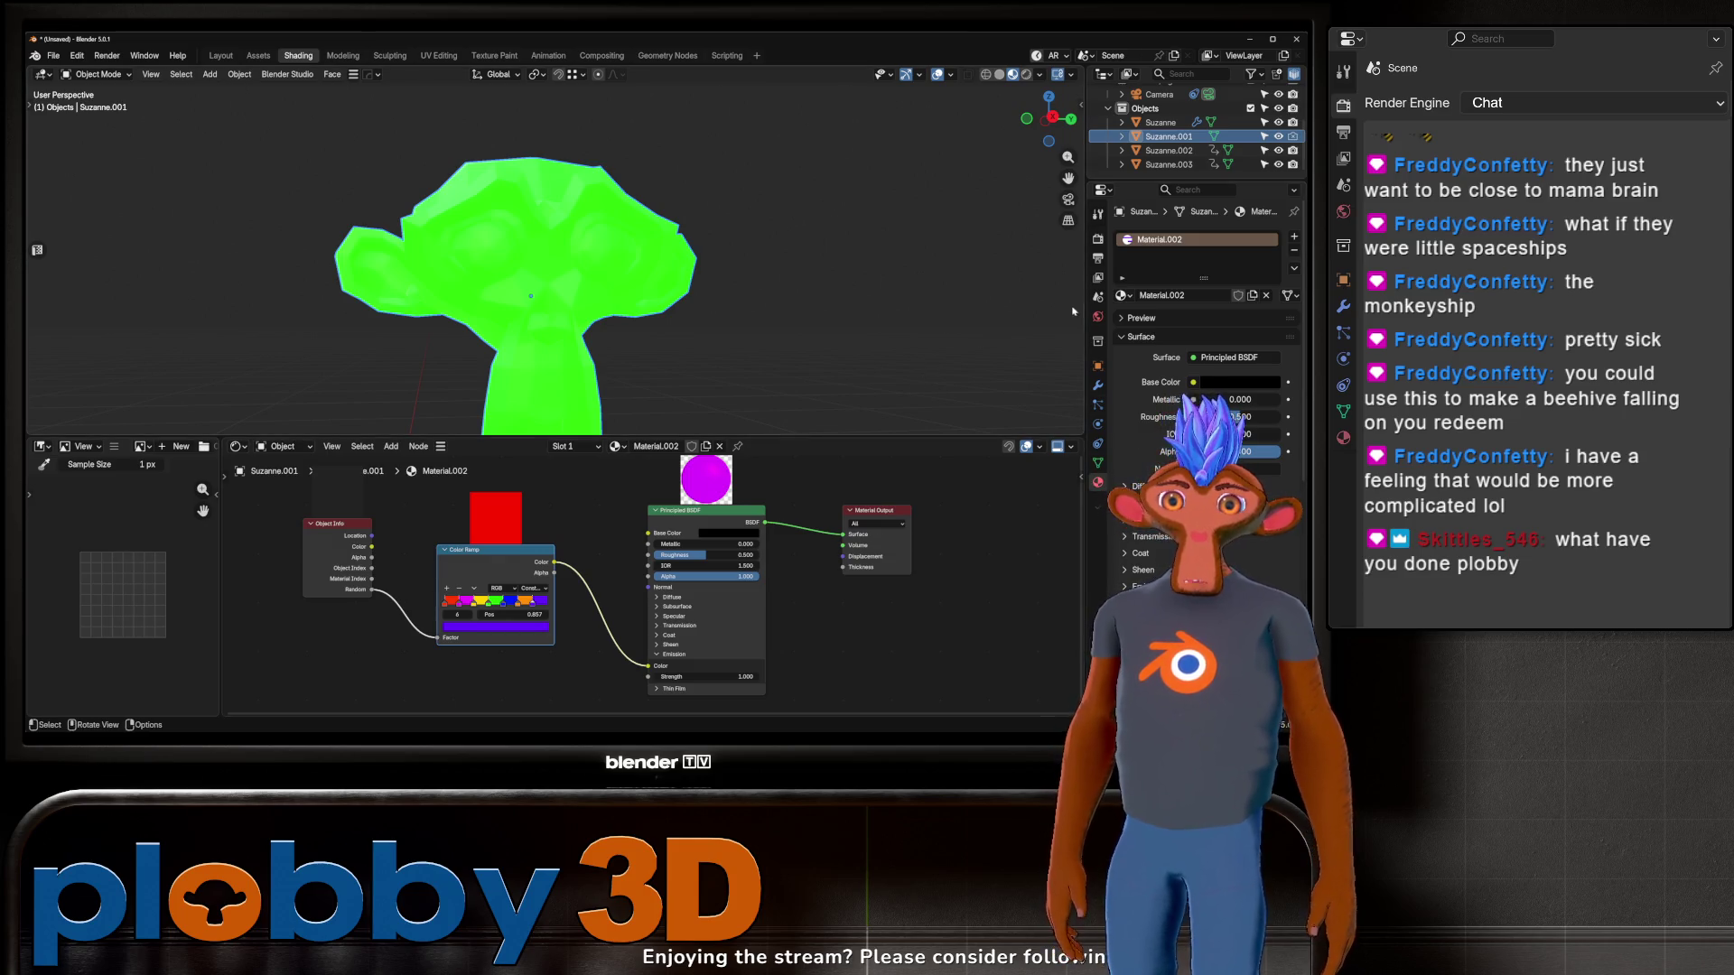
pyautogui.click(1294, 236)
# Step: In Edit Mode, grow the eye face selection and assign the white Material to it
pyautogui.press('Tab')
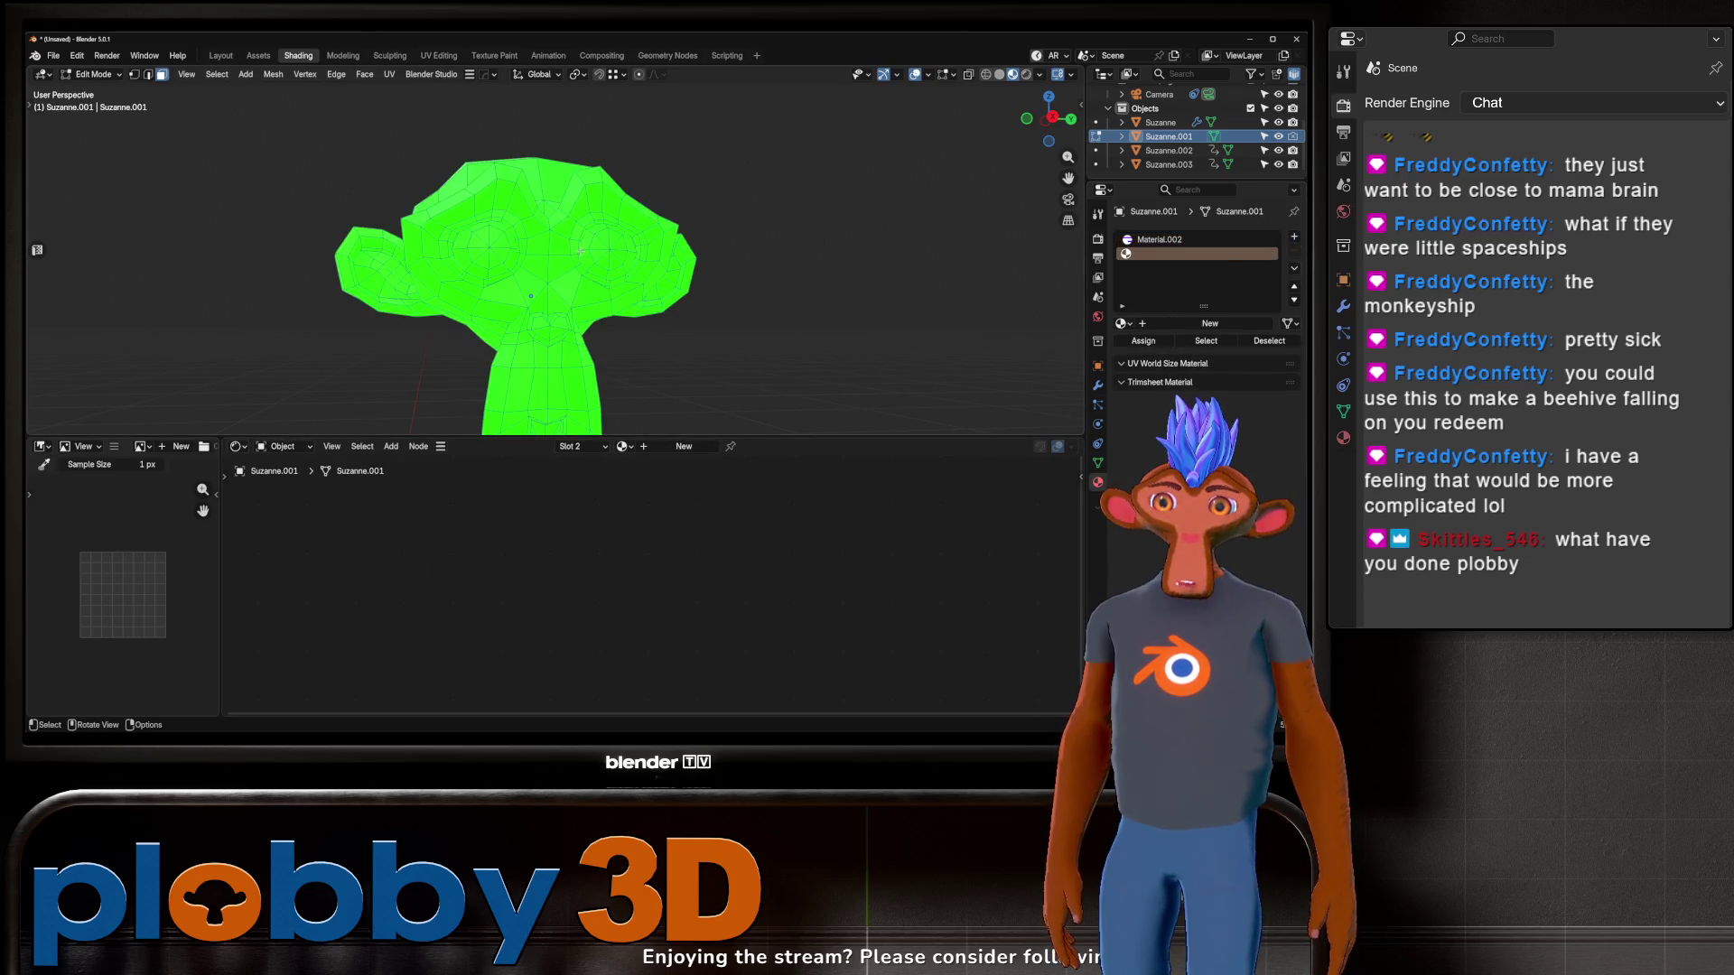
pyautogui.scroll(1, 484, 255)
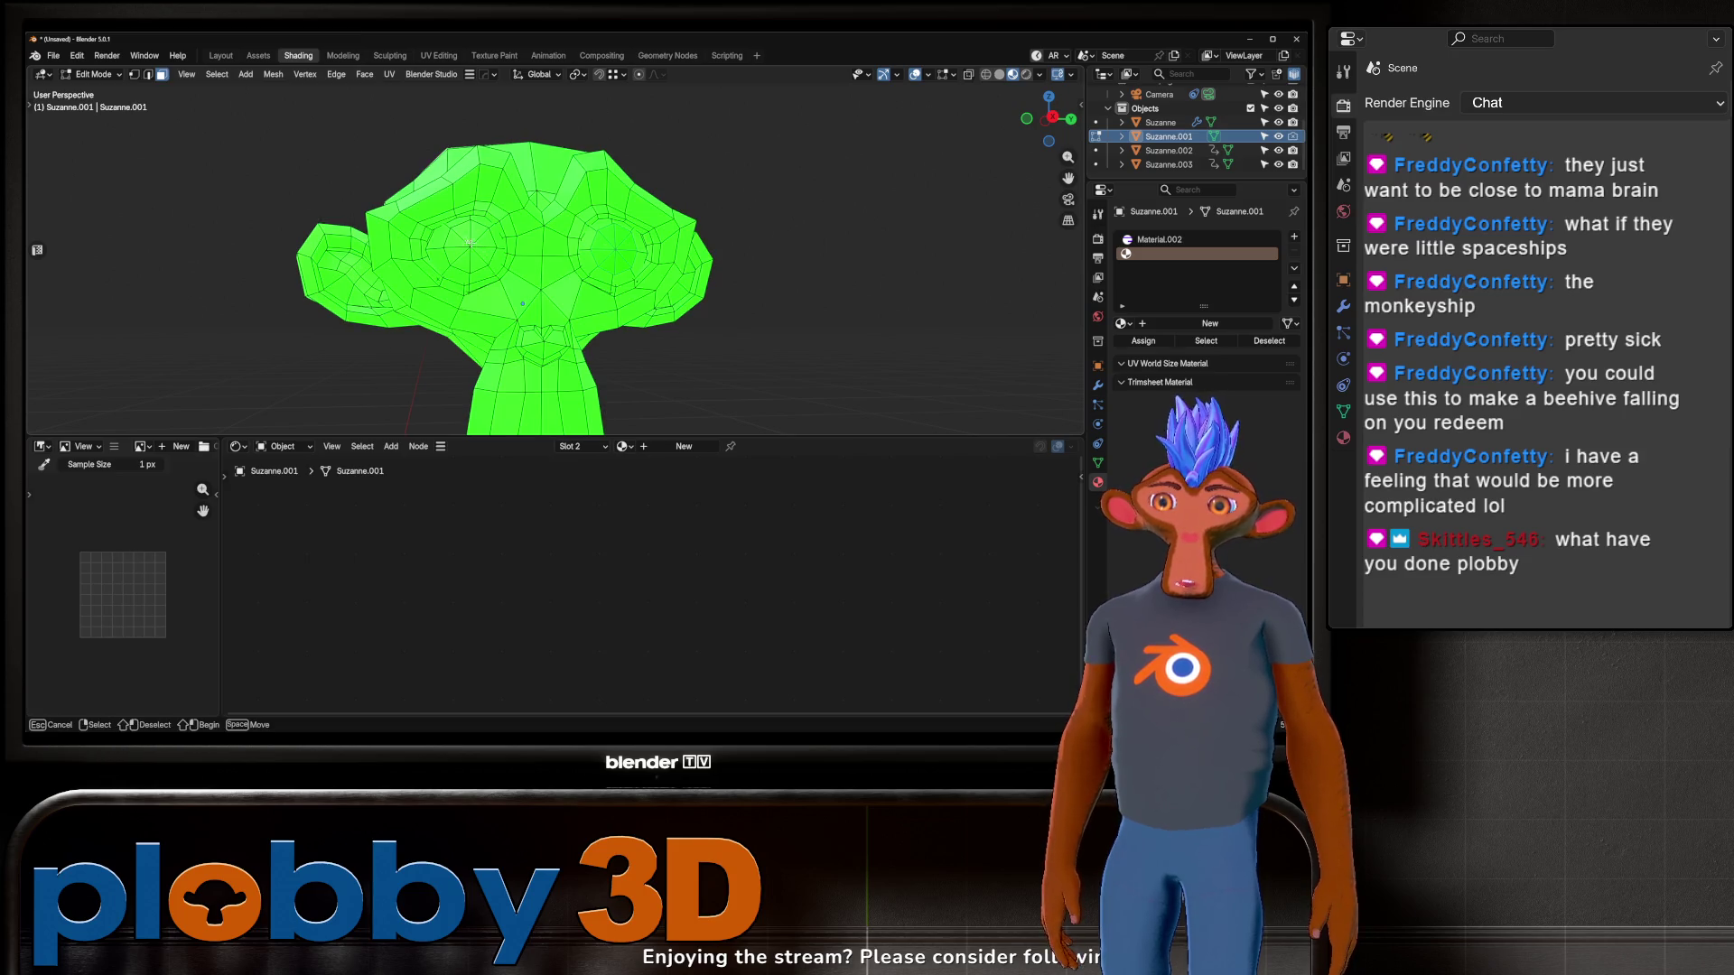
pyautogui.press('ctrl+KP_Add')
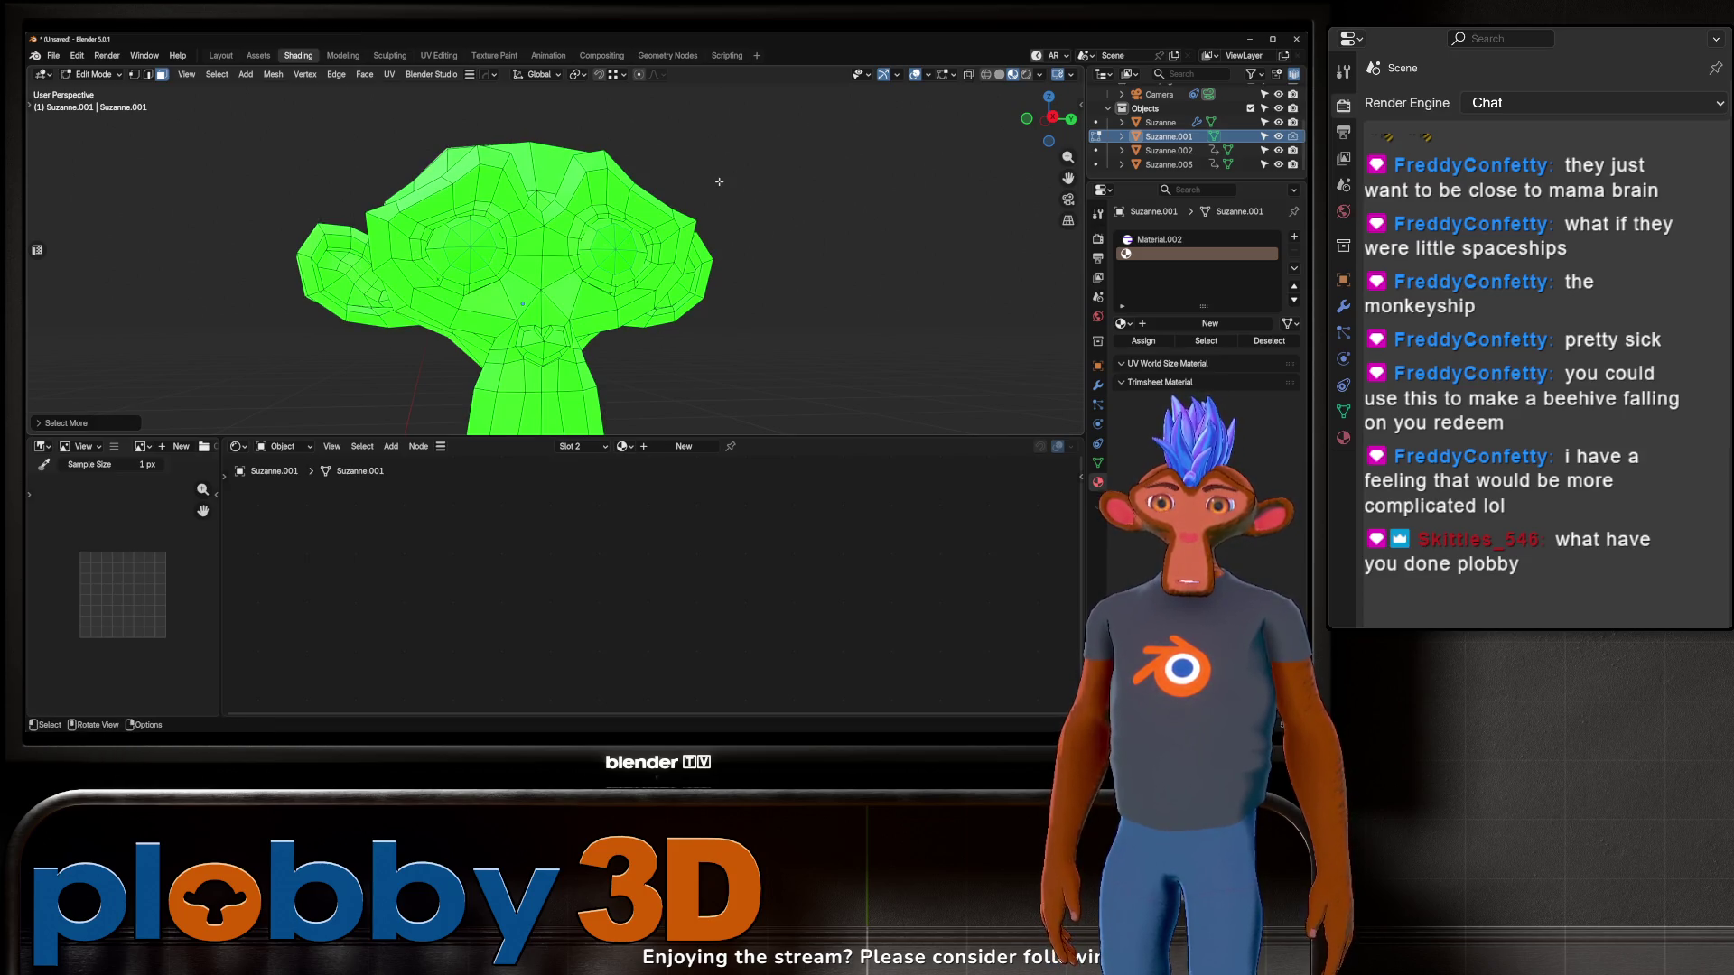
pyautogui.click(1123, 323)
pyautogui.click(1124, 346)
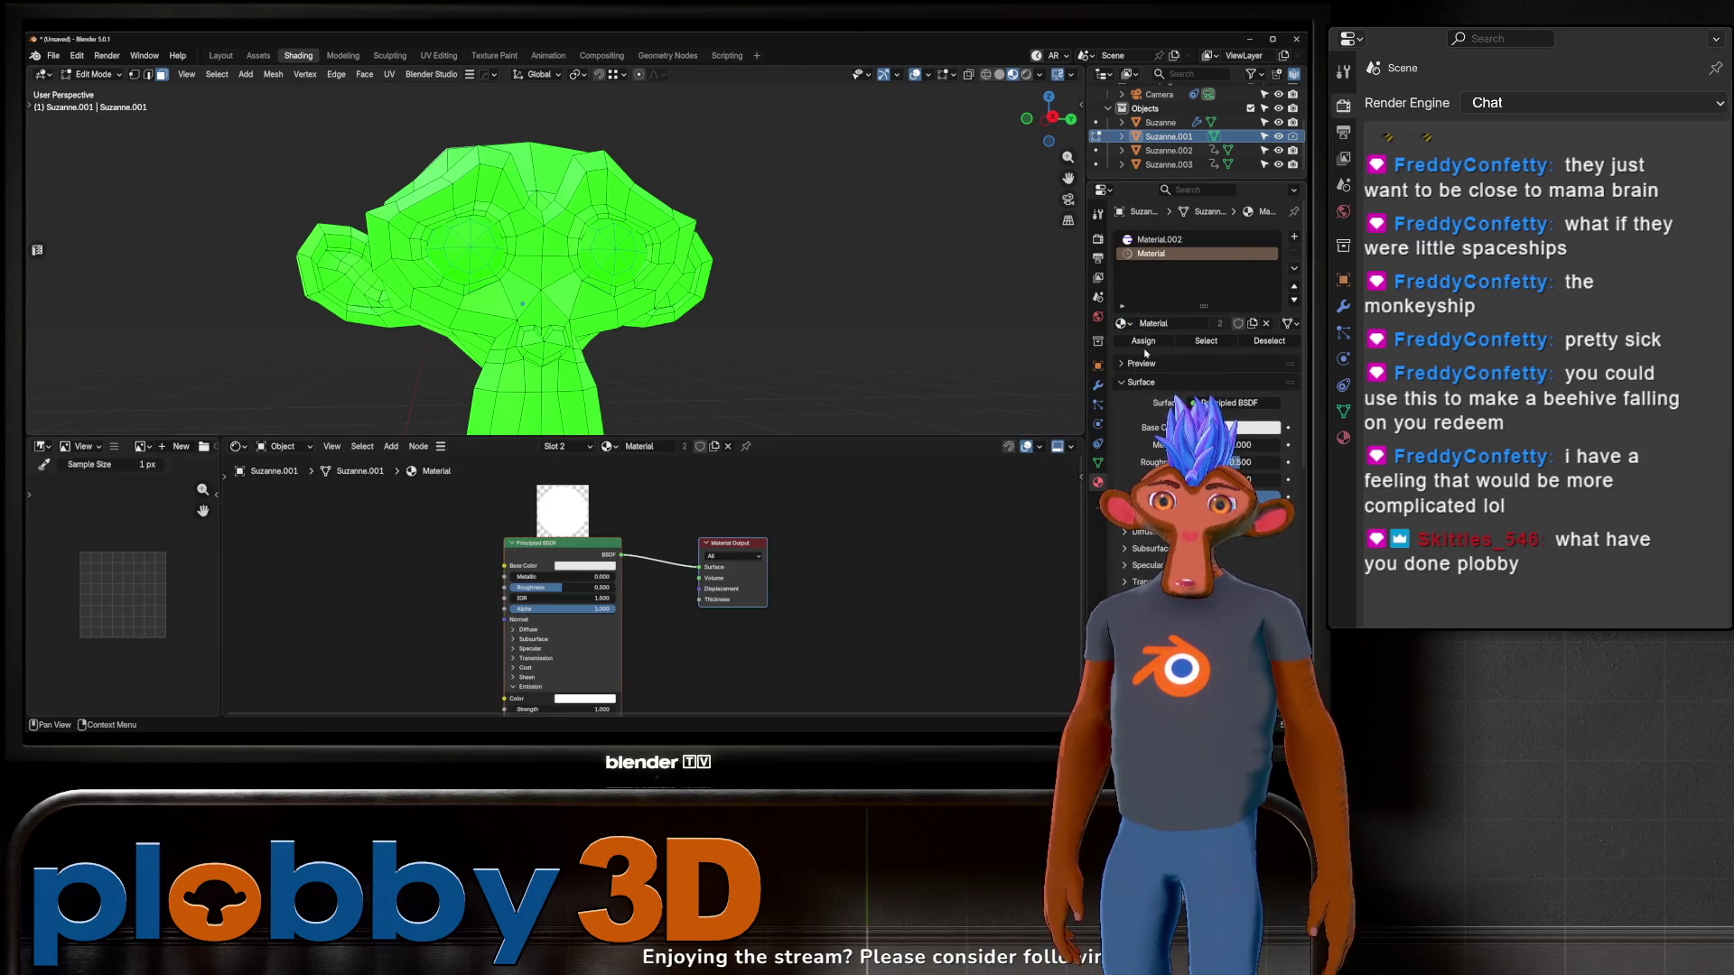
pyautogui.click(1143, 342)
# Step: Select the loop around the eye and edge-slide it inward
pyautogui.keyDown('ctrl'); pyautogui.moveTo(541, 271); pyautogui.dragTo(542, 179, button='middle'); pyautogui.keyUp('ctrl')
pyautogui.moveTo(640, 274); pyautogui.dragTo(506, 341, button='middle')
pyautogui.click(423, 349)
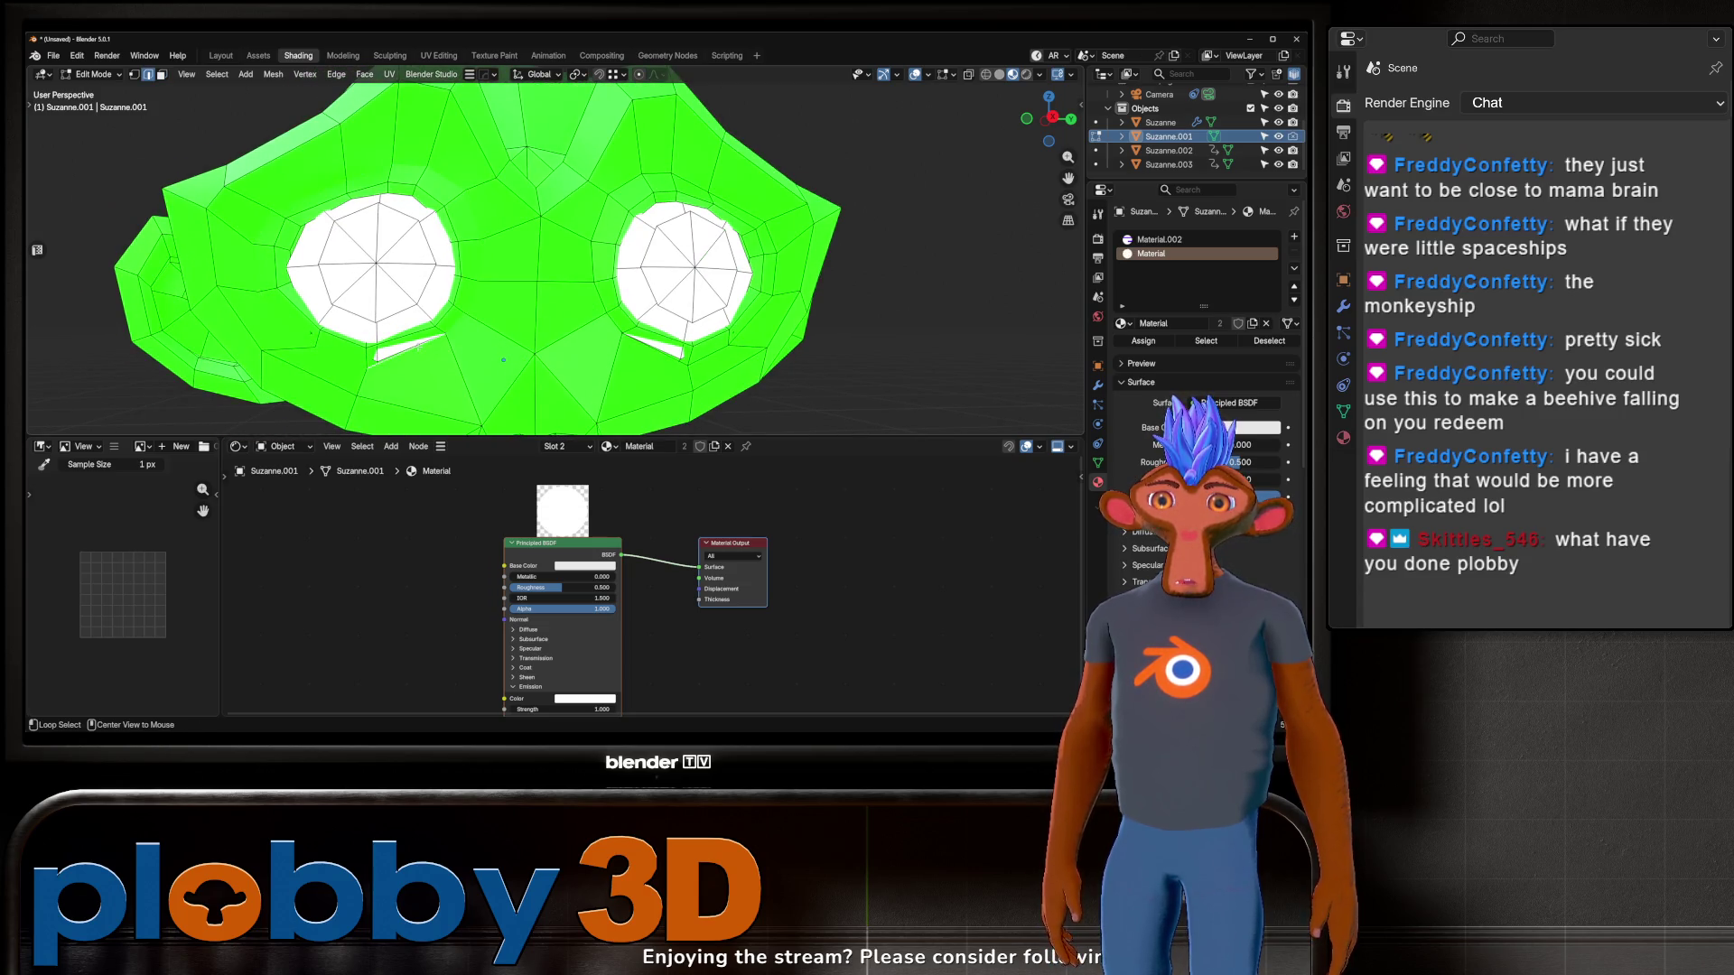
pyautogui.keyDown('alt'); pyautogui.keyDown('shift'); pyautogui.click(660, 346); pyautogui.keyUp('shift'); pyautogui.keyUp('alt')
pyautogui.press('g')
pyautogui.press('g')
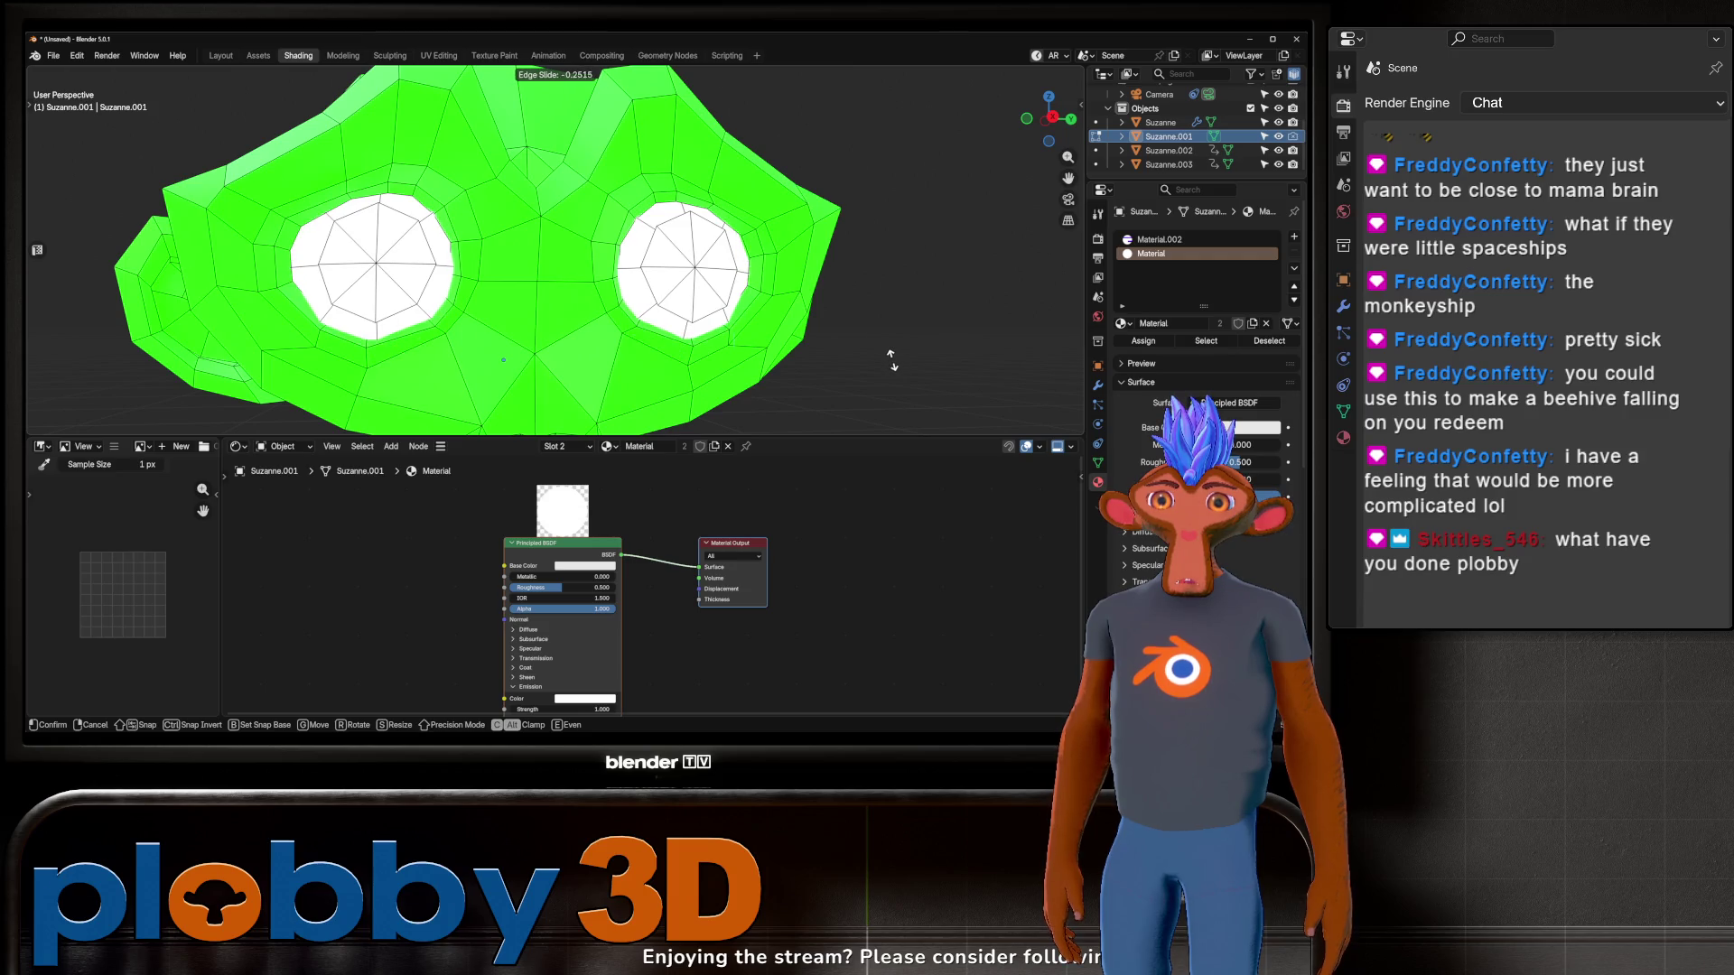
pyautogui.click(892, 361)
pyautogui.press('Tab')
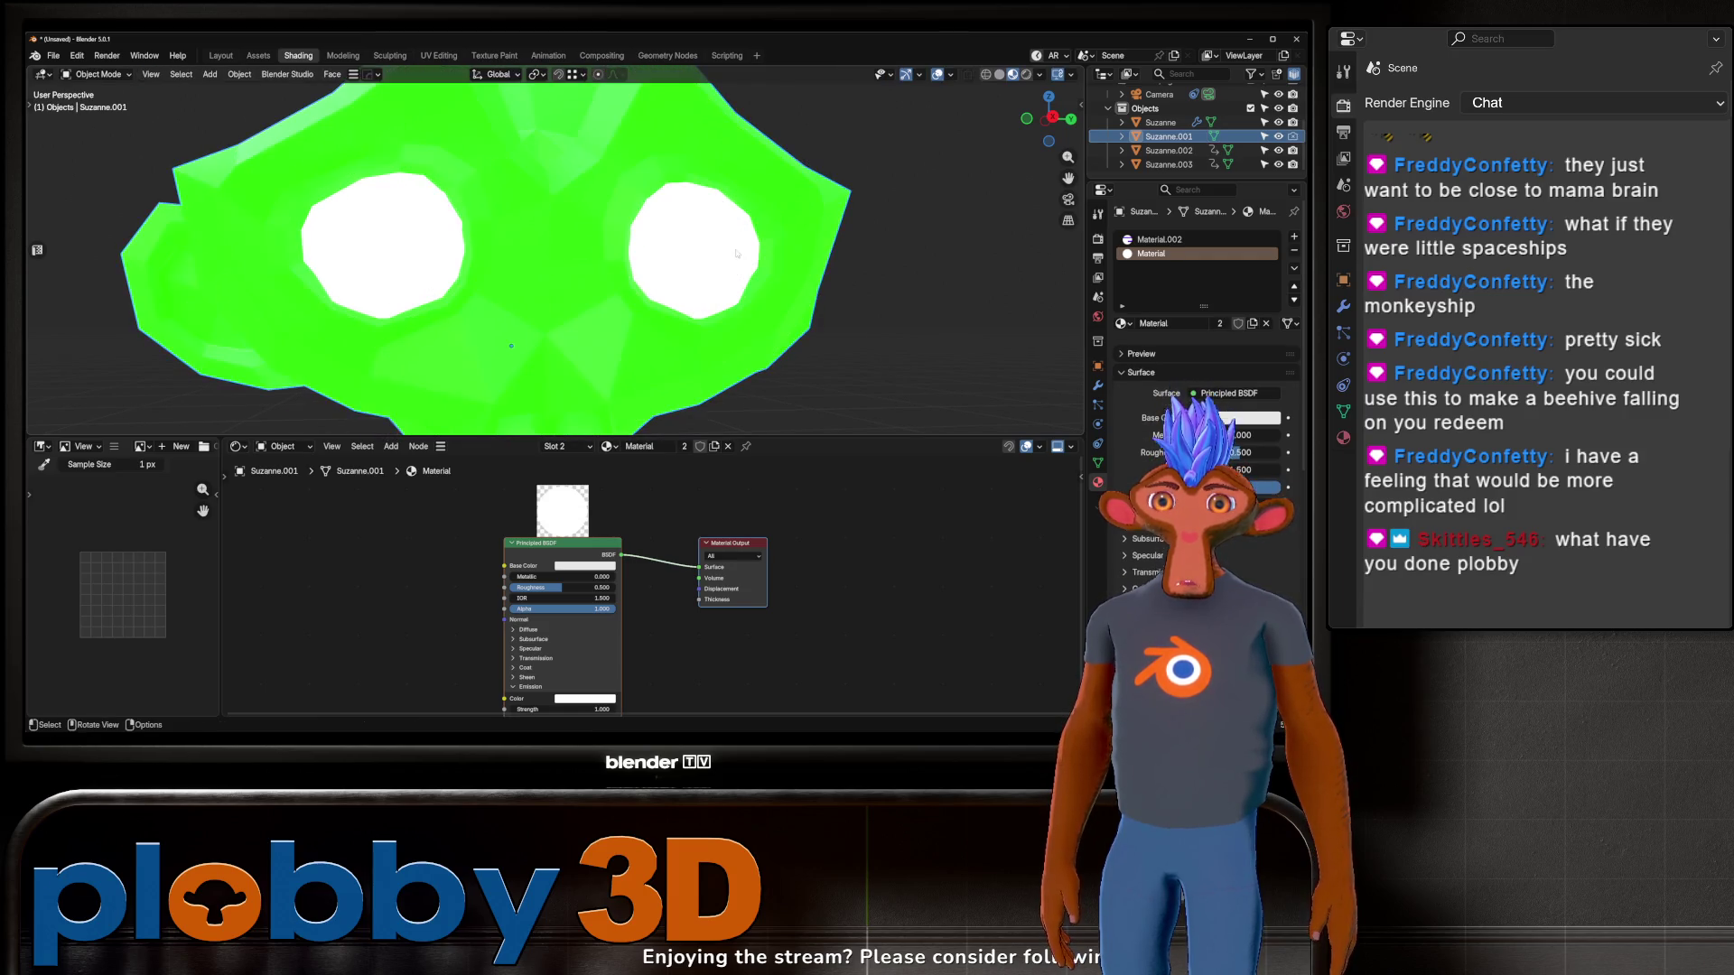
# Step: Select the faces inside the right eye and add a third slot holding Material.001
pyautogui.press('Tab')
pyautogui.press('3')
pyautogui.keyDown('shift'); pyautogui.click(722, 242); pyautogui.keyUp('shift')
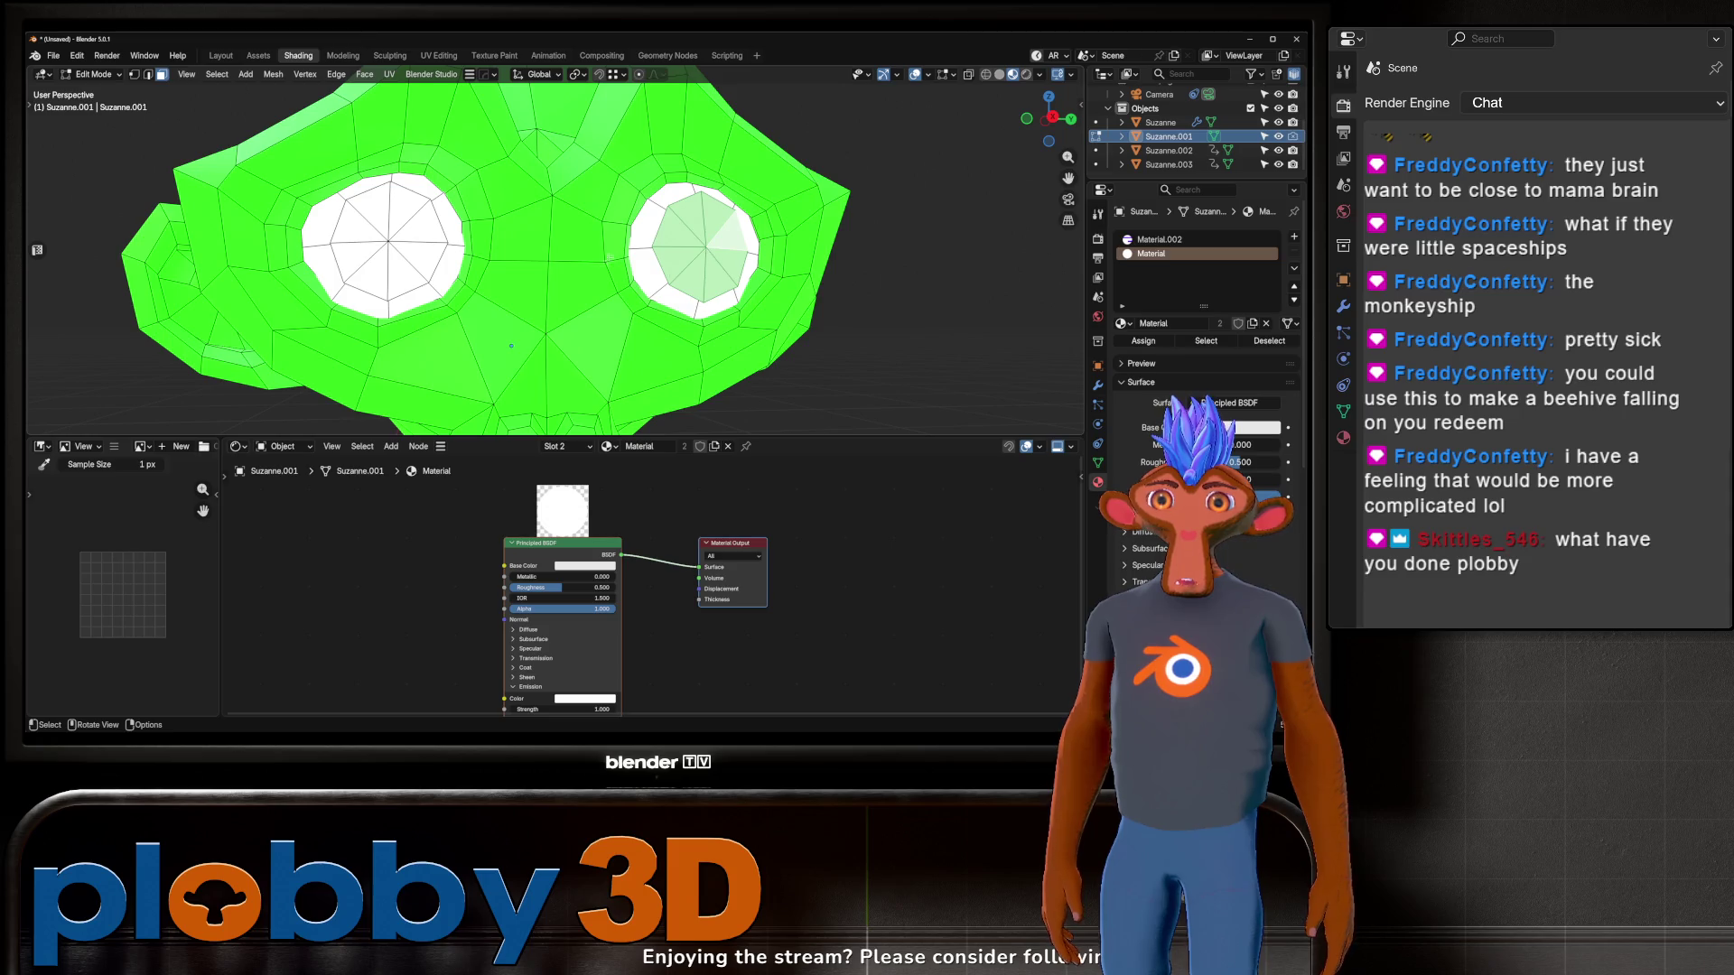
pyautogui.press('KP_Decimal')
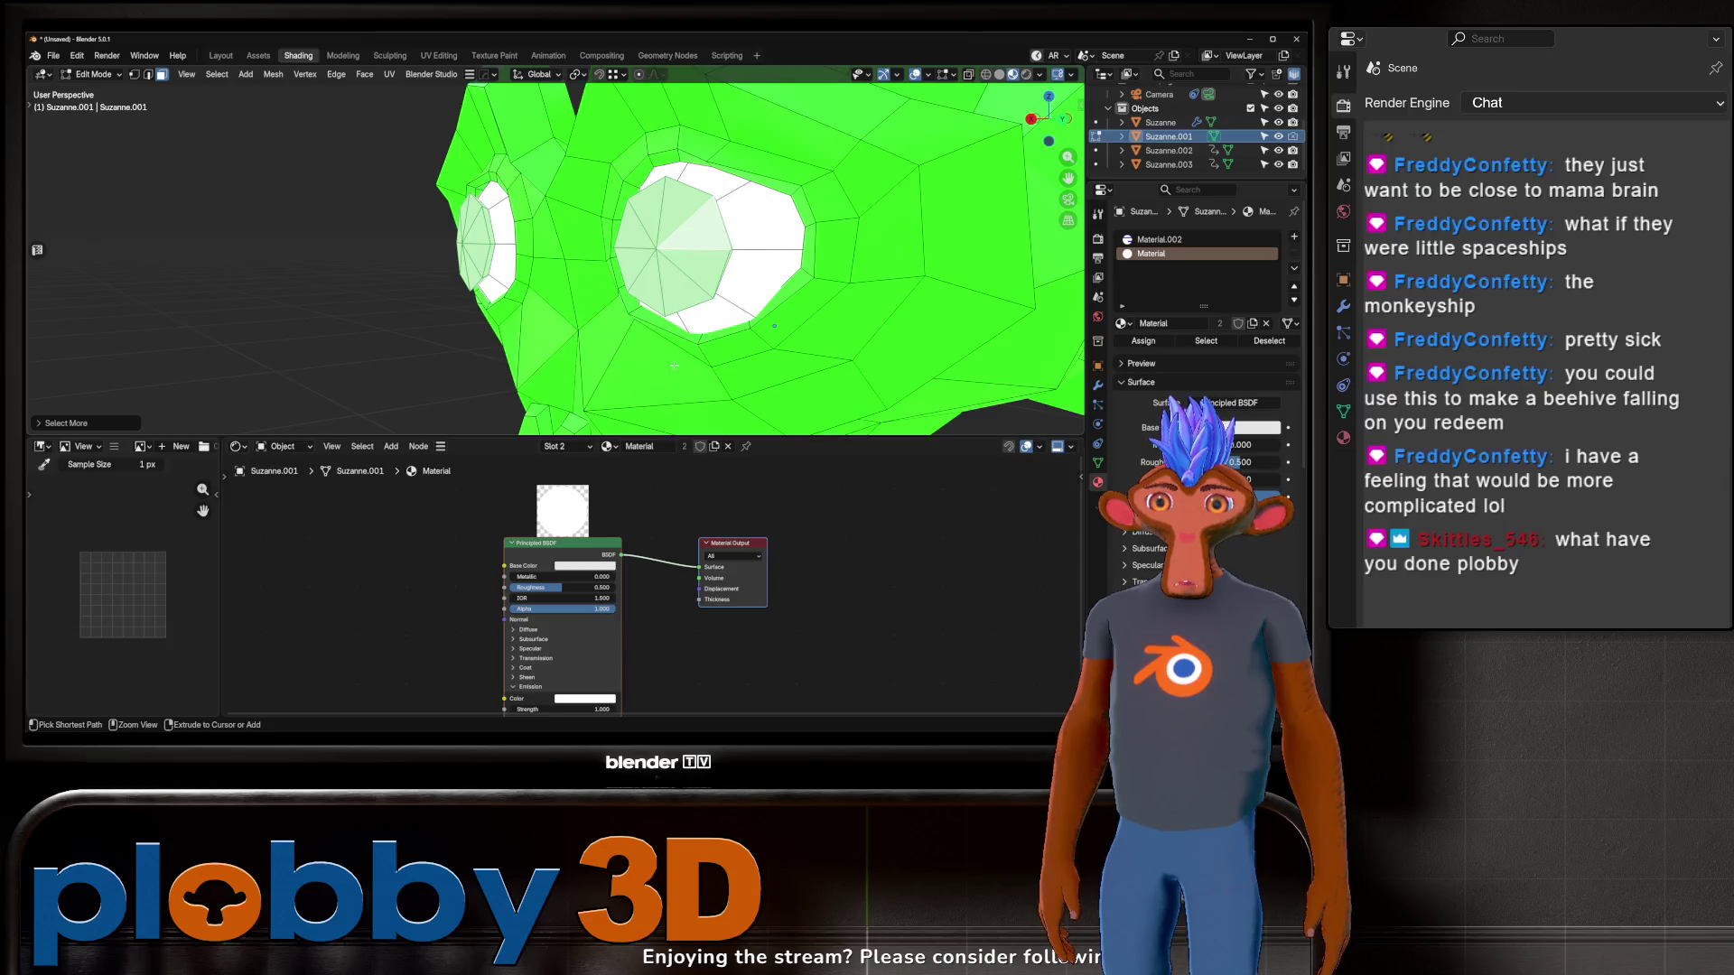
pyautogui.moveTo(774, 325)
pyautogui.mouseDown(button='middle')
pyautogui.moveTo(974, 384)
pyautogui.moveTo(658, 283)
pyautogui.mouseUp(button='middle')
pyautogui.scroll(-4, 858, 343)
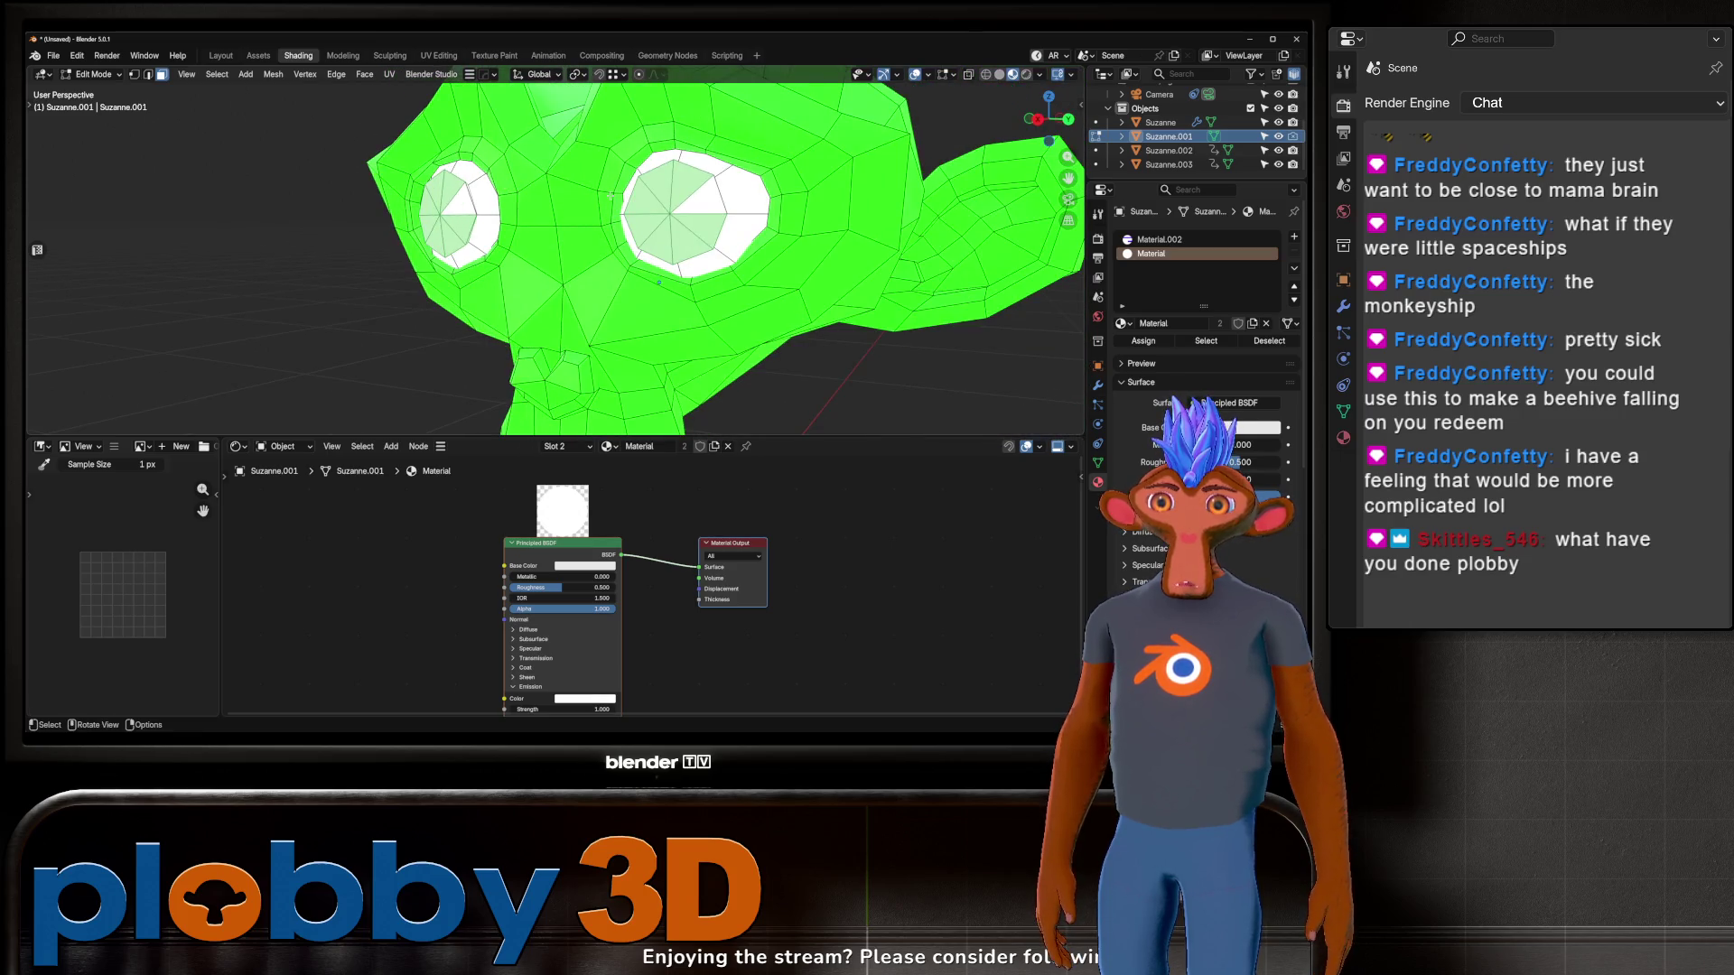
pyautogui.click(1294, 237)
pyautogui.click(1122, 323)
pyautogui.click(1007, 360)
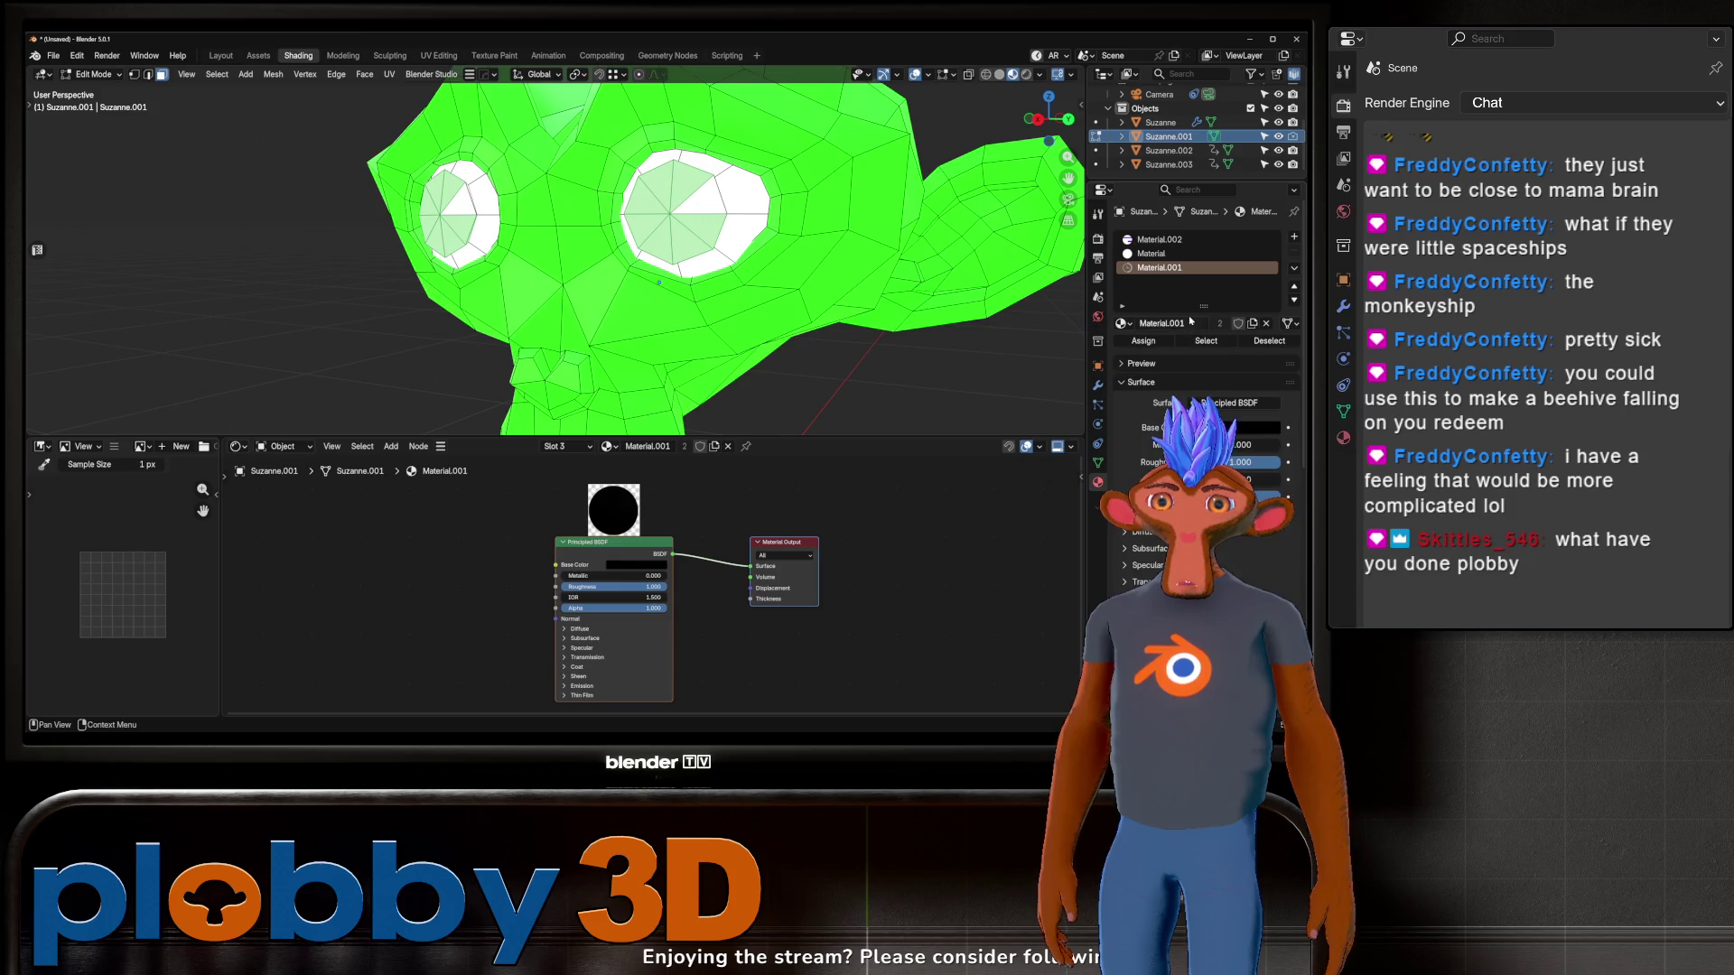
# Step: Assign black Material.001 to the pupil faces and raise Material.002's Roughness to 1.000
pyautogui.click(1142, 341)
pyautogui.click(1159, 239)
pyautogui.press('Tab')
pyautogui.scroll(-3, 632, 262)
pyautogui.moveTo(632, 262)
pyautogui.mouseDown(button='middle')
pyautogui.moveTo(660, 262)
pyautogui.moveTo(646, 320)
pyautogui.moveTo(580, 191)
pyautogui.moveTo(647, 220)
pyautogui.moveTo(714, 162)
pyautogui.moveTo(611, 261)
pyautogui.mouseUp(button='middle')
pyautogui.scroll(7, 646, 320)
pyautogui.scroll(-5, 646, 320)
pyautogui.scroll(-4, 611, 261)
pyautogui.moveTo(689, 558); pyautogui.dragTo(767, 558)
pyautogui.scroll(10, 608, 232)
pyautogui.scroll(-10, 608, 231)
# Step: Select Suzanne.002 to show its white Material and zoom onto the white monkey
pyautogui.moveTo(607, 231); pyautogui.dragTo(623, 341, button='middle')
pyautogui.scroll(5, 683, 338)
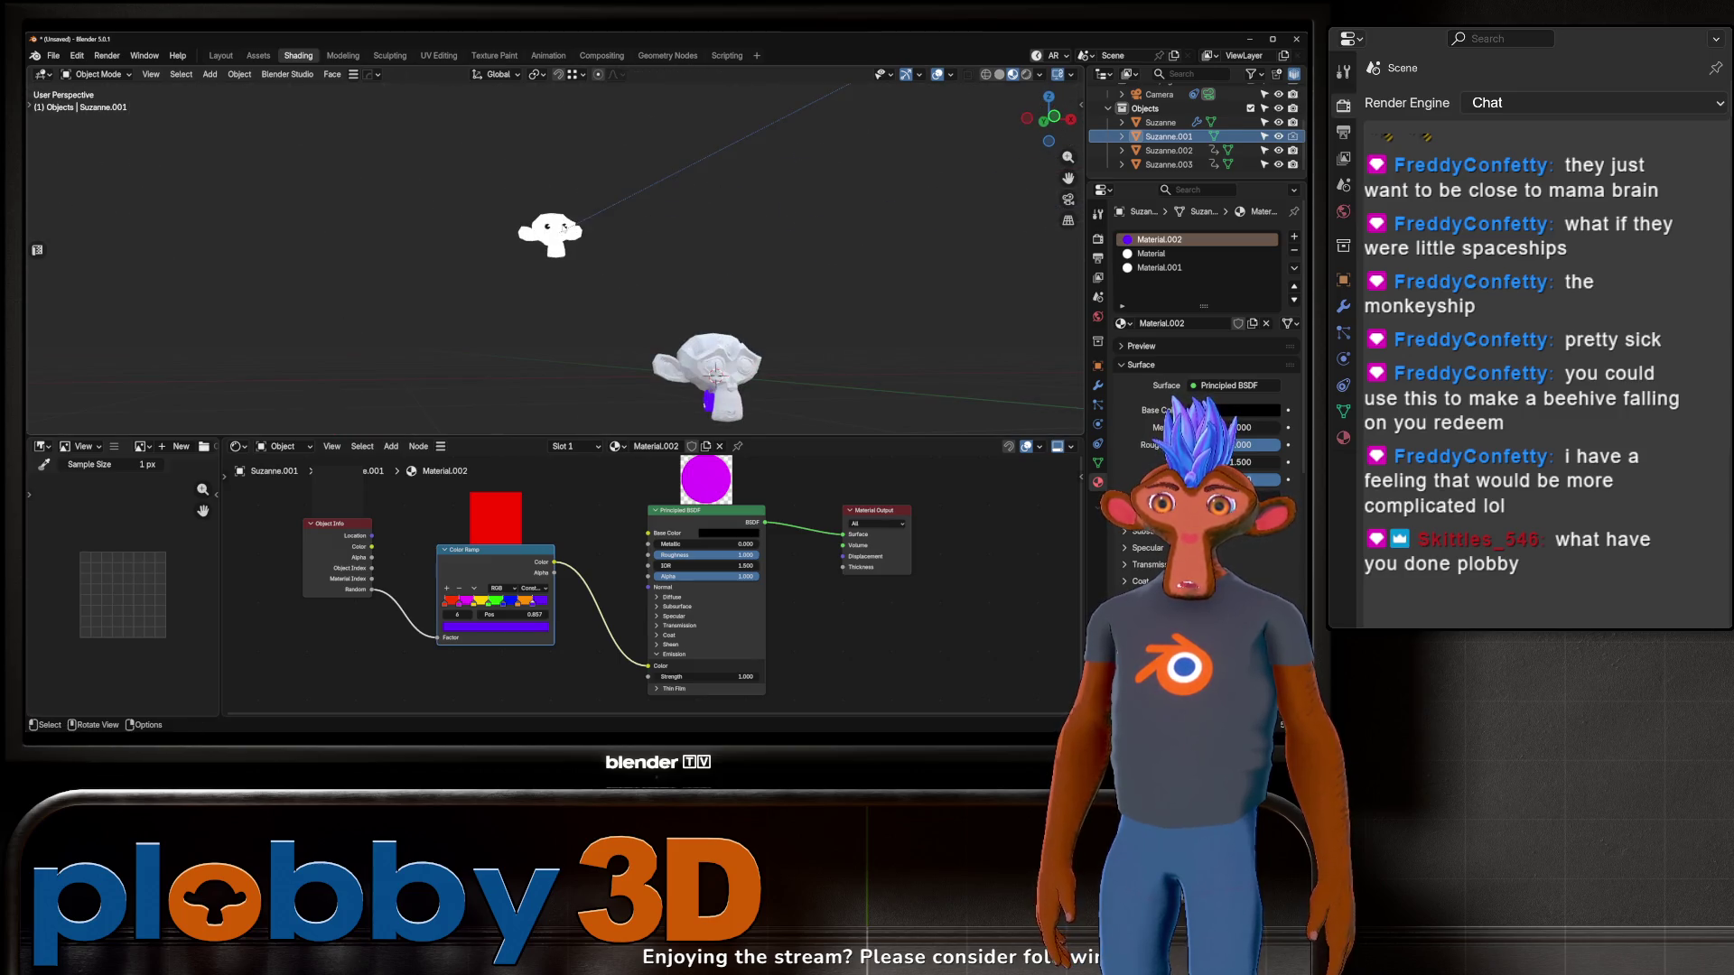
pyautogui.click(707, 370)
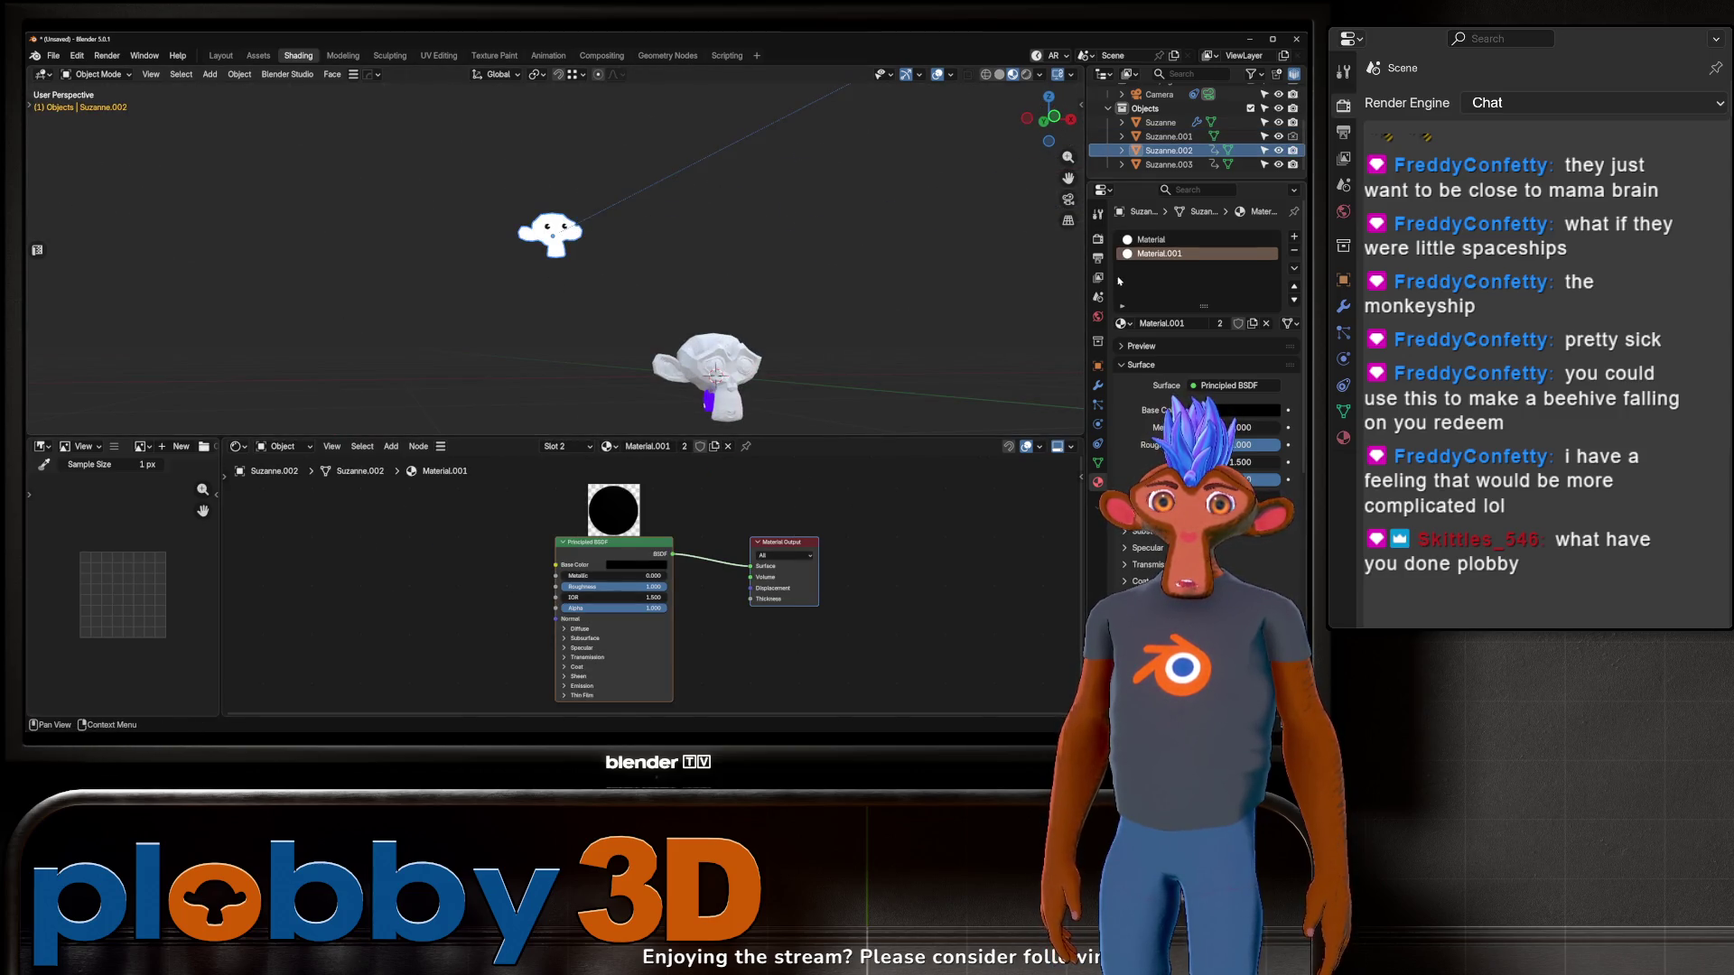
pyautogui.click(1154, 239)
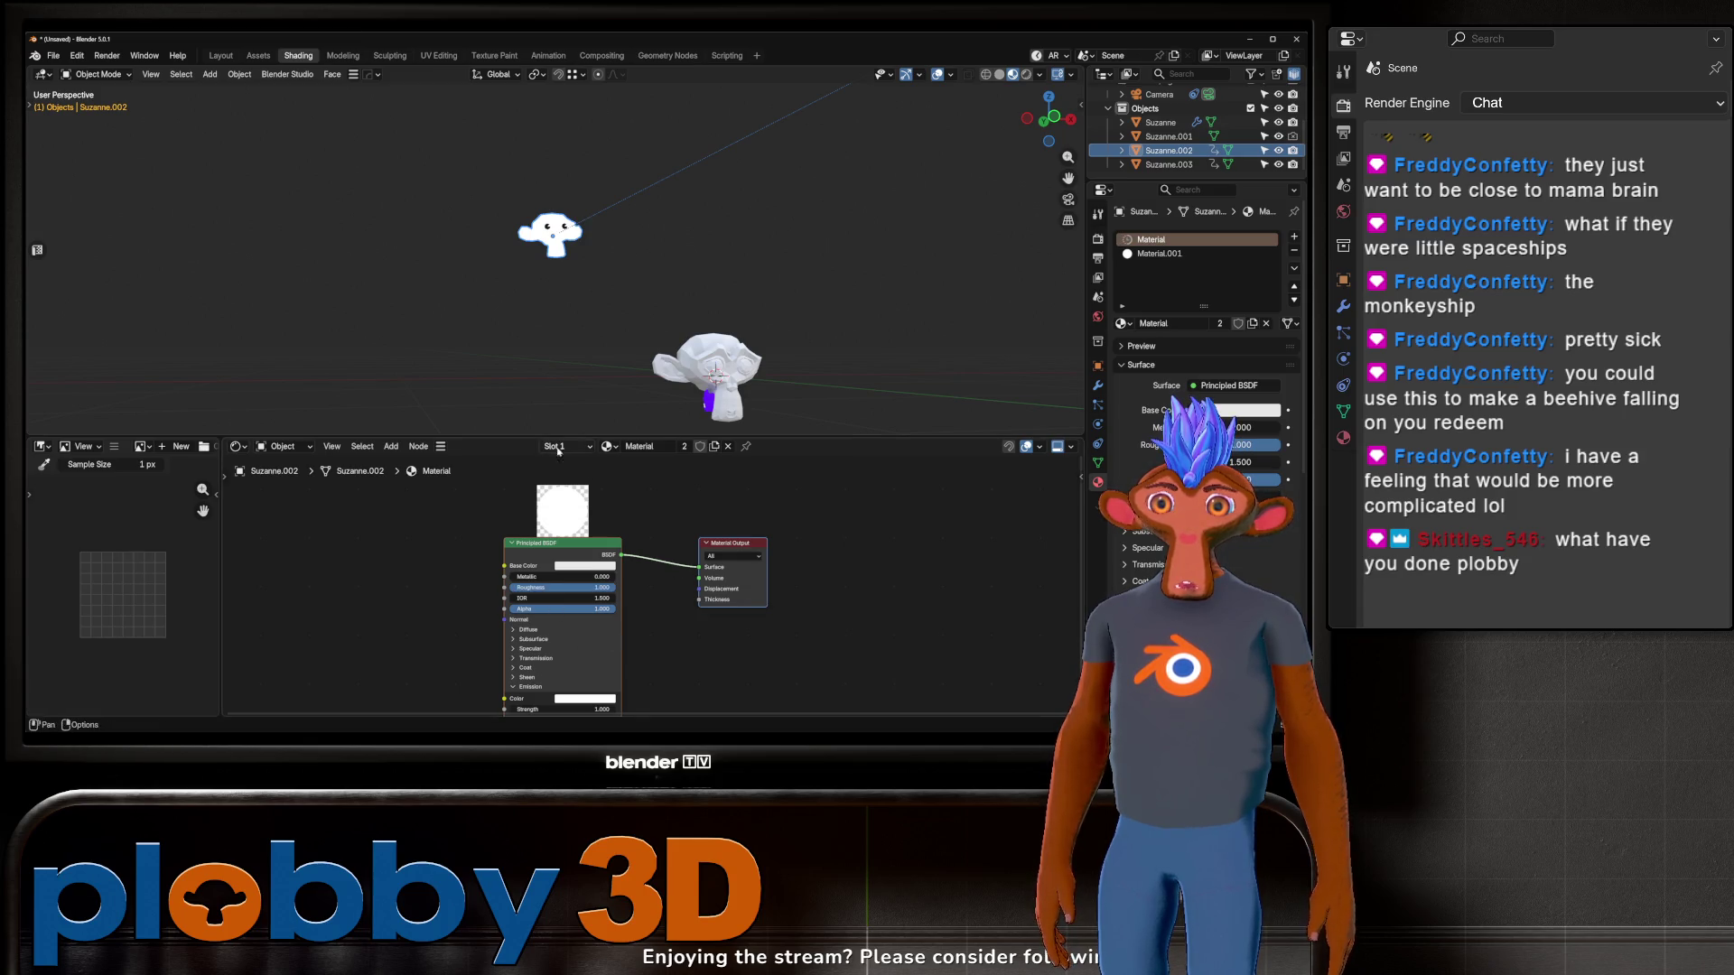
pyautogui.click(577, 379)
pyautogui.moveTo(578, 380); pyautogui.dragTo(469, 271, button='middle')
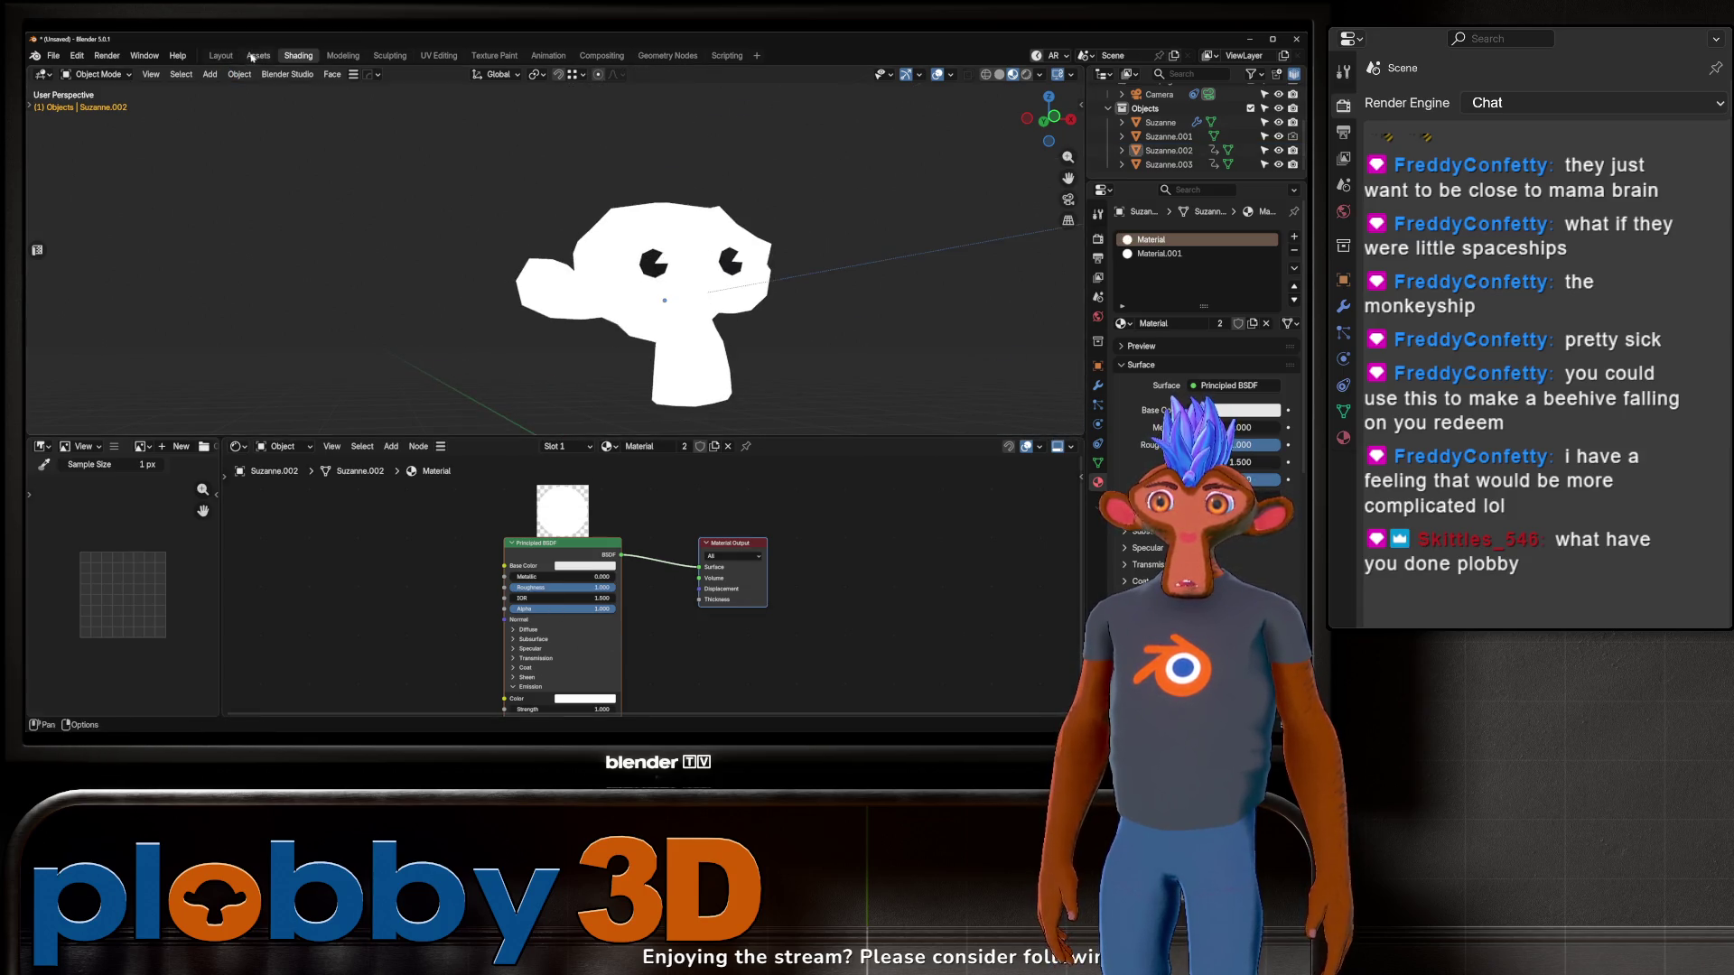
pyautogui.click(252, 57)
# Step: Drop the Komikaze 2.1.5 Outline [GeoNodes] modifier asset onto Suzanne.002, then return to Layout
pyautogui.click(102, 464)
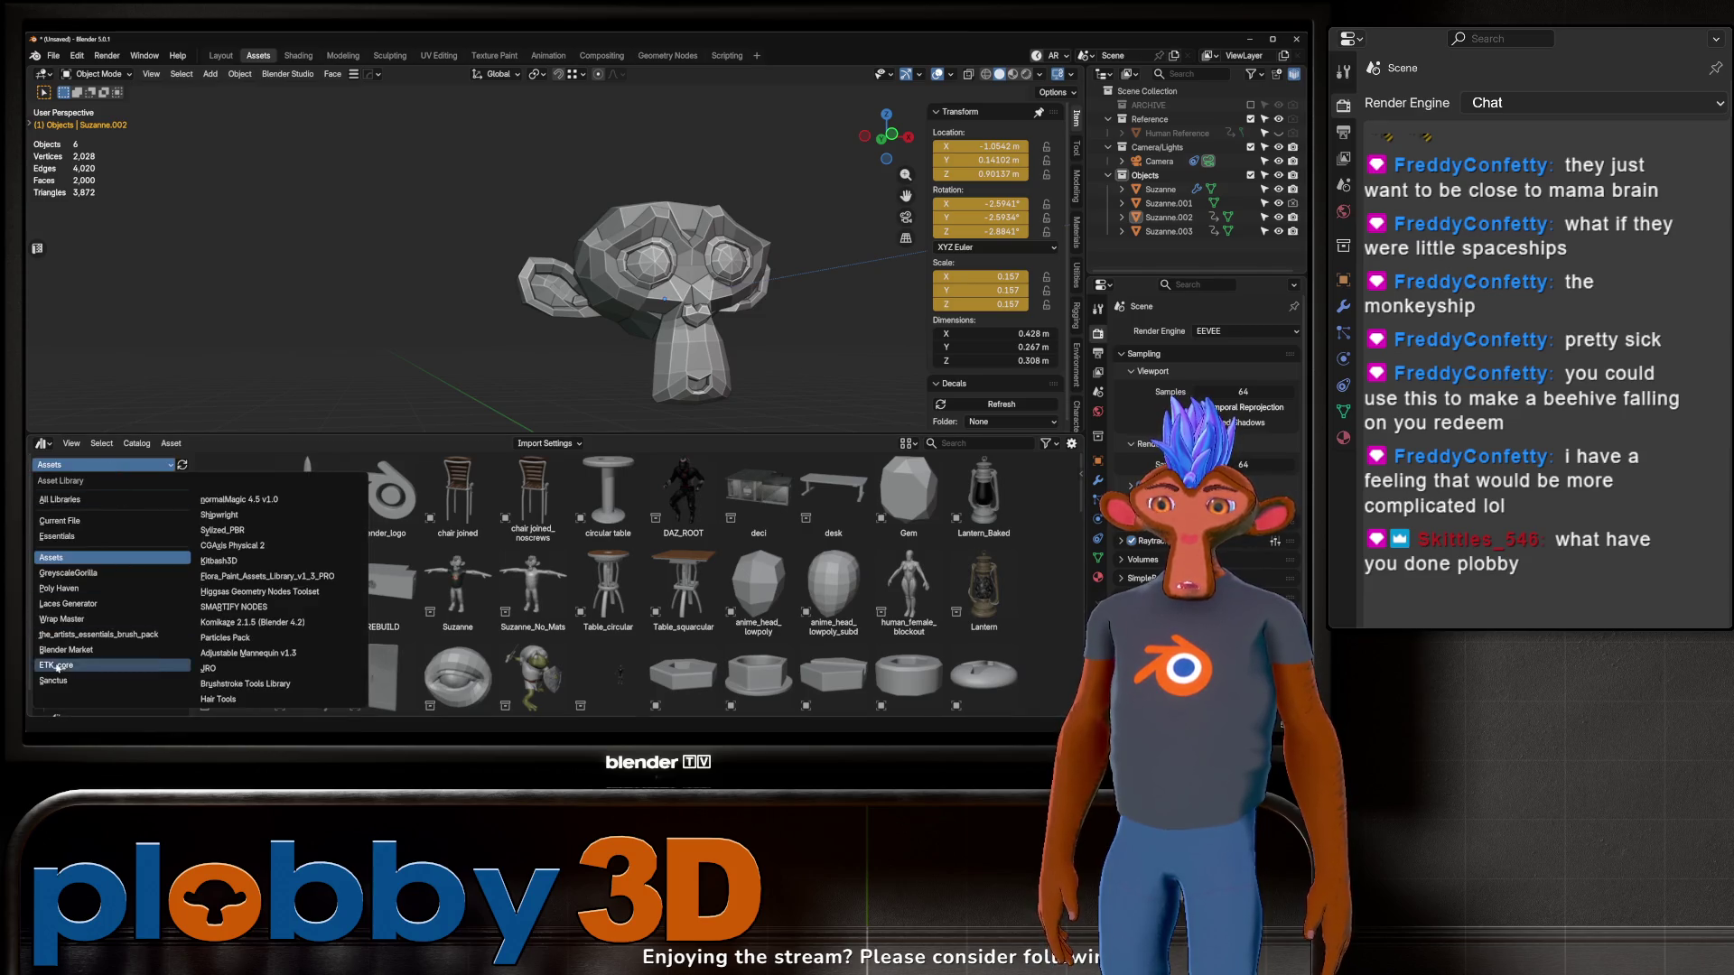
pyautogui.click(341, 622)
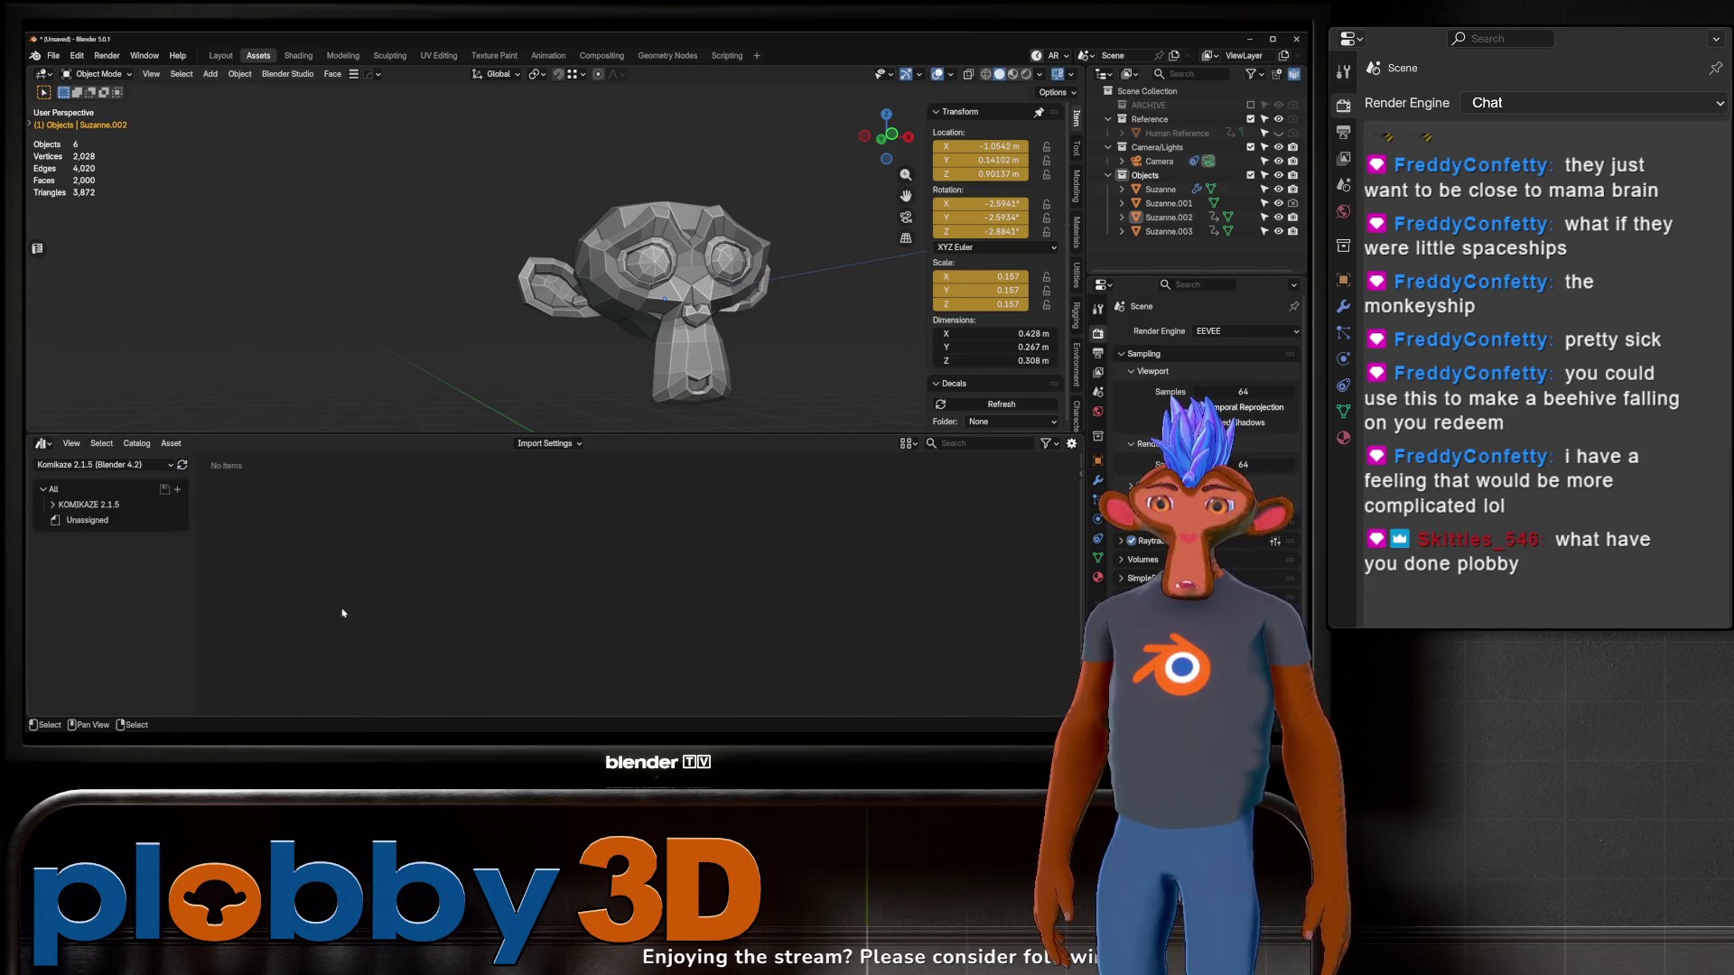
pyautogui.click(86, 504)
pyautogui.click(52, 504)
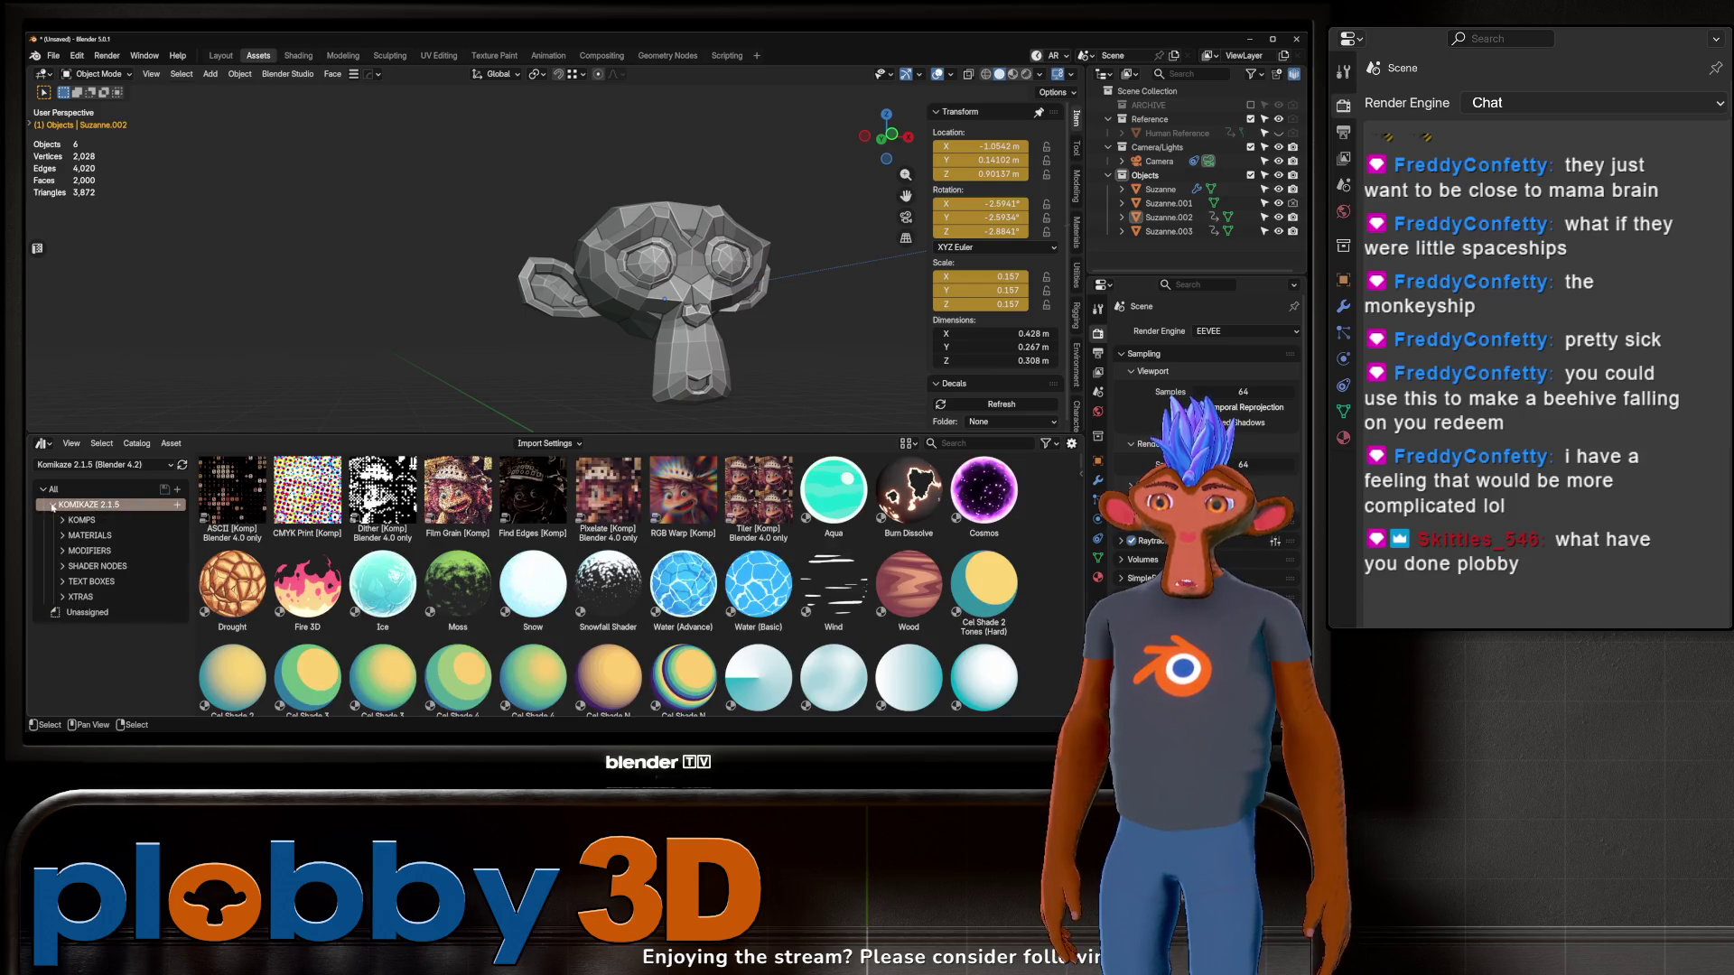
pyautogui.click(89, 550)
pyautogui.scroll(-1, 232, 673)
pyautogui.moveTo(232, 659); pyautogui.dragTo(663, 370)
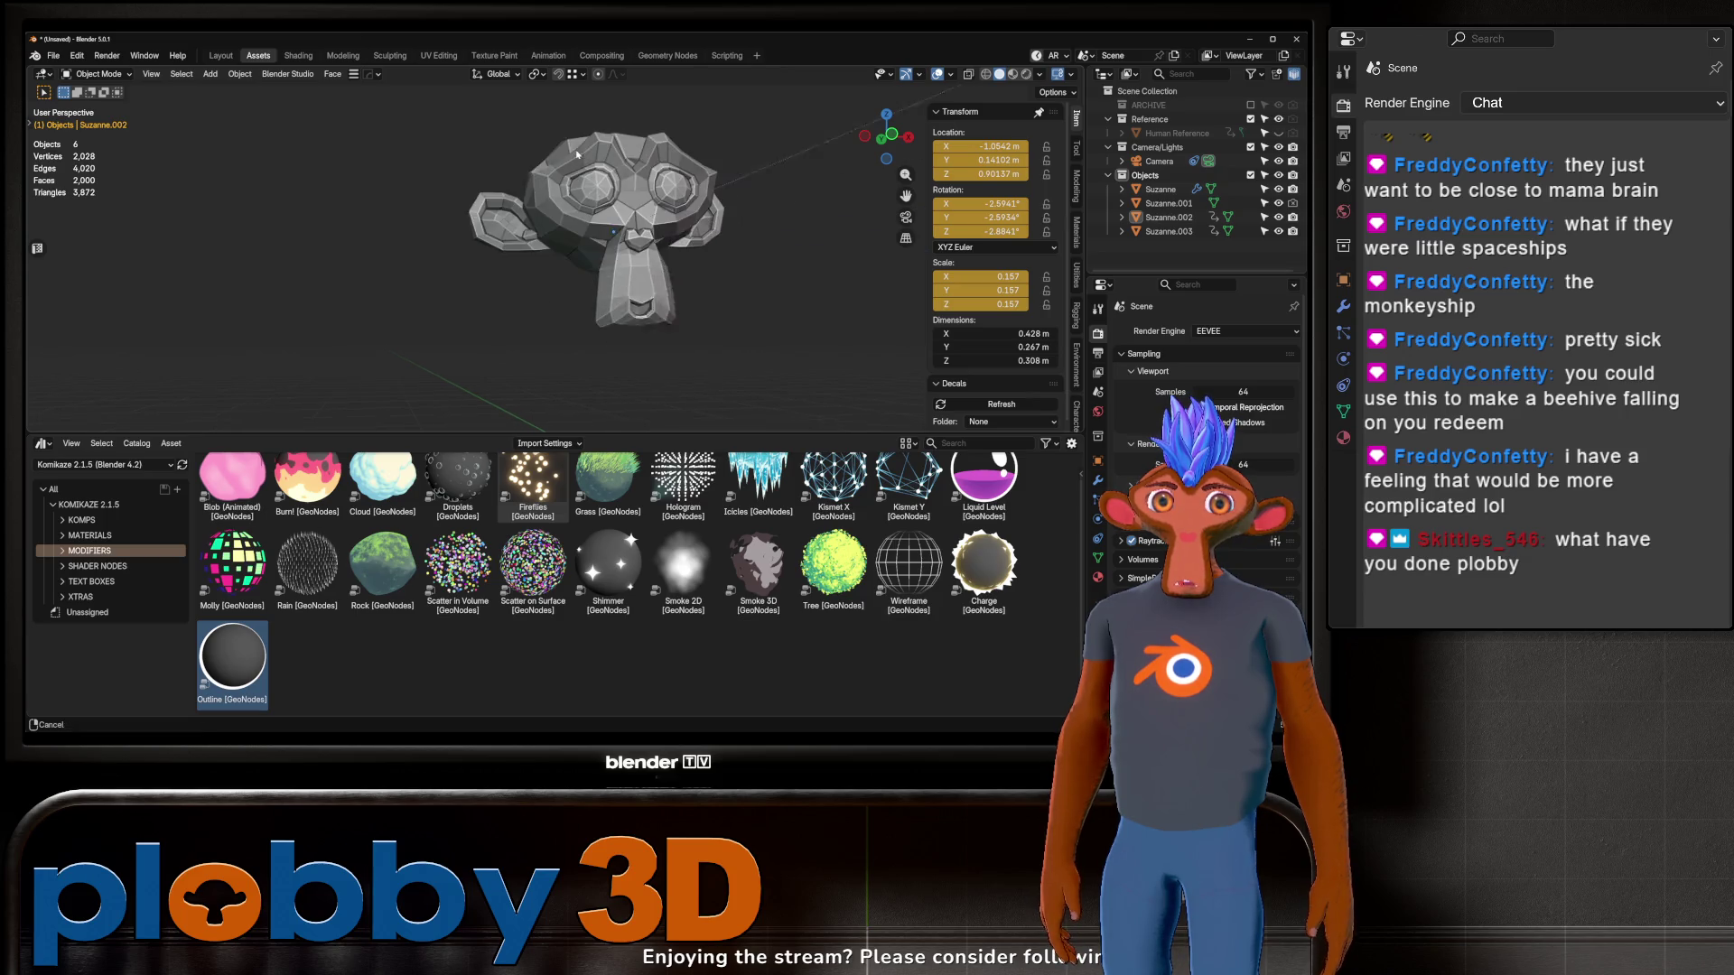
pyautogui.click(603, 147)
pyautogui.moveTo(232, 659); pyautogui.dragTo(607, 215)
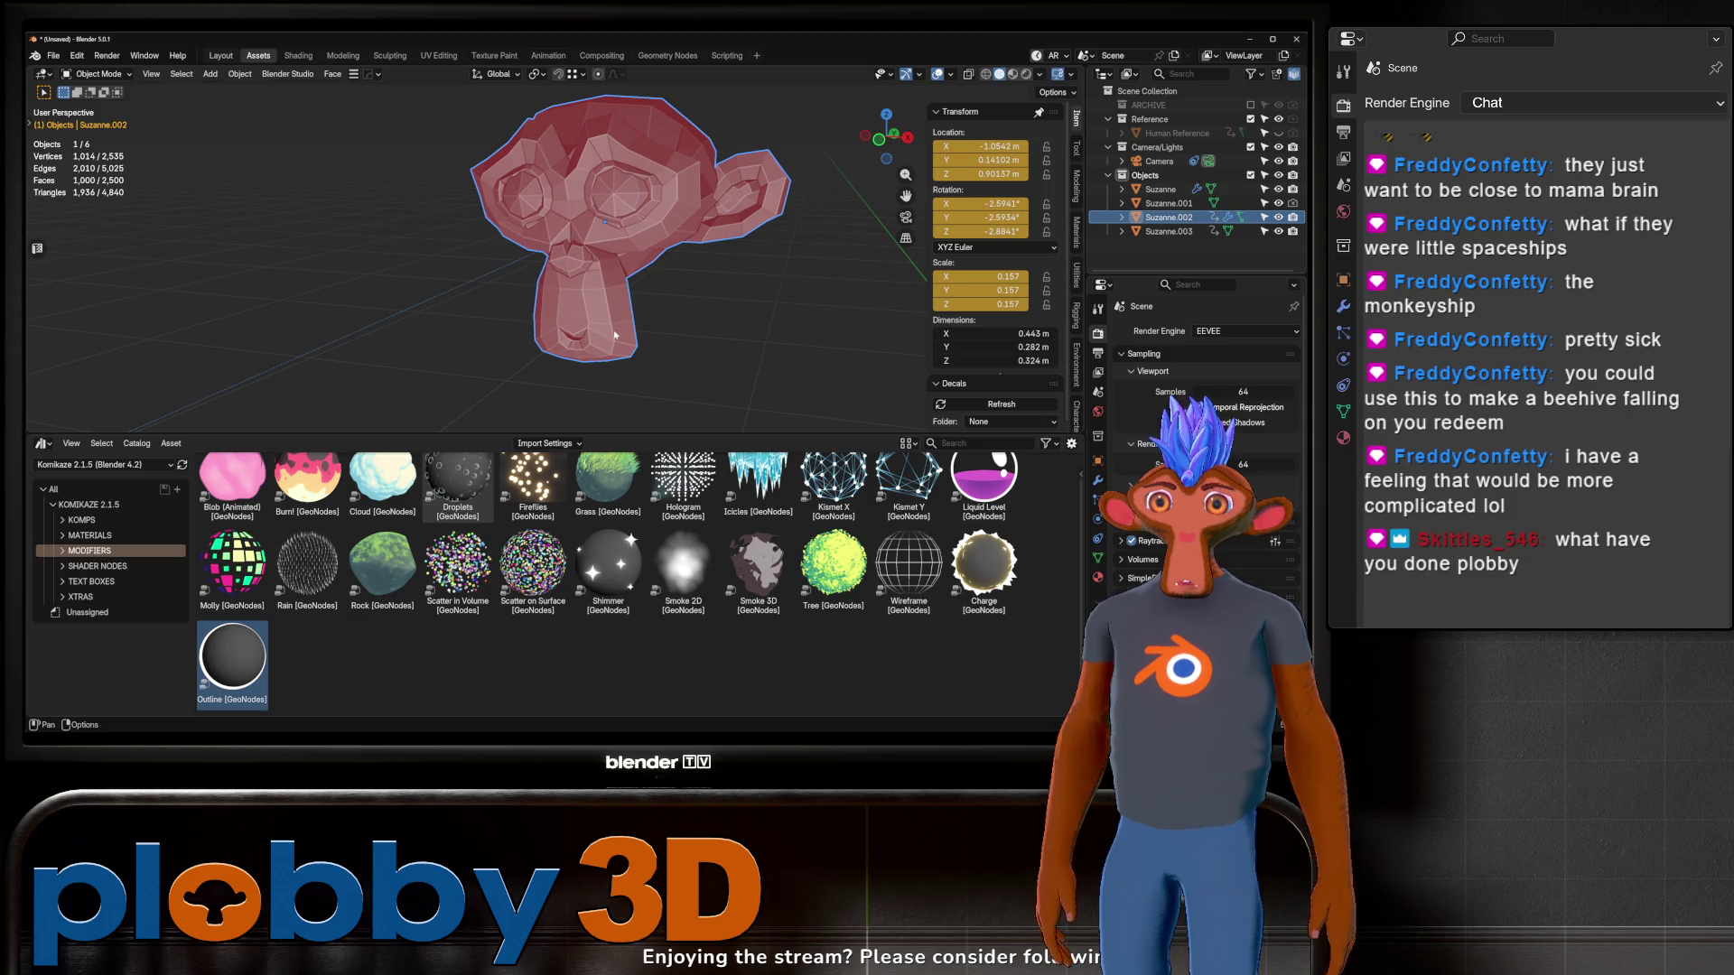
pyautogui.click(220, 55)
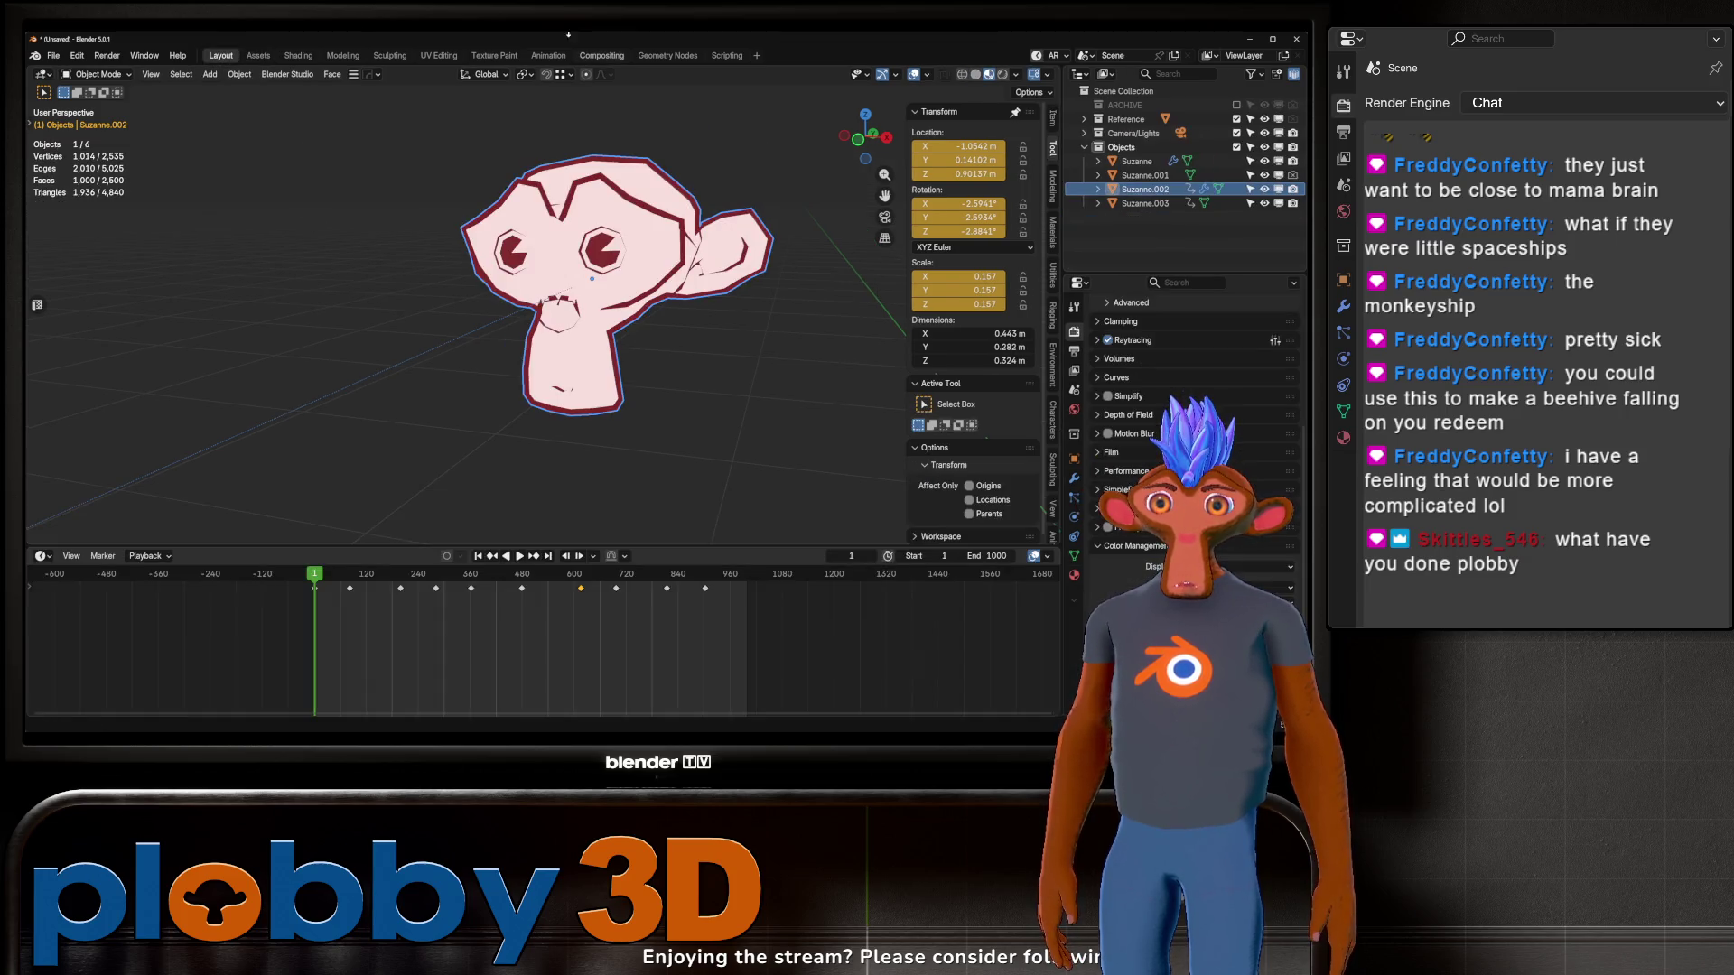
# Step: Turn off the Face Orientation overlay and turn the monkey to face front
pyautogui.click(930, 75)
pyautogui.click(833, 374)
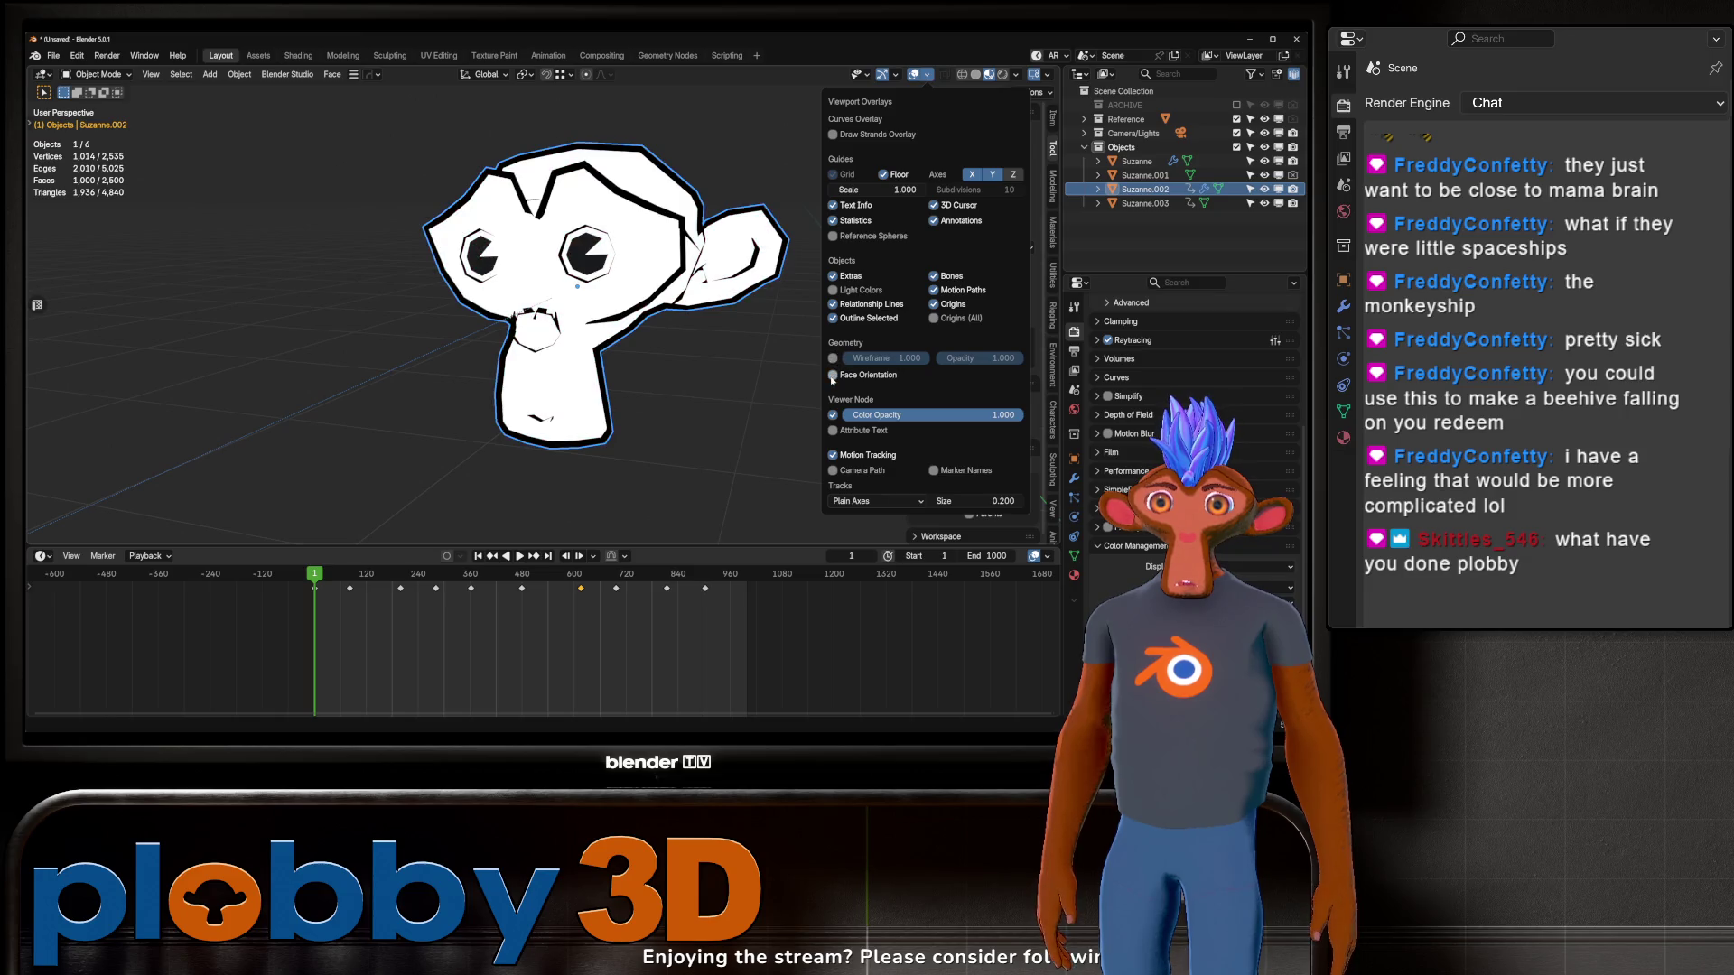
pyautogui.moveTo(660, 338); pyautogui.dragTo(864, 411, button='middle')
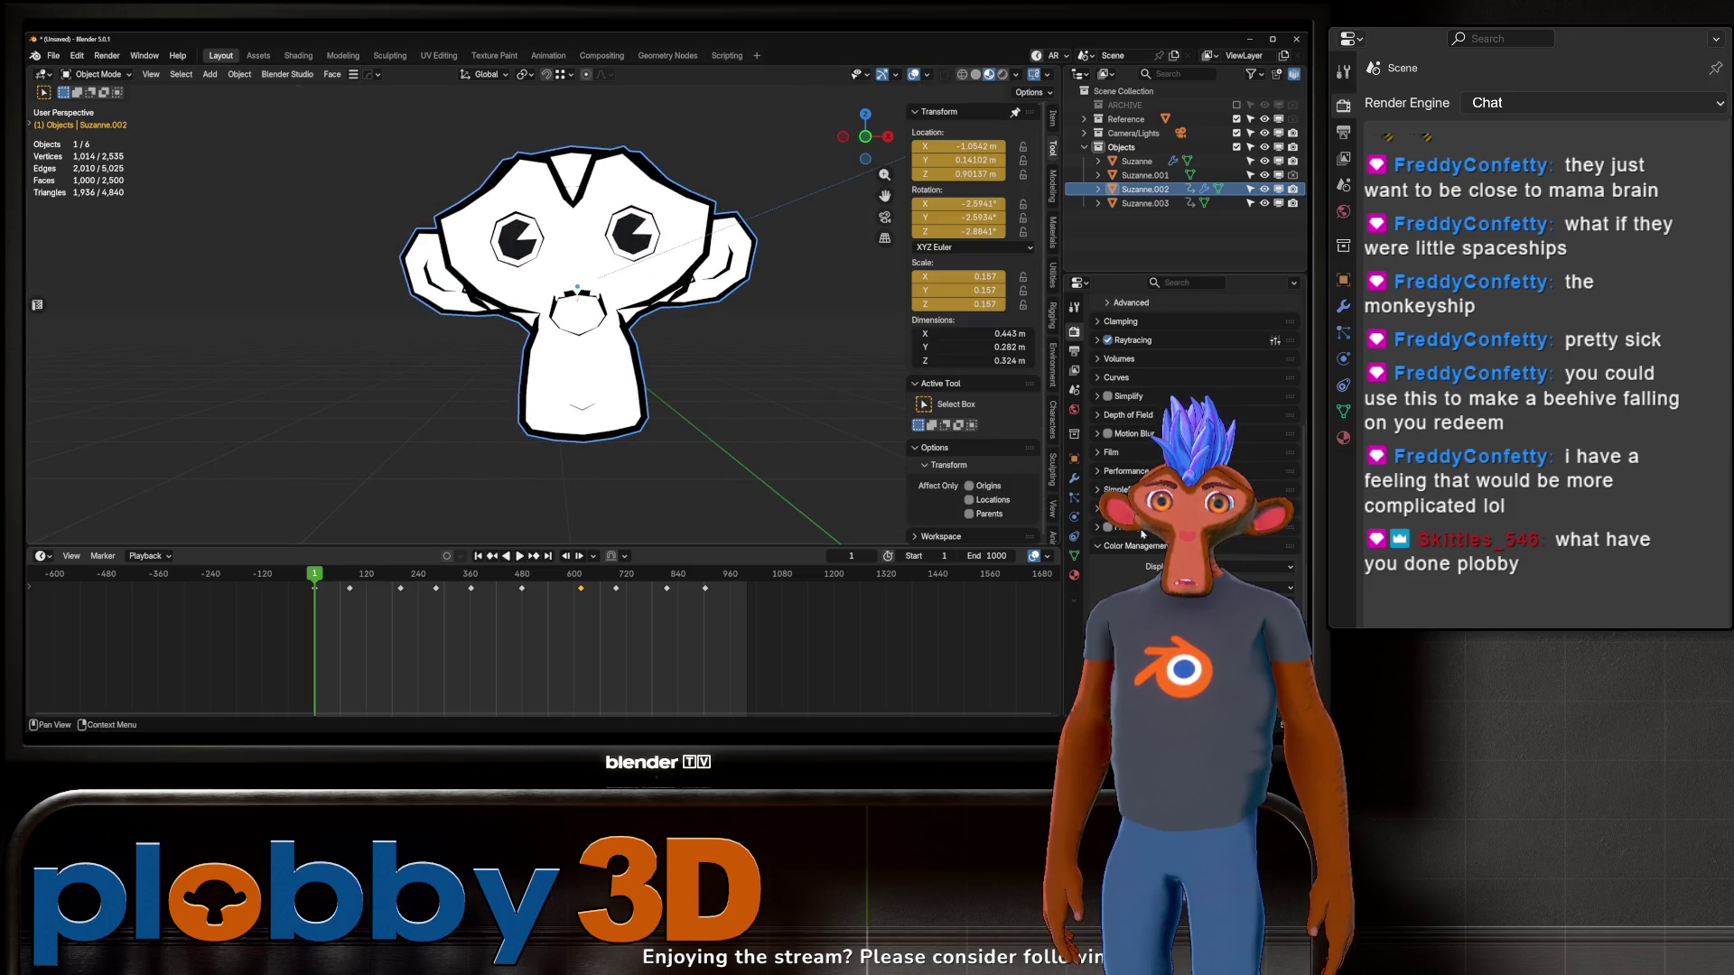
# Step: Lower the white monkey's Outline modifier thickness so its outline is thinner
pyautogui.click(1074, 478)
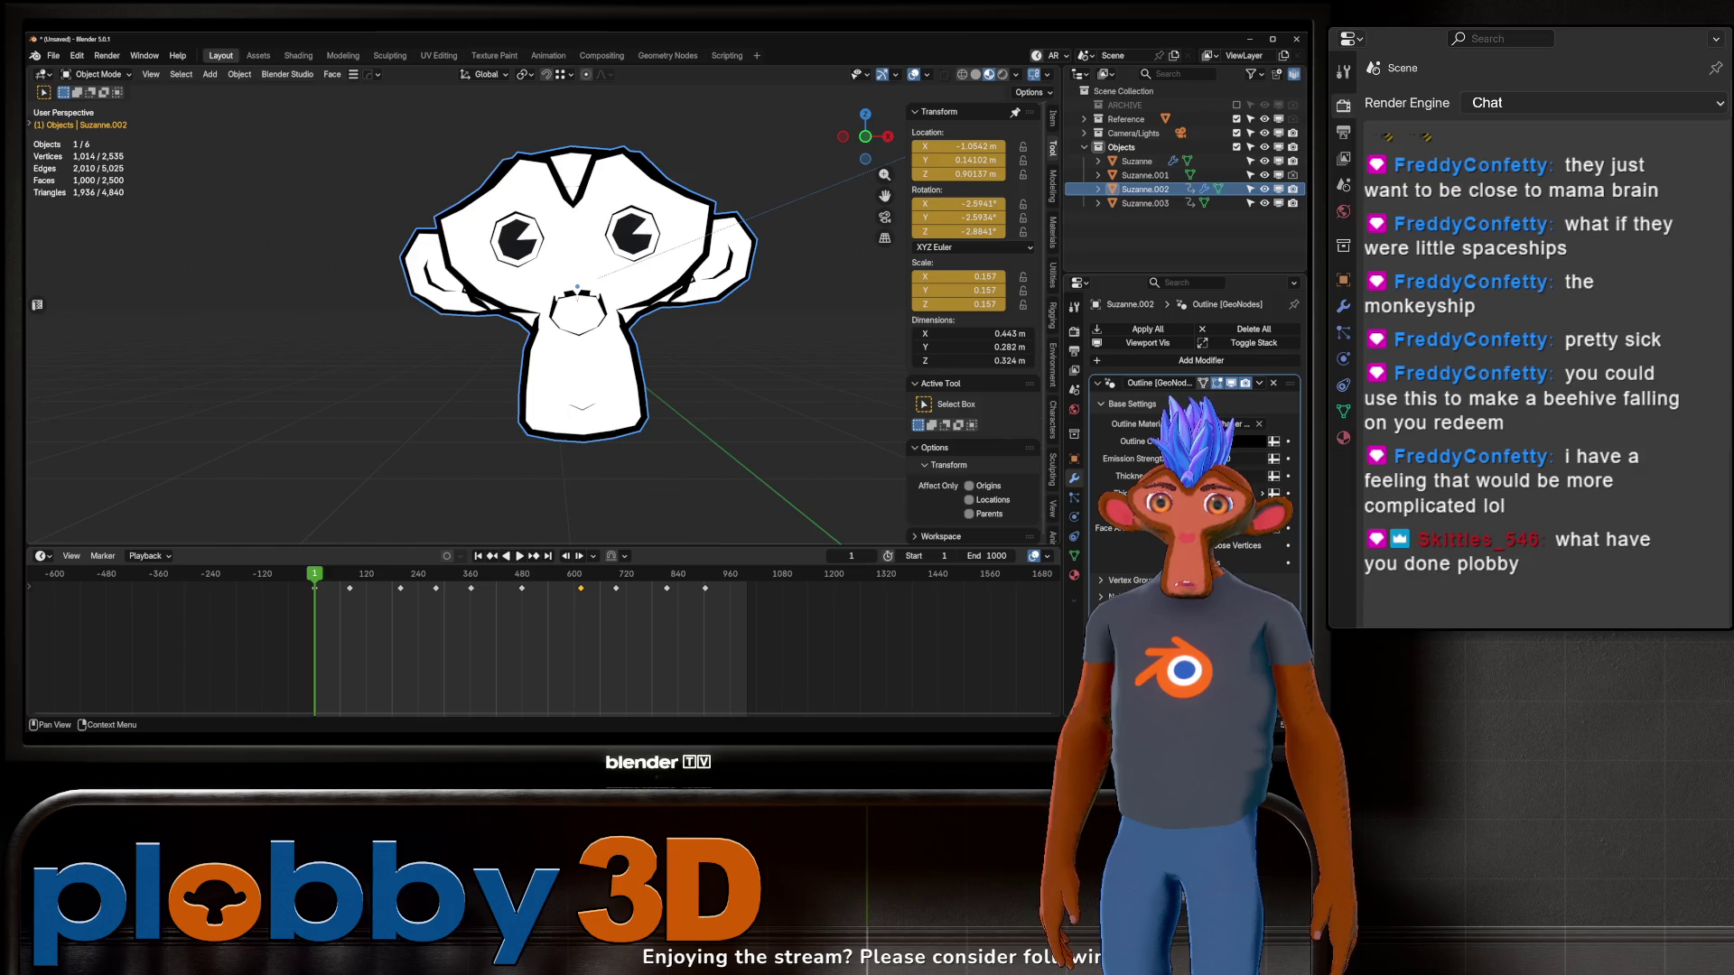
pyautogui.moveTo(1260, 493)
pyautogui.mouseDown()
pyautogui.moveTo(1210, 493)
pyautogui.moveTo(1260, 493)
pyautogui.mouseUp()
pyautogui.moveTo(560, 298)
pyautogui.mouseDown(button='middle')
pyautogui.moveTo(716, 281)
pyautogui.moveTo(601, 257)
pyautogui.moveTo(632, 271)
pyautogui.moveTo(723, 234)
pyautogui.mouseUp(button='middle')
# Step: Hide the original Suzanne head in the Outliner and select Suzanne.003
pyautogui.scroll(-8, 596, 253)
pyautogui.scroll(5, 813, 217)
pyautogui.scroll(-1, 849, 200)
pyautogui.click(1265, 161)
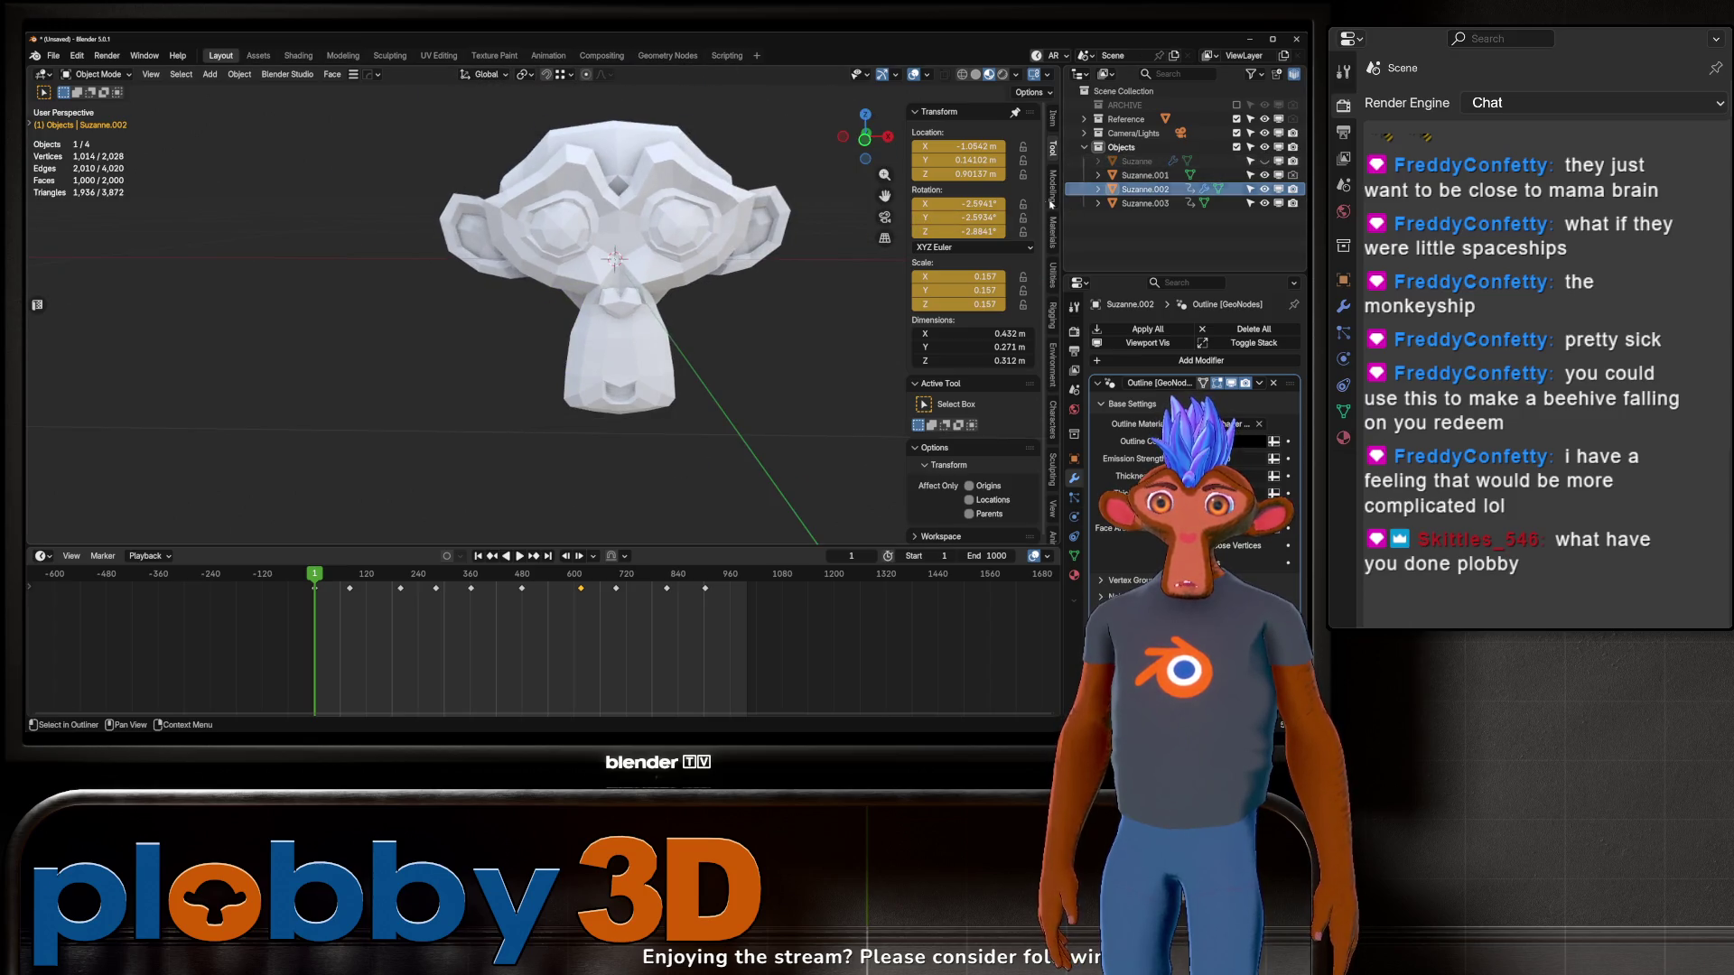
pyautogui.click(650, 302)
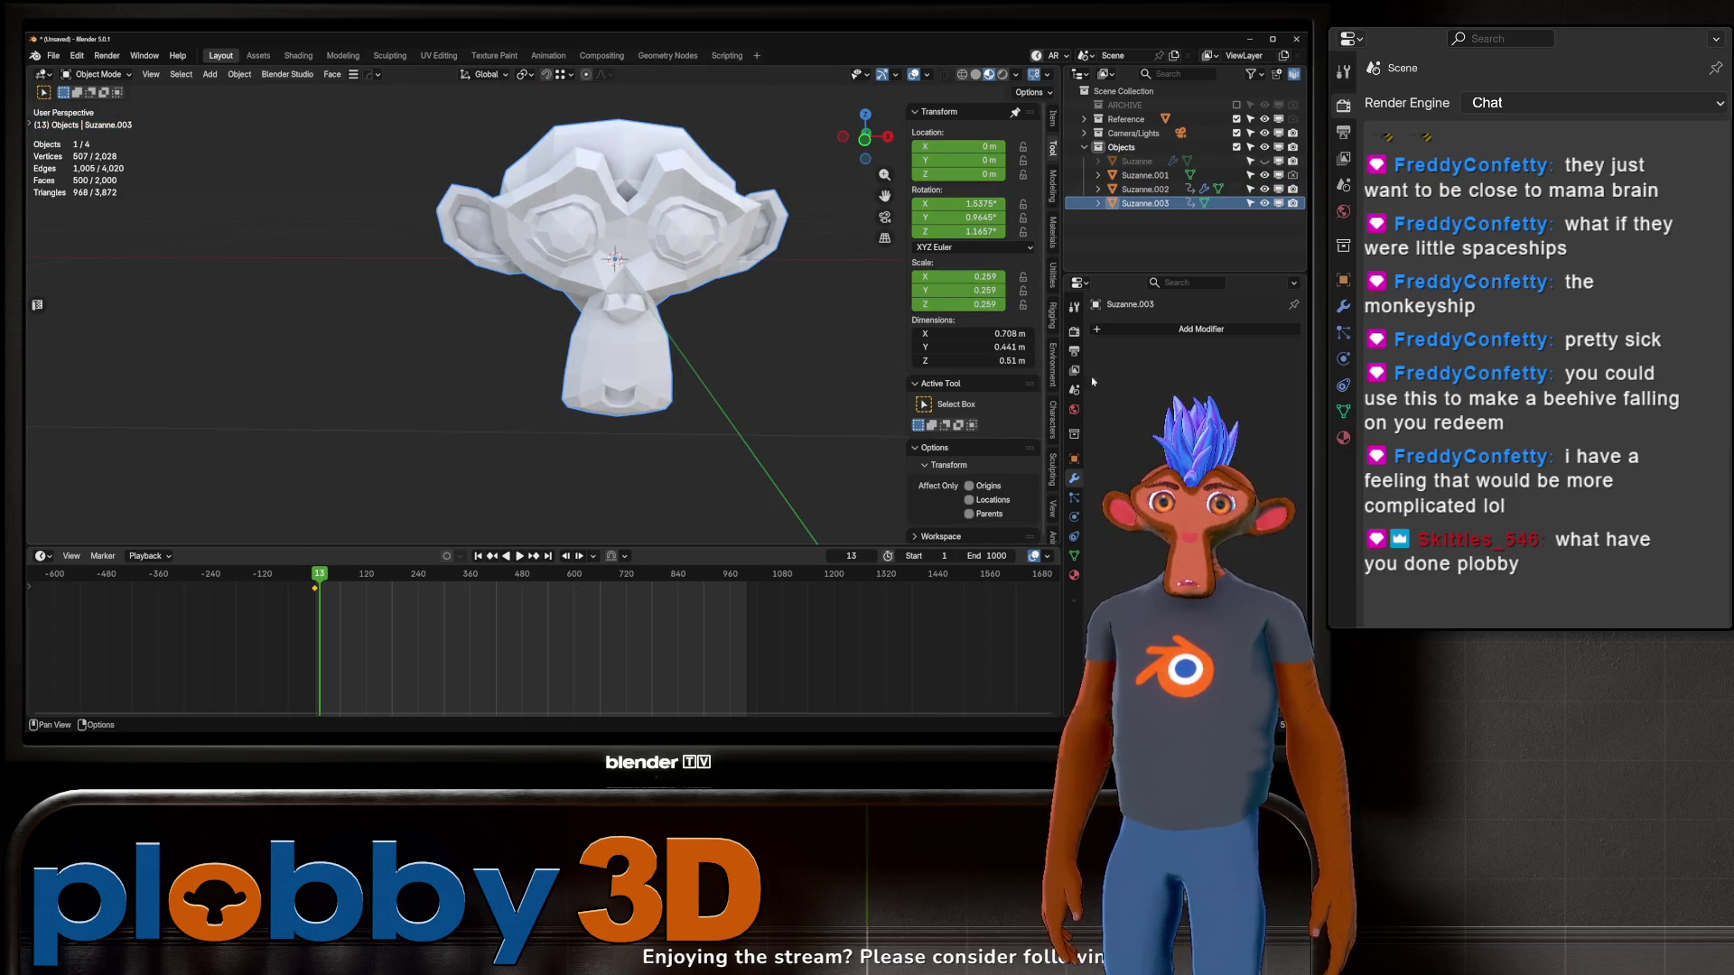
# Step: Assign a material to Suzanne.003 through its material slots
pyautogui.scroll(-8, 747, 327)
pyautogui.moveTo(747, 327)
pyautogui.mouseDown(button='middle')
pyautogui.moveTo(424, 304)
pyautogui.moveTo(585, 263)
pyautogui.moveTo(607, 305)
pyautogui.mouseUp(button='middle')
pyautogui.scroll(6, 504, 284)
pyautogui.click(1174, 330)
pyautogui.click(1074, 575)
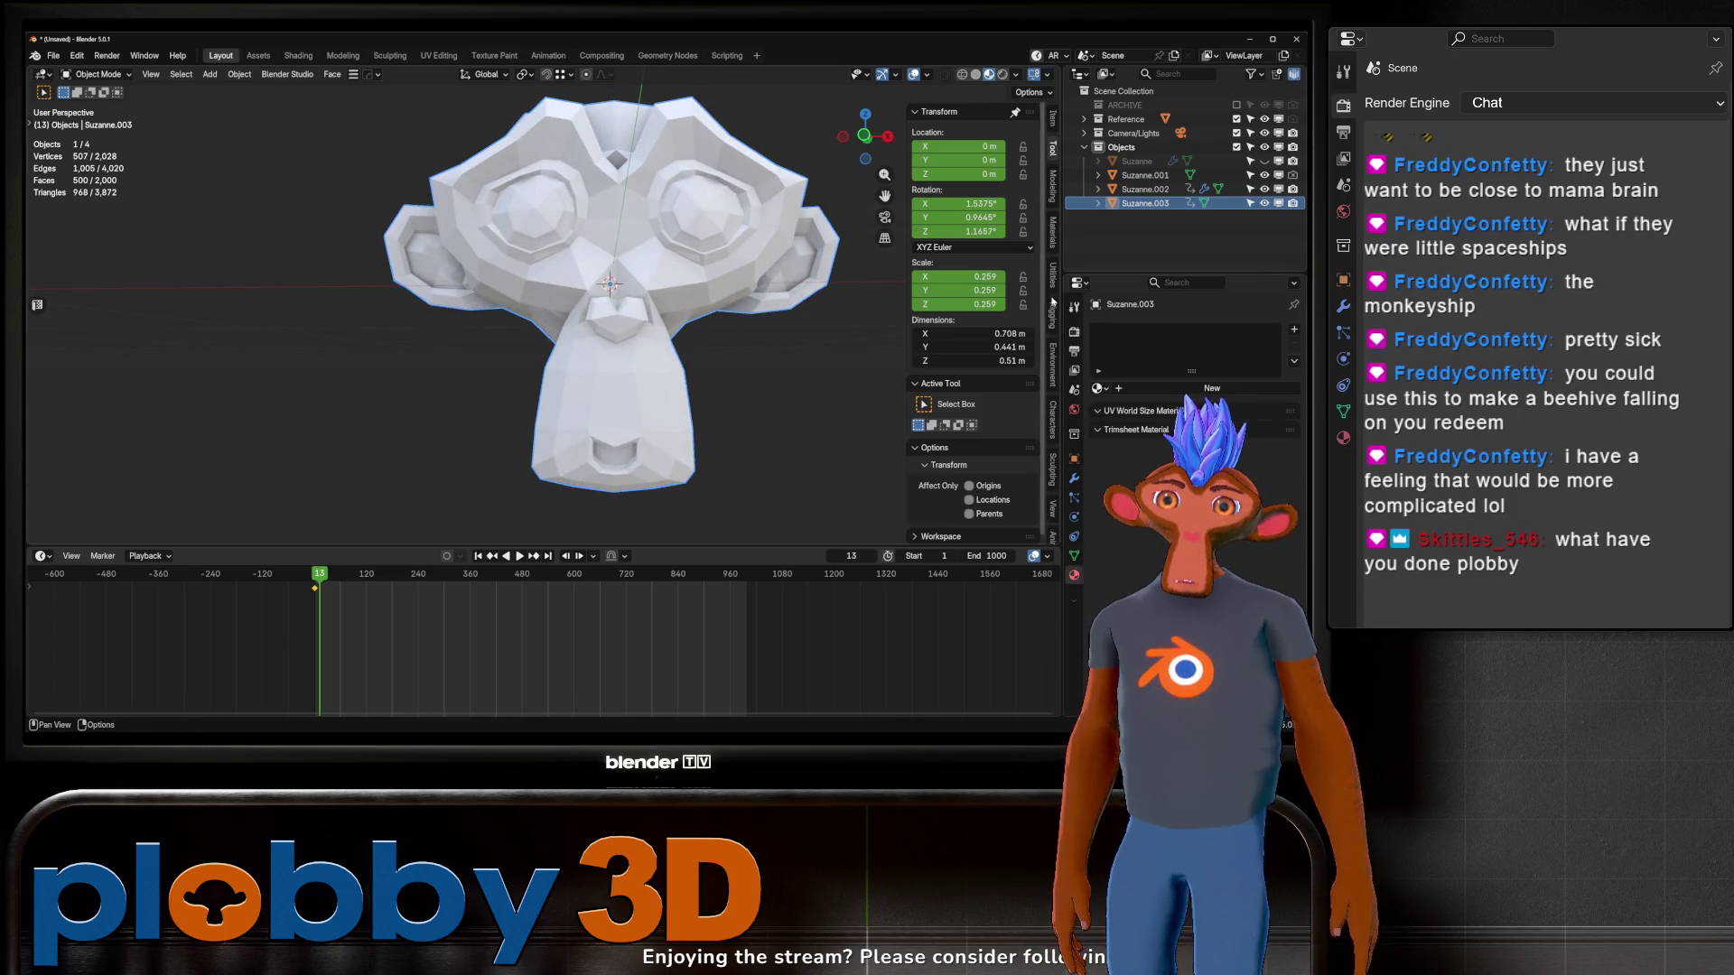
pyautogui.click(1098, 388)
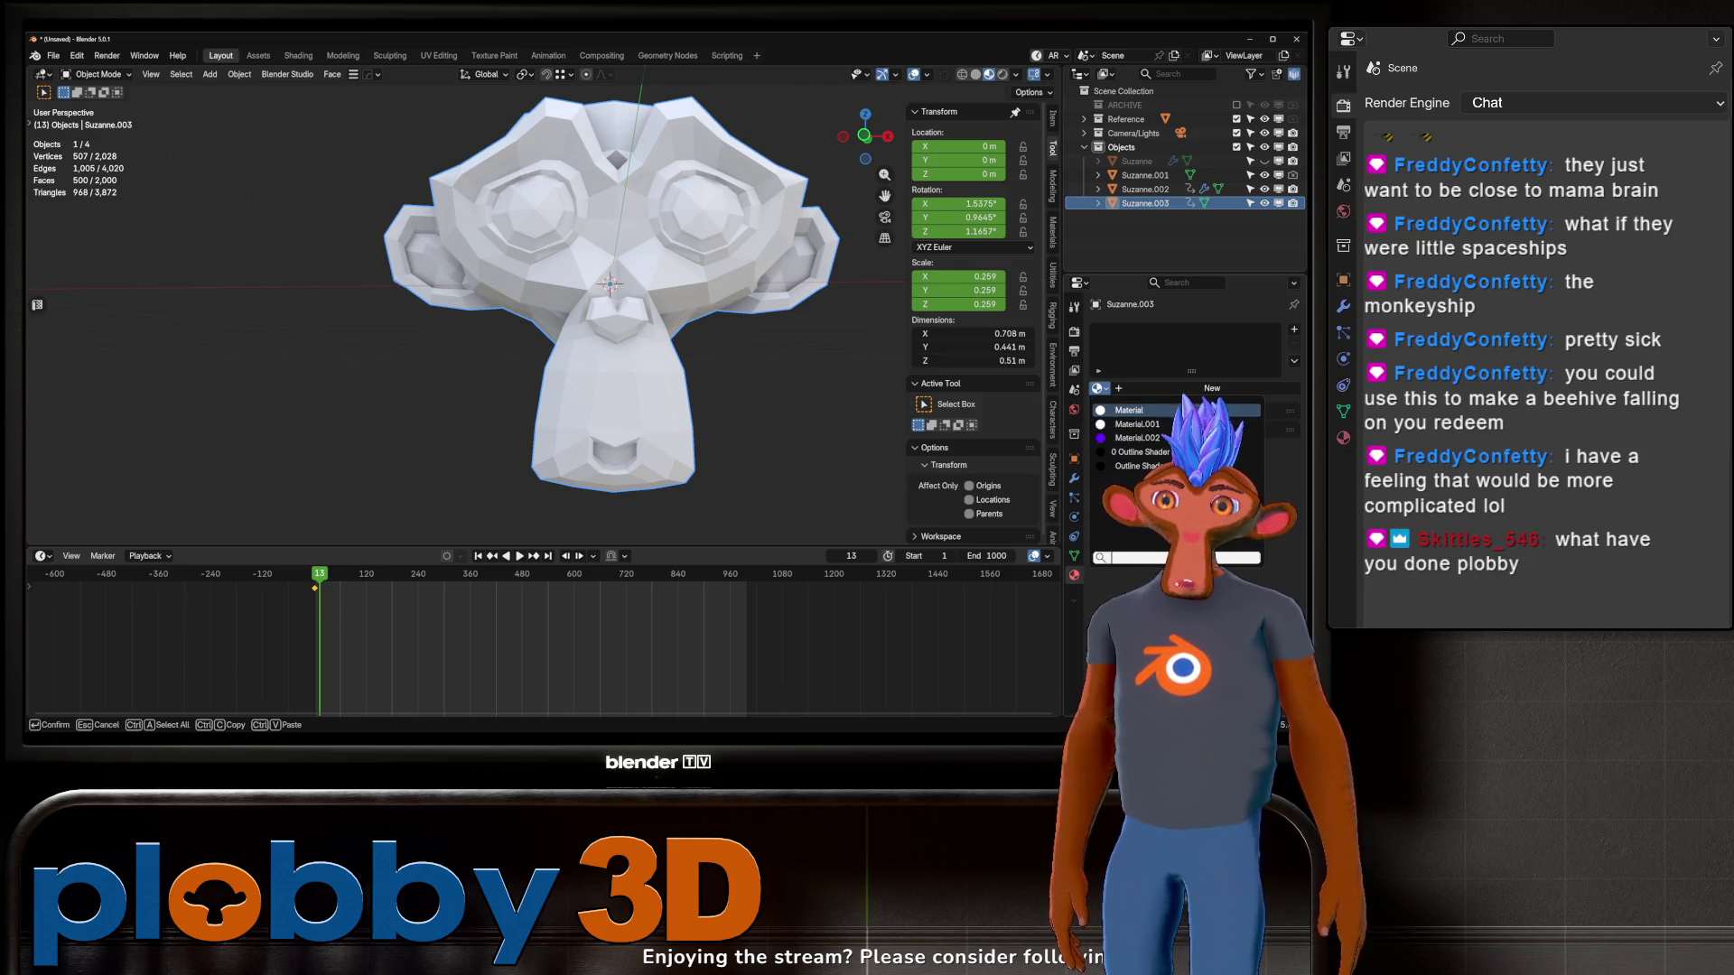
pyautogui.click(1128, 411)
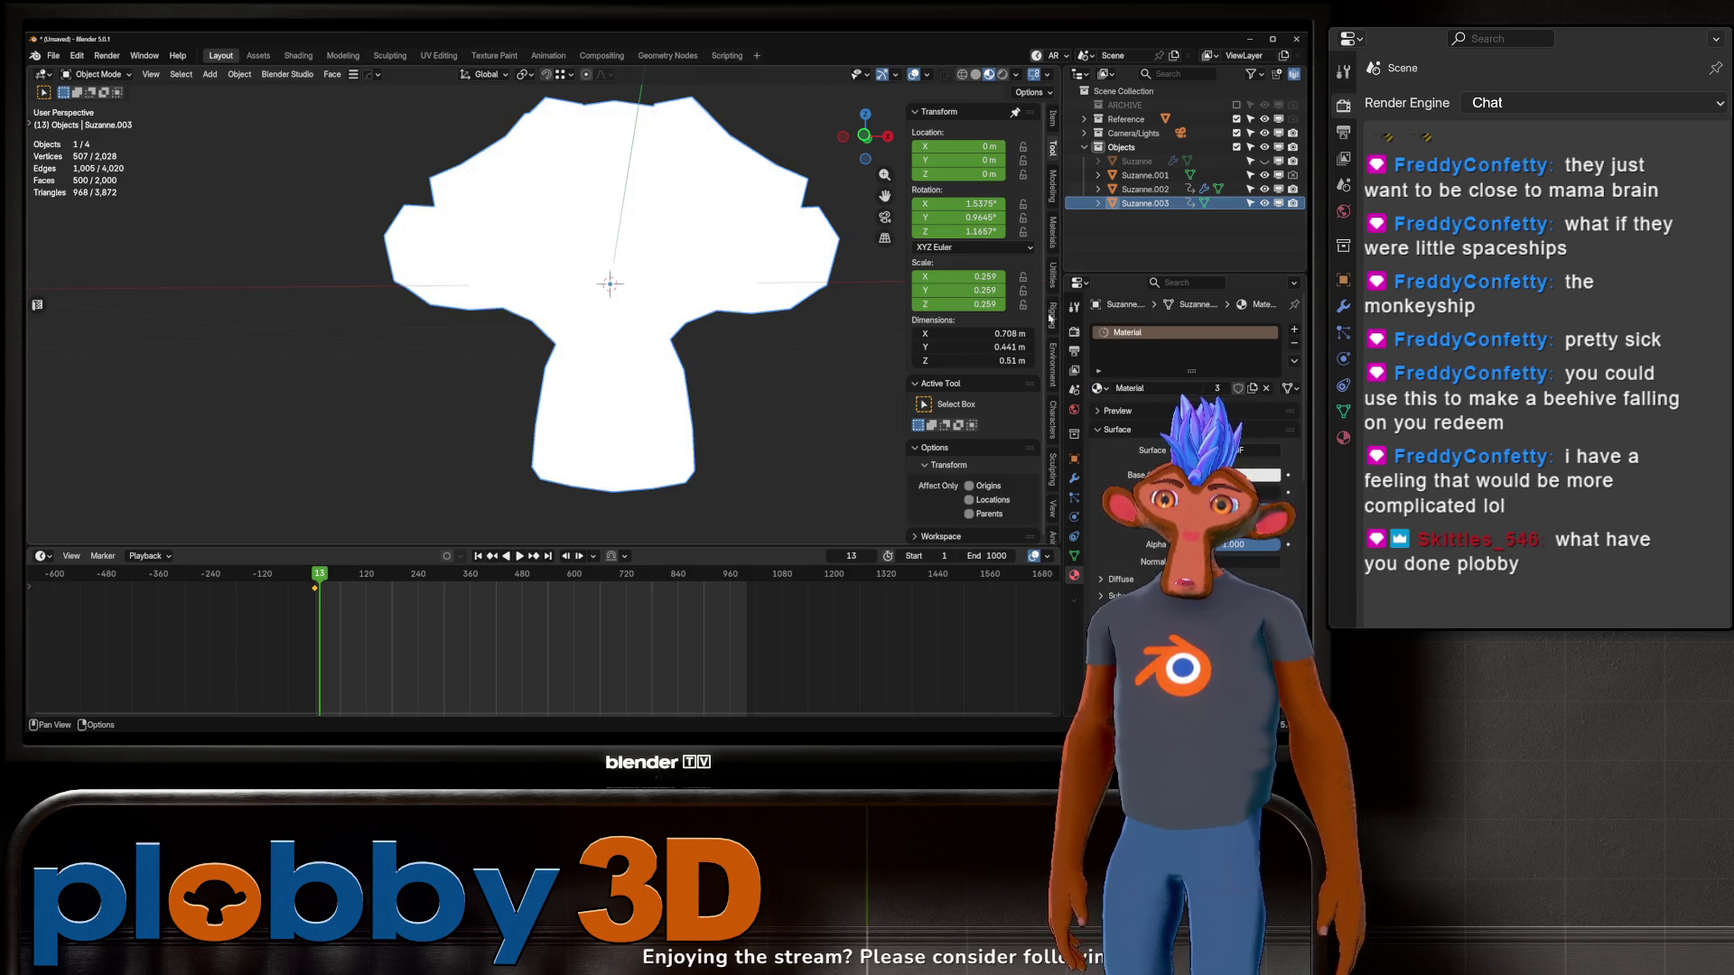
pyautogui.click(1100, 388)
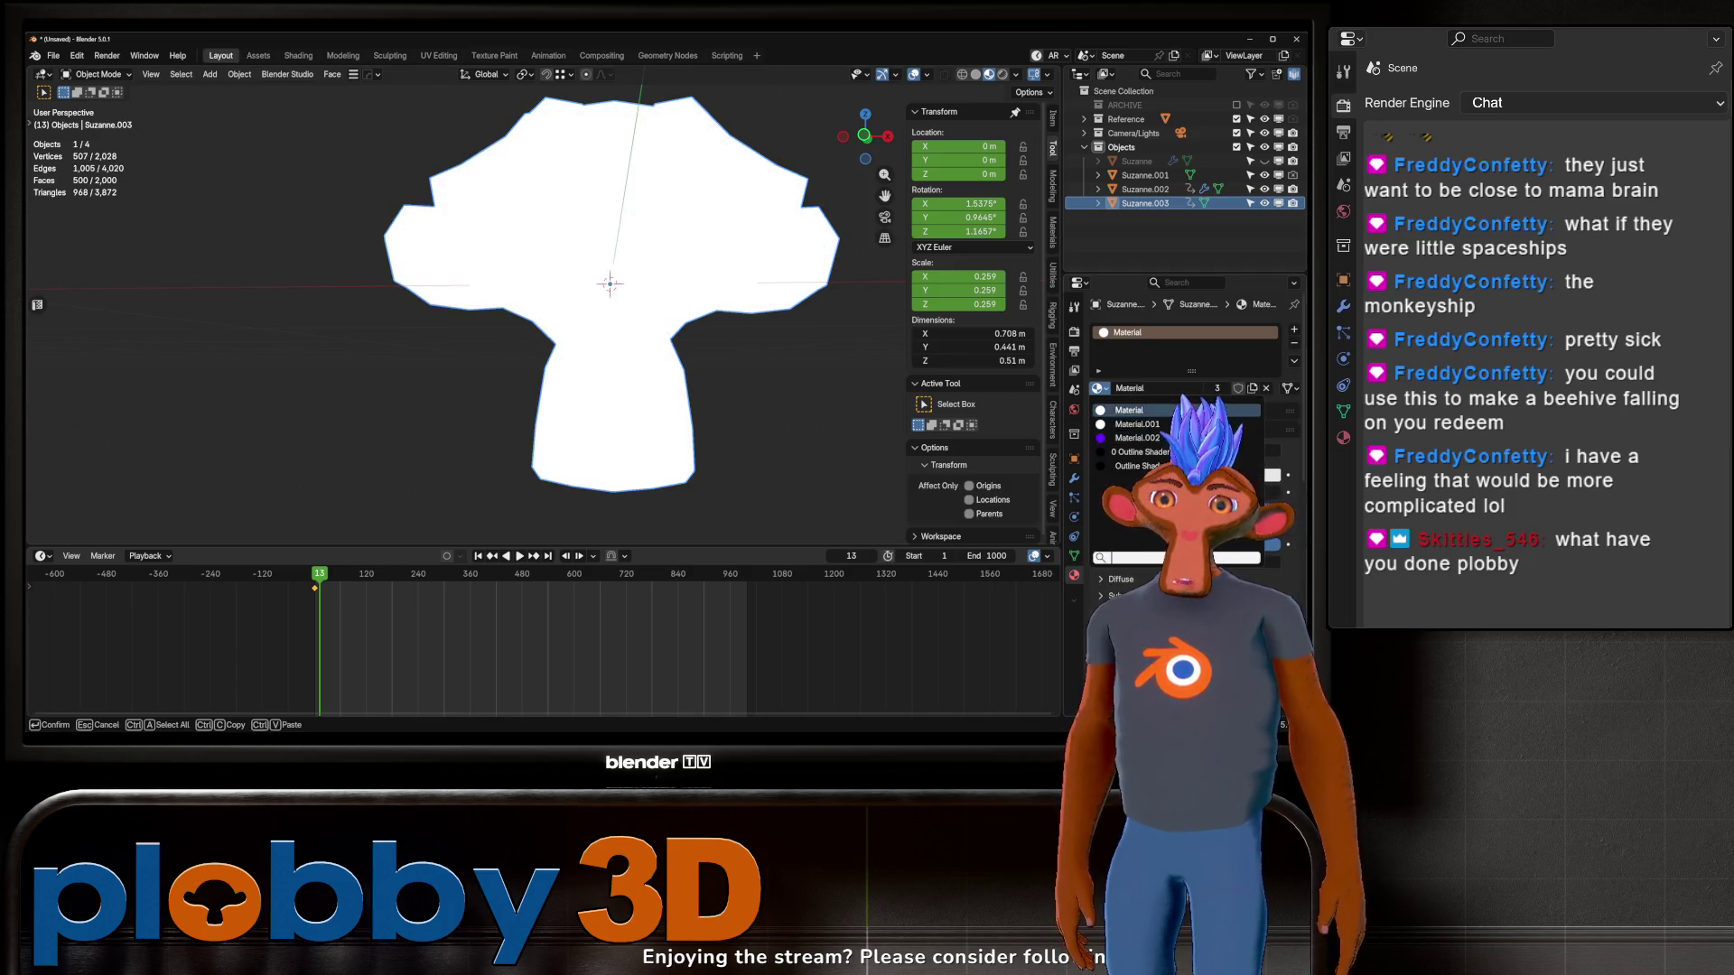
pyautogui.click(1226, 410)
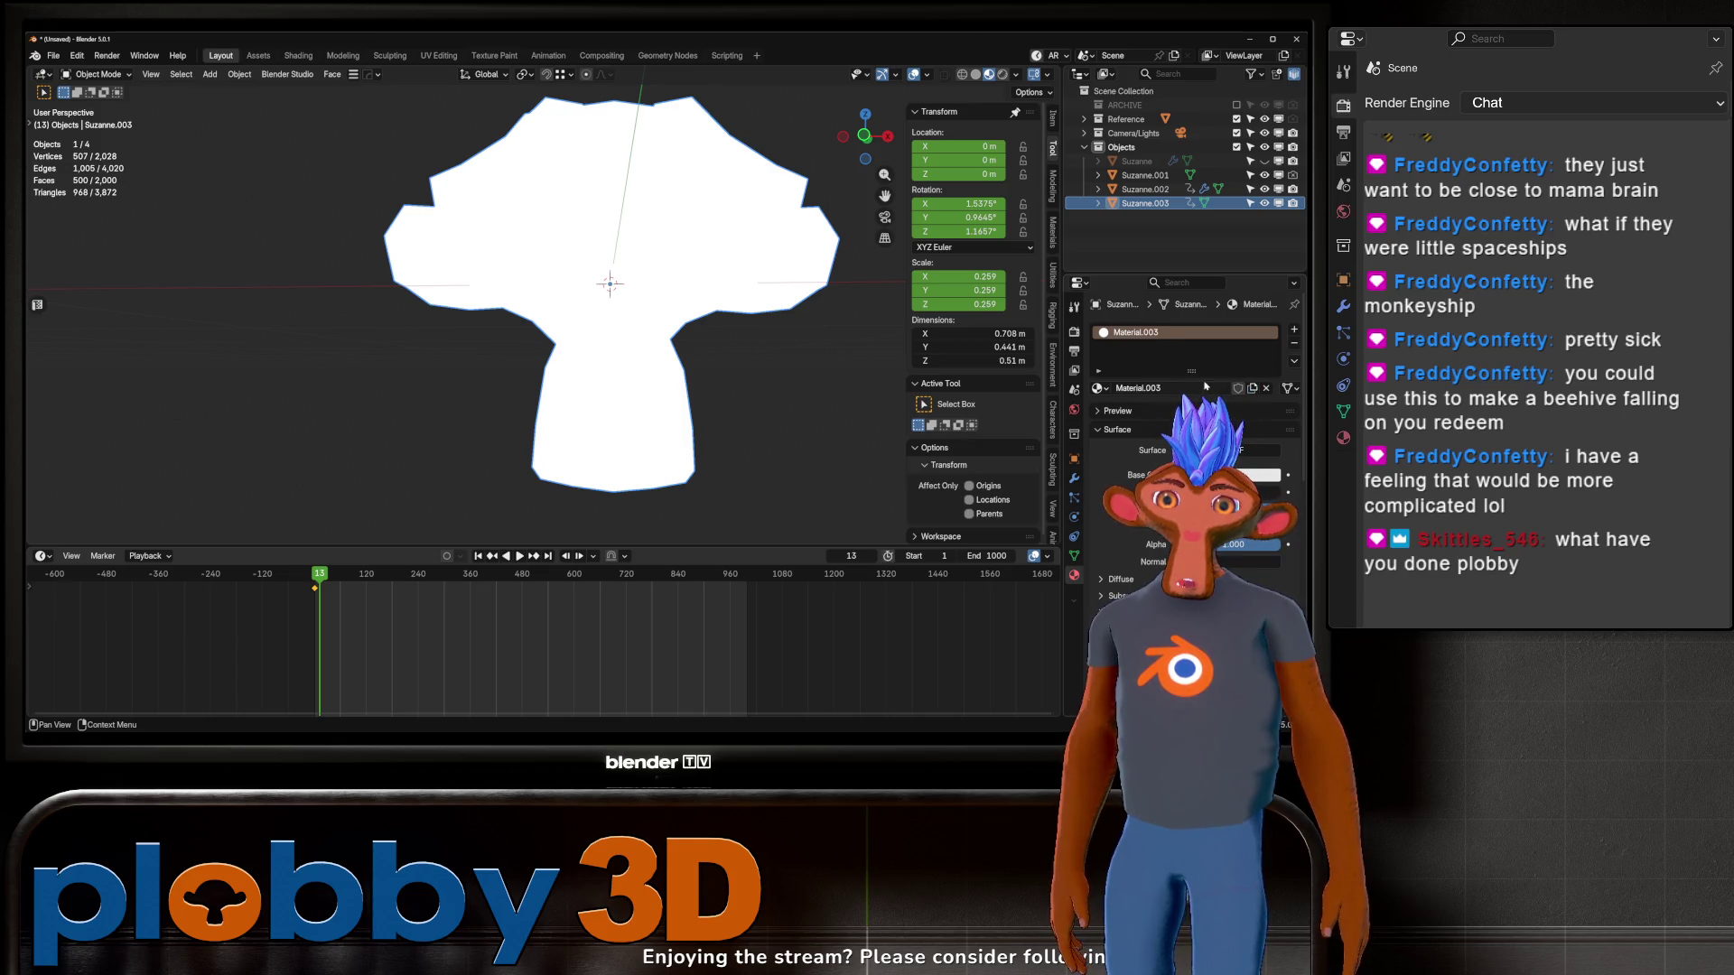
# Step: Set the base colour value to 0 and the Emission colour to light blue, then enter Edit Mode
pyautogui.click(1260, 475)
pyautogui.moveTo(1228, 419); pyautogui.dragTo(1165, 419)
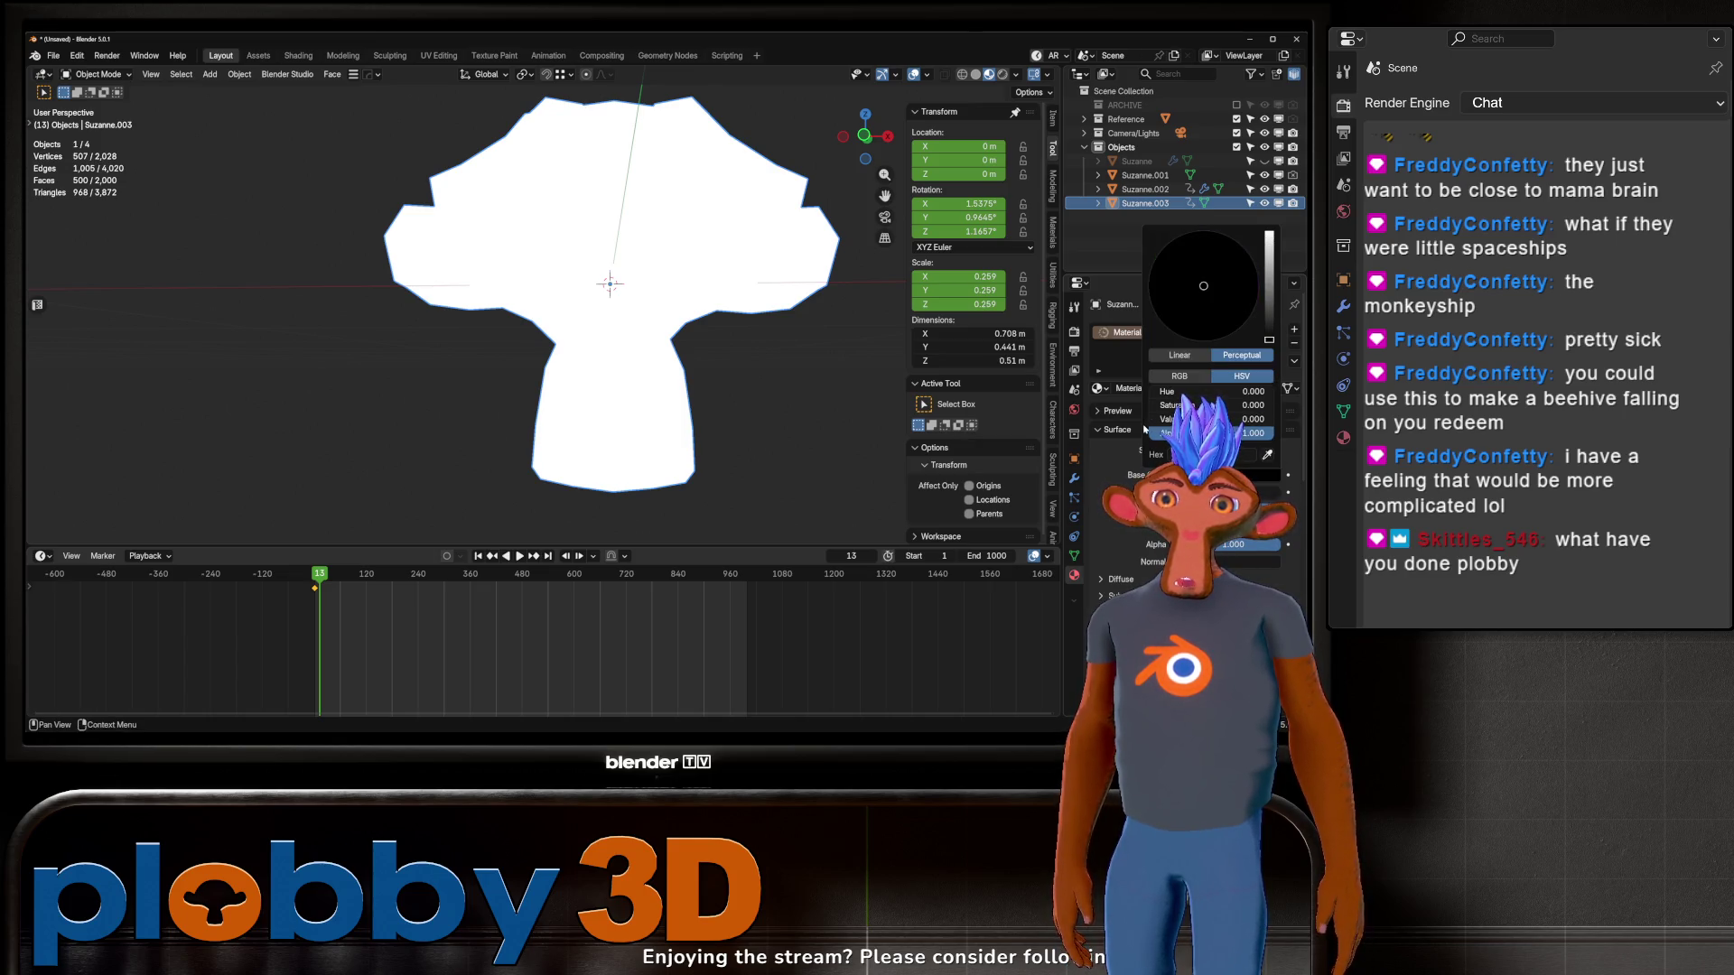
pyautogui.scroll(-3, 1128, 578)
pyautogui.scroll(-1, 1129, 578)
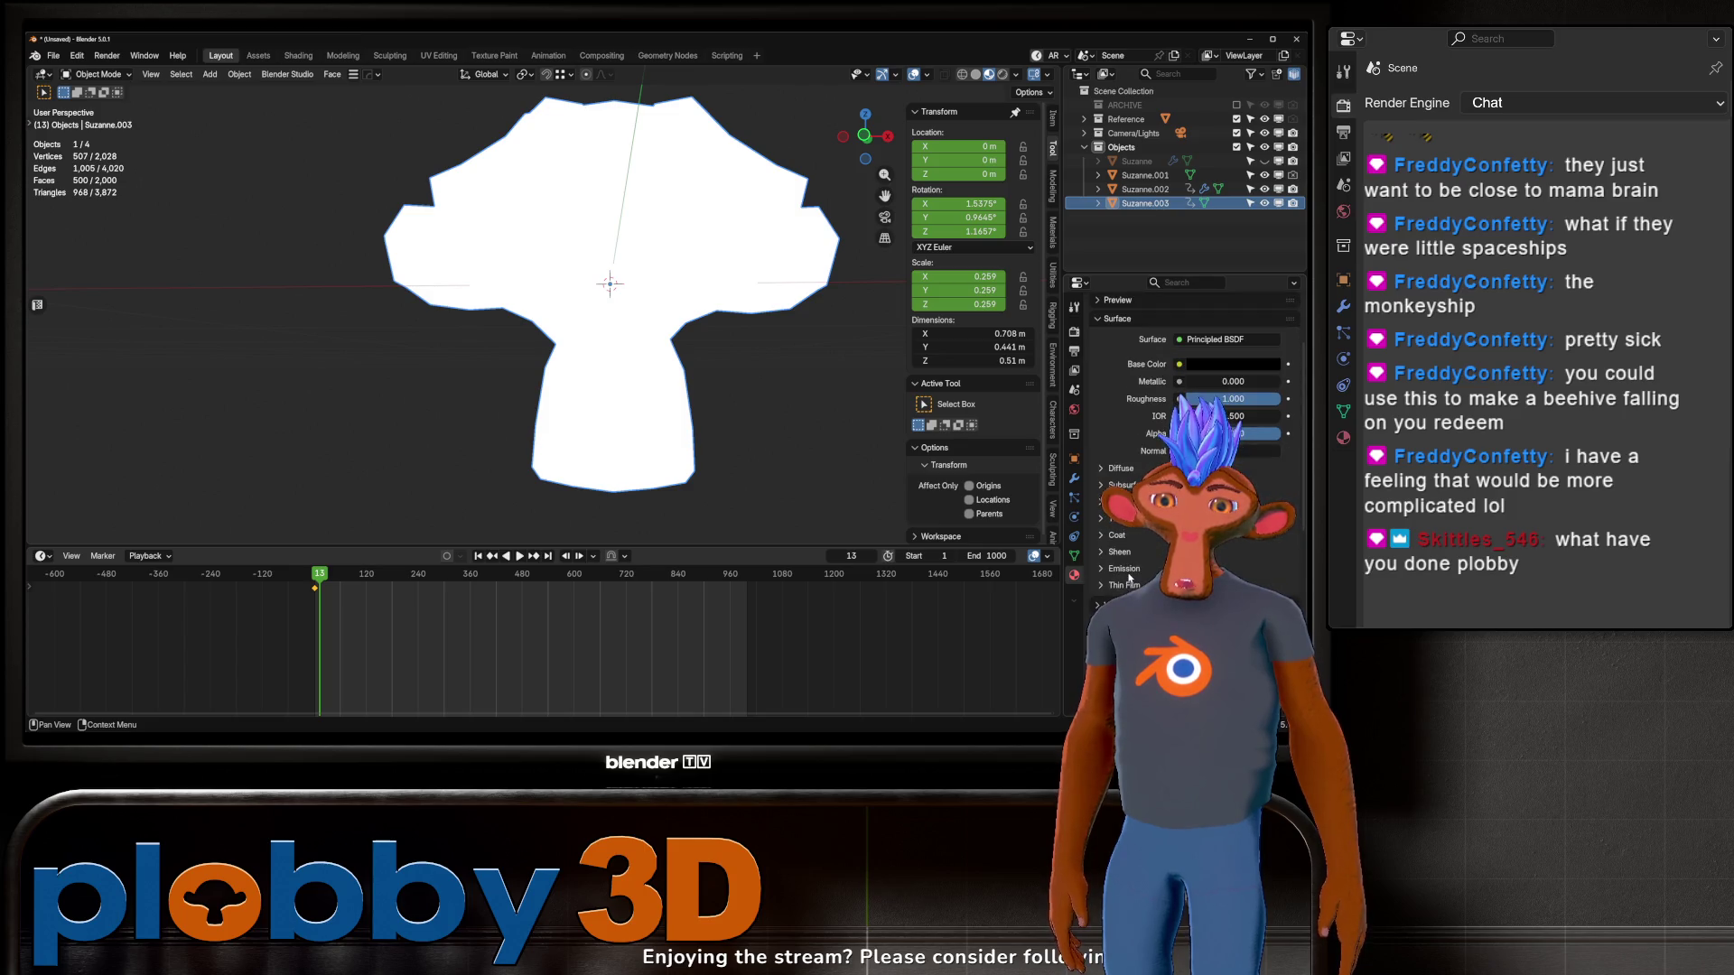
pyautogui.click(1264, 587)
pyautogui.moveTo(1215, 389); pyautogui.dragTo(1216, 384)
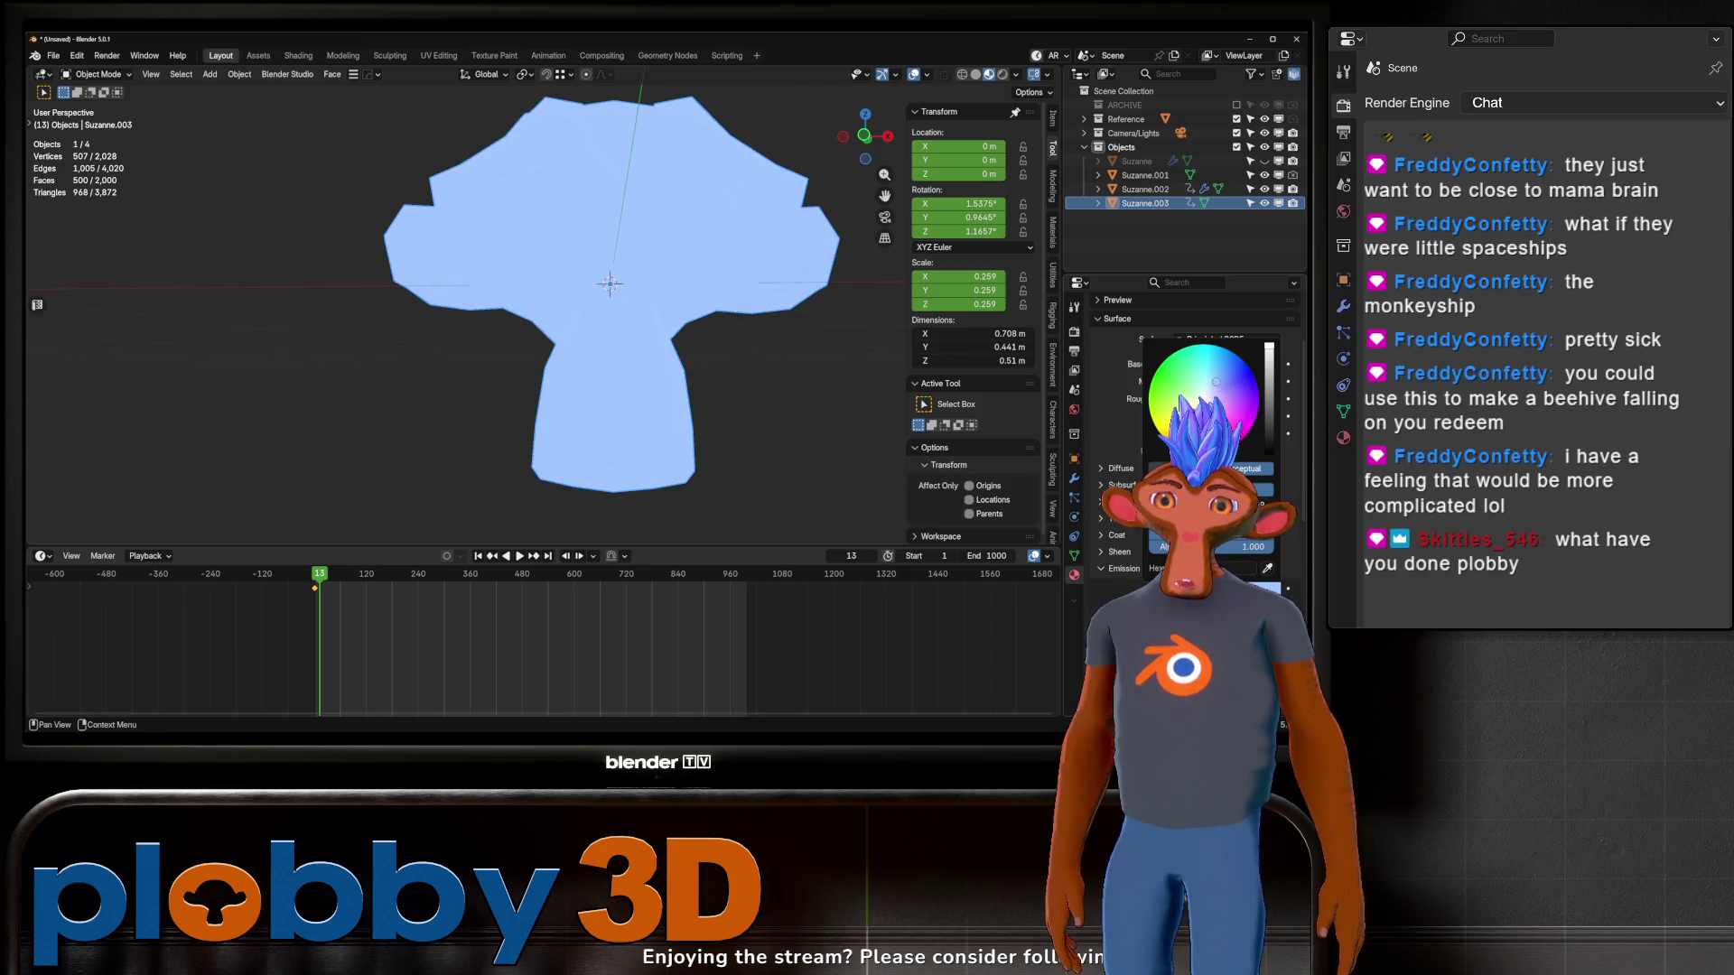
pyautogui.press('Tab')
pyautogui.scroll(3, 679, 195)
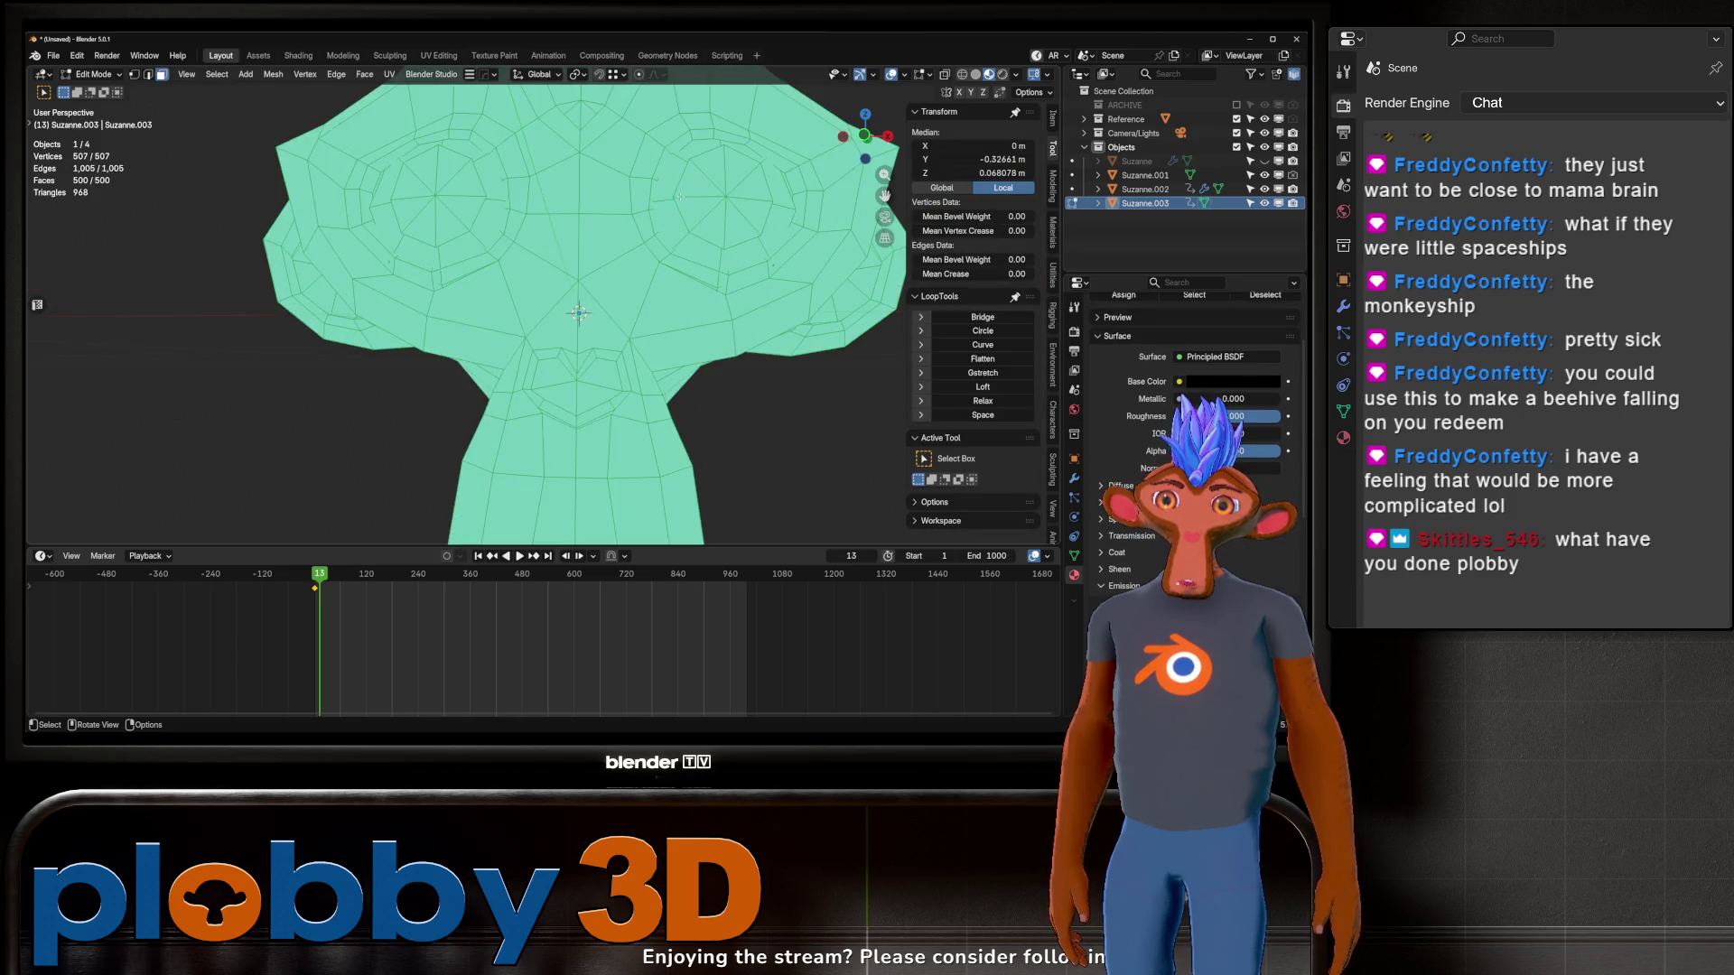
# Step: Select both grown eye discs and assign them 'Material' in a new material slot
pyautogui.click(719, 194)
pyautogui.keyDown('shift'); pyautogui.click(447, 209); pyautogui.keyUp('shift')
pyautogui.press('ctrl+KP_Add')
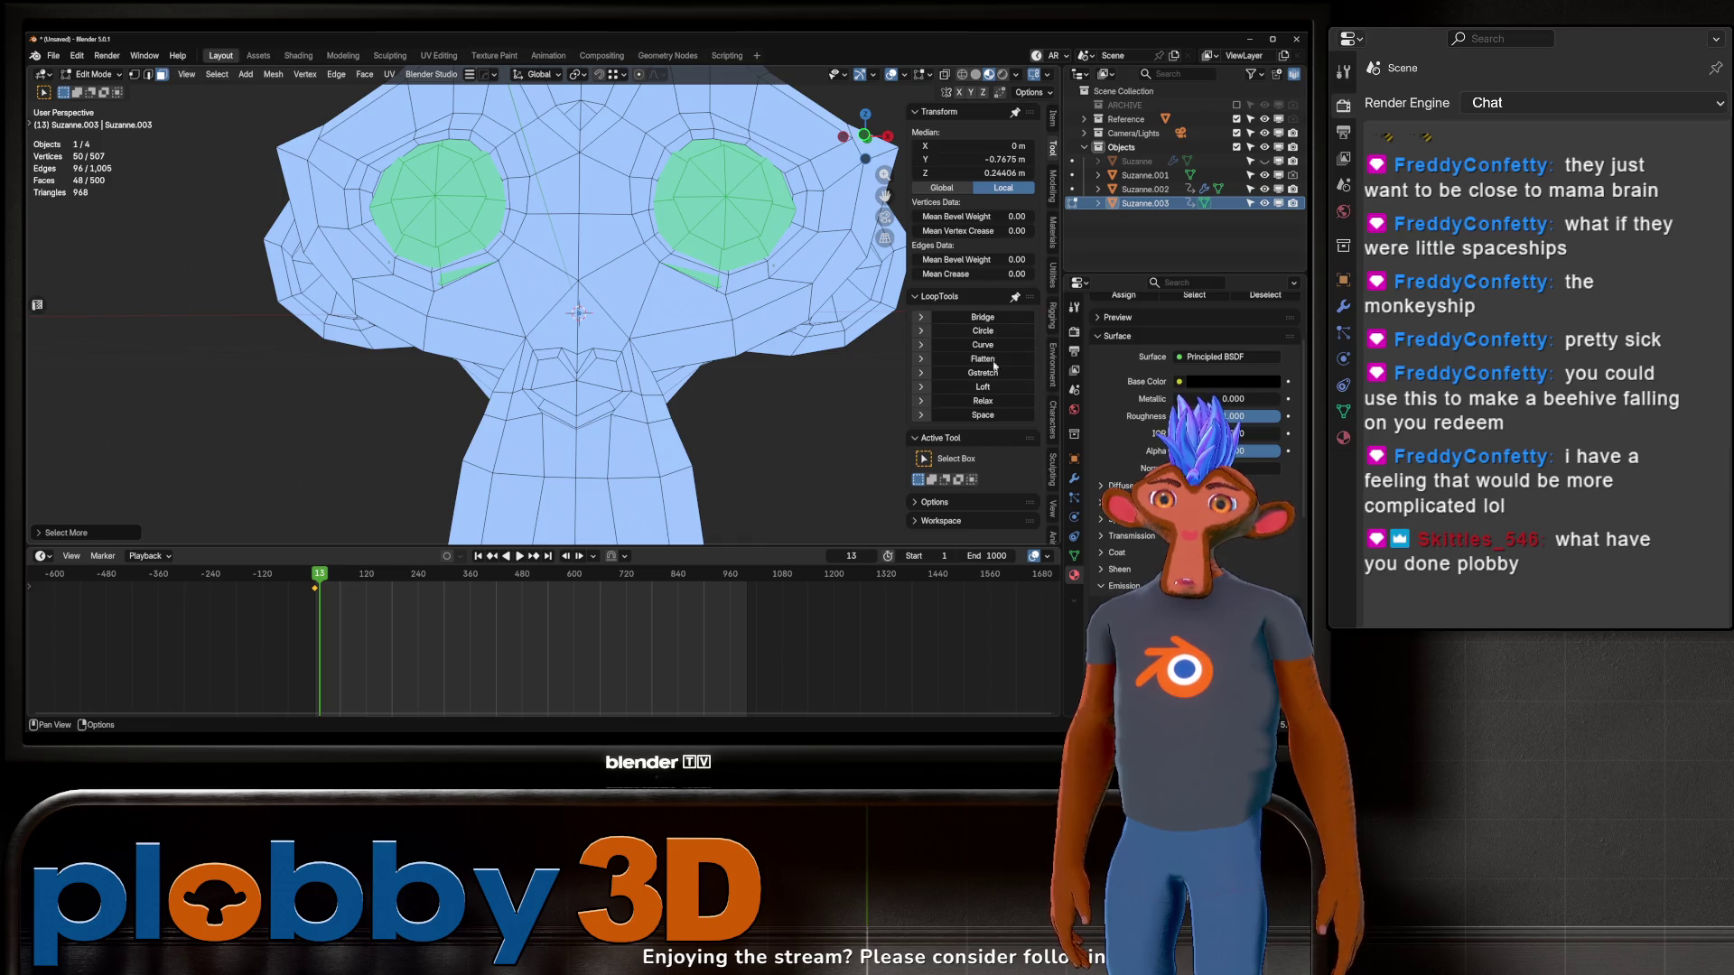
pyautogui.scroll(3, 1119, 465)
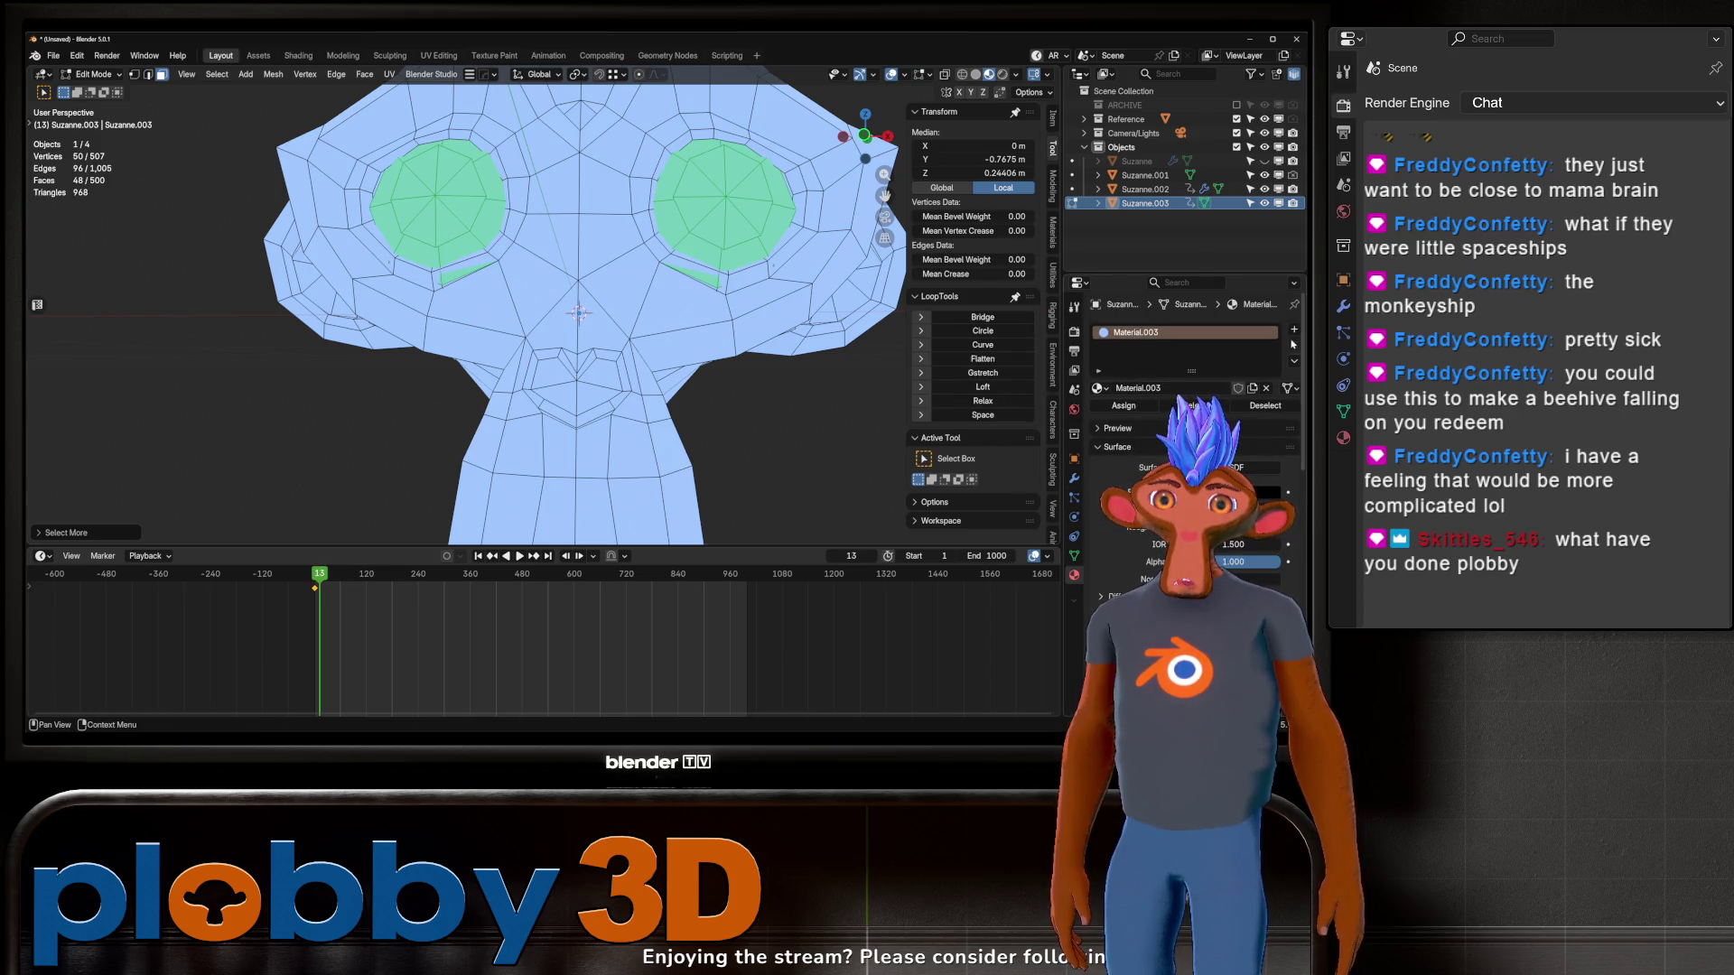
pyautogui.click(1293, 330)
pyautogui.click(1102, 416)
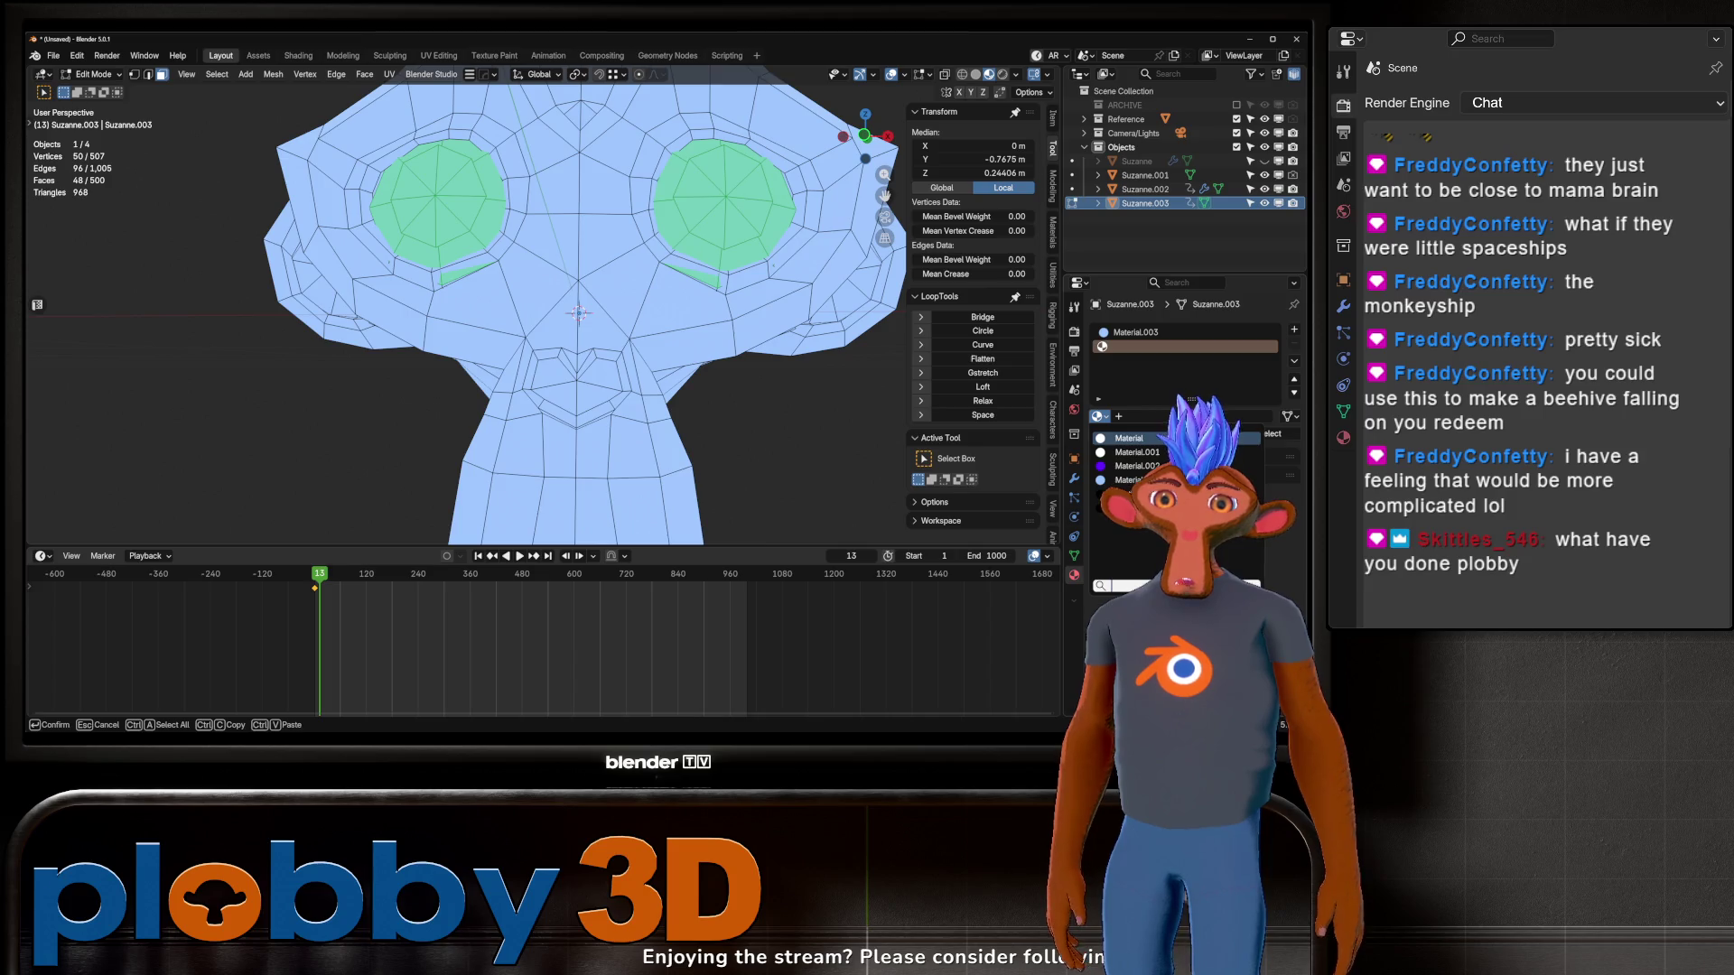
pyautogui.click(1130, 438)
pyautogui.click(1123, 434)
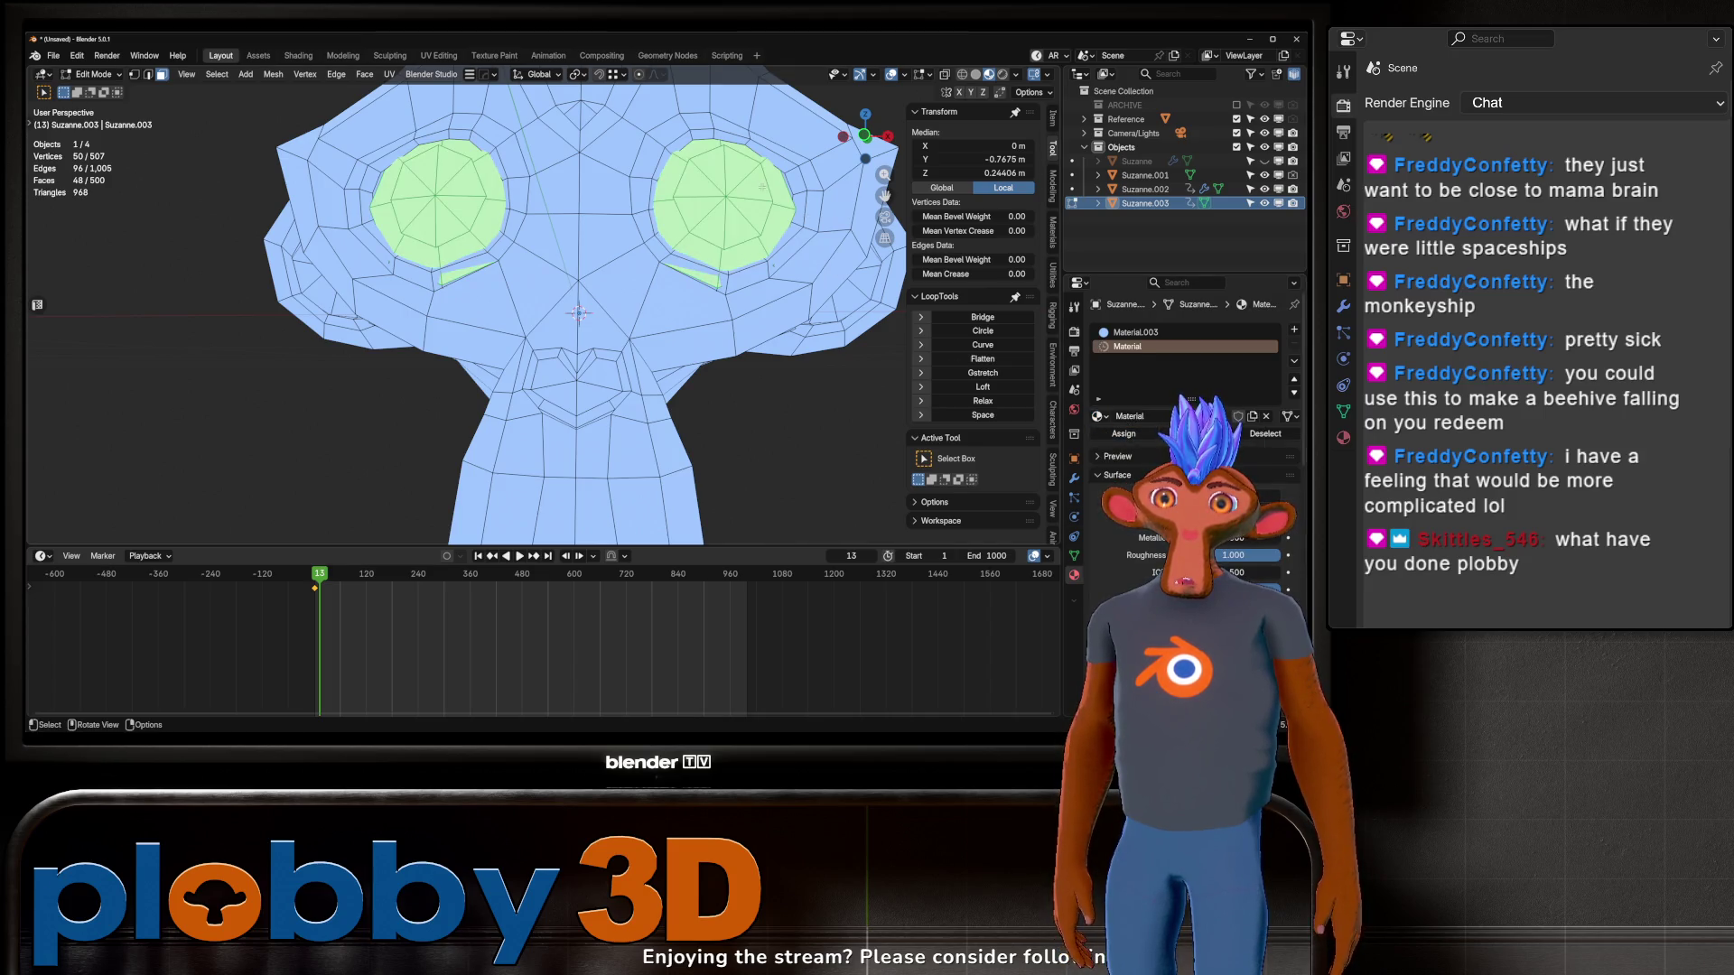
# Step: Try swapping the slot to Outline Shader on two eye triangles, then undo it
pyautogui.click(762, 186)
pyautogui.keyDown('shift'); pyautogui.click(451, 185); pyautogui.keyUp('shift')
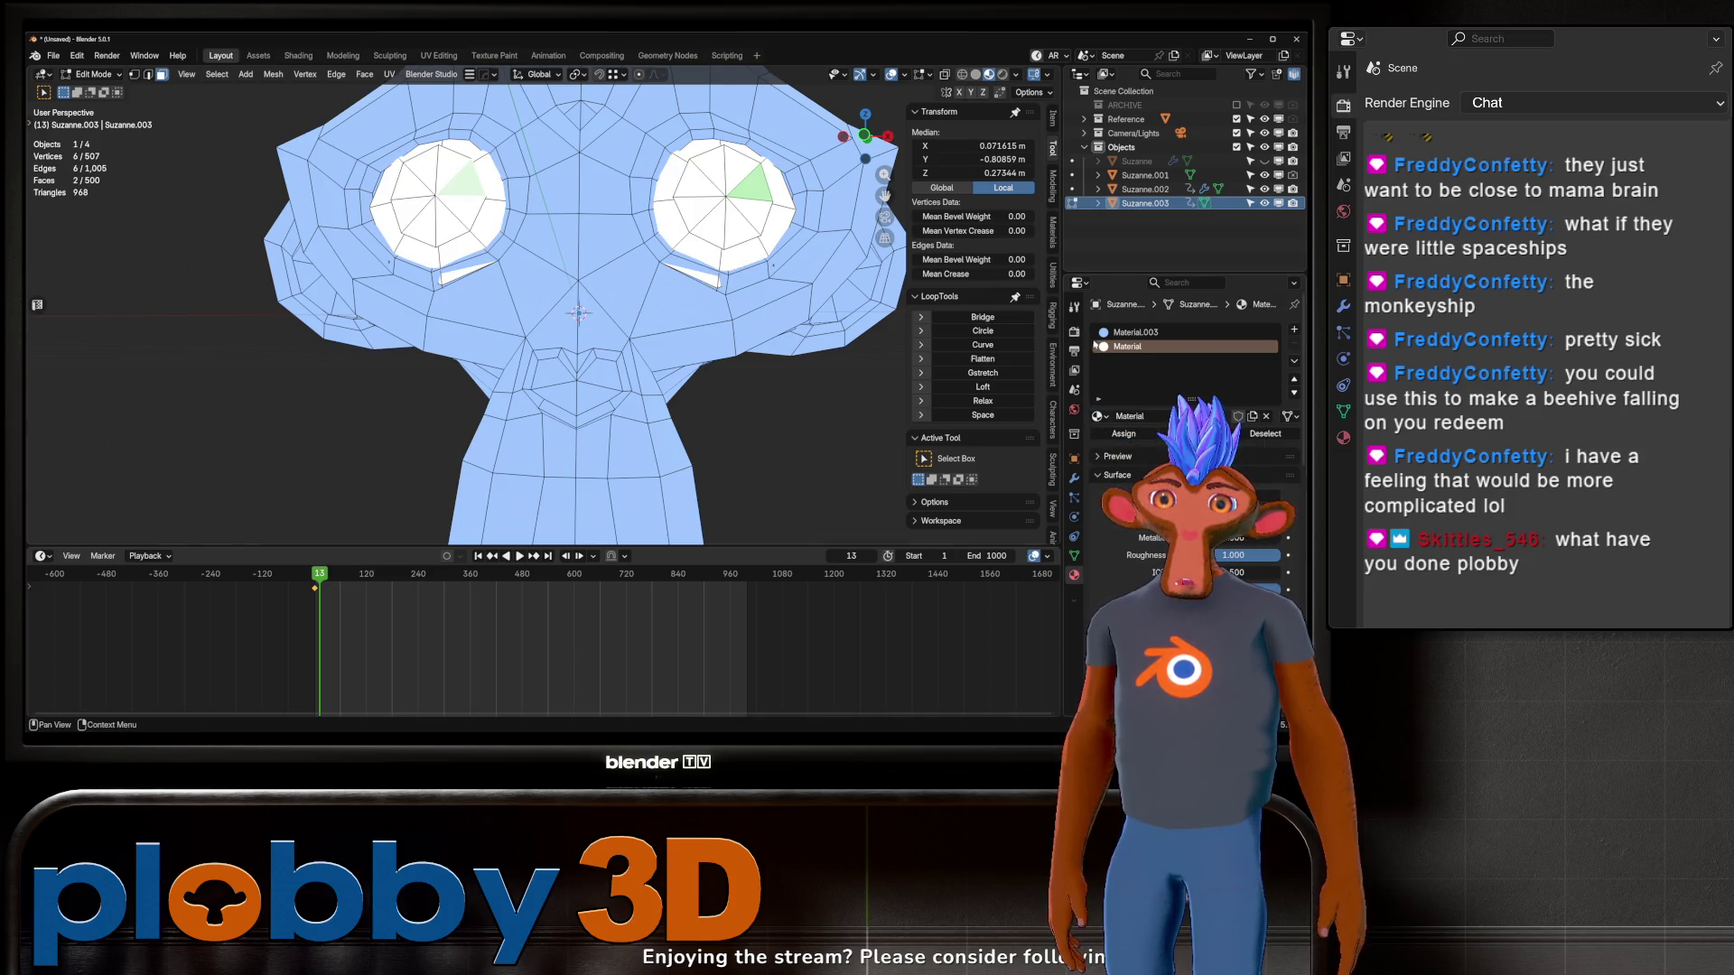
pyautogui.click(1099, 415)
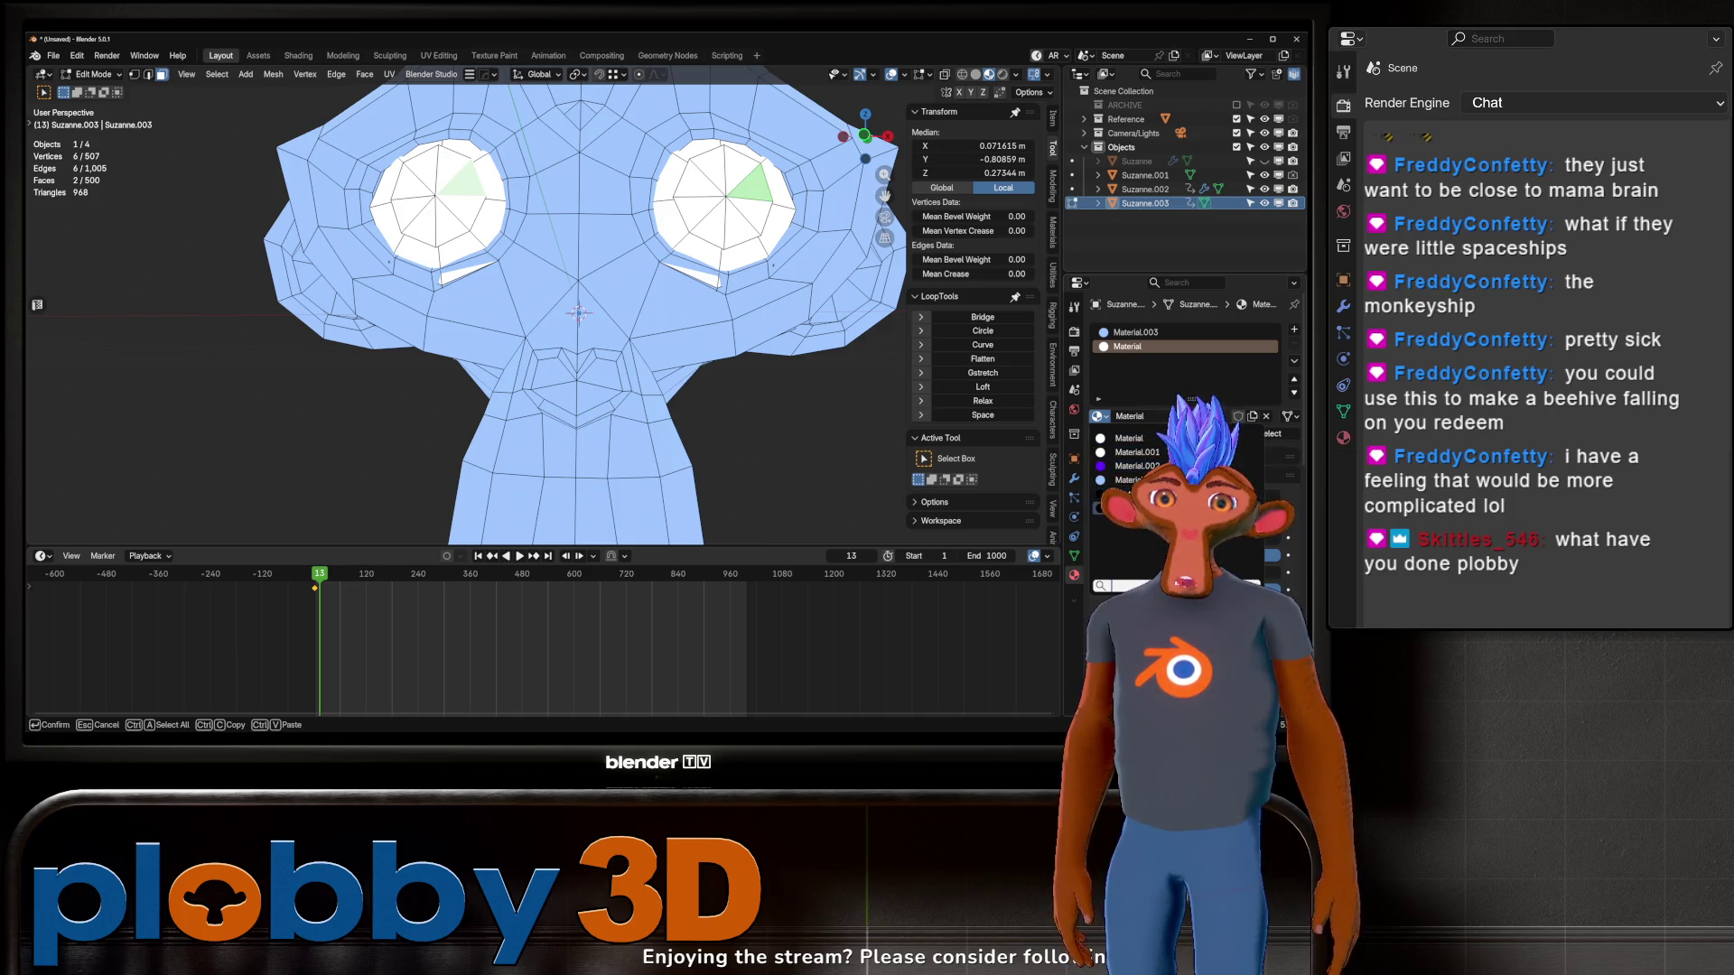
pyautogui.click(1129, 494)
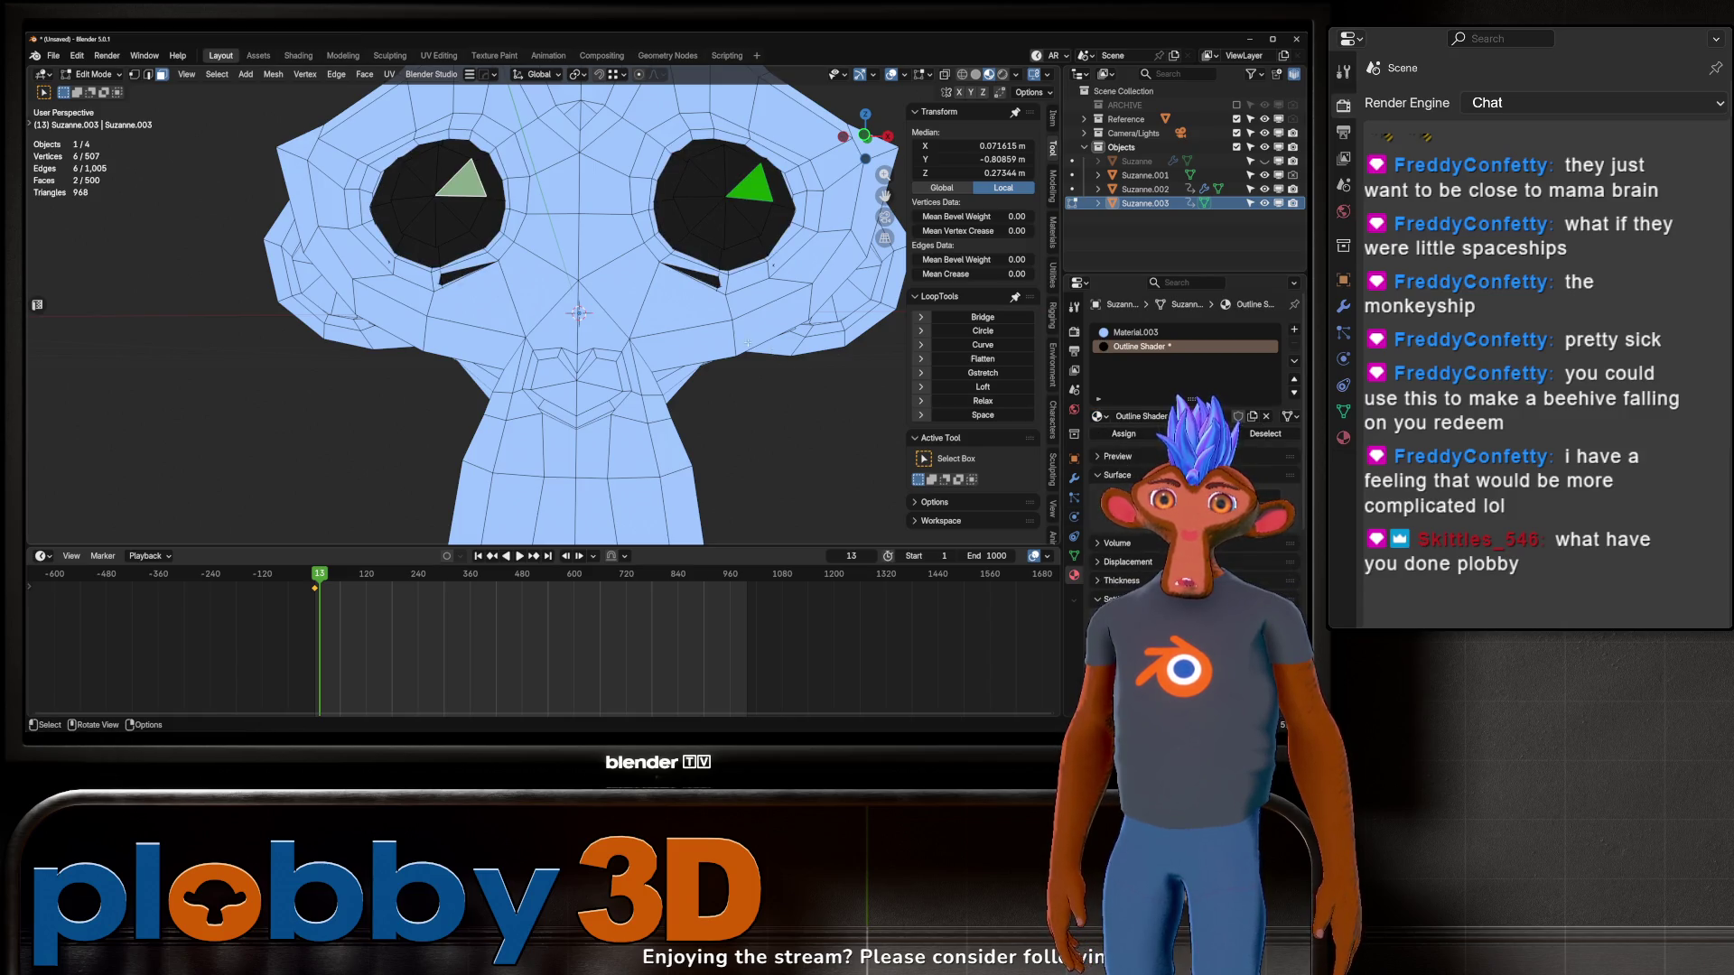
pyautogui.click(749, 185)
pyautogui.hotkey('ctrl', 'z')
pyautogui.hotkey('ctrl', 'z')
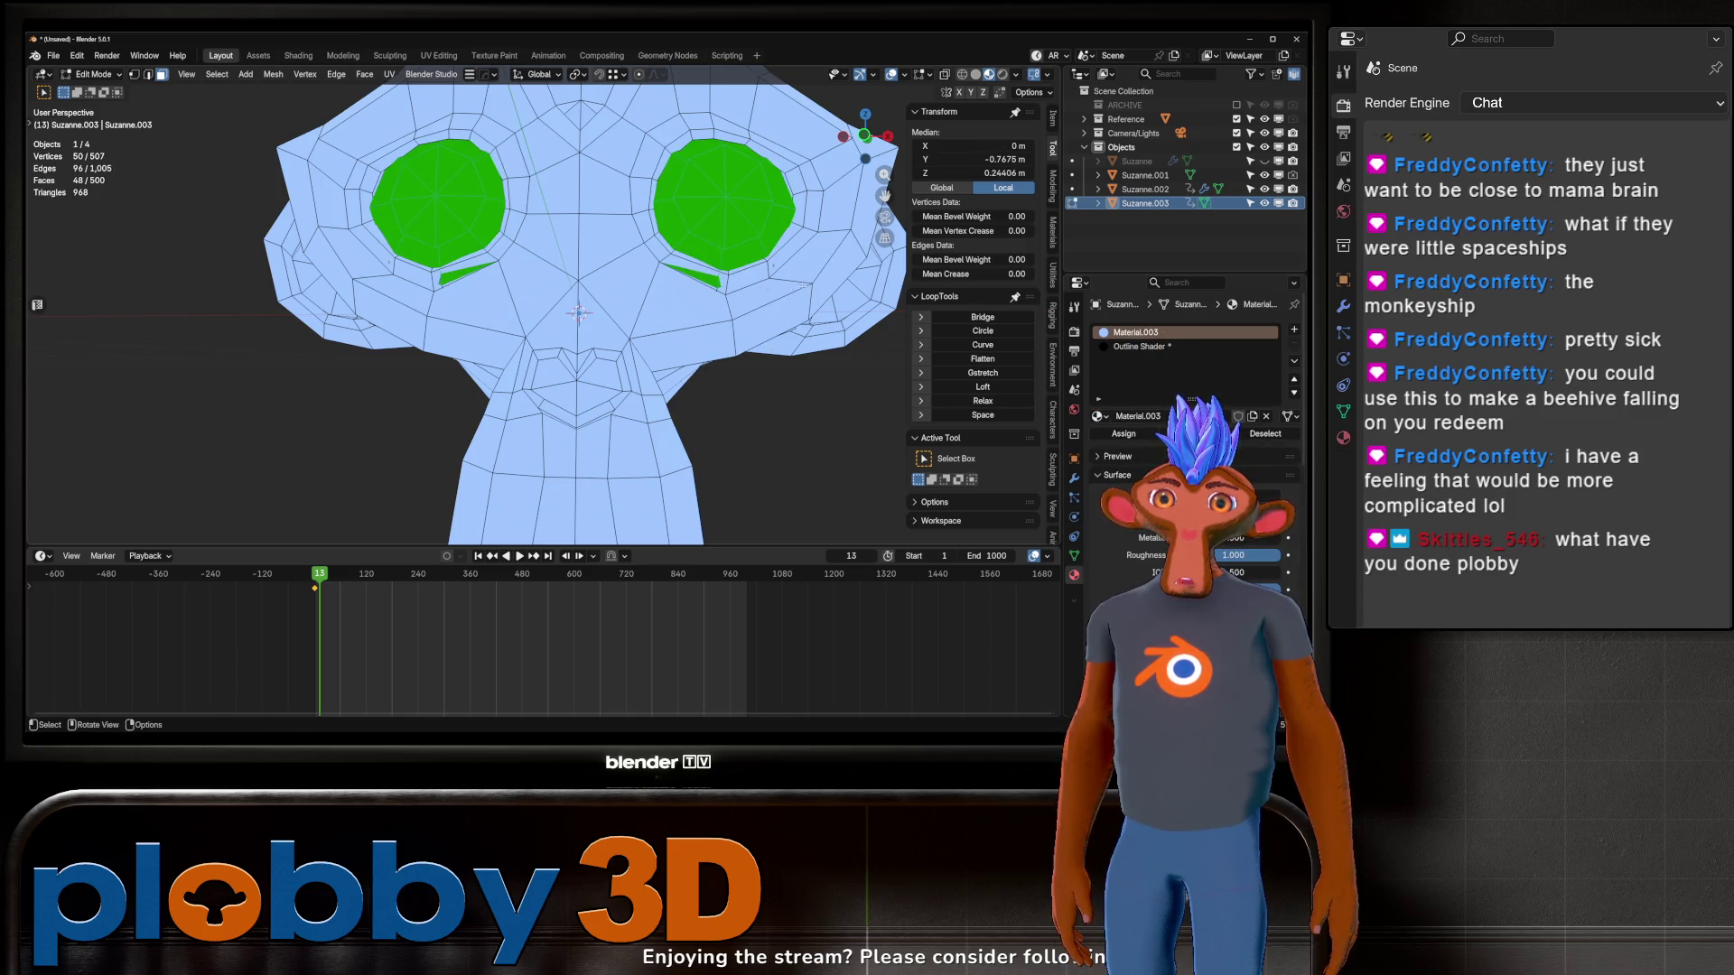
pyautogui.scroll(-6, 768, 223)
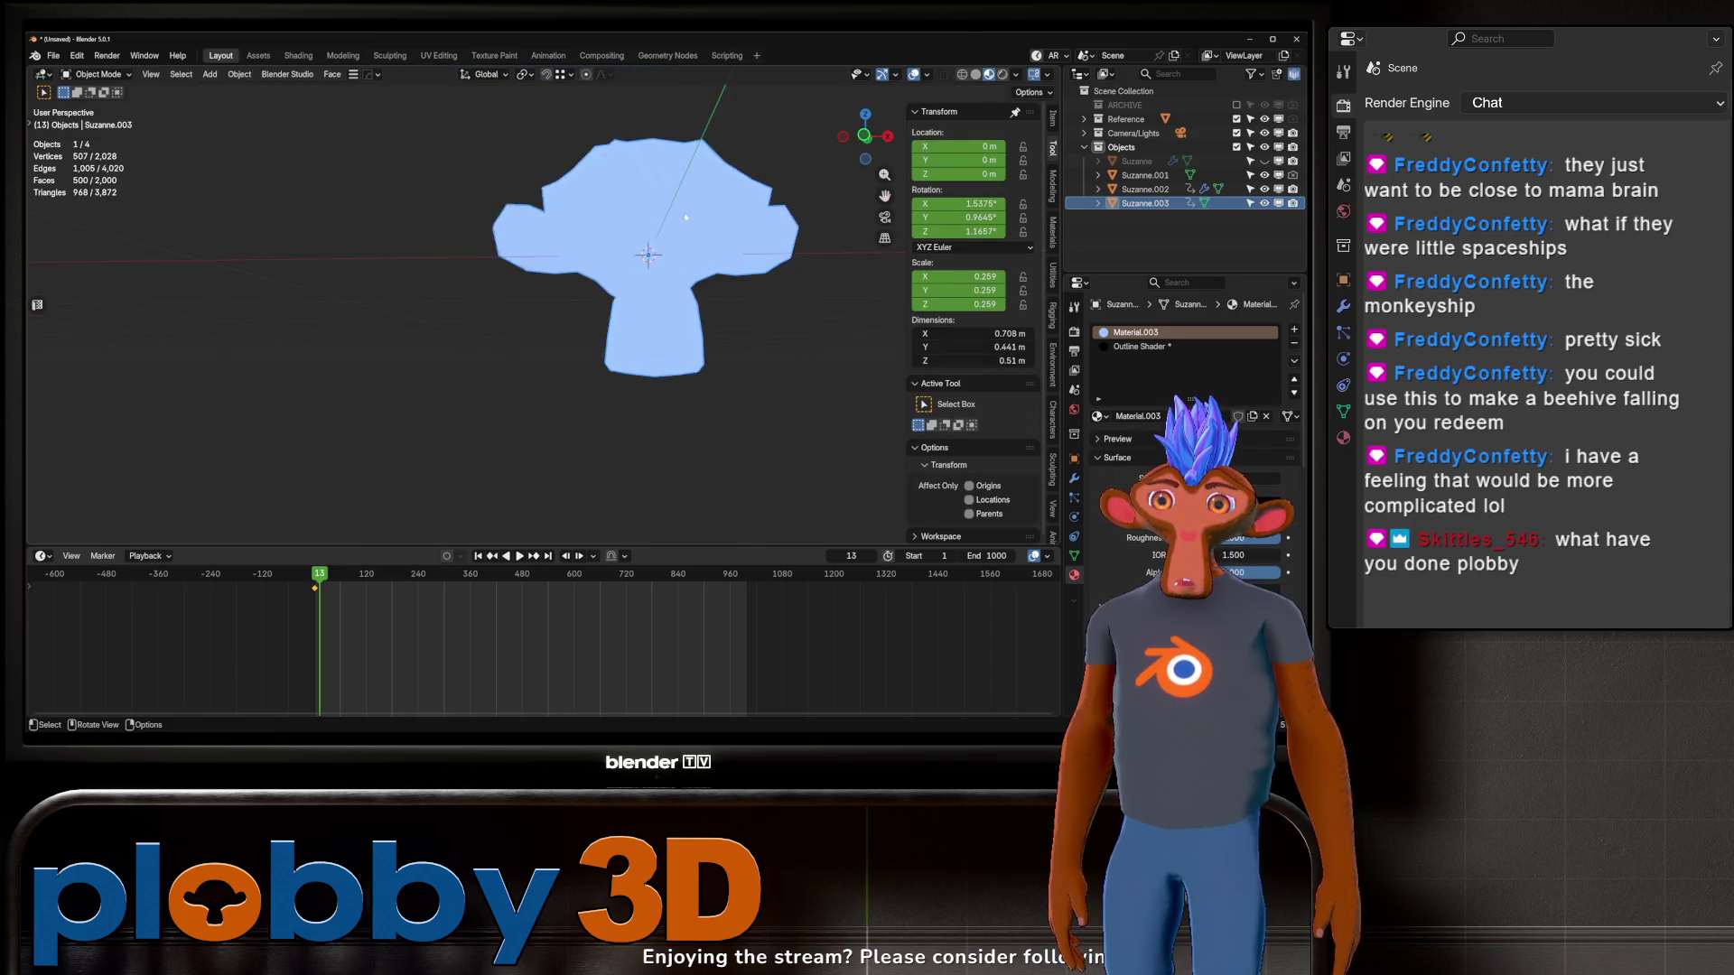
pyautogui.scroll(5, 656, 284)
# Step: Make Suzanne.003 active again and re-enter Edit Mode framed on its mesh
pyautogui.press('Tab')
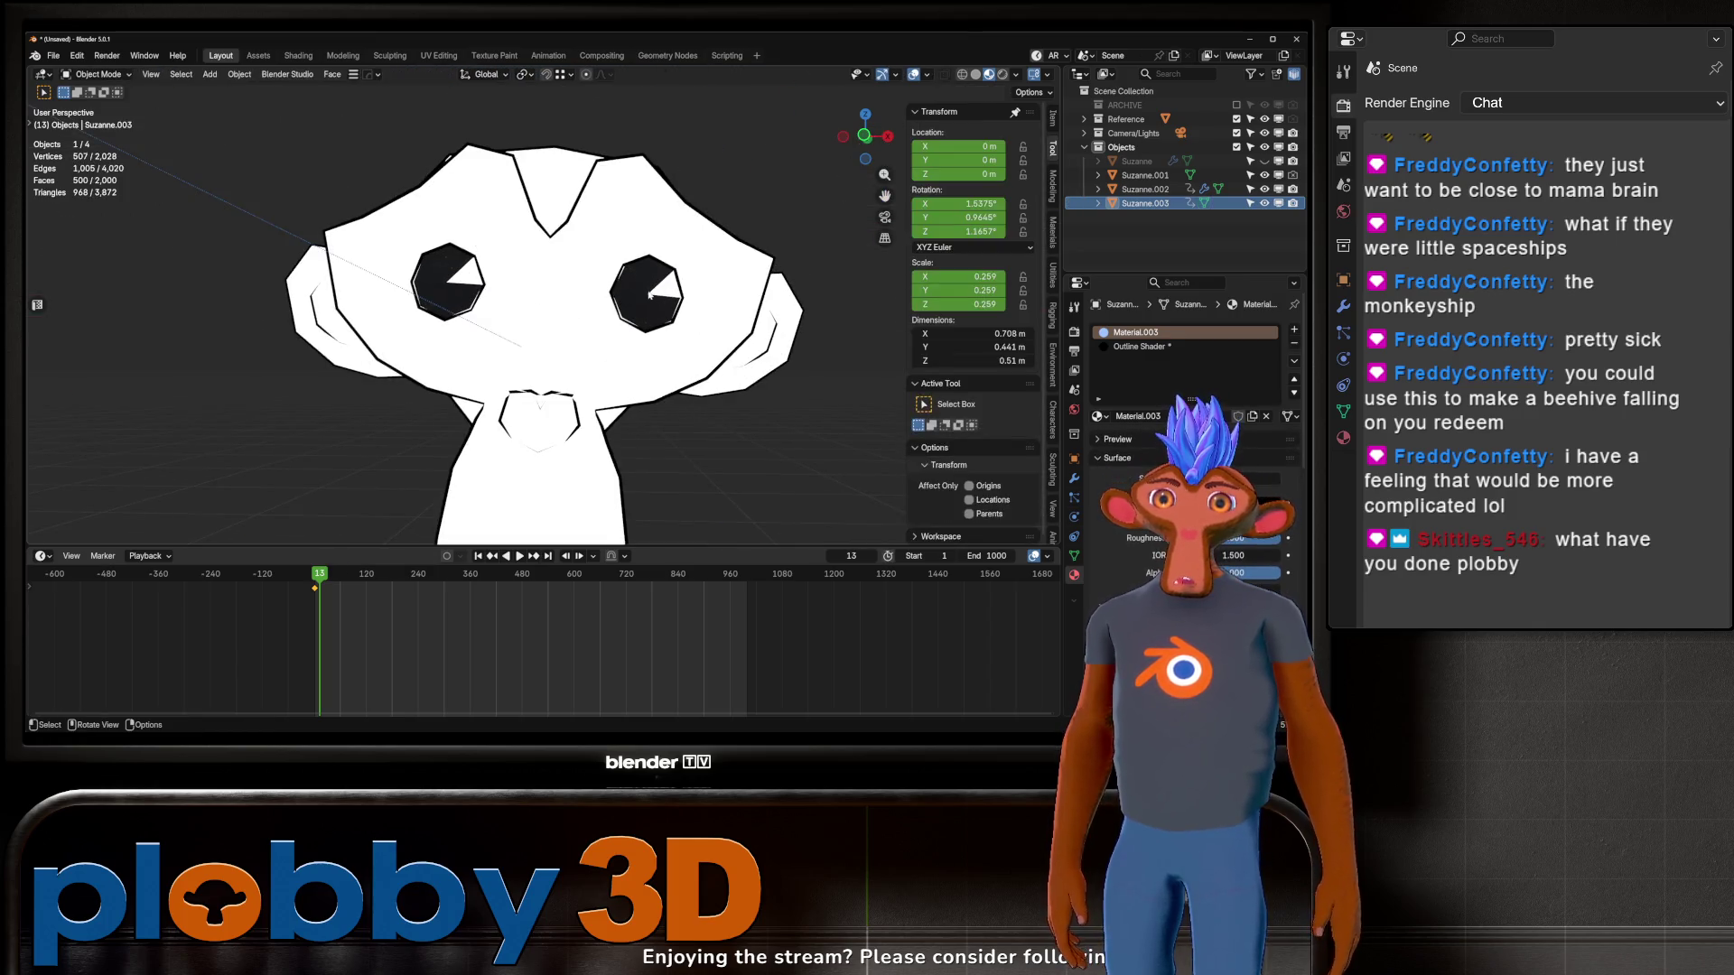
pyautogui.scroll(4, 656, 284)
pyautogui.click(652, 282)
pyautogui.scroll(-6, 650, 281)
pyautogui.click(1145, 203)
pyautogui.press('KP_Decimal')
pyautogui.press('Tab')
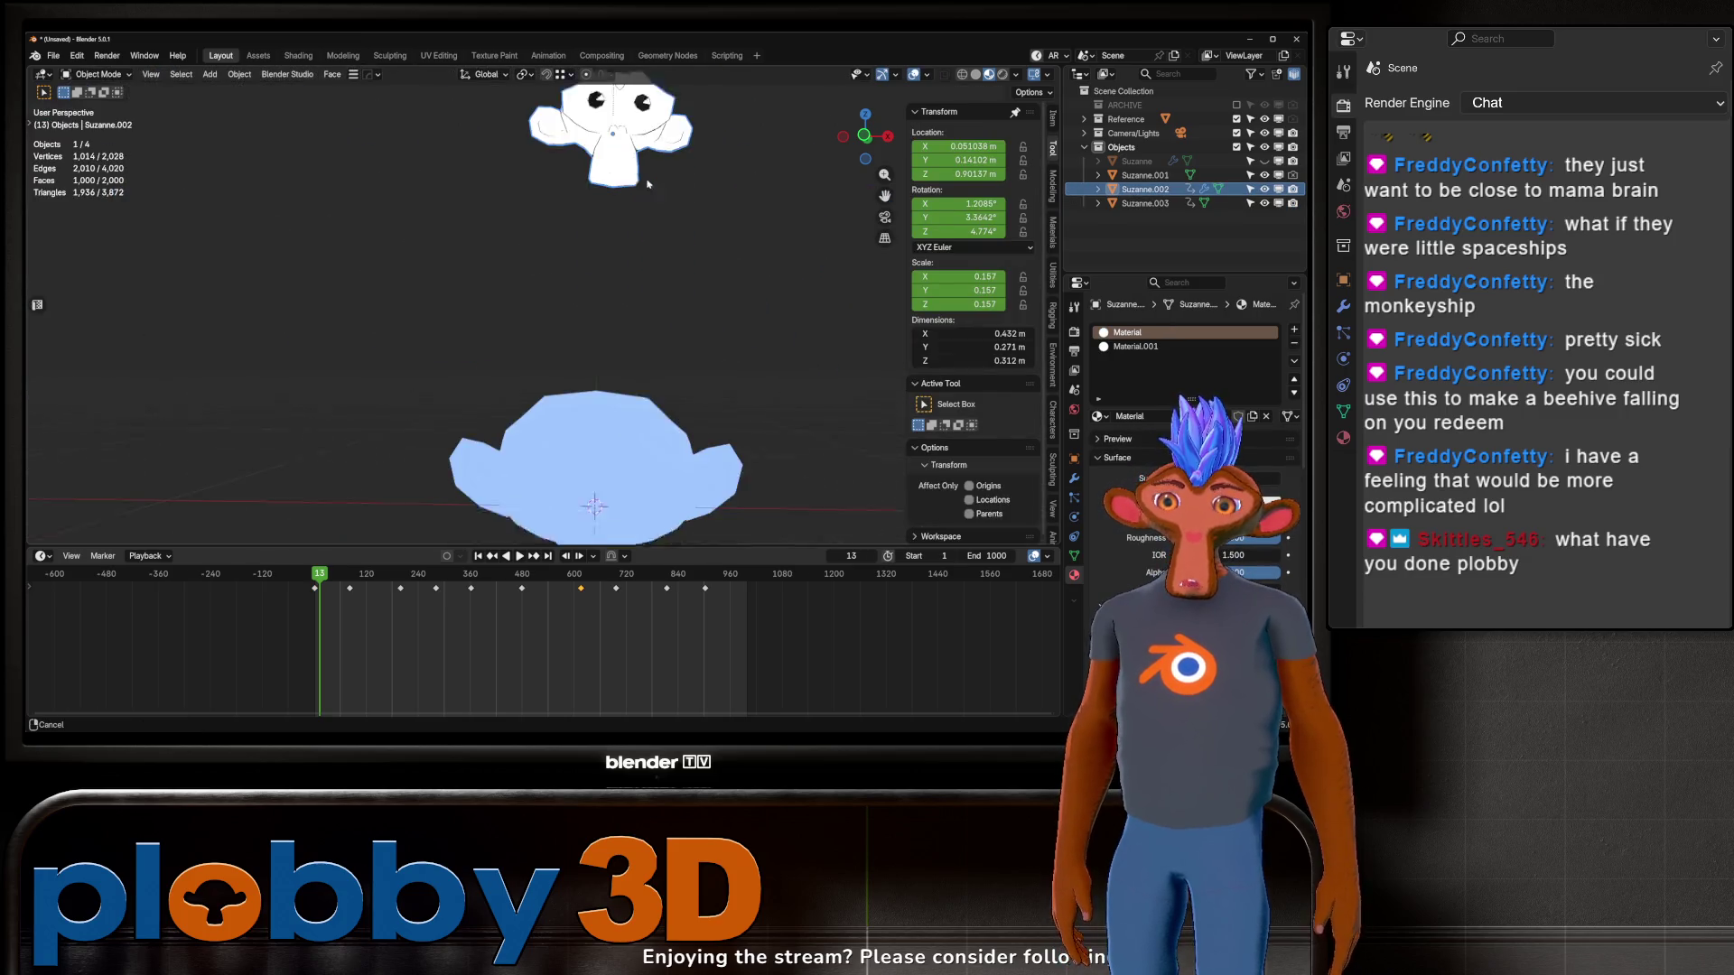
pyautogui.scroll(3, 646, 324)
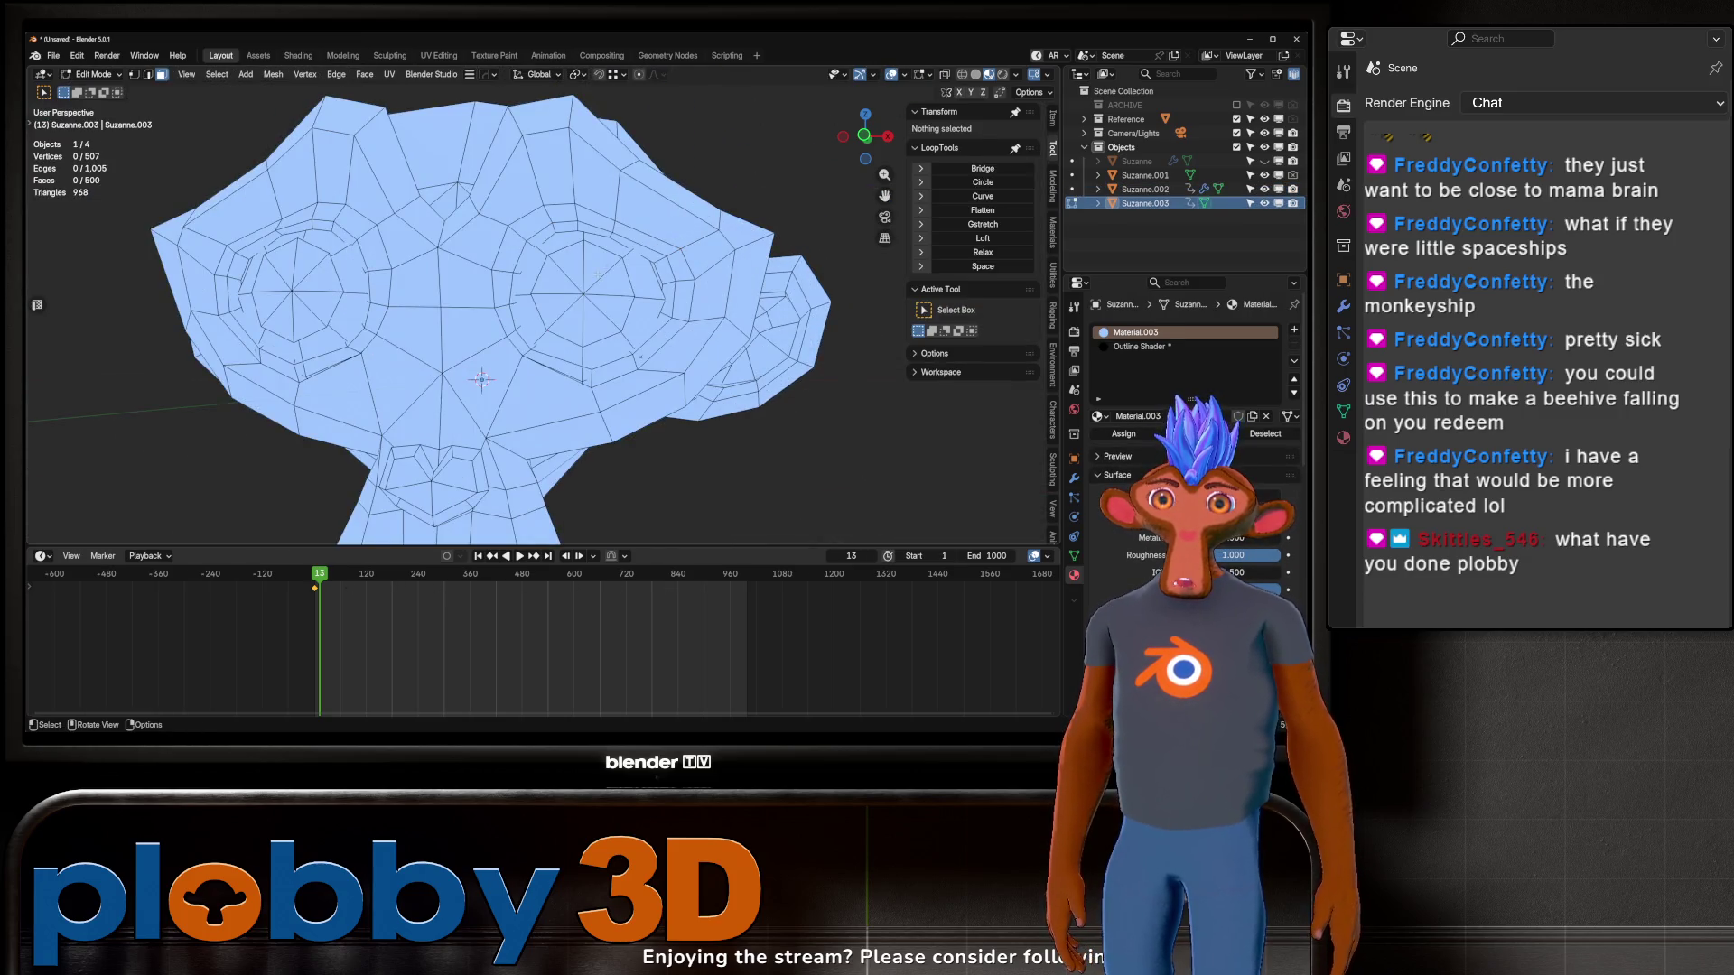
# Step: Reselect the grown eye discs and assign them, switching the slot from Material.001 to Material
pyautogui.click(585, 306)
pyautogui.scroll(-1, 584, 305)
pyautogui.keyDown('shift'); pyautogui.click(271, 274); pyautogui.keyUp('shift')
pyautogui.press('ctrl+KP_Add')
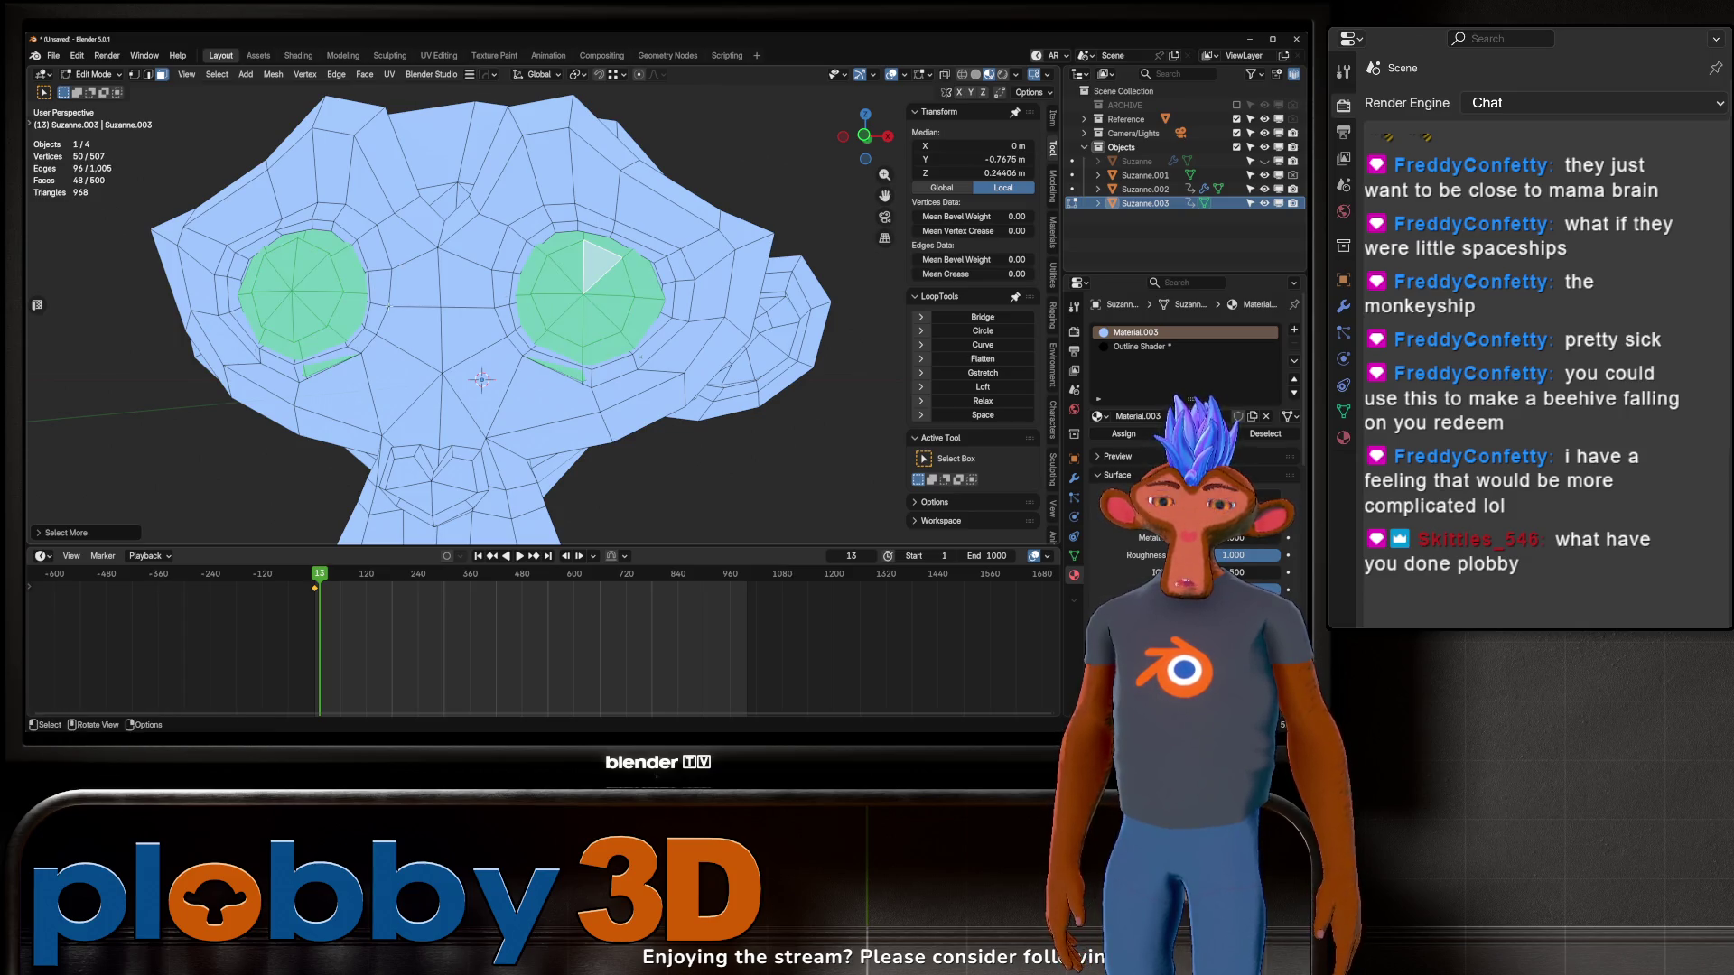
pyautogui.click(1174, 347)
pyautogui.click(1099, 416)
pyautogui.click(1130, 452)
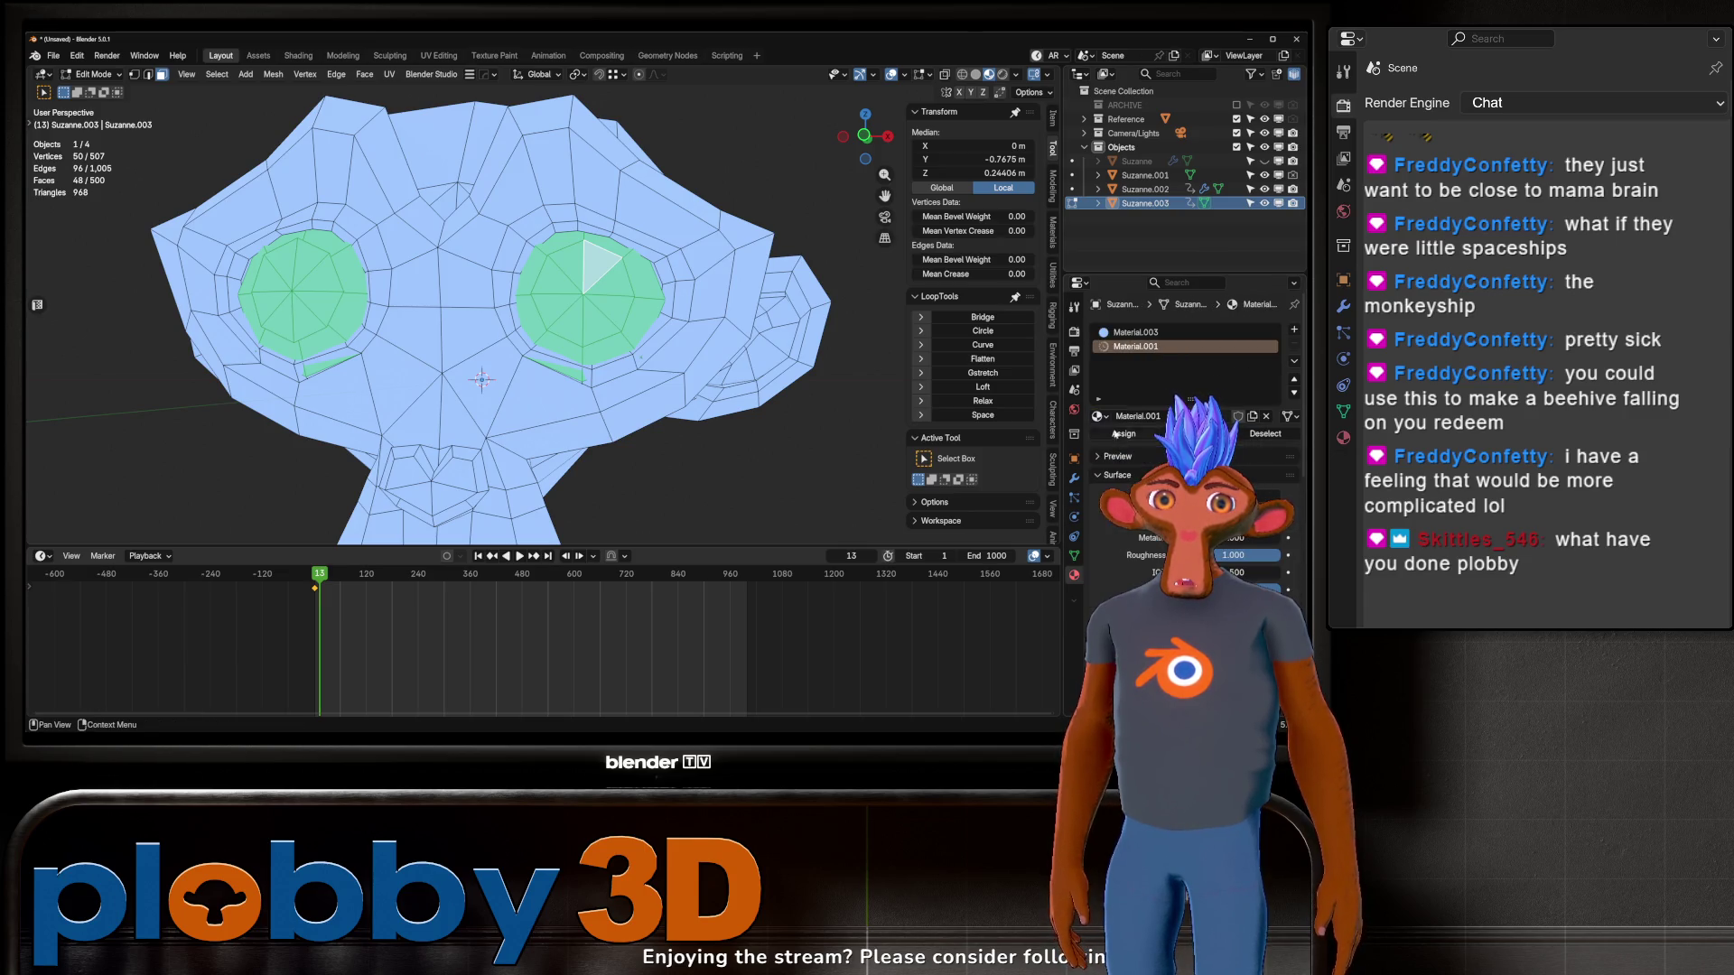
pyautogui.click(1124, 436)
pyautogui.click(1099, 417)
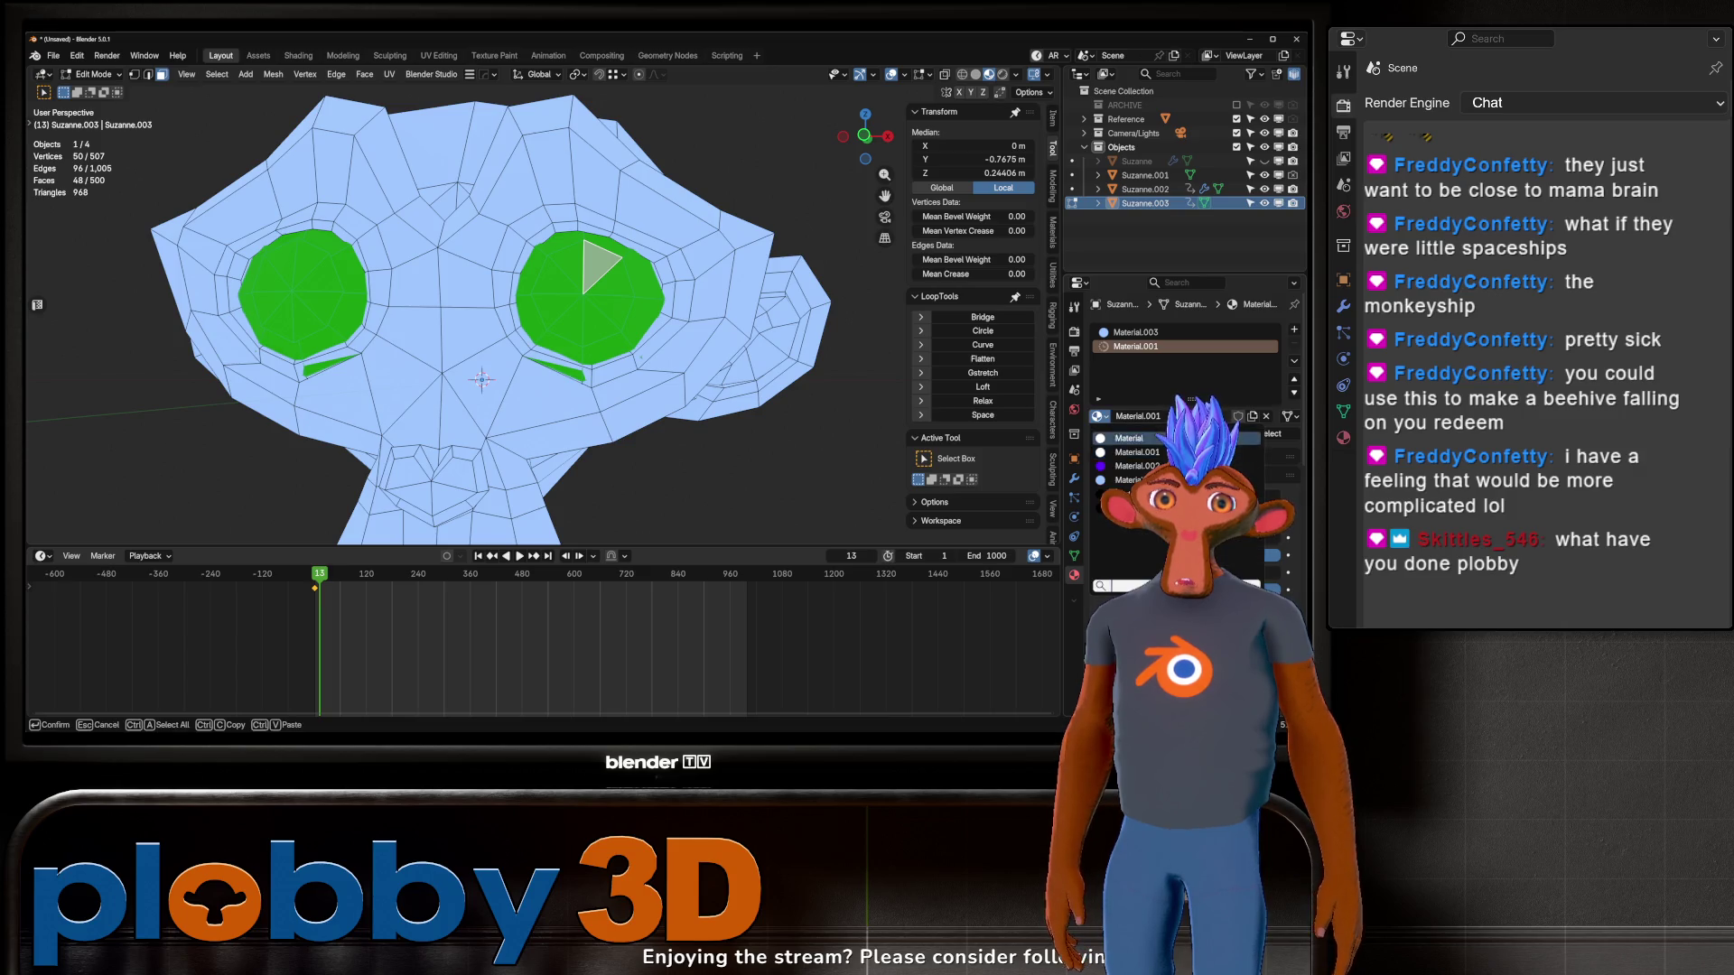
pyautogui.click(1113, 438)
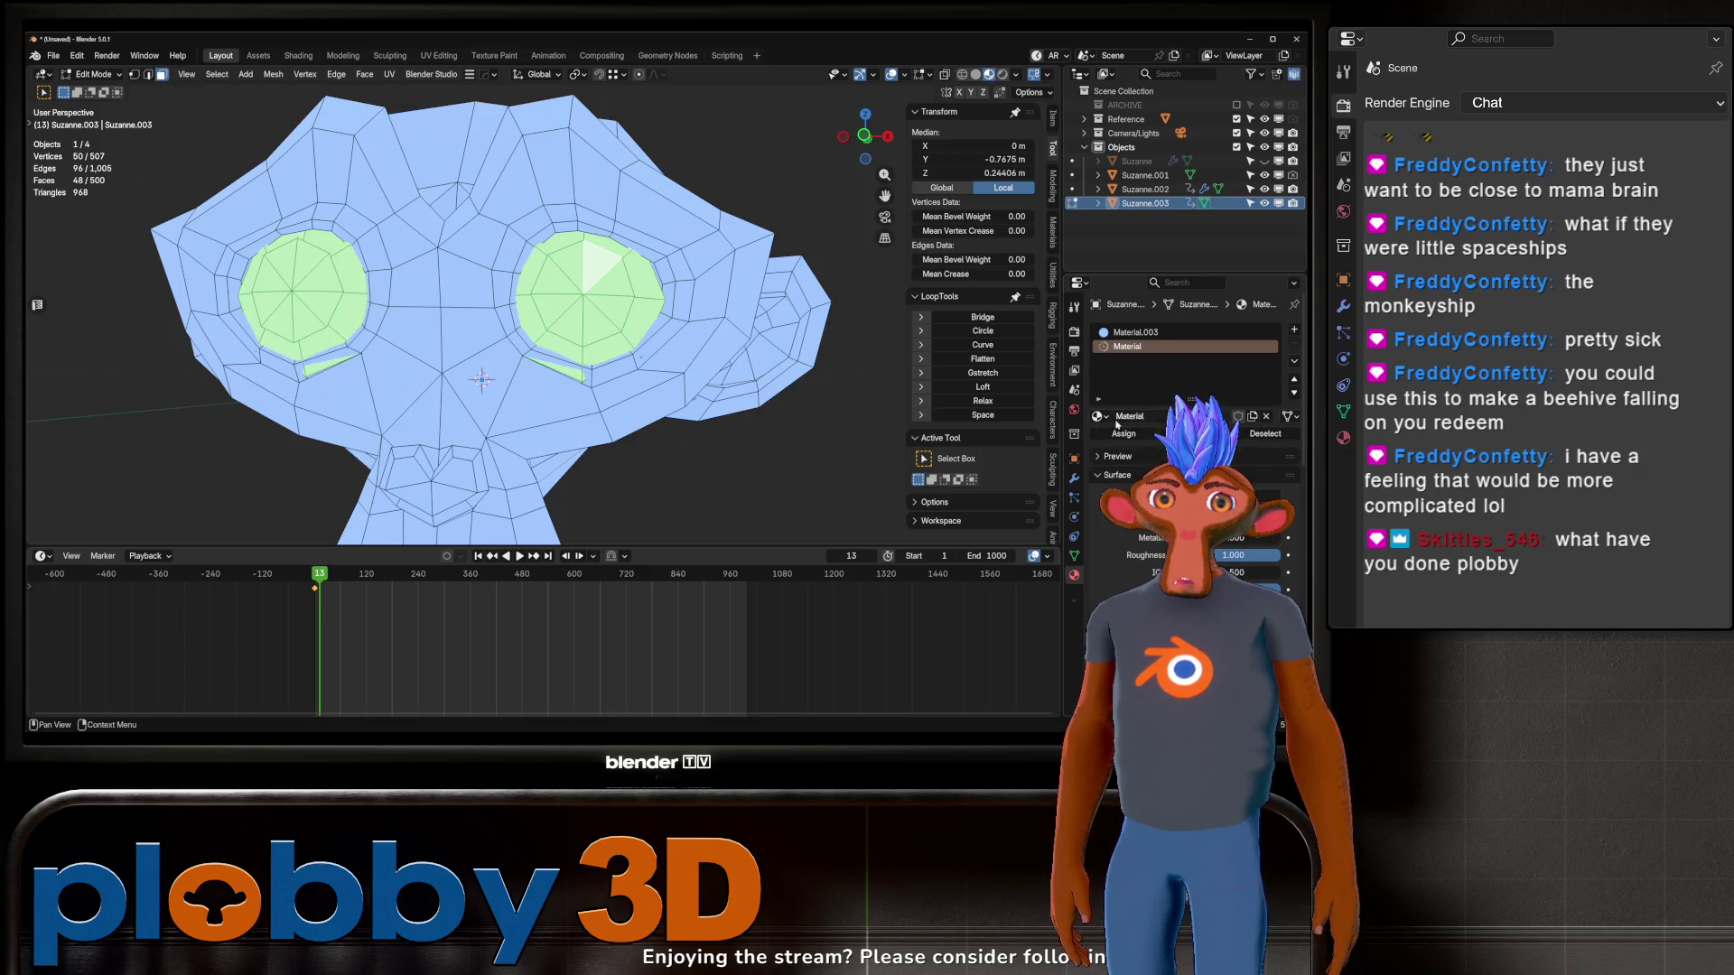
# Step: Add a Material.001 slot and apply it to one triangle per eye, then undo
pyautogui.click(1293, 330)
pyautogui.click(1099, 416)
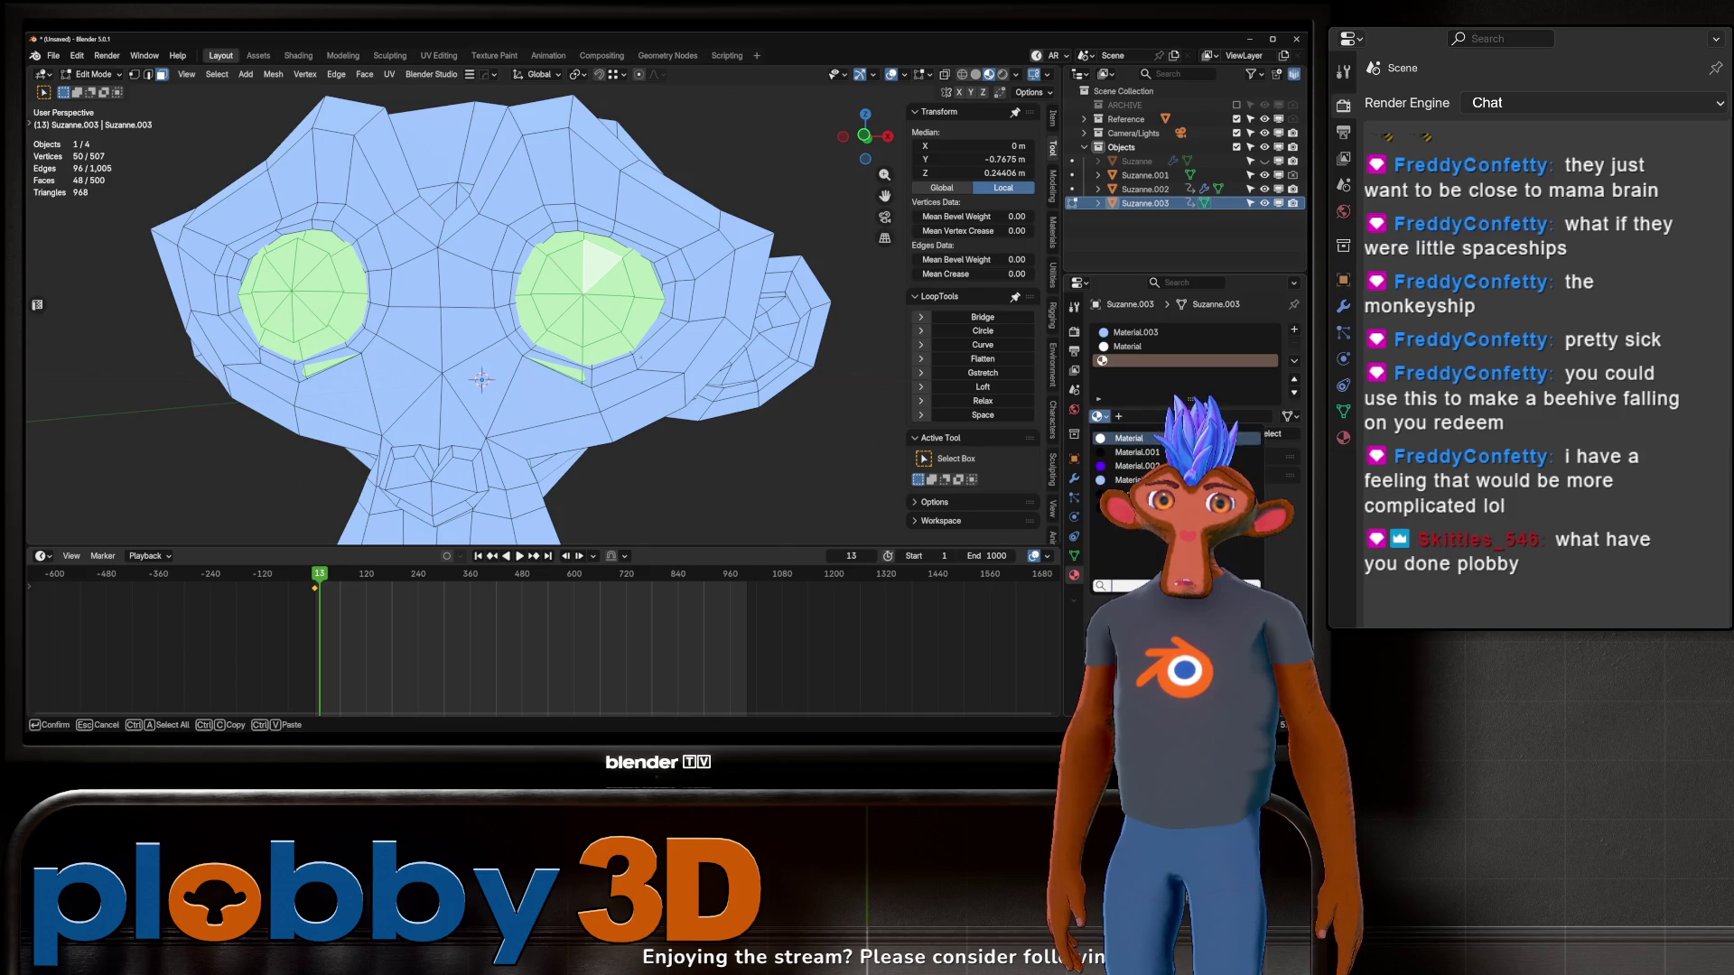
pyautogui.click(1137, 452)
pyautogui.click(619, 280)
pyautogui.moveTo(619, 279); pyautogui.dragTo(479, 285, button='middle')
pyautogui.keyDown('shift'); pyautogui.click(353, 267); pyautogui.keyUp('shift')
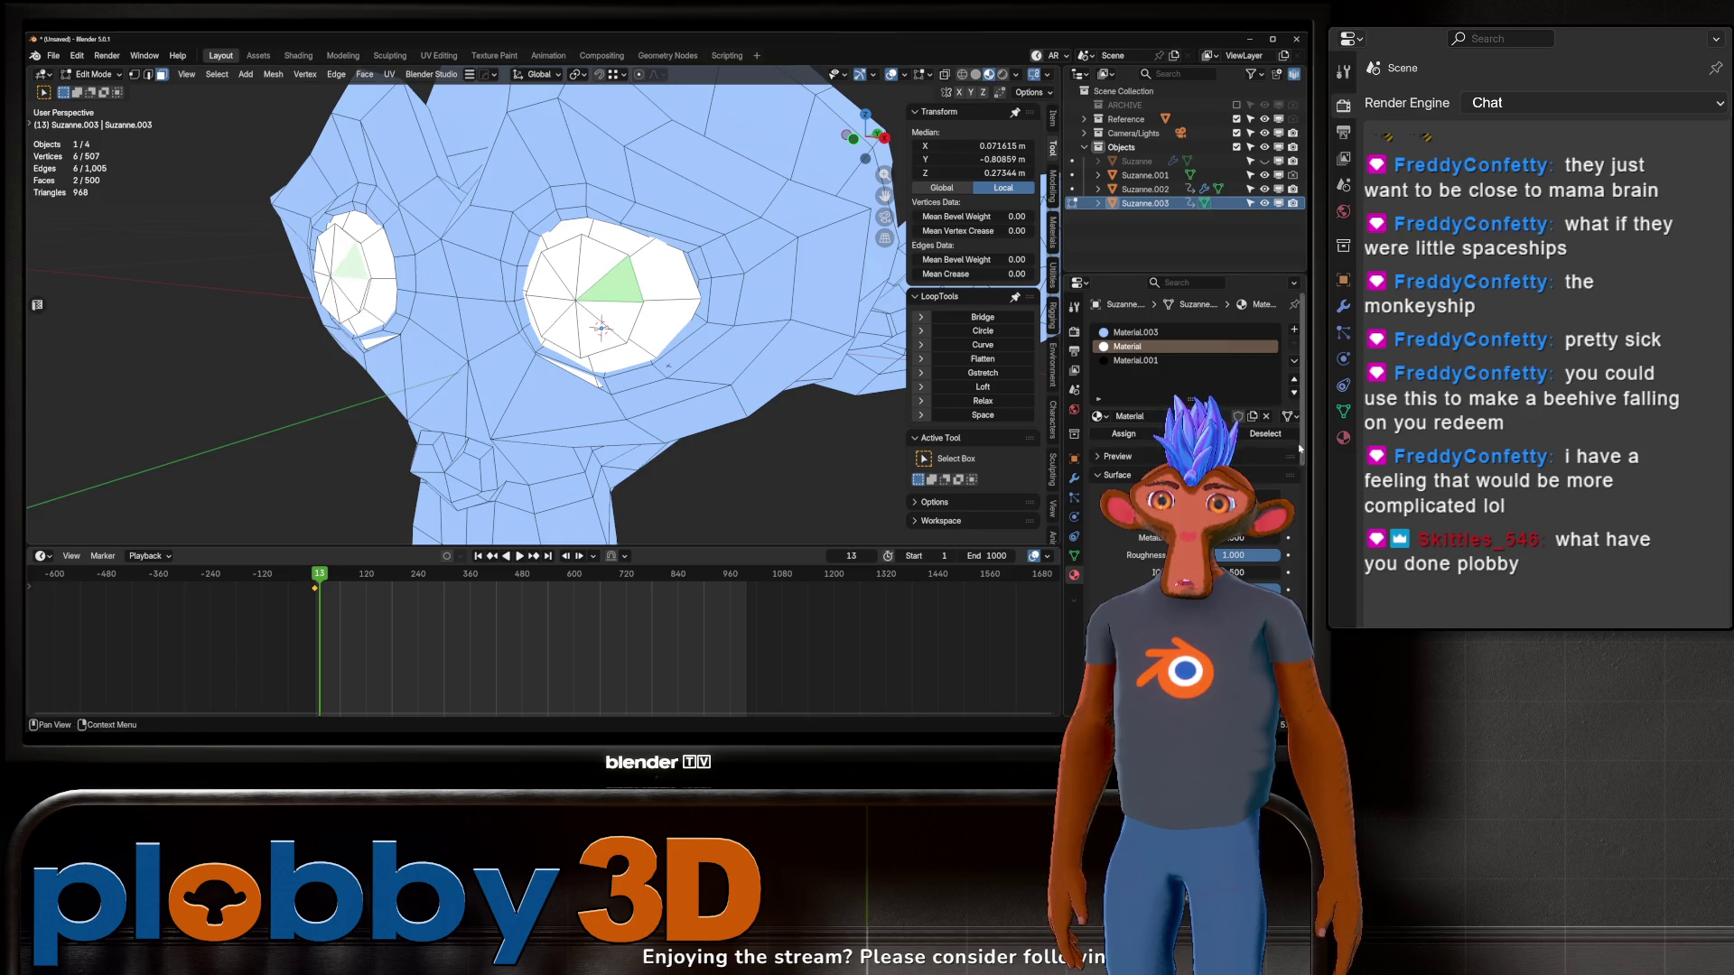
pyautogui.click(1135, 360)
pyautogui.click(1118, 434)
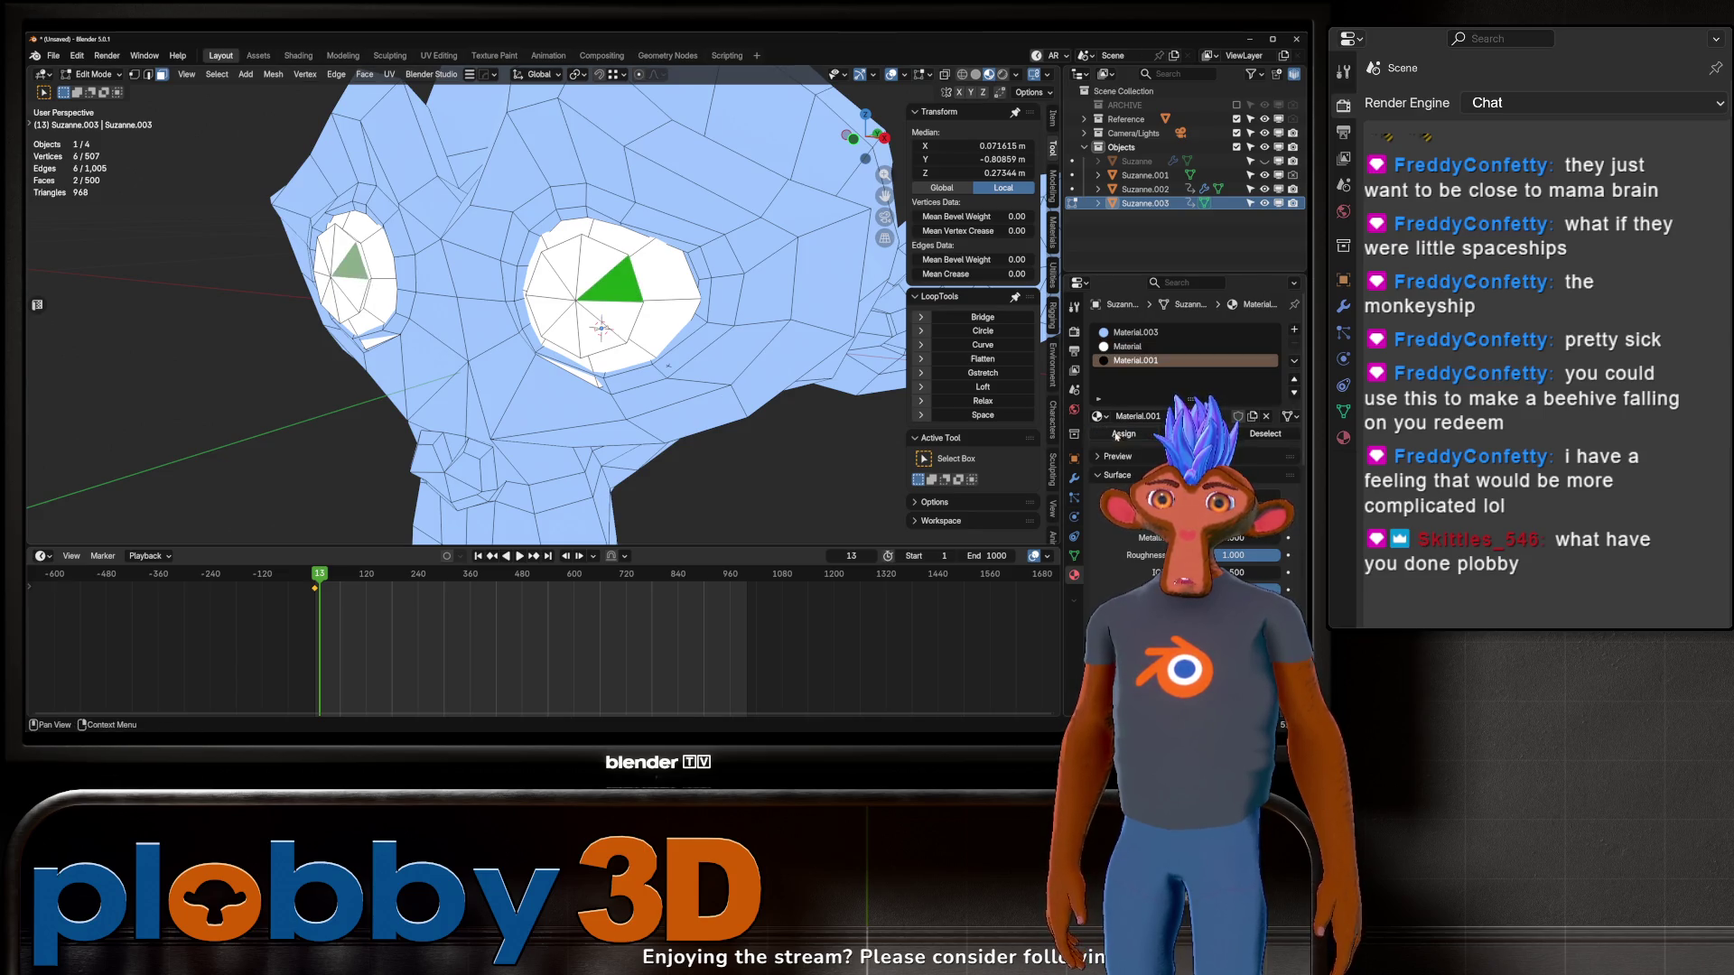
pyautogui.hotkey('ctrl', 'z')
pyautogui.hotkey('ctrl', 'z')
# Step: Swap the Outline Shader slot to Material.001, then to Material, making the eyes white
pyautogui.moveTo(620, 317); pyautogui.dragTo(675, 268, button='middle')
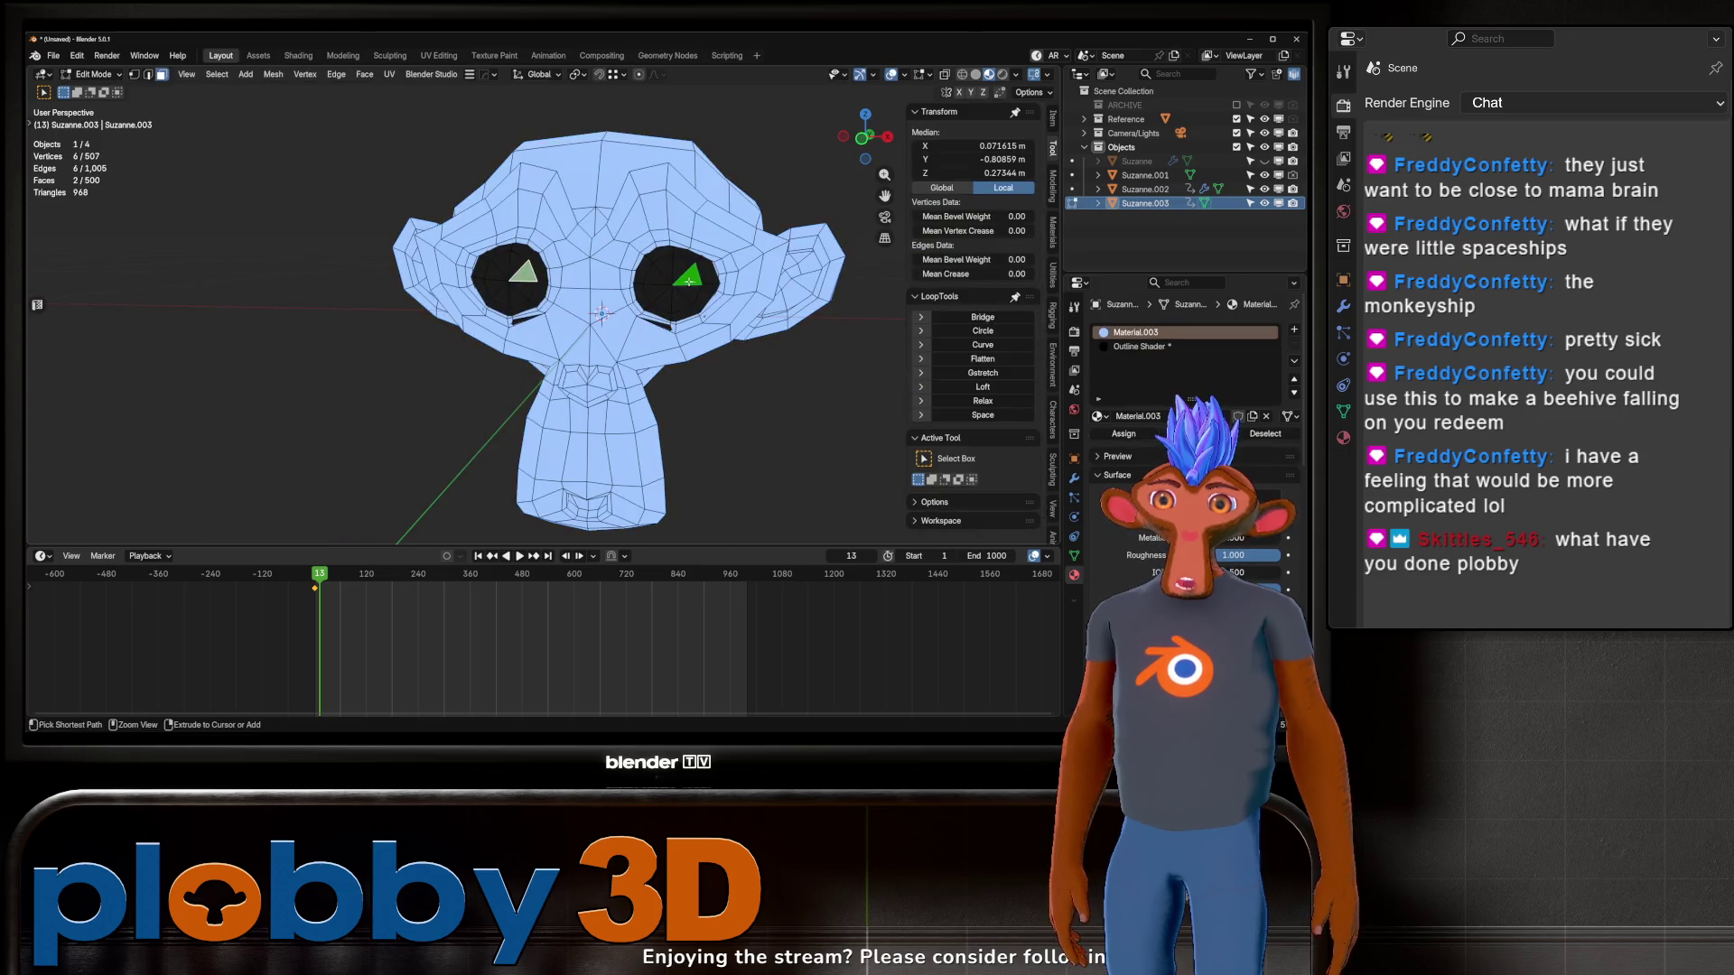
pyautogui.scroll(3, 675, 268)
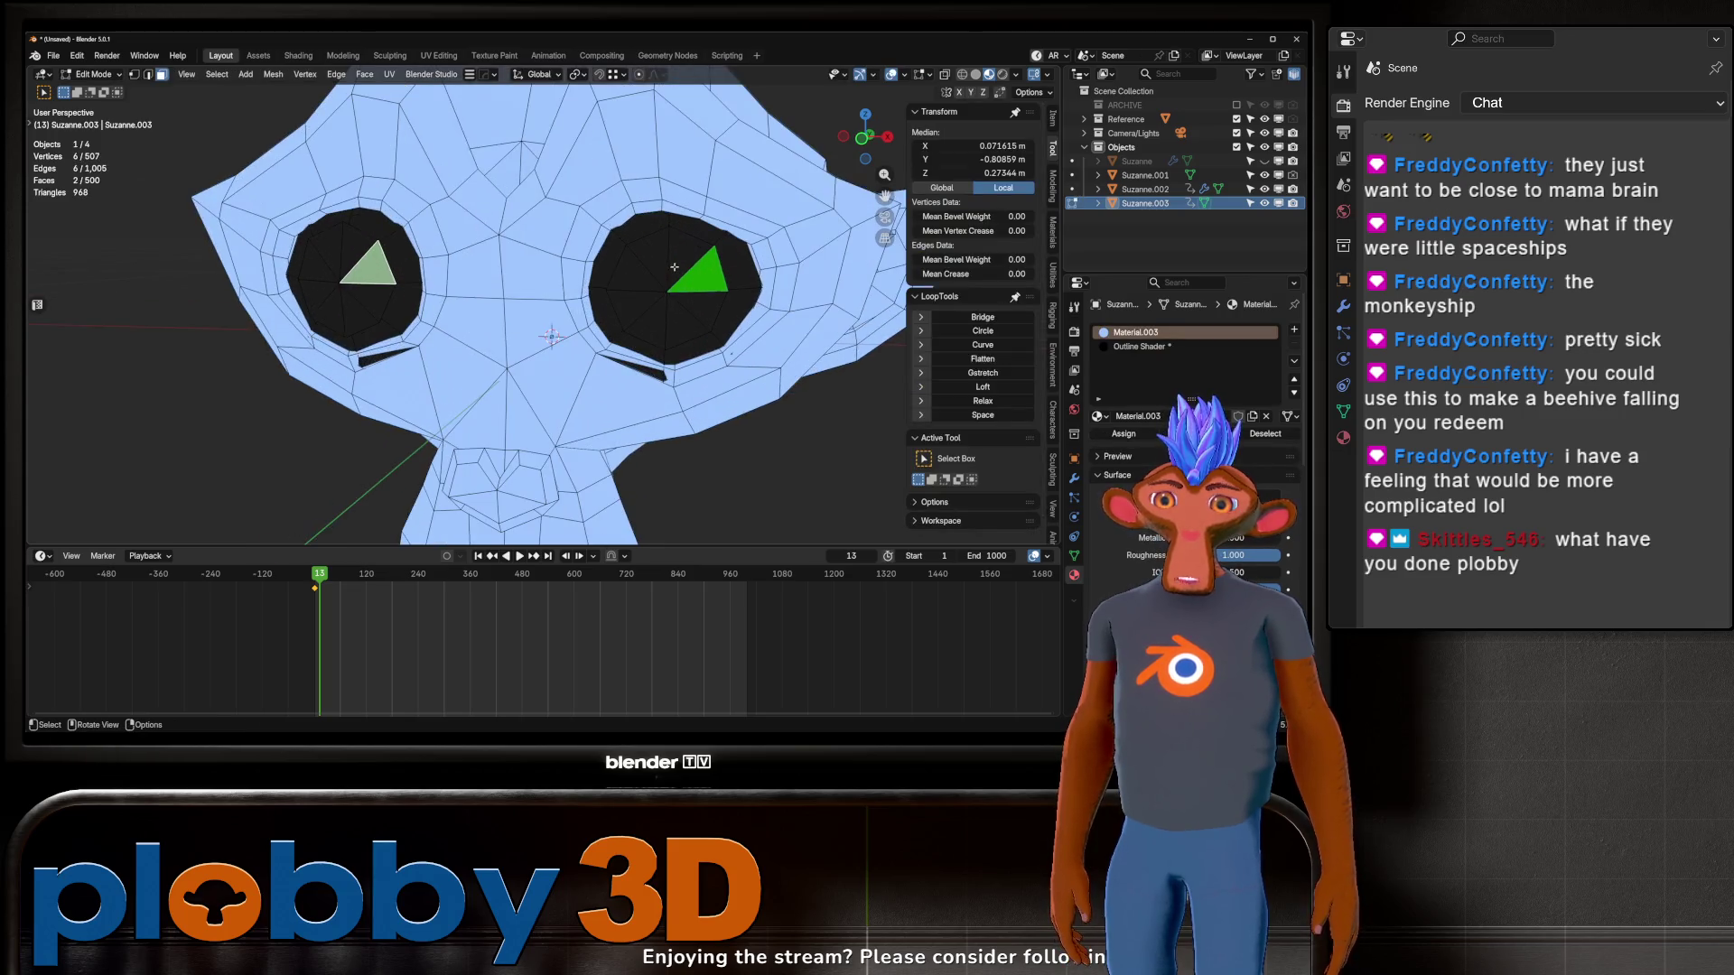
pyautogui.click(1139, 346)
pyautogui.click(1098, 416)
pyautogui.click(1133, 452)
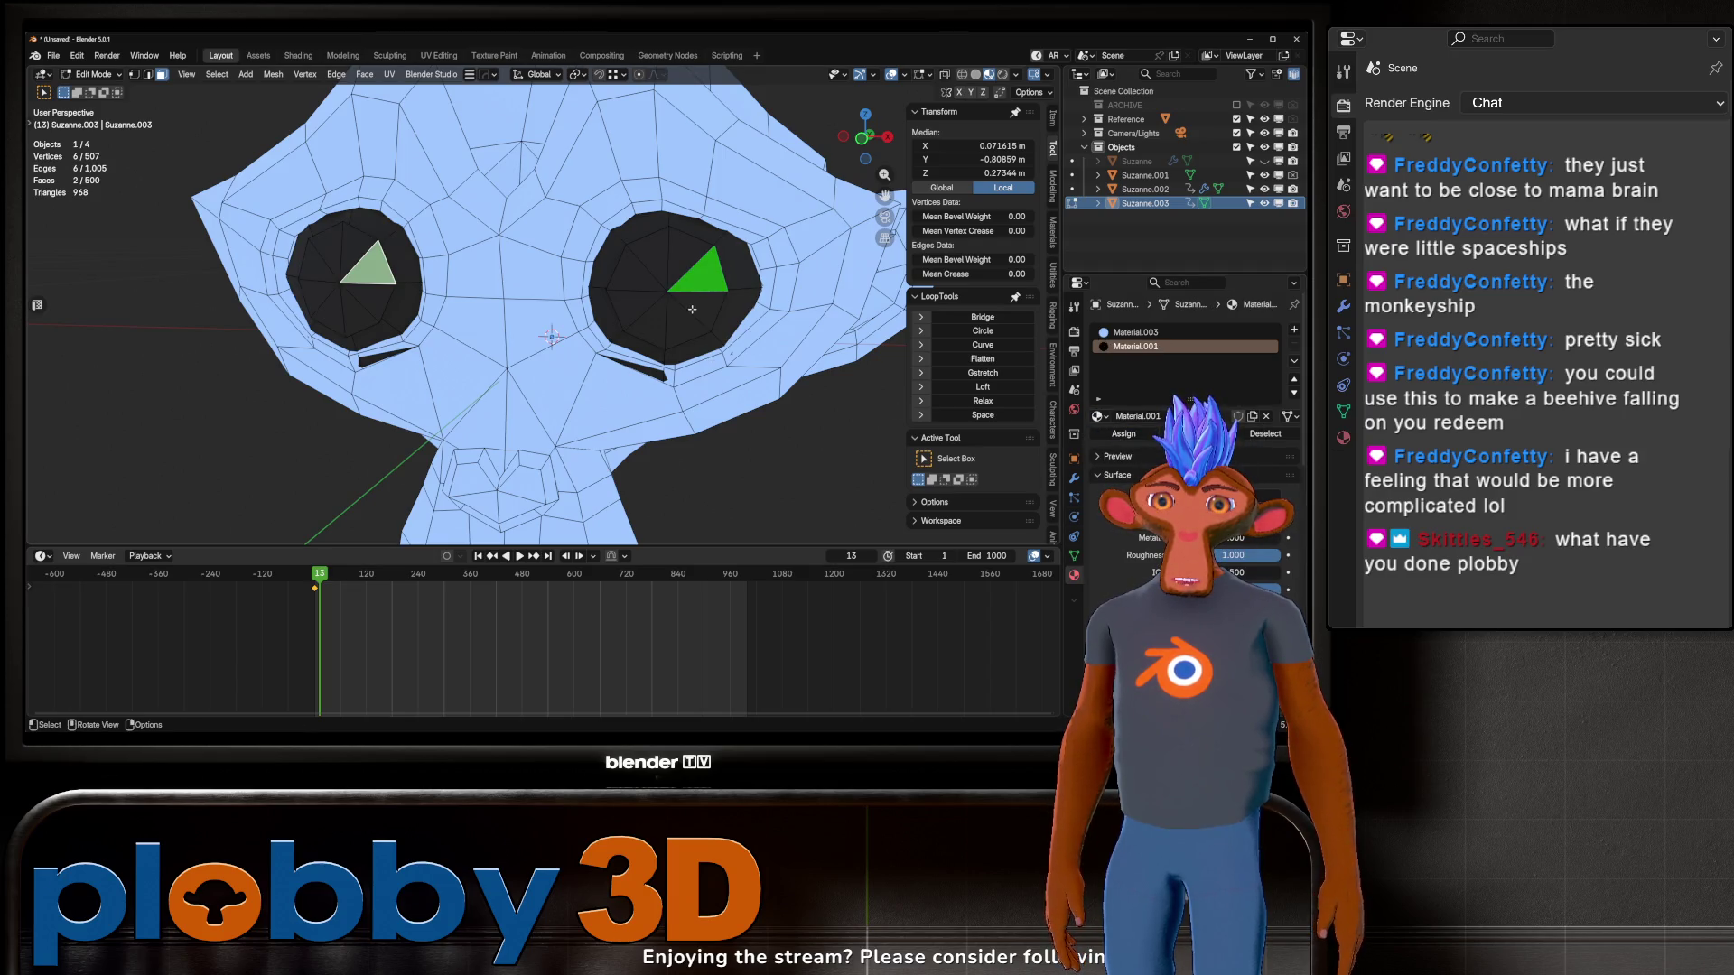
pyautogui.click(1098, 416)
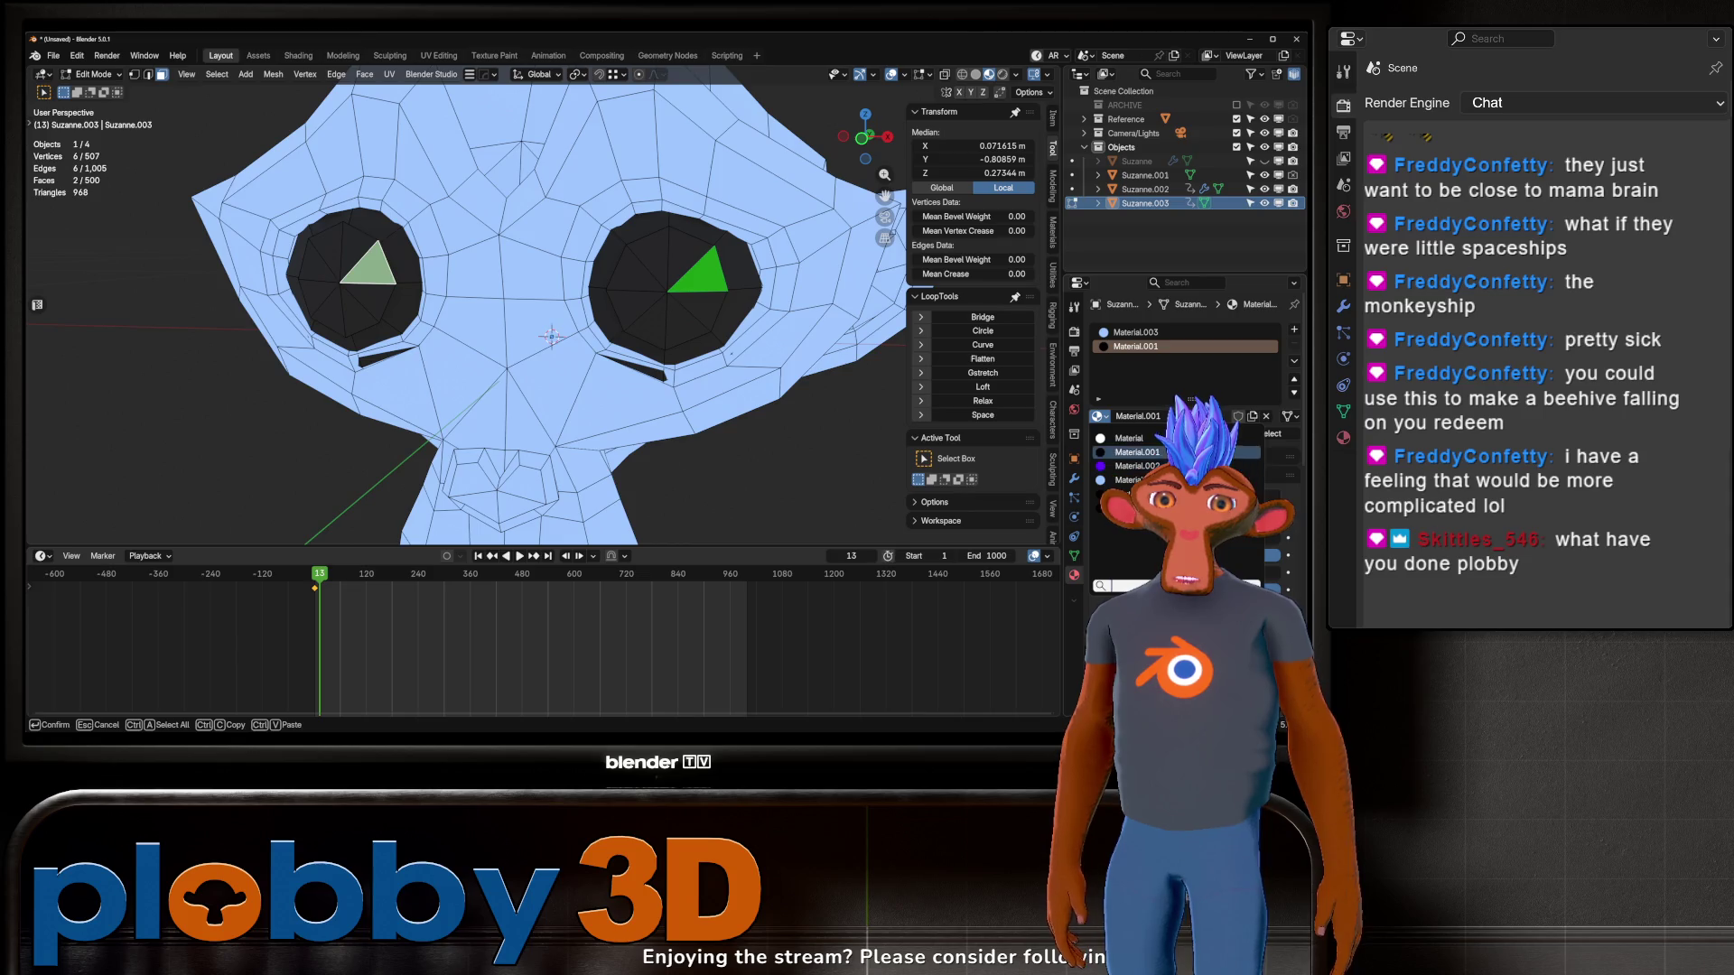
pyautogui.click(1127, 439)
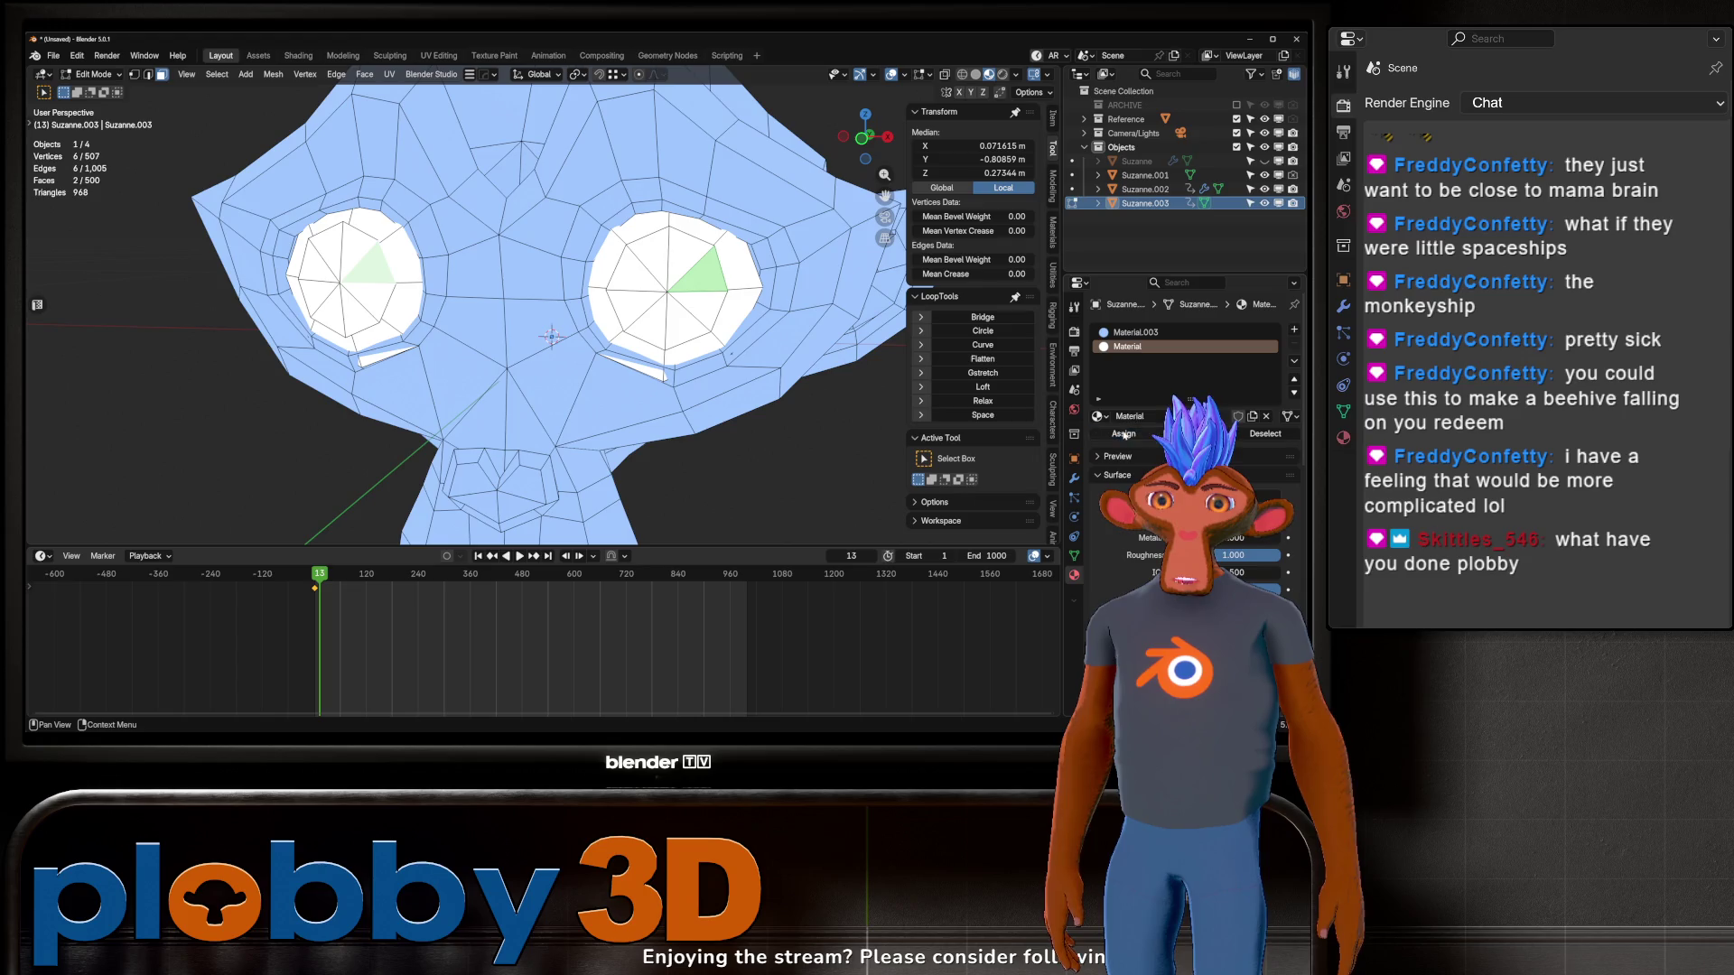
# Step: Select the centre triangle fans of both eyes as the pupil faces
pyautogui.click(733, 302)
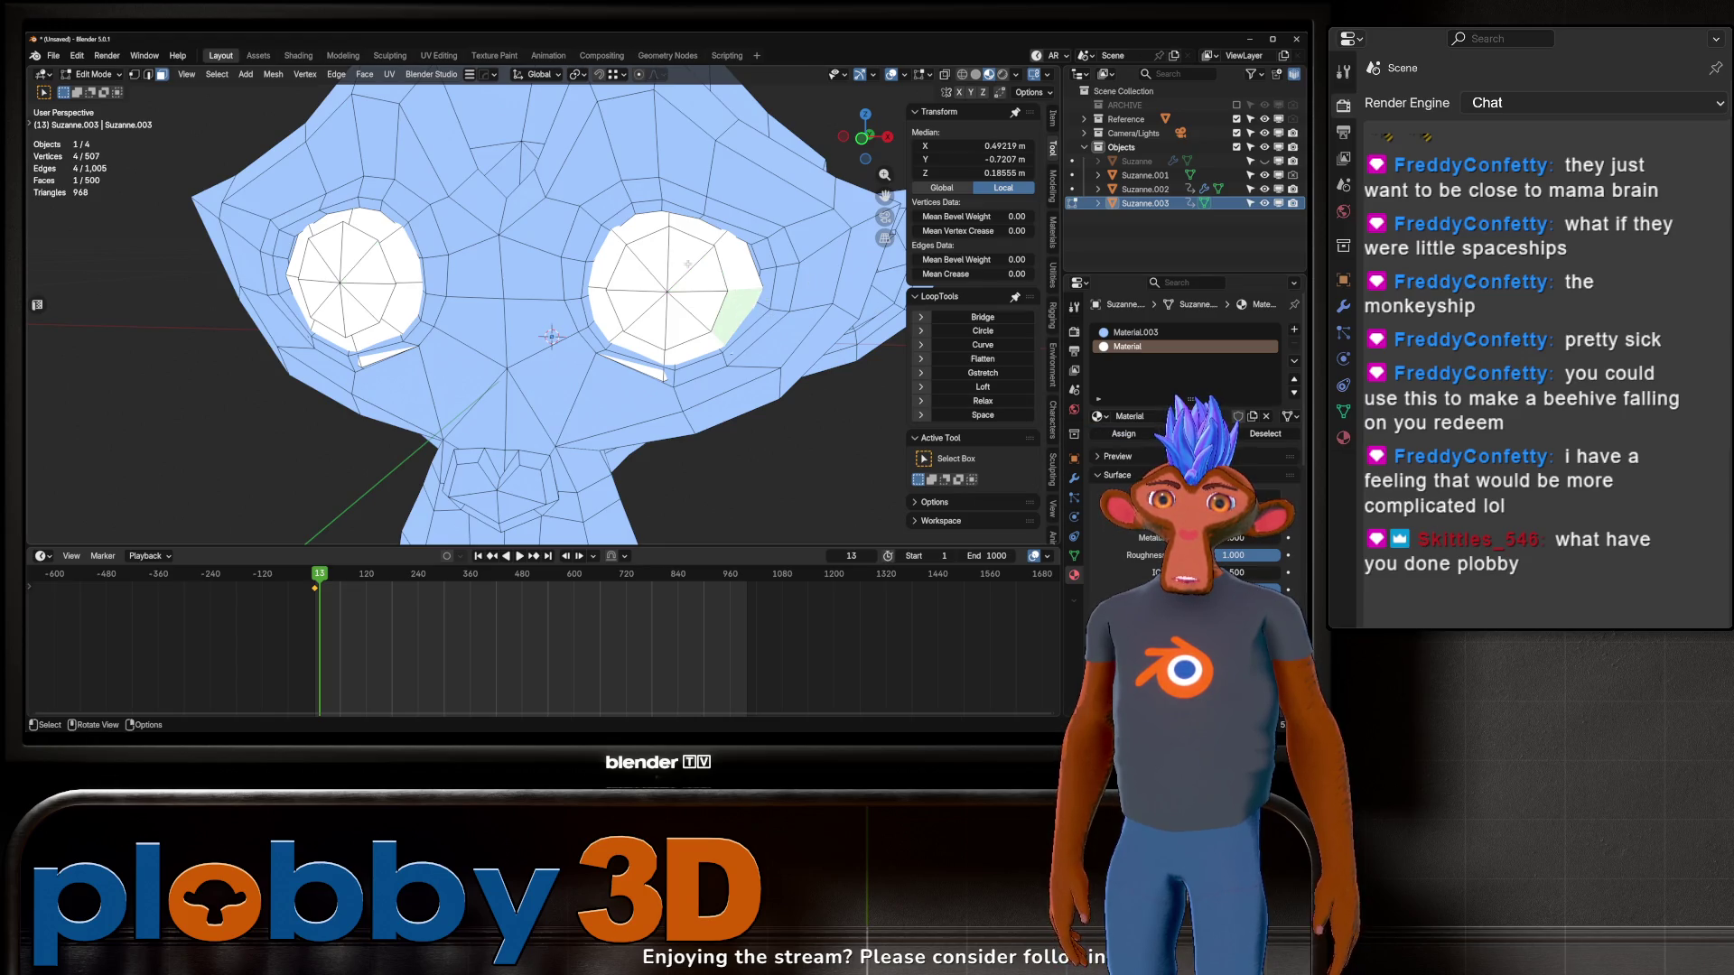
pyautogui.click(688, 265)
pyautogui.hotkey('ctrl', 'l')
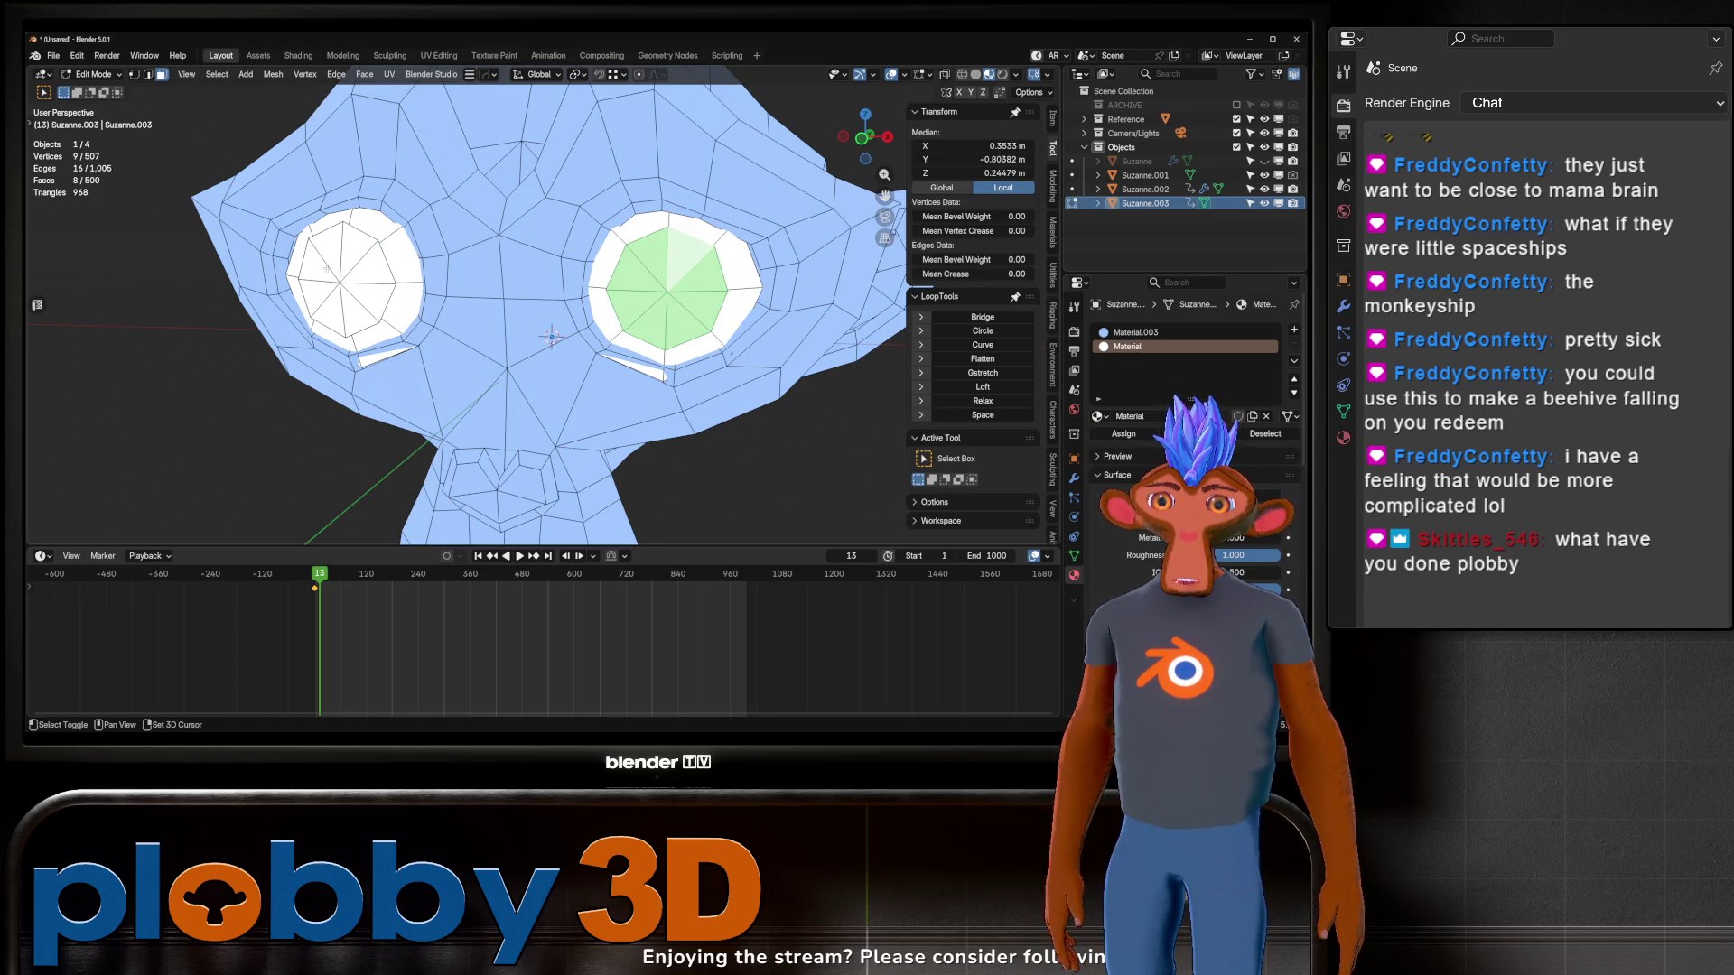
pyautogui.press('l')
pyautogui.keyDown('shift'); pyautogui.click(365, 264); pyautogui.keyUp('shift')
pyautogui.keyDown('shift'); pyautogui.click(700, 279); pyautogui.keyUp('shift')
pyautogui.moveTo(700, 278)
pyautogui.mouseDown(button='middle')
pyautogui.moveTo(578, 281)
pyautogui.moveTo(672, 271)
pyautogui.mouseUp(button='middle')
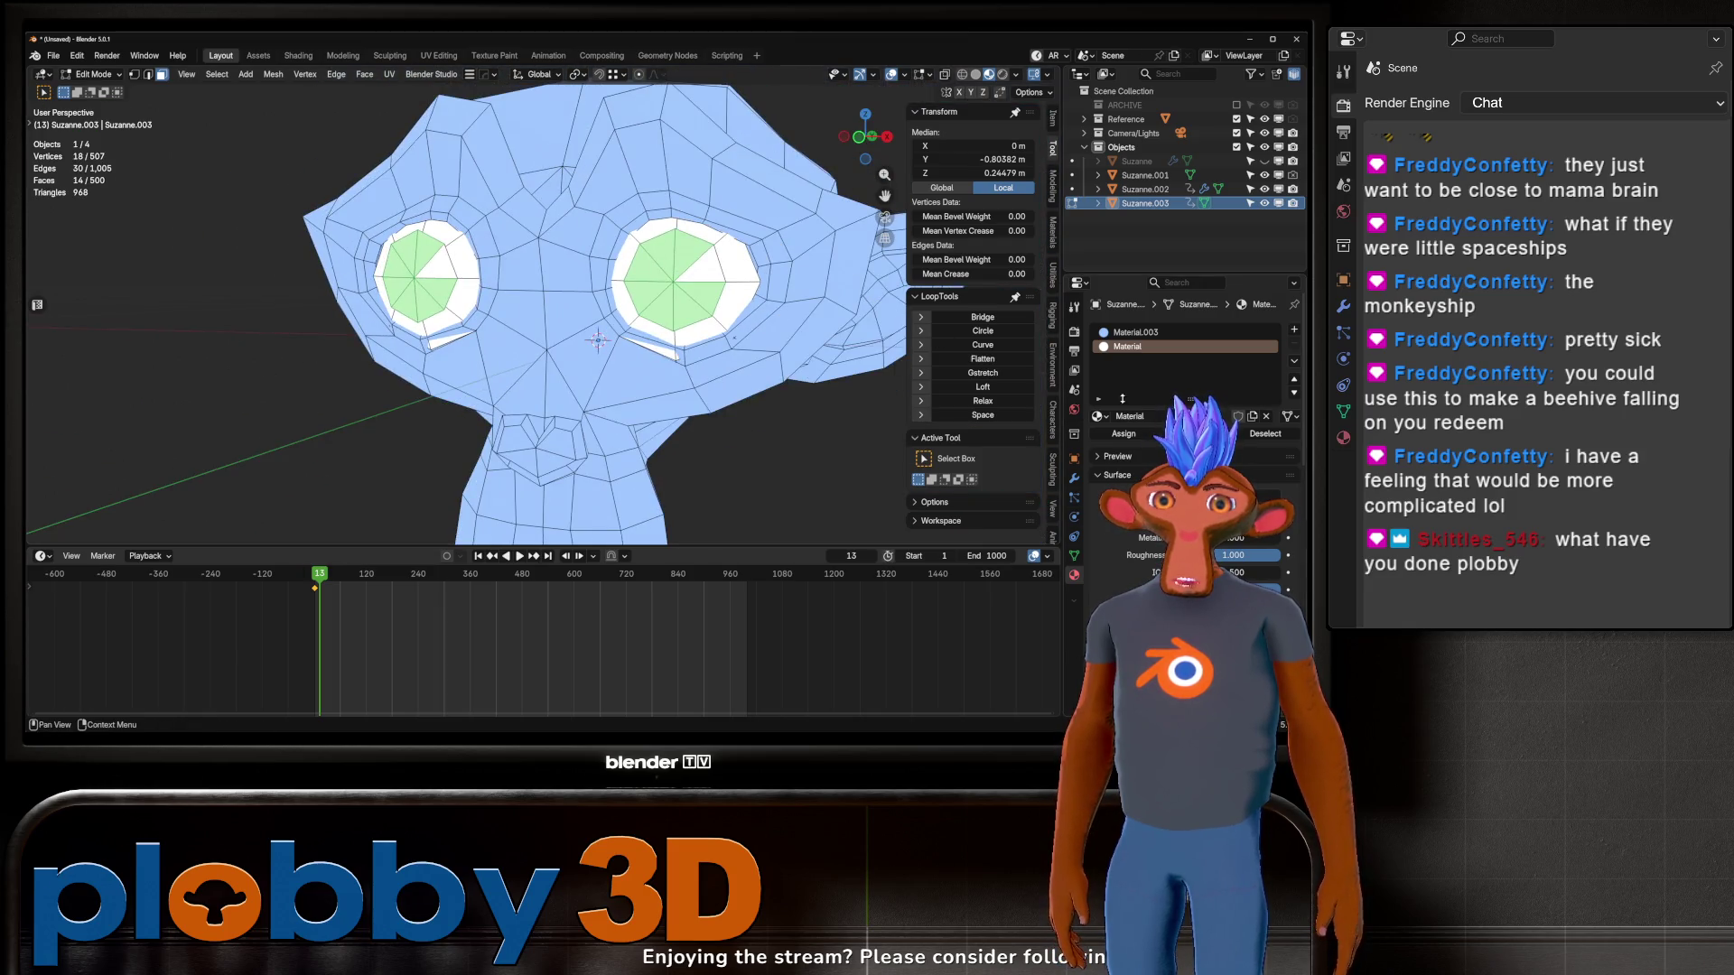
# Step: Assign dark Material.001 in a new slot to the selected faces, creating black pupils
pyautogui.click(1295, 330)
pyautogui.click(1098, 416)
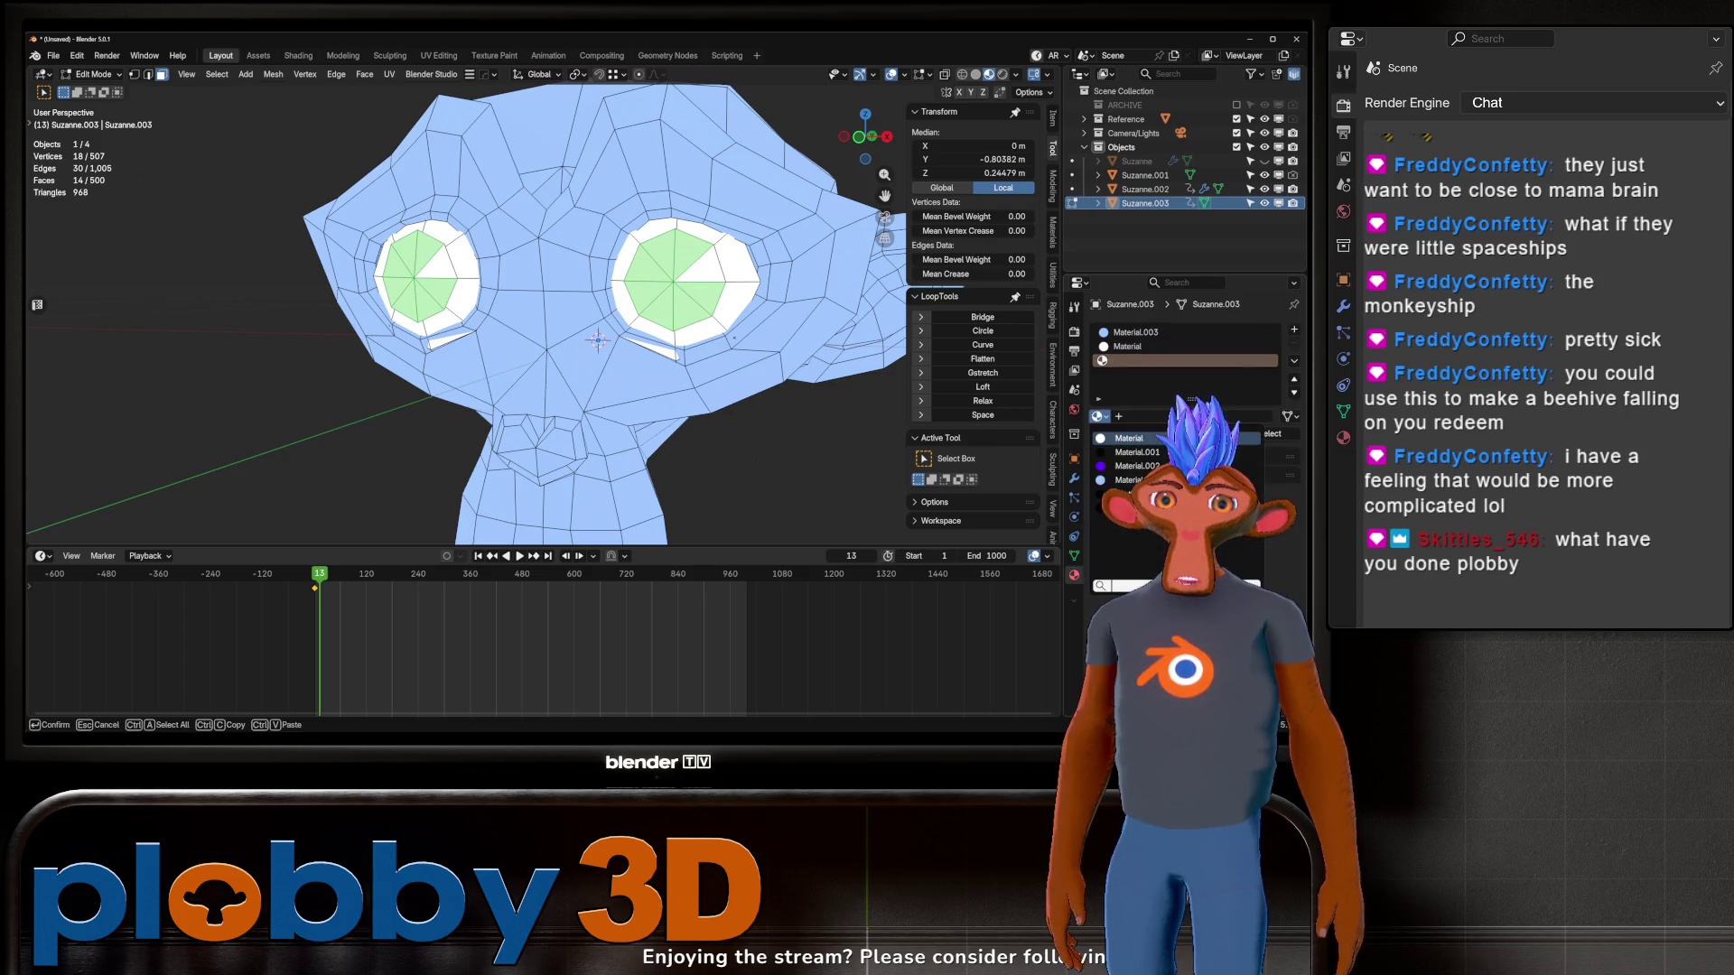
pyautogui.click(1136, 451)
pyautogui.click(1107, 438)
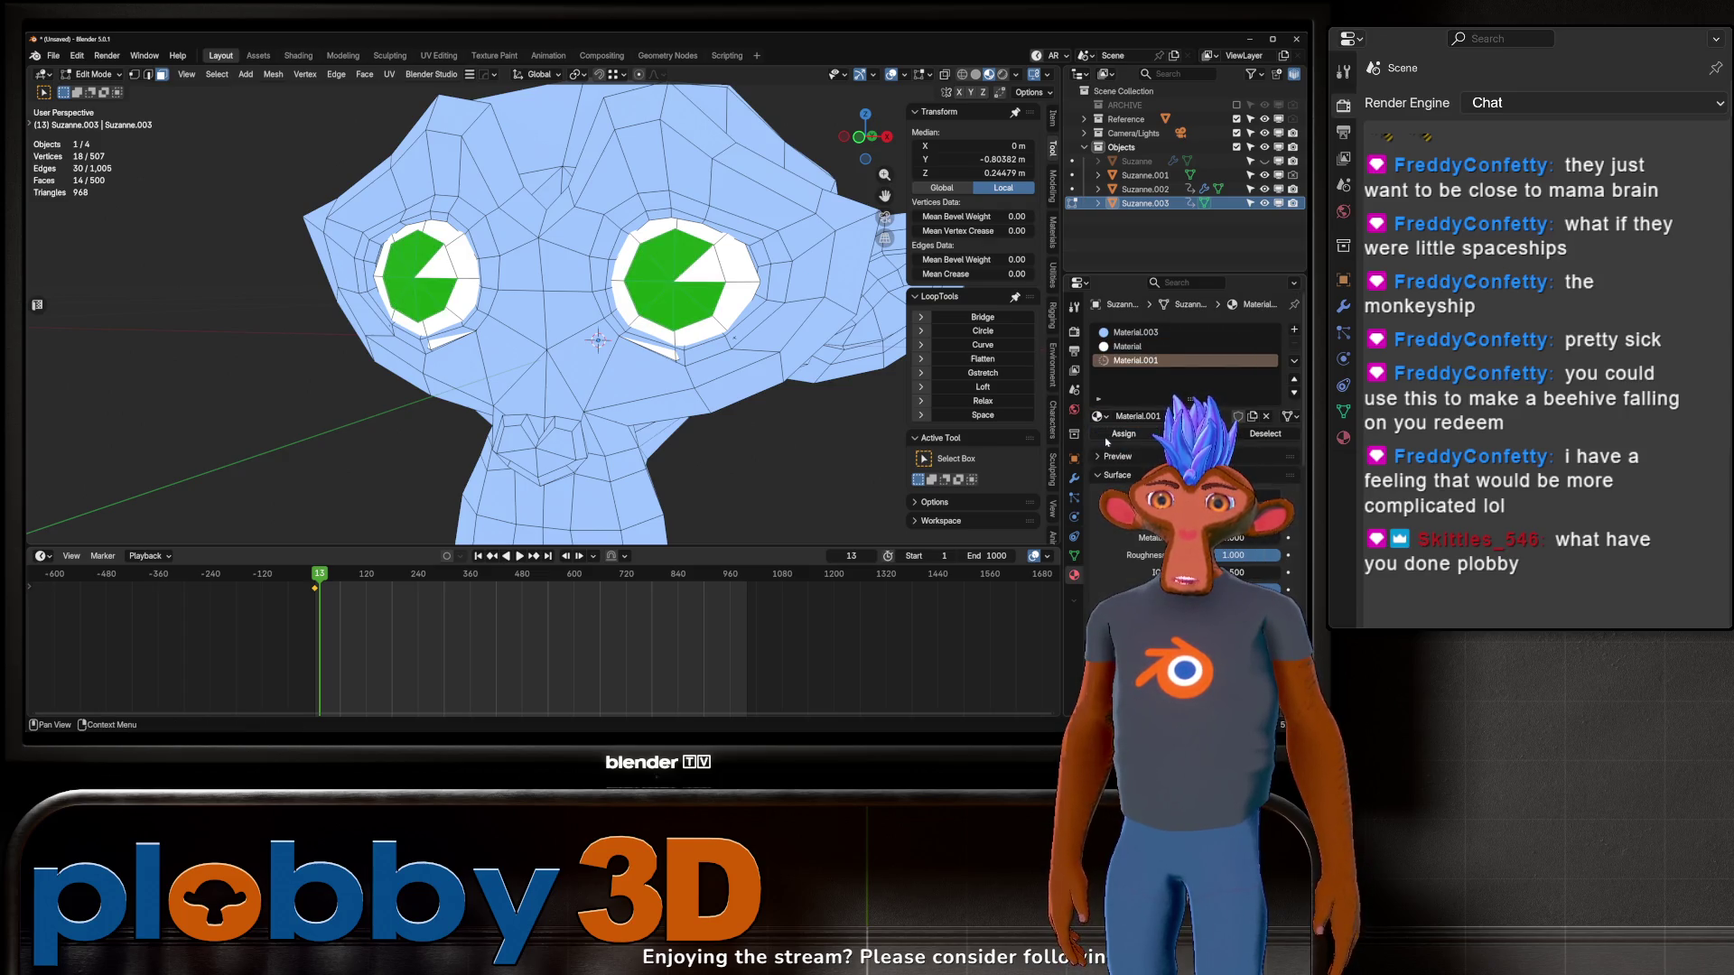
# Step: Select the edge loop around an eye, then return to Object Mode
pyautogui.press('2')
pyautogui.scroll(3, 794, 421)
pyautogui.keyDown('alt'); pyautogui.click(379, 331); pyautogui.keyUp('alt')
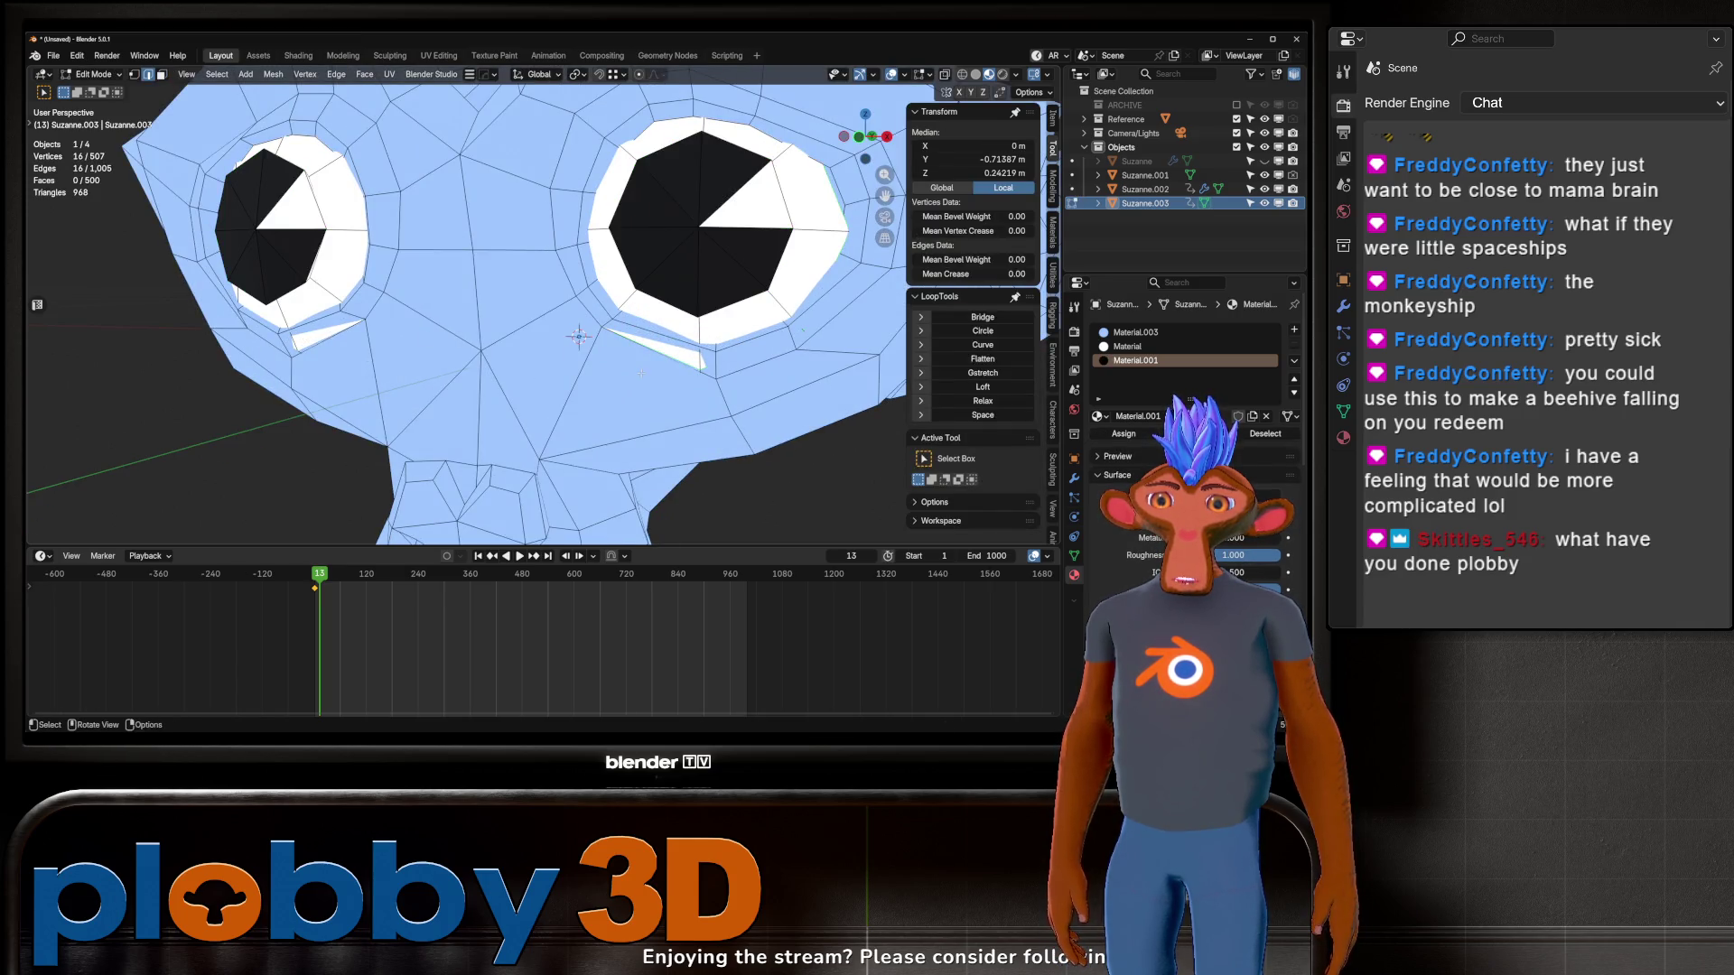
pyautogui.press('Tab')
pyautogui.scroll(-5, 583, 309)
pyautogui.scroll(-3, 588, 269)
pyautogui.moveTo(588, 269); pyautogui.dragTo(522, 262, button='middle')
pyautogui.scroll(2, 522, 262)
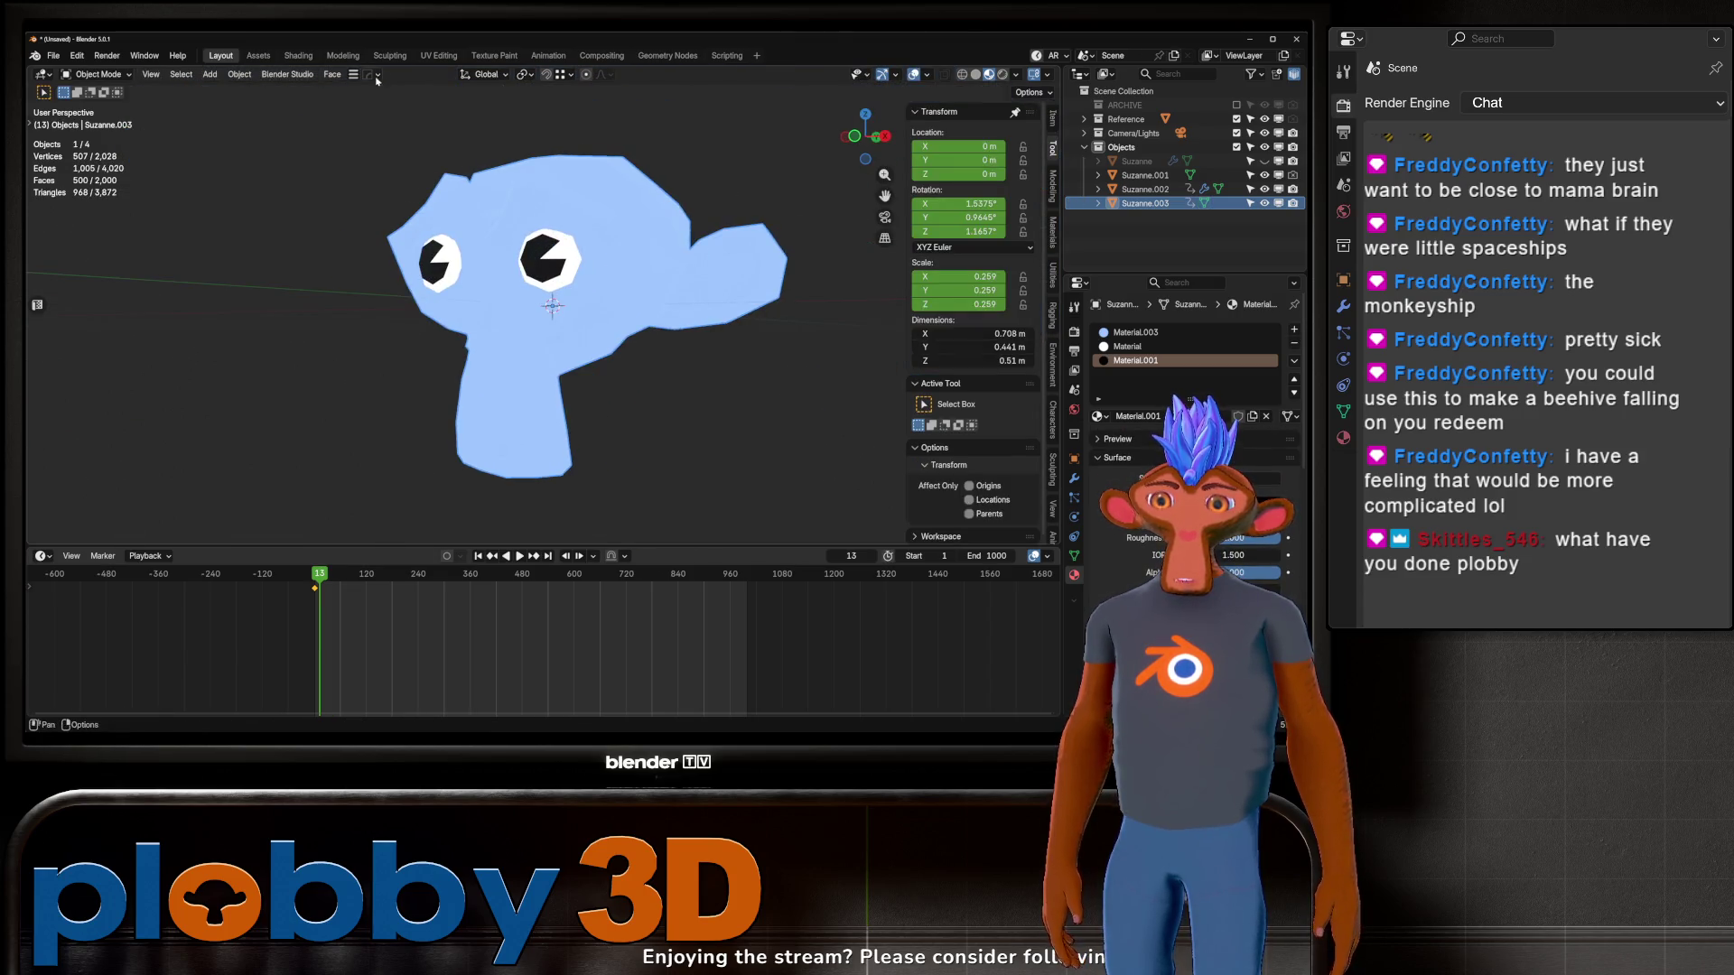
# Step: Drag Outline [GeoNodes] onto the blue monkey and lower its outline thickness
pyautogui.click(258, 55)
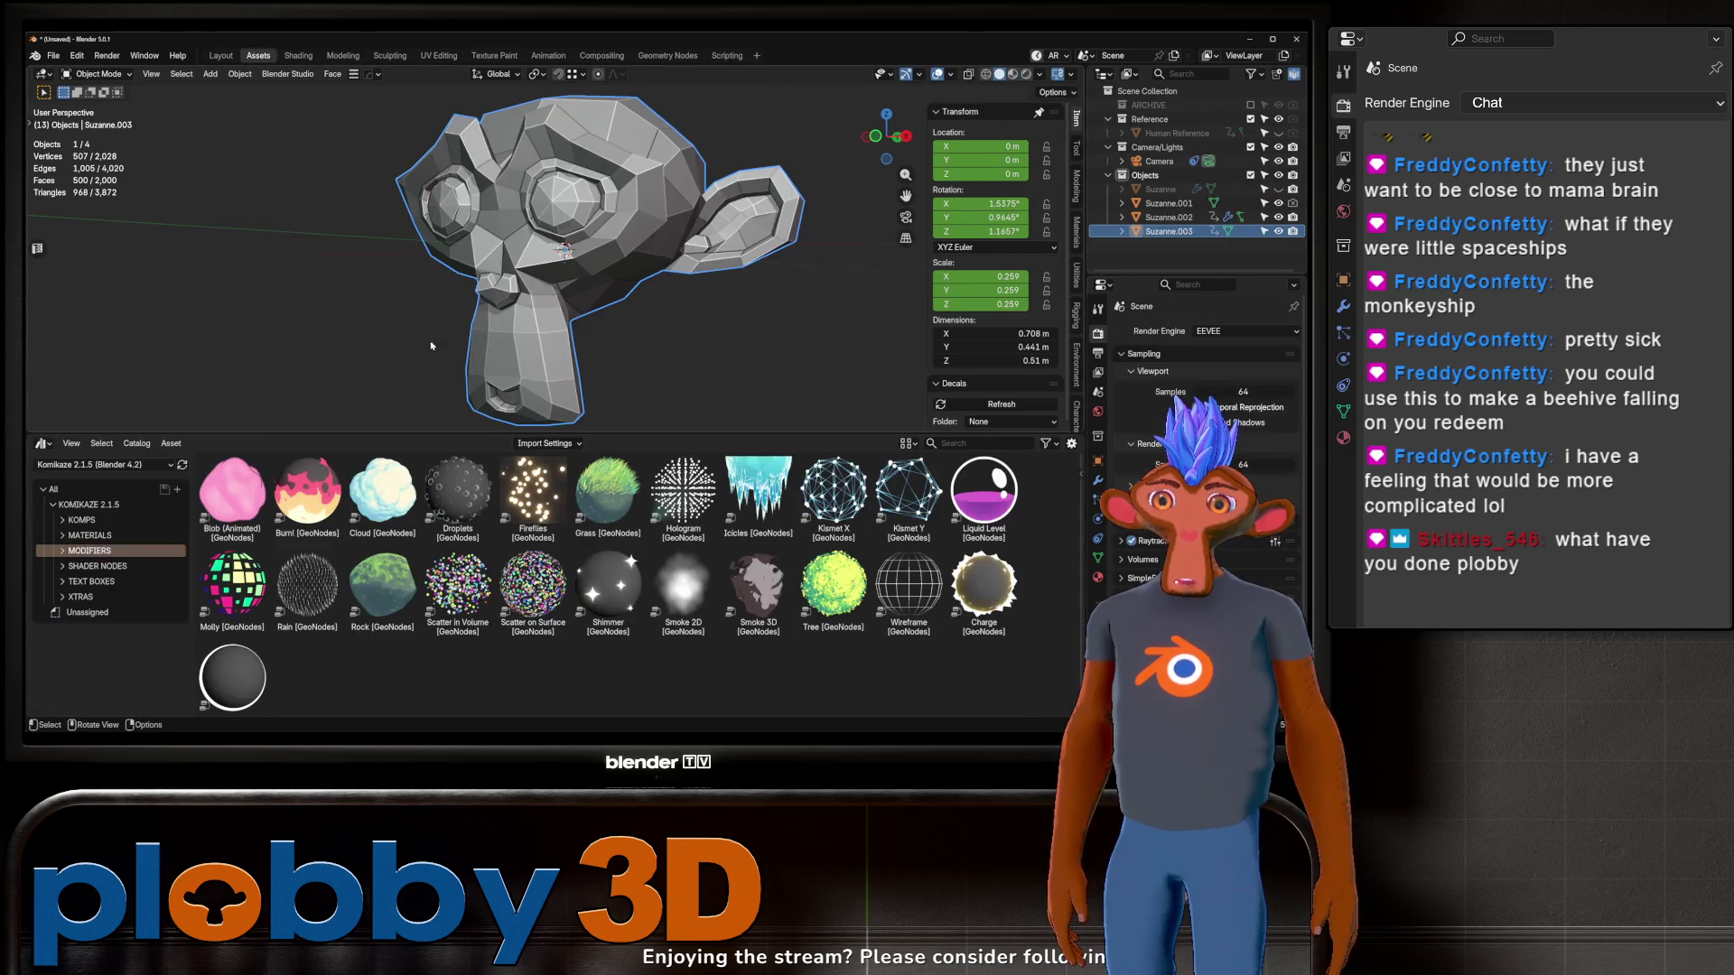
pyautogui.scroll(-1, 232, 660)
pyautogui.moveTo(232, 659); pyautogui.dragTo(426, 274)
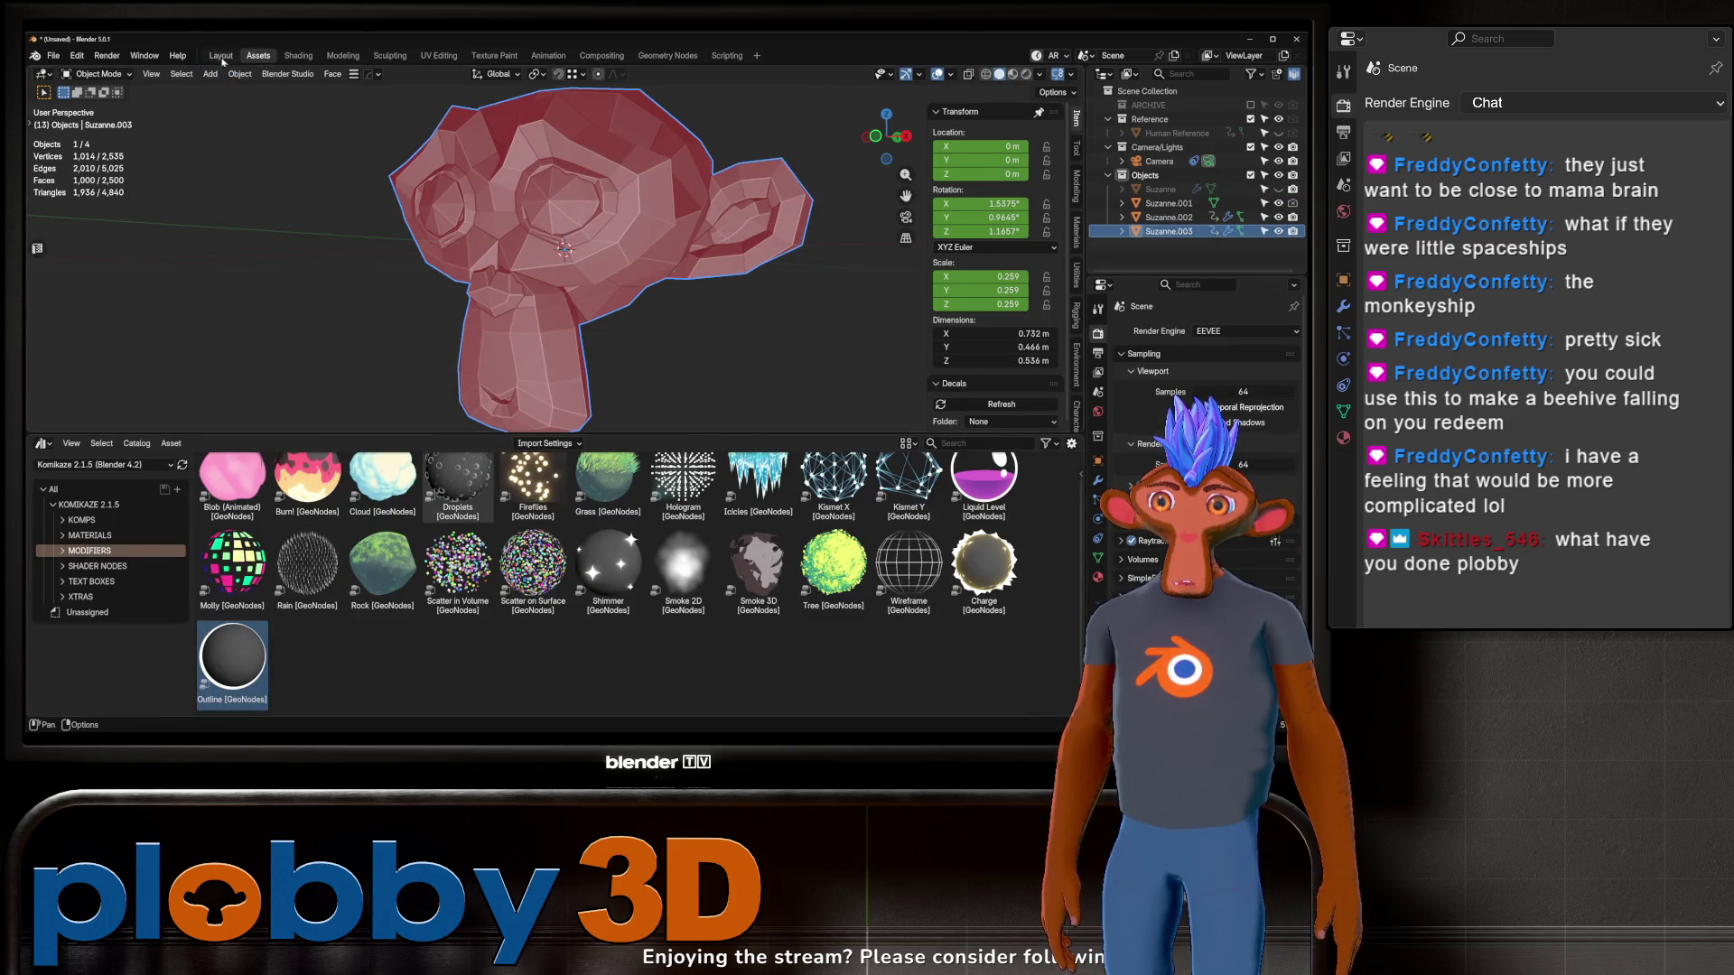
pyautogui.click(221, 57)
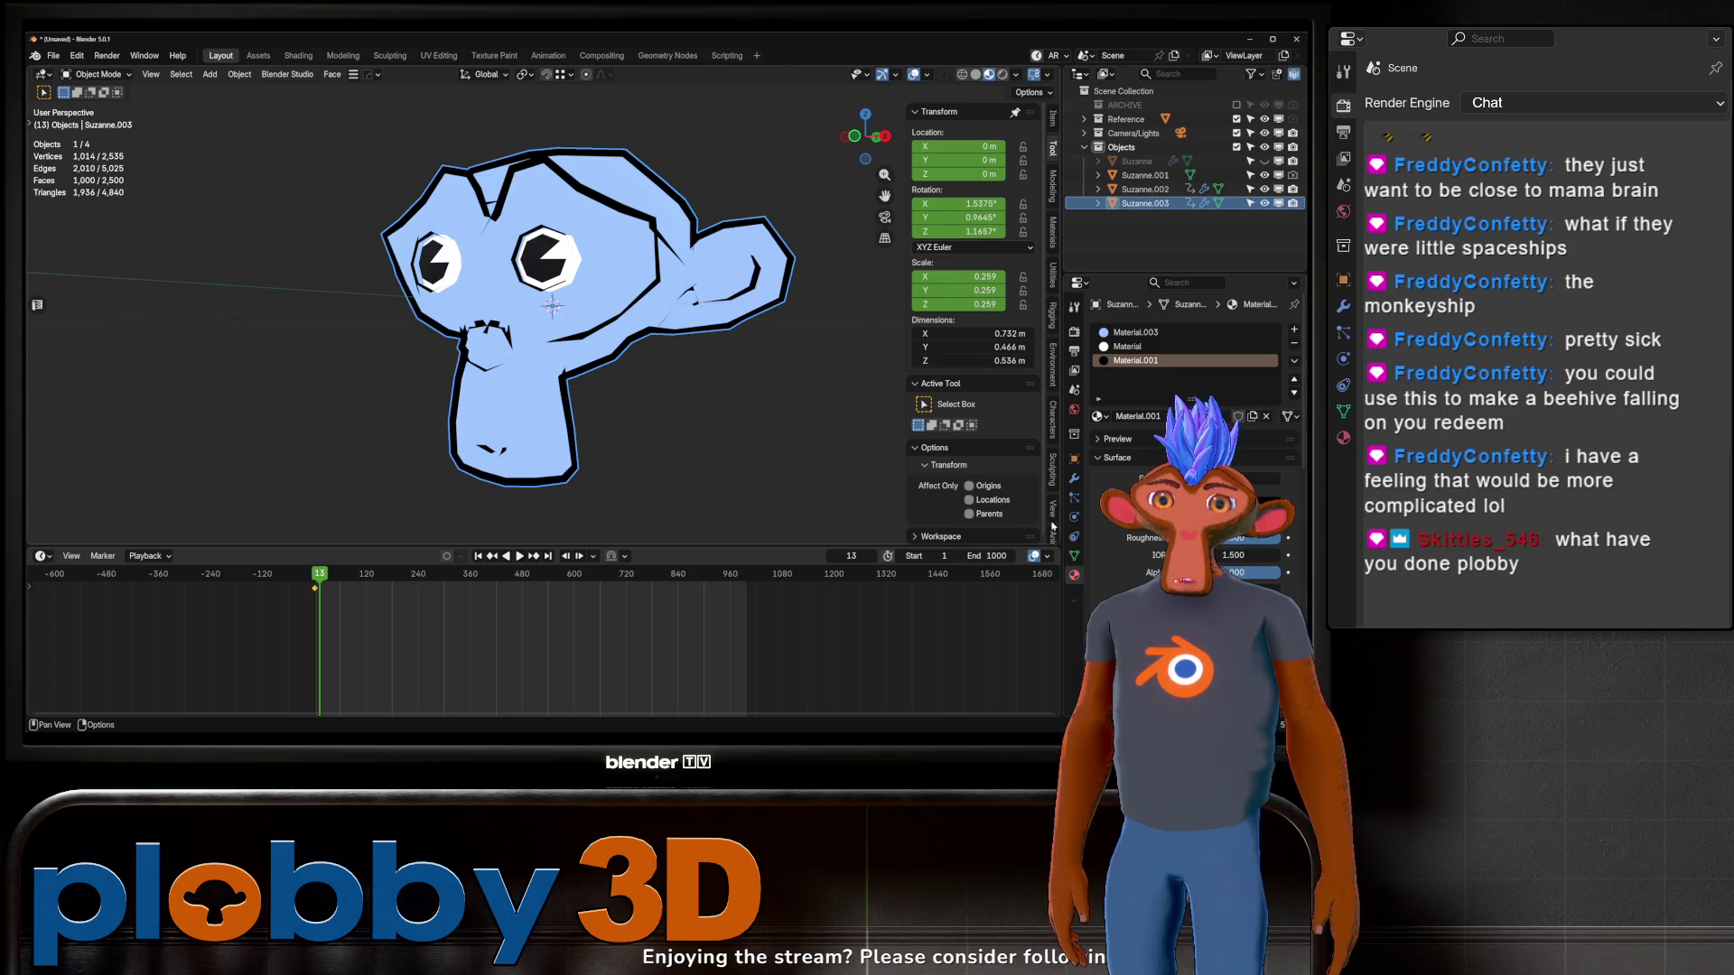
pyautogui.click(1073, 480)
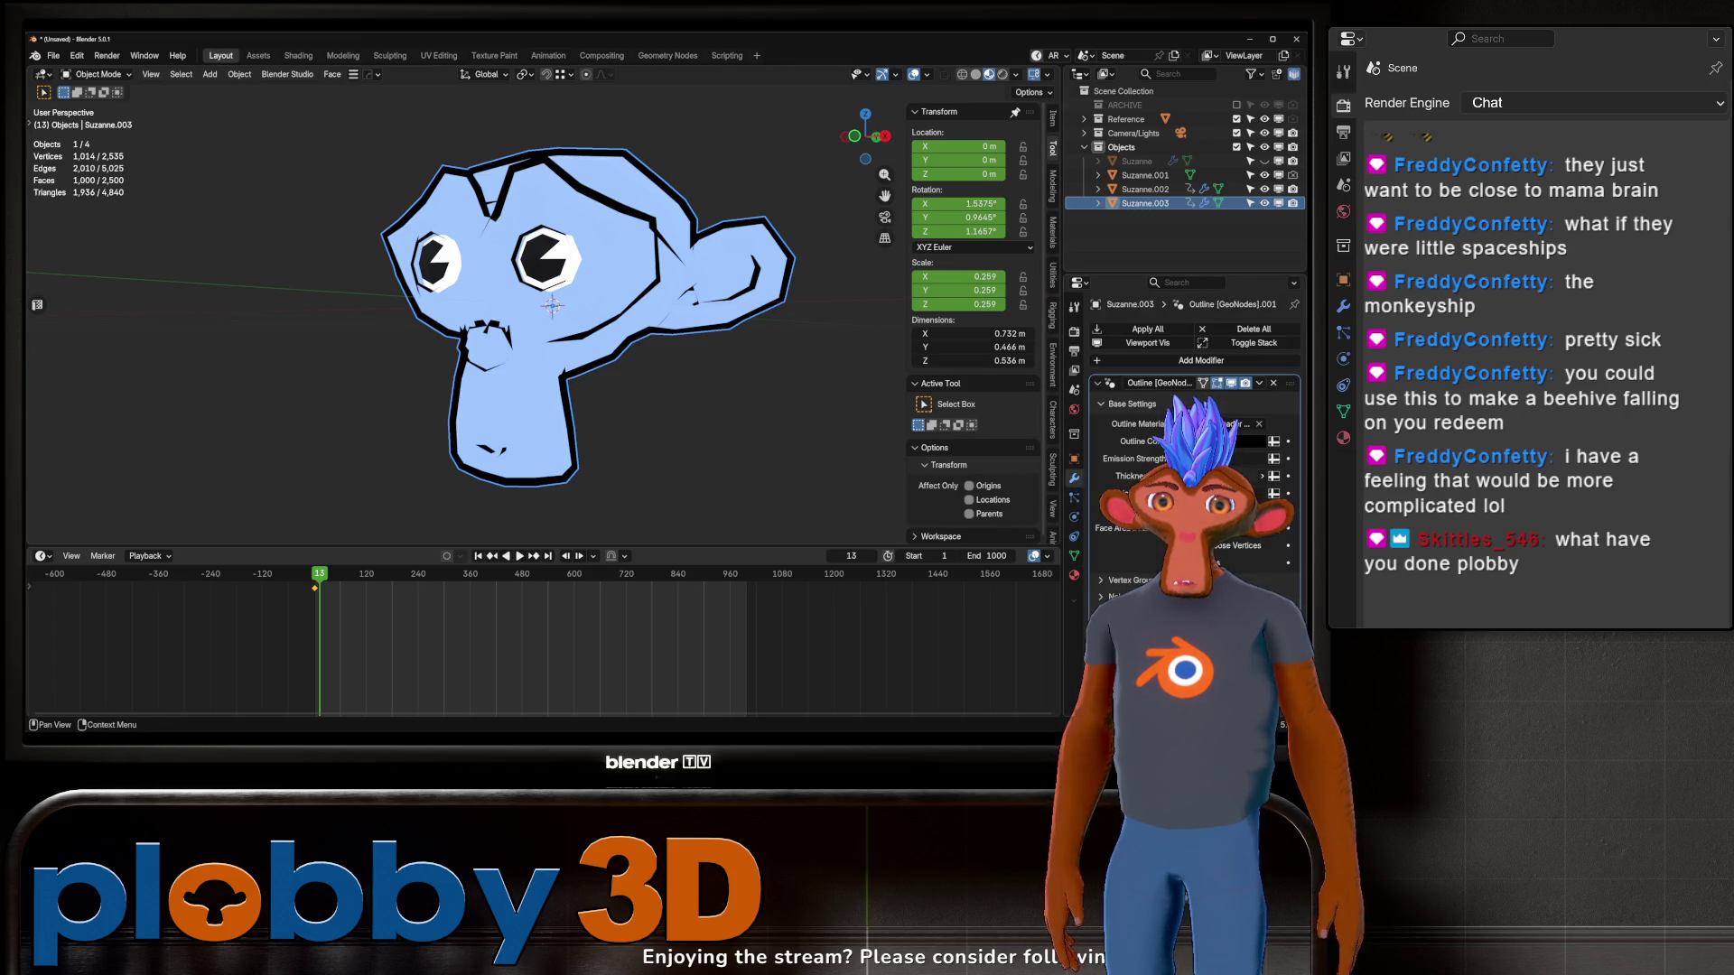
pyautogui.moveTo(1228, 476); pyautogui.dragTo(1179, 476)
pyautogui.scroll(-8, 551, 361)
pyautogui.moveTo(551, 361)
pyautogui.mouseDown(button='middle')
pyautogui.moveTo(614, 343)
pyautogui.moveTo(484, 382)
pyautogui.moveTo(470, 361)
pyautogui.moveTo(163, 312)
pyautogui.moveTo(545, 260)
pyautogui.mouseUp(button='middle')
pyautogui.scroll(8, 154, 312)
# Step: Select the green monkey, apply Outline [GeoNodes] to it, and thin its outline
pyautogui.click(147, 315)
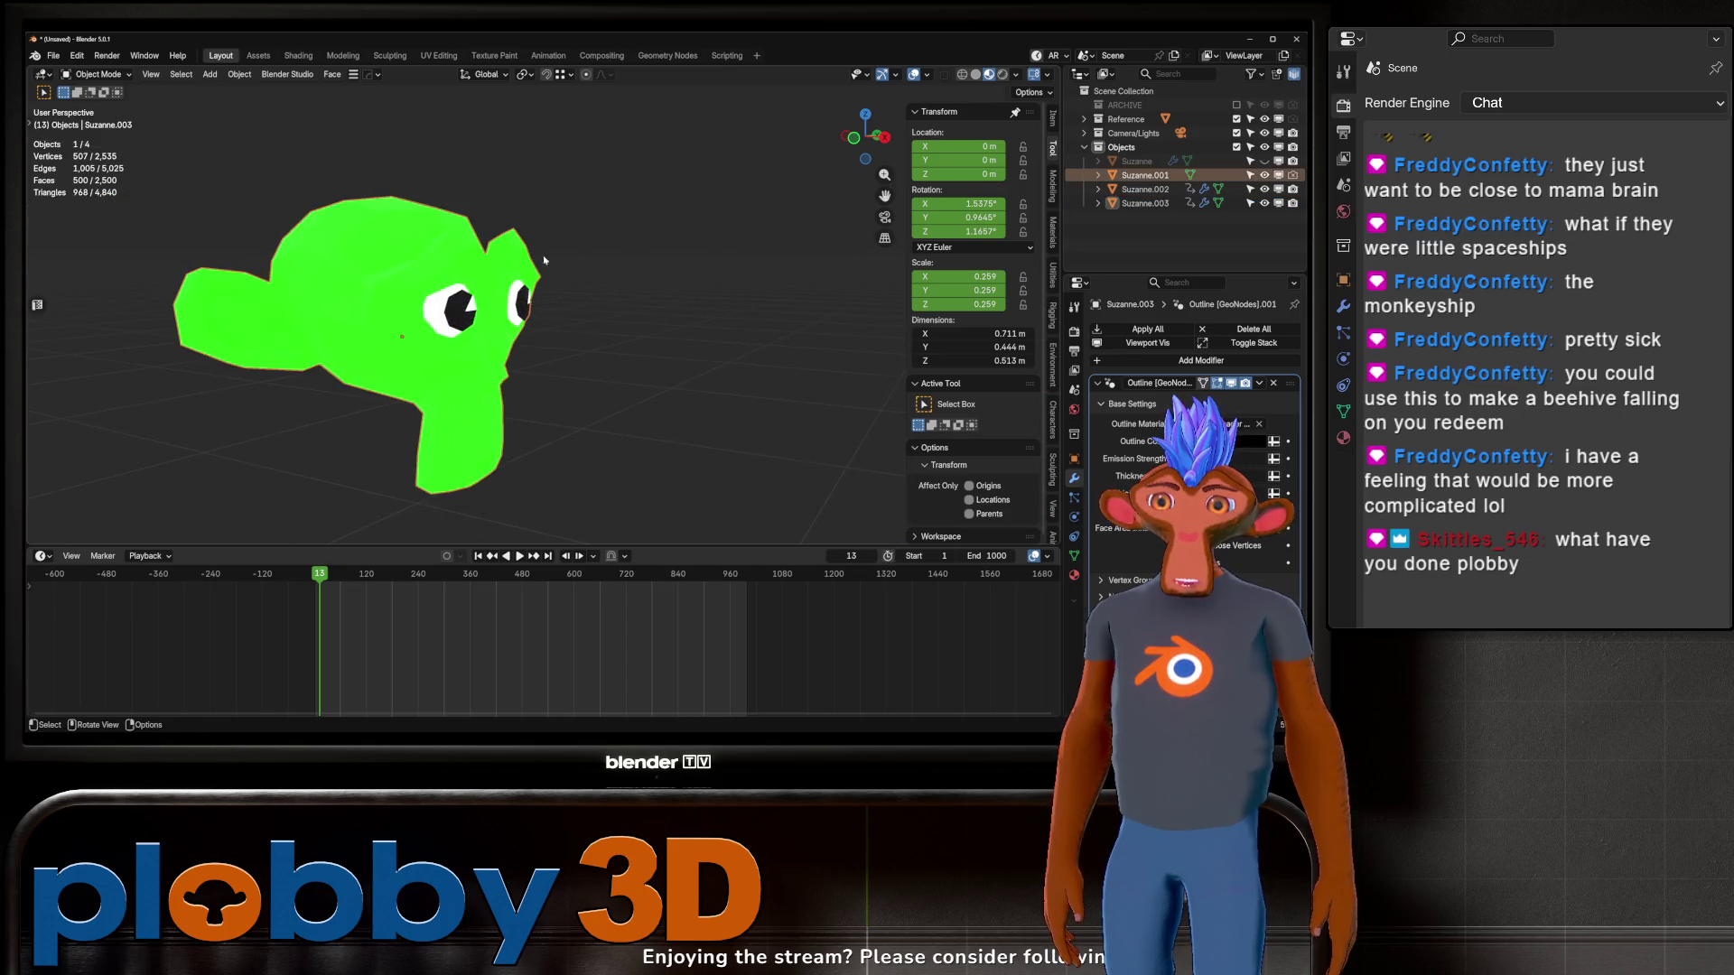
pyautogui.click(390, 303)
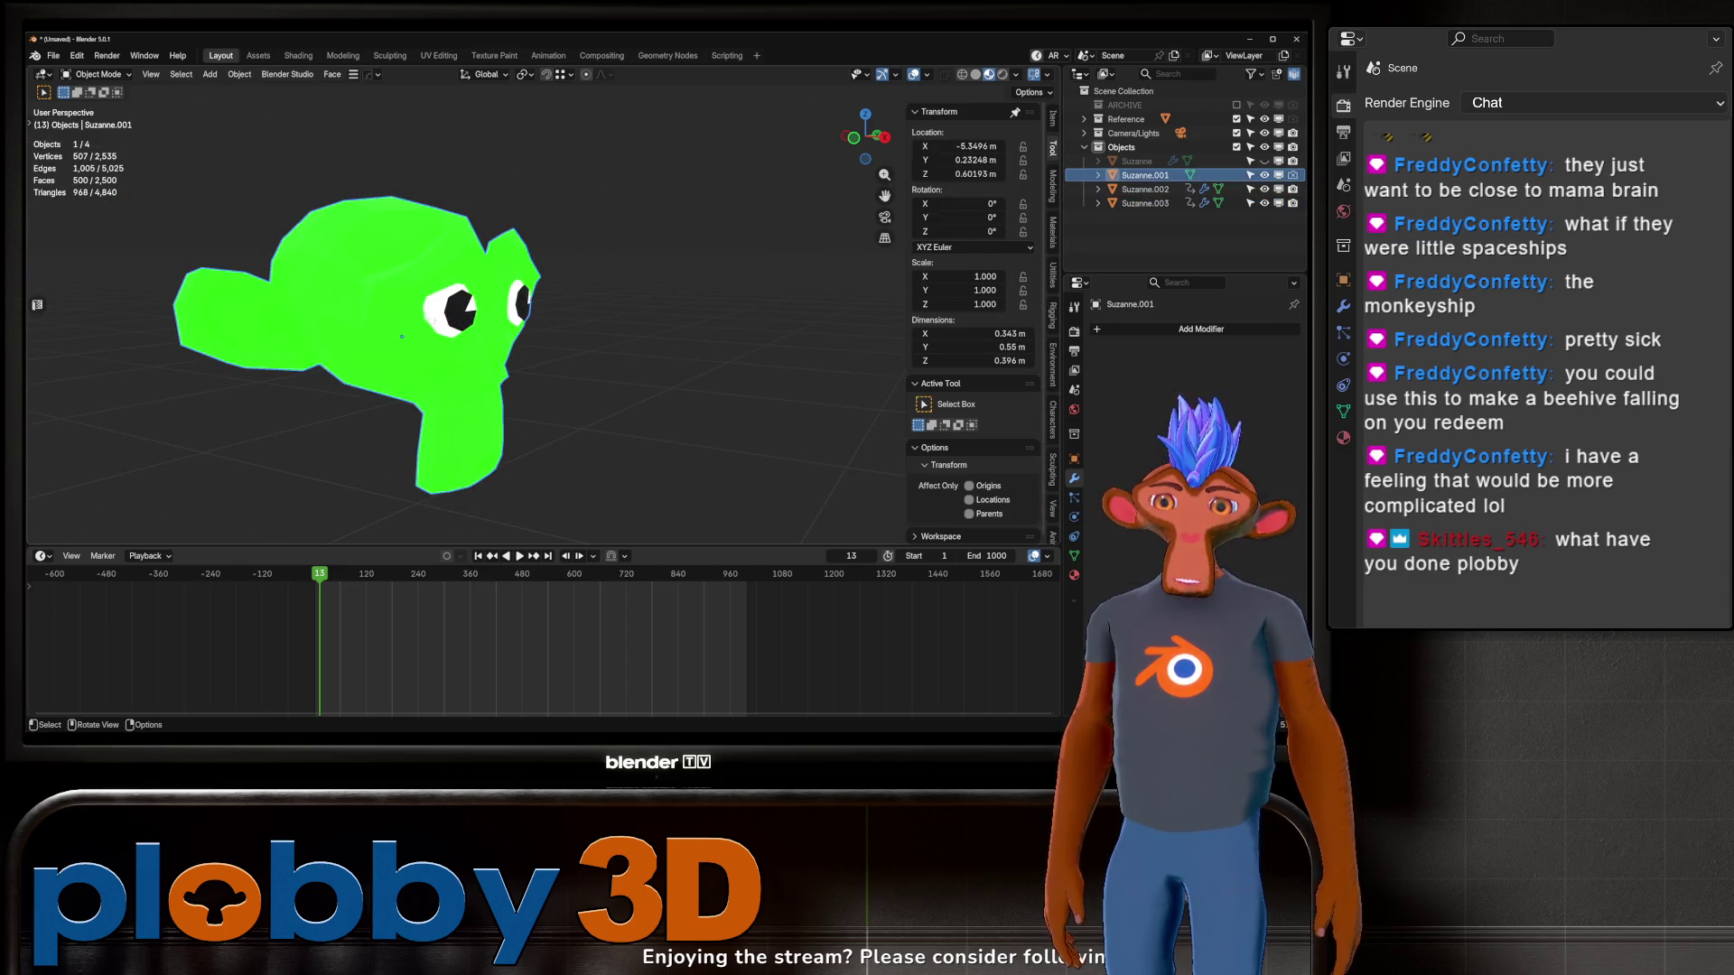
pyautogui.click(258, 55)
pyautogui.scroll(-5, 398, 257)
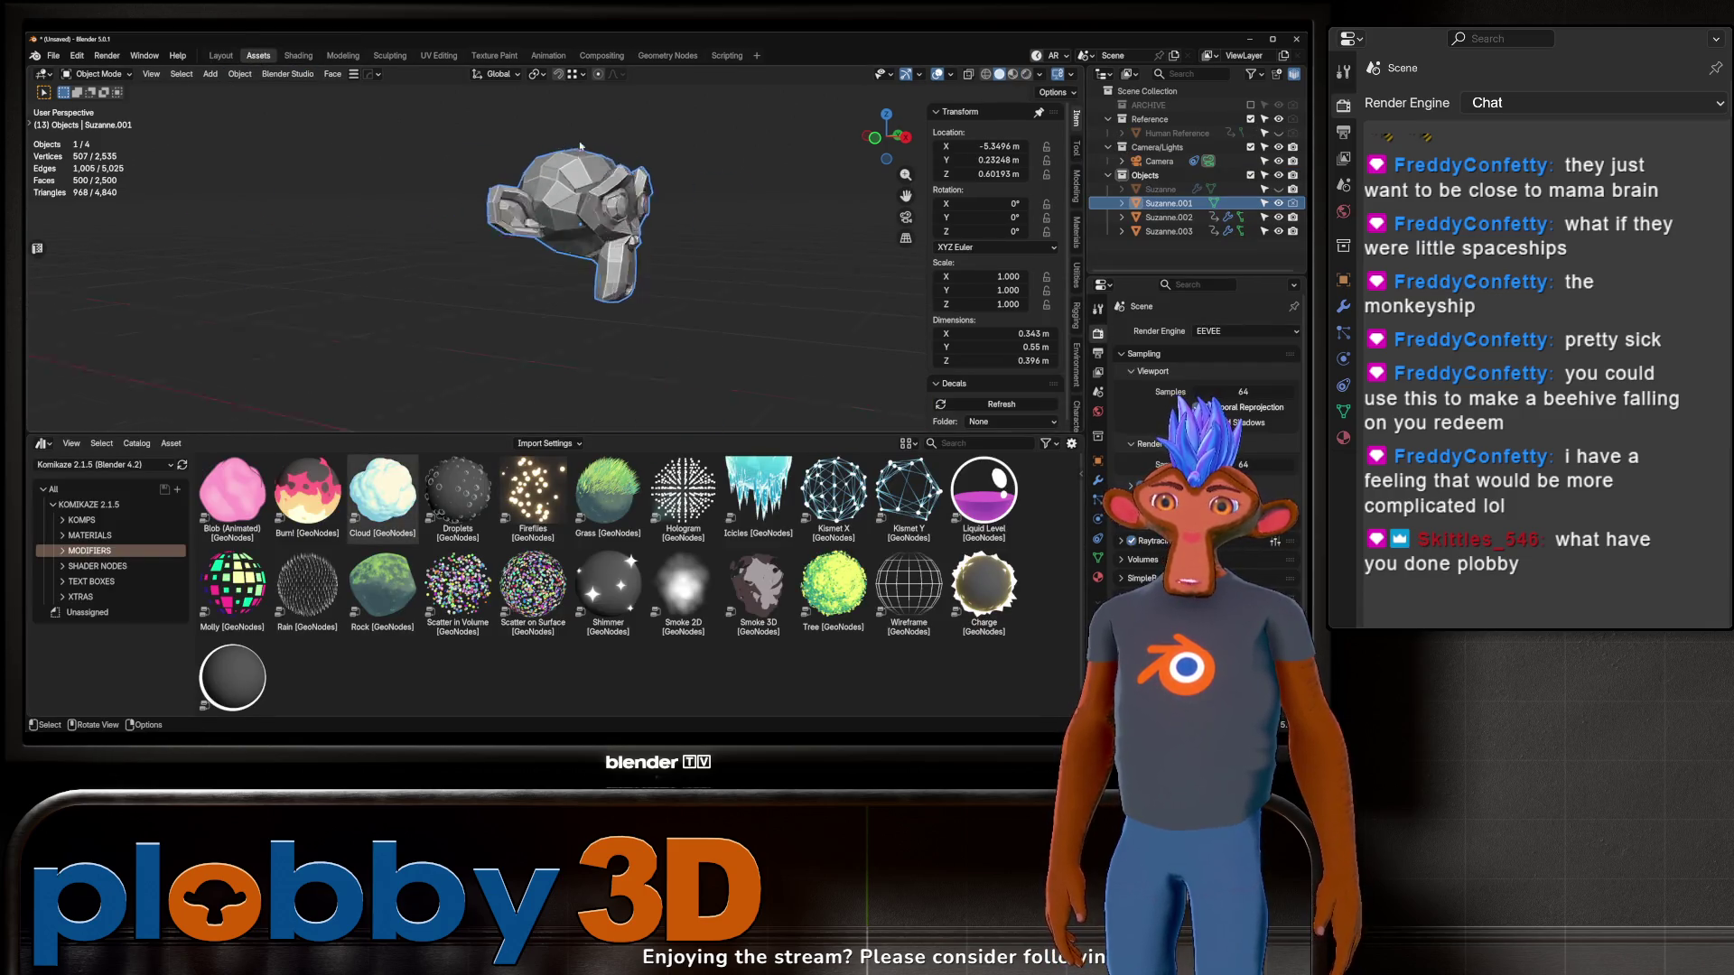
pyautogui.scroll(3, 507, 209)
pyautogui.moveTo(232, 677); pyautogui.dragTo(510, 240)
pyautogui.click(220, 55)
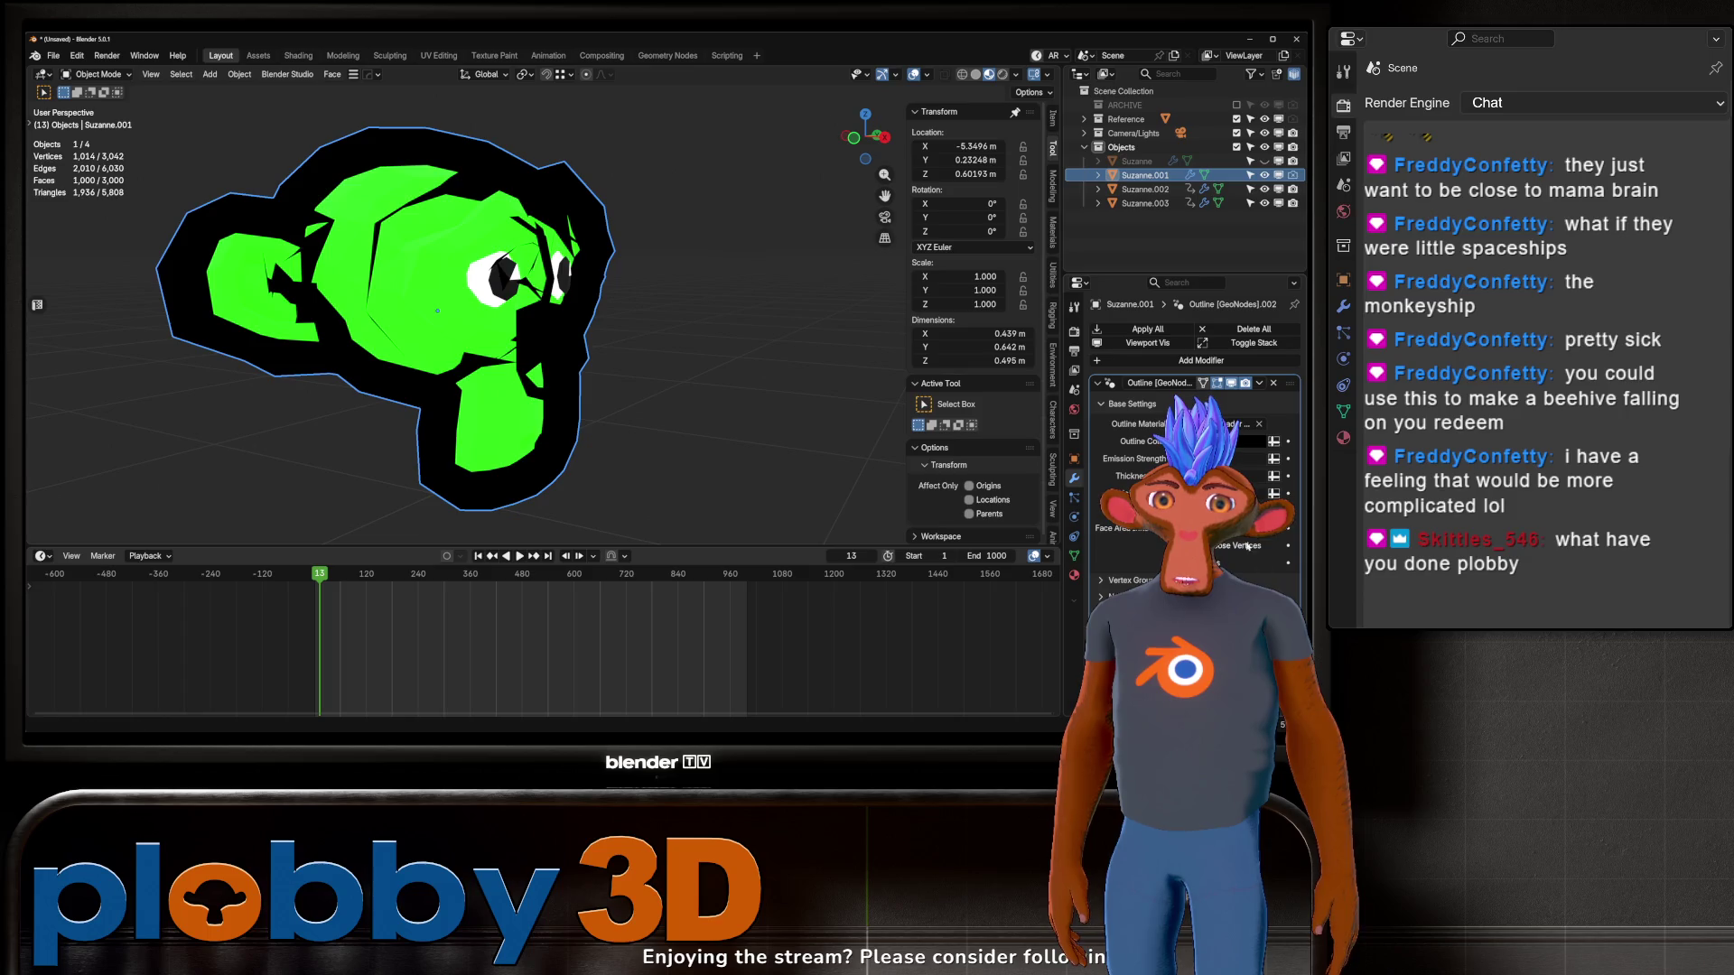
pyautogui.moveTo(1246, 476)
pyautogui.mouseDown()
pyautogui.moveTo(1196, 476)
pyautogui.moveTo(1219, 476)
pyautogui.mouseUp()
# Step: Hide the green Suzanne.001 in the Outliner
pyautogui.moveTo(452, 361)
pyautogui.mouseDown(button='middle')
pyautogui.moveTo(370, 361)
pyautogui.moveTo(497, 212)
pyautogui.moveTo(505, 302)
pyautogui.moveTo(370, 239)
pyautogui.mouseUp(button='middle')
pyautogui.scroll(-4, 433, 298)
pyautogui.scroll(3, 498, 243)
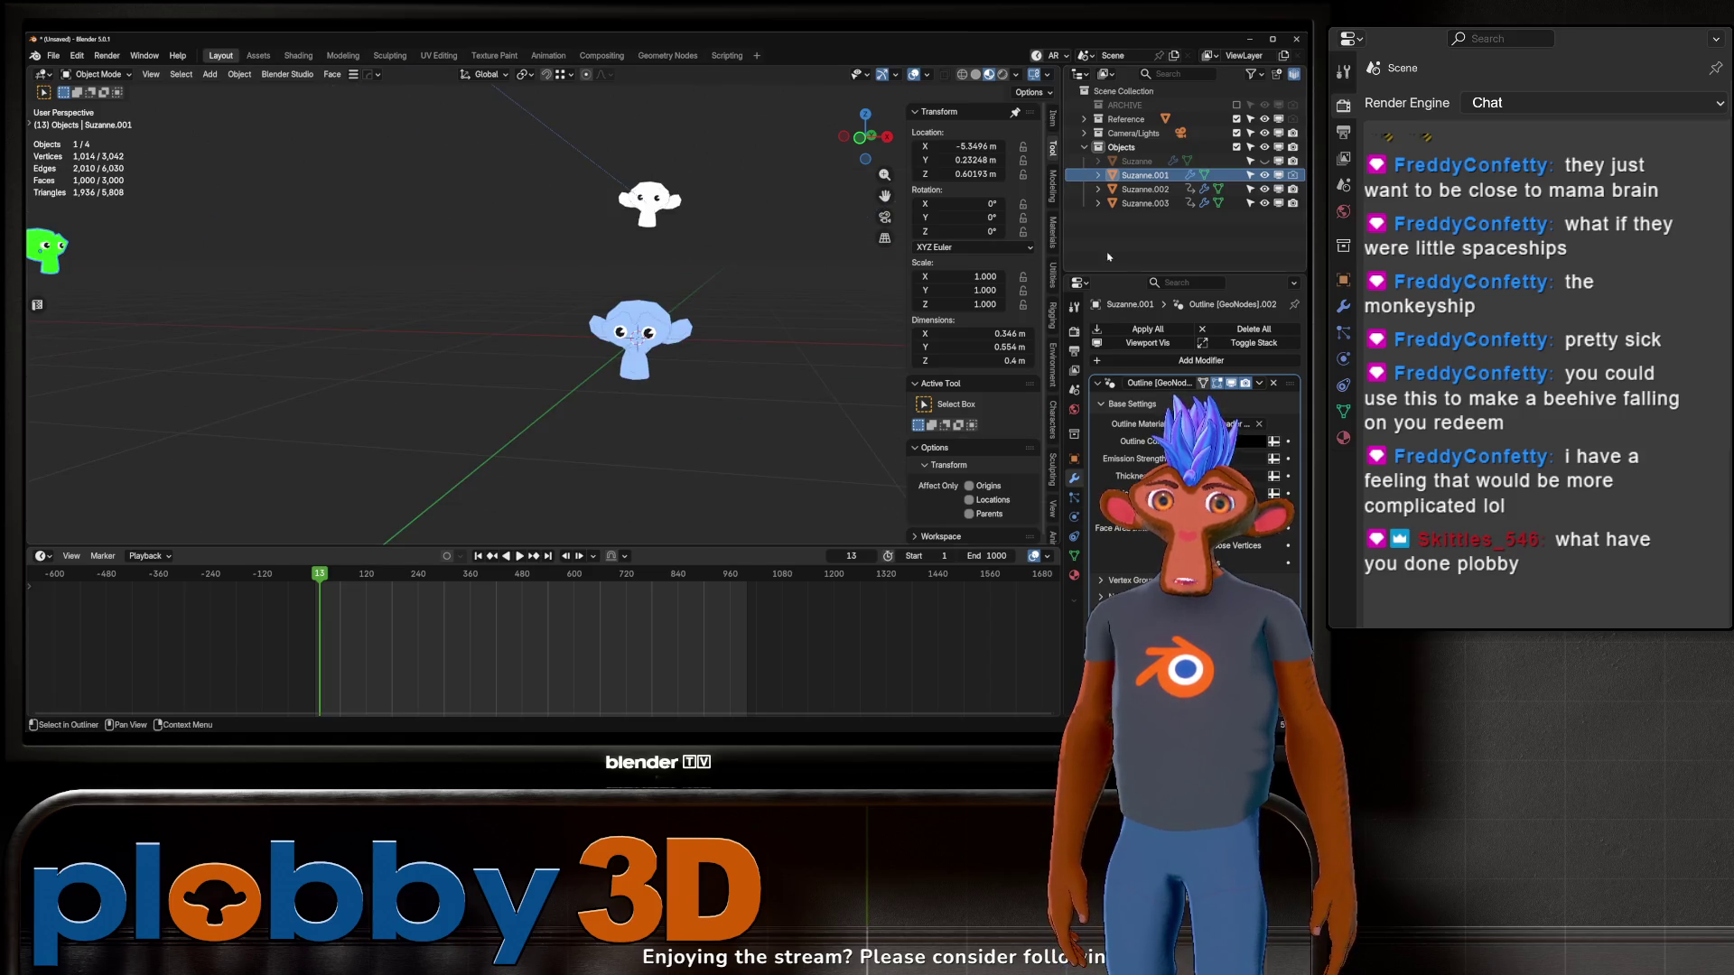
pyautogui.click(1265, 176)
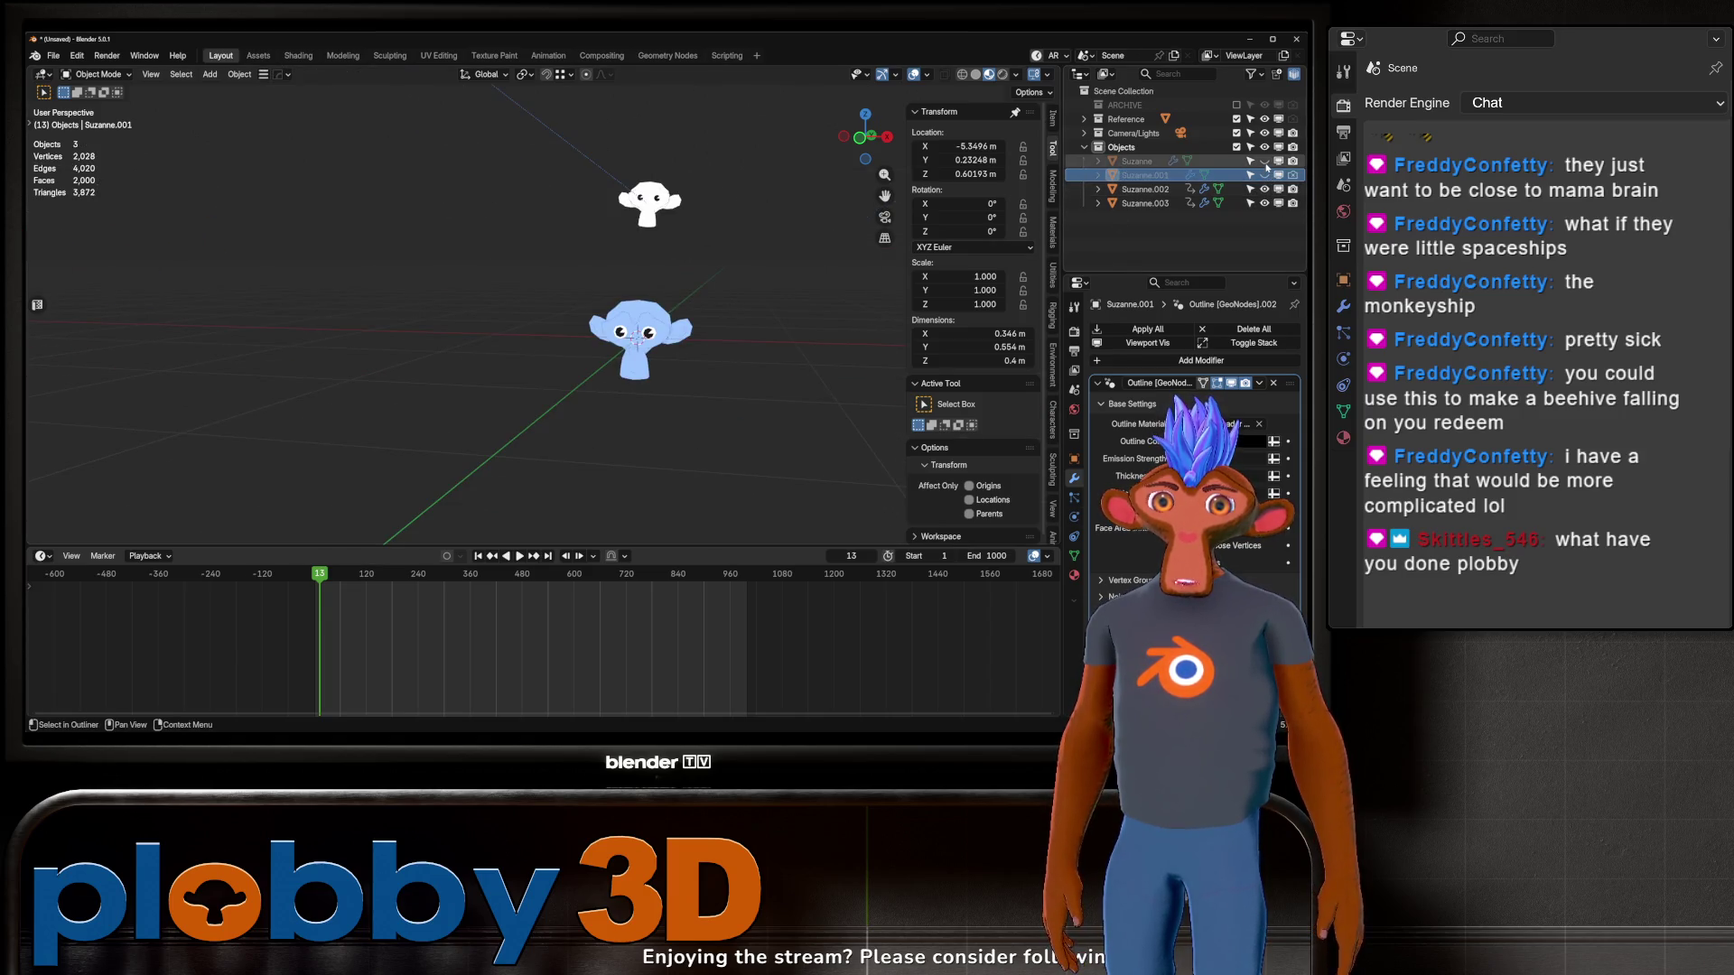
# Step: Replay the flock animation from frame 1 and stop it around frame 730
pyautogui.press('space')
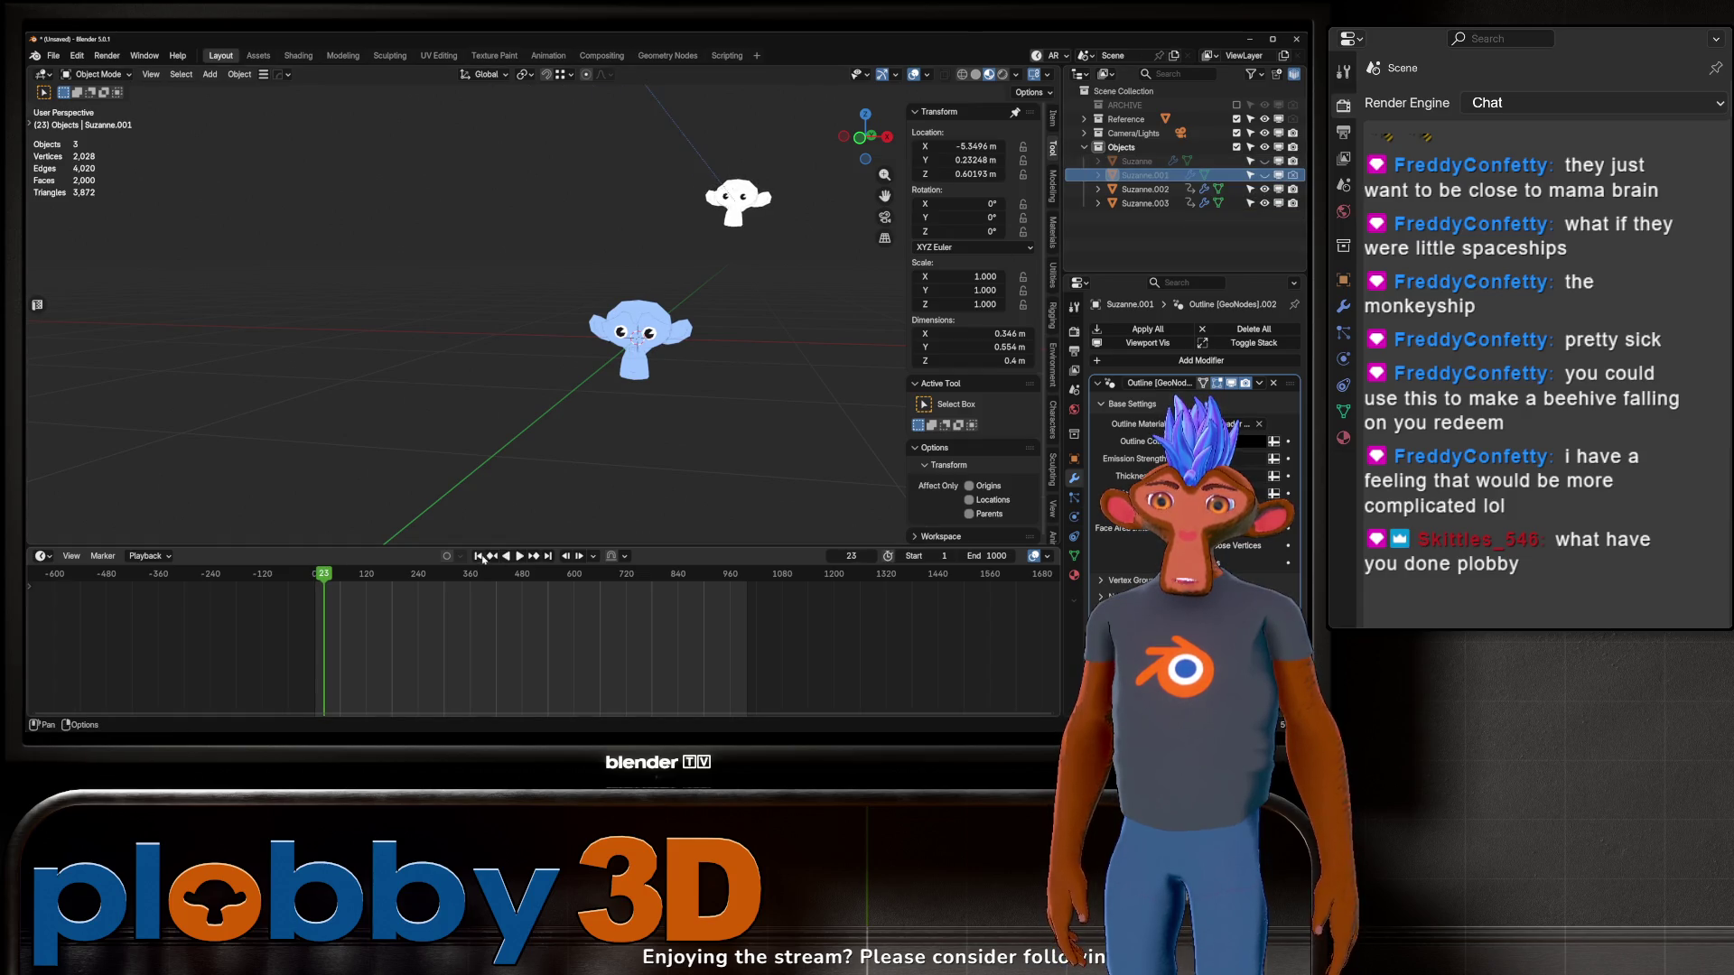
pyautogui.click(479, 556)
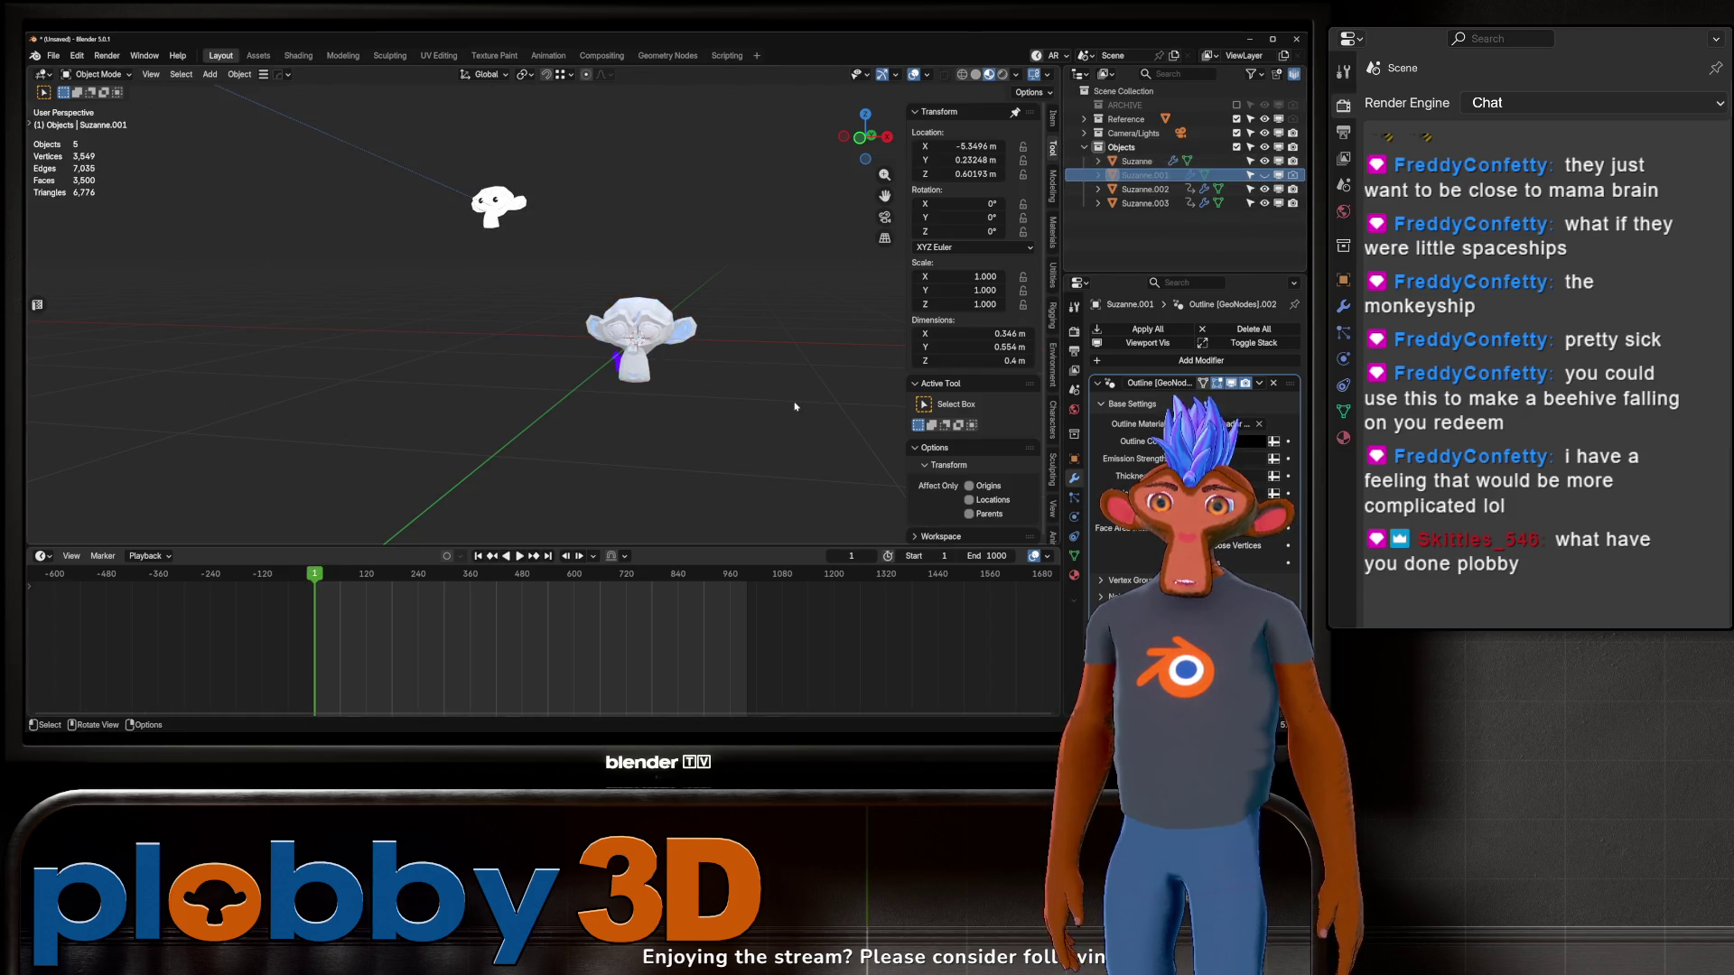
pyautogui.moveTo(795, 406); pyautogui.dragTo(704, 375, button='middle')
pyautogui.press('space')
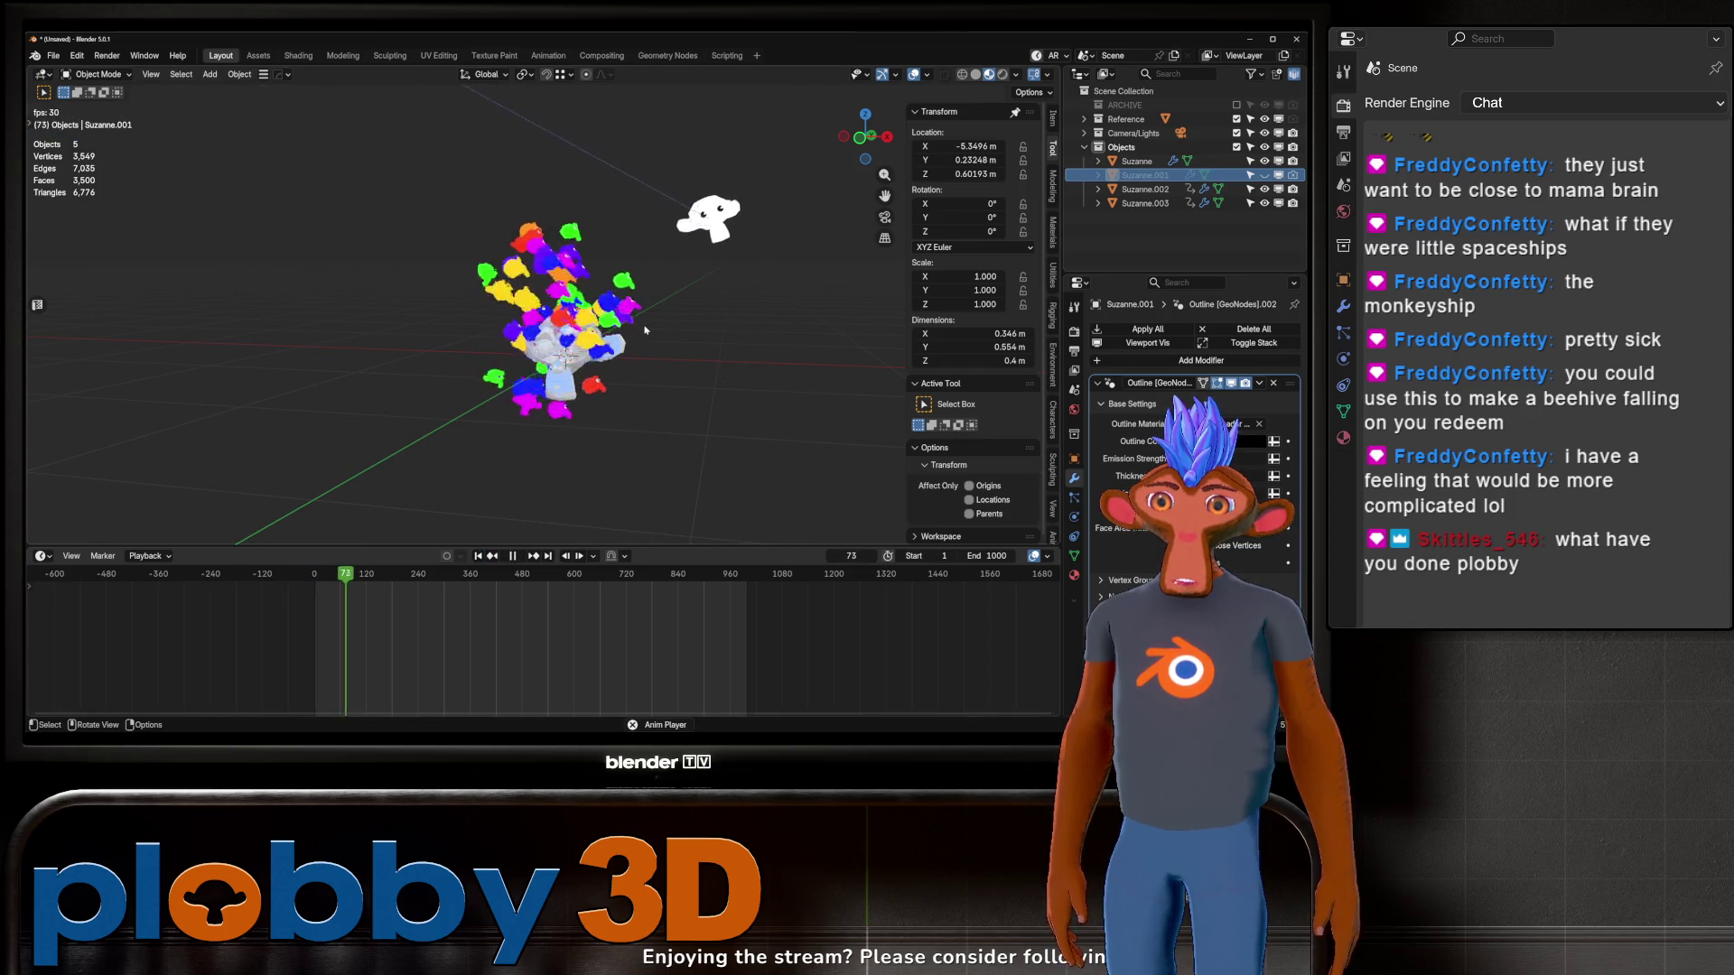
pyautogui.moveTo(565, 347); pyautogui.dragTo(615, 272, button='middle')
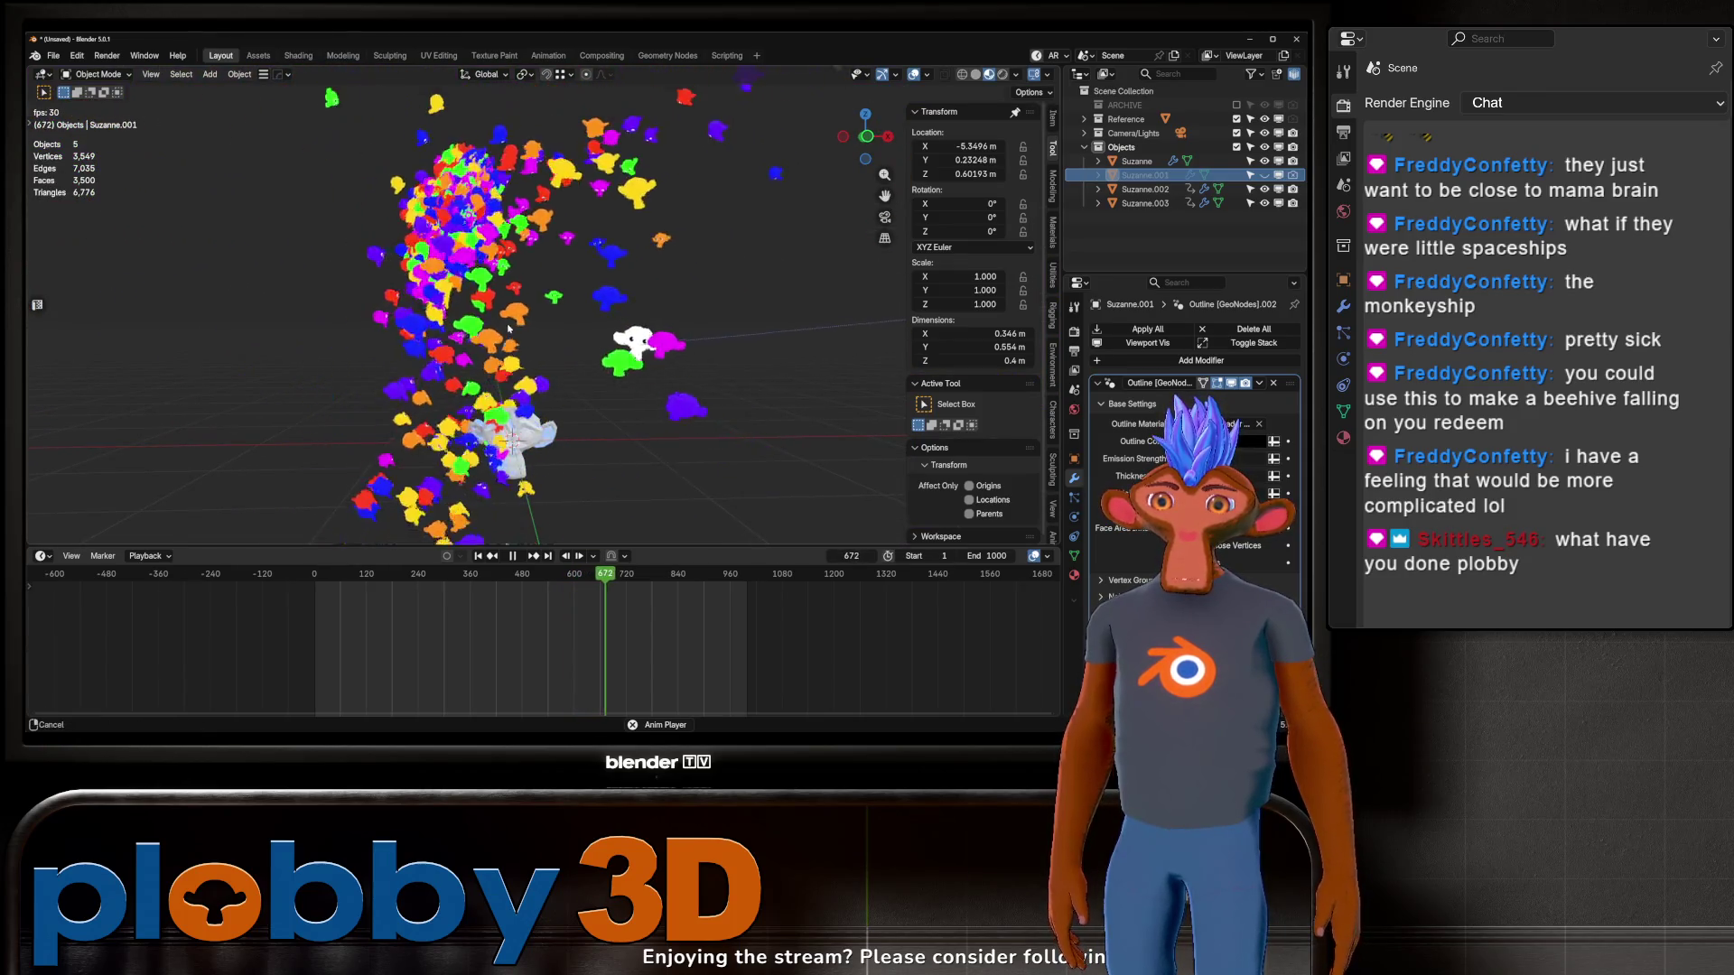
pyautogui.press('space')
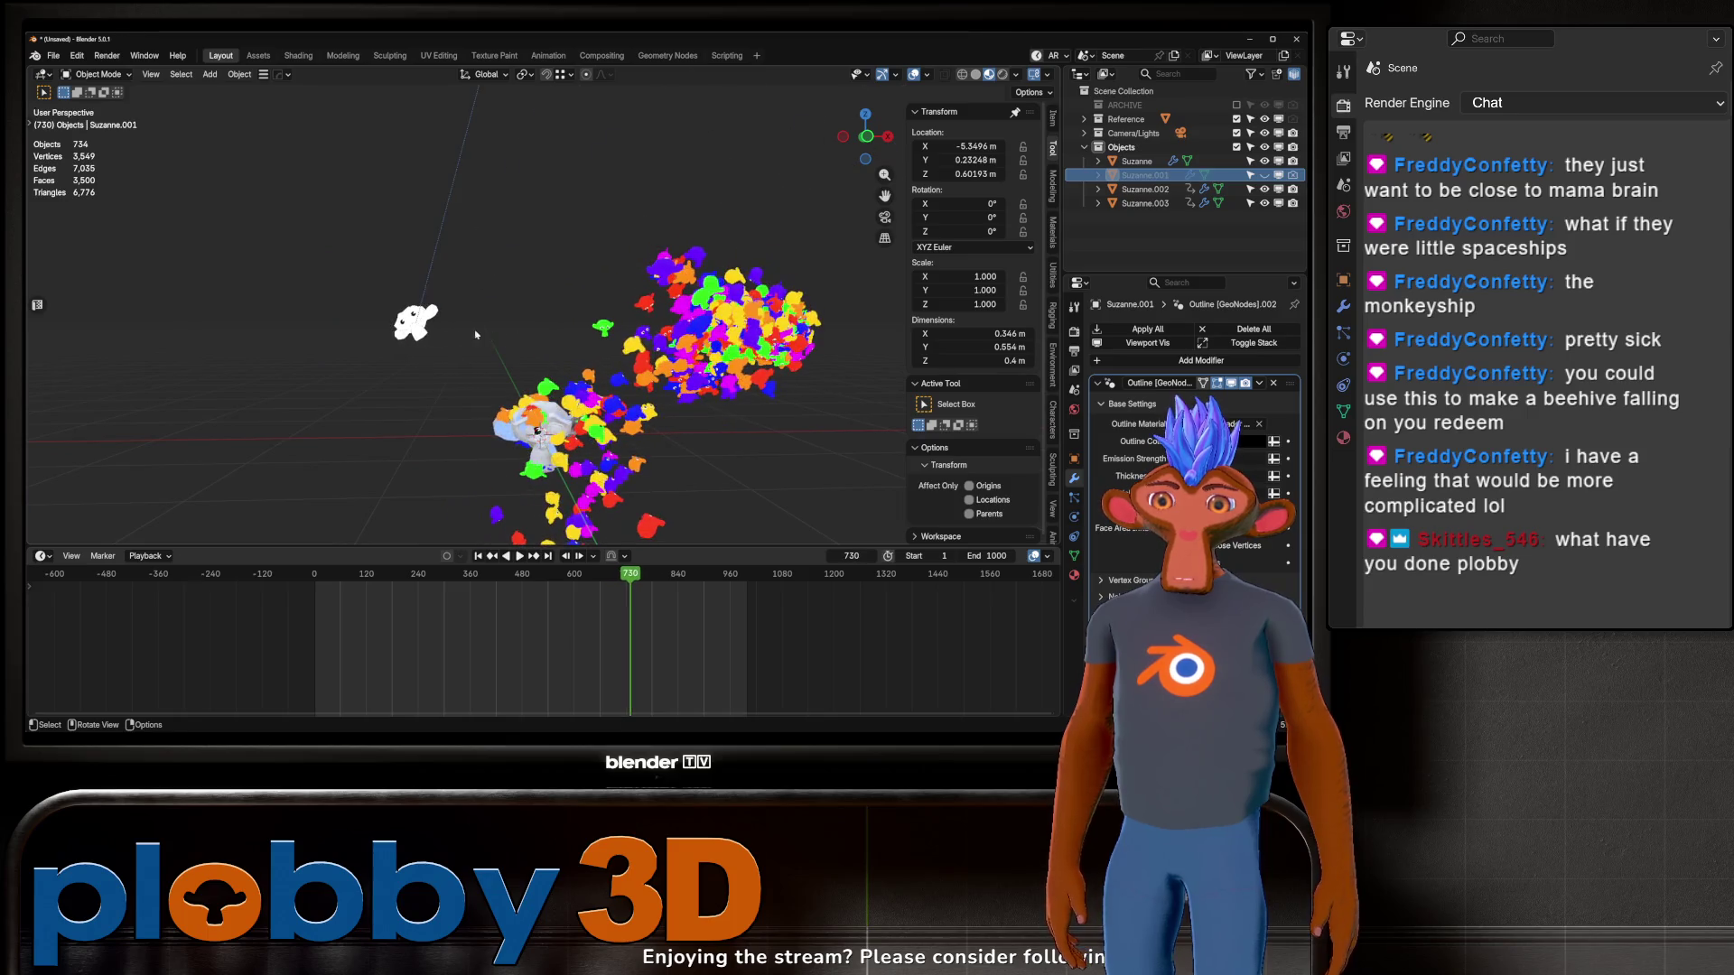
pyautogui.click(298, 55)
# Step: Insert a Hue/Saturation/Value node on the colour link and raise Saturation to 0.860
pyautogui.moveTo(404, 586); pyautogui.dragTo(646, 569, button='middle')
pyautogui.moveTo(875, 632); pyautogui.dragTo(675, 645)
pyautogui.hotkey('shift', 'a')
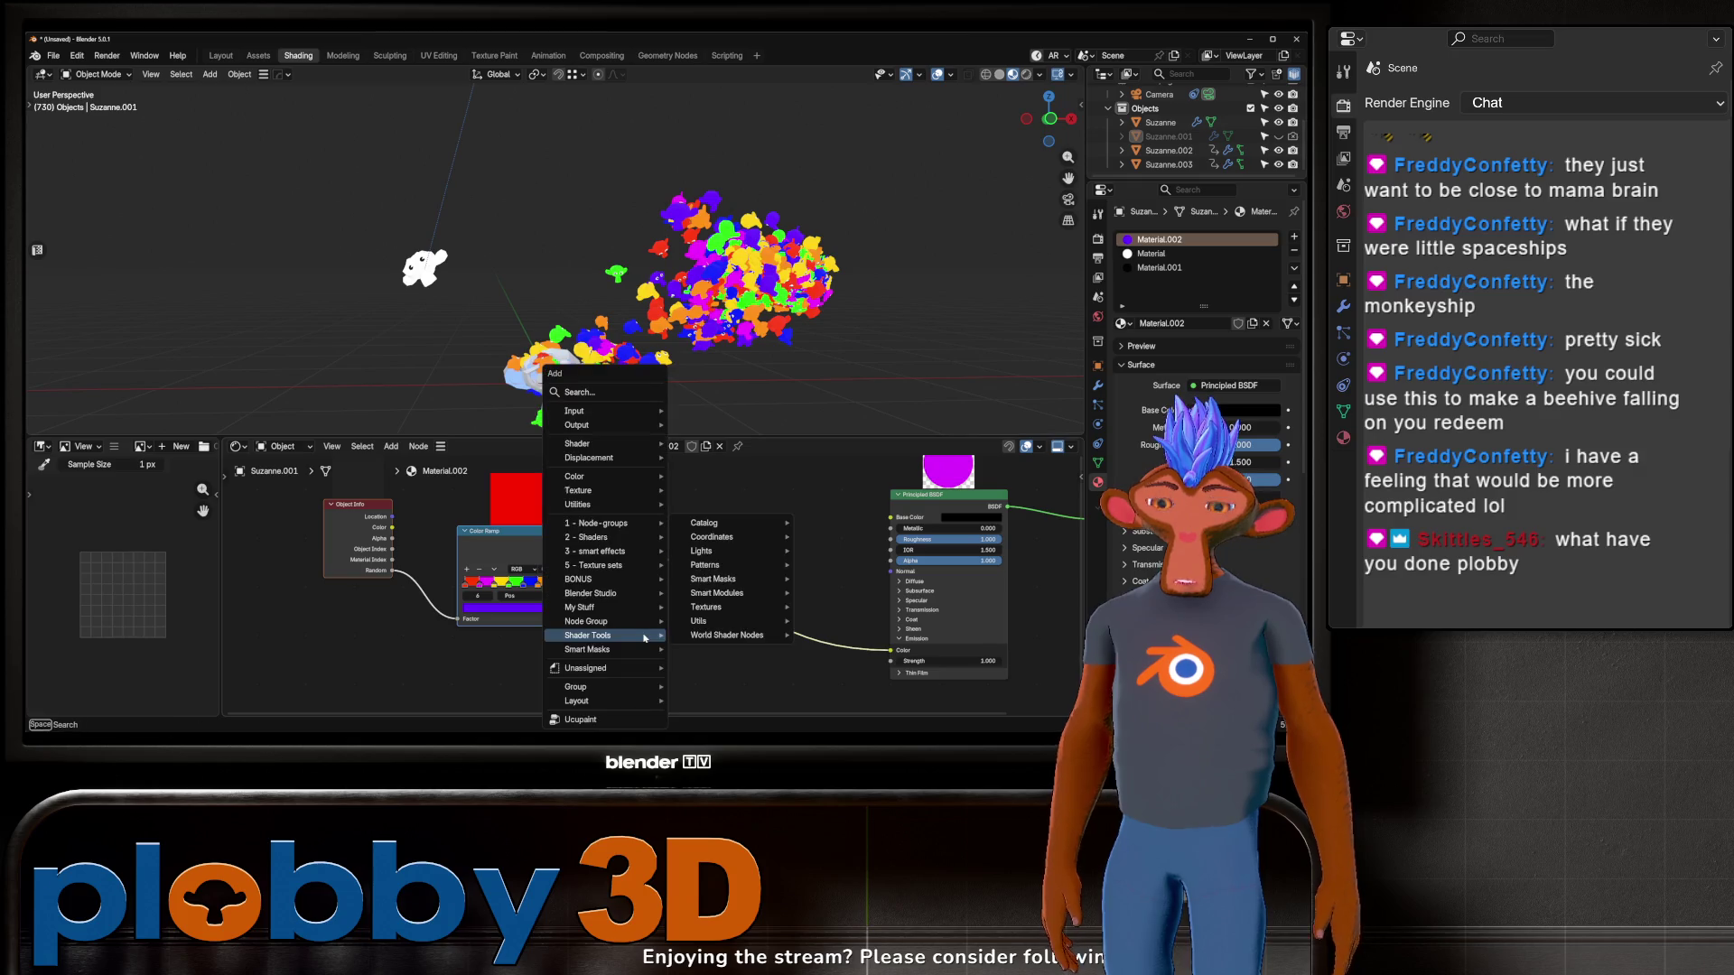
pyautogui.write('hue')
pyautogui.click(723, 602)
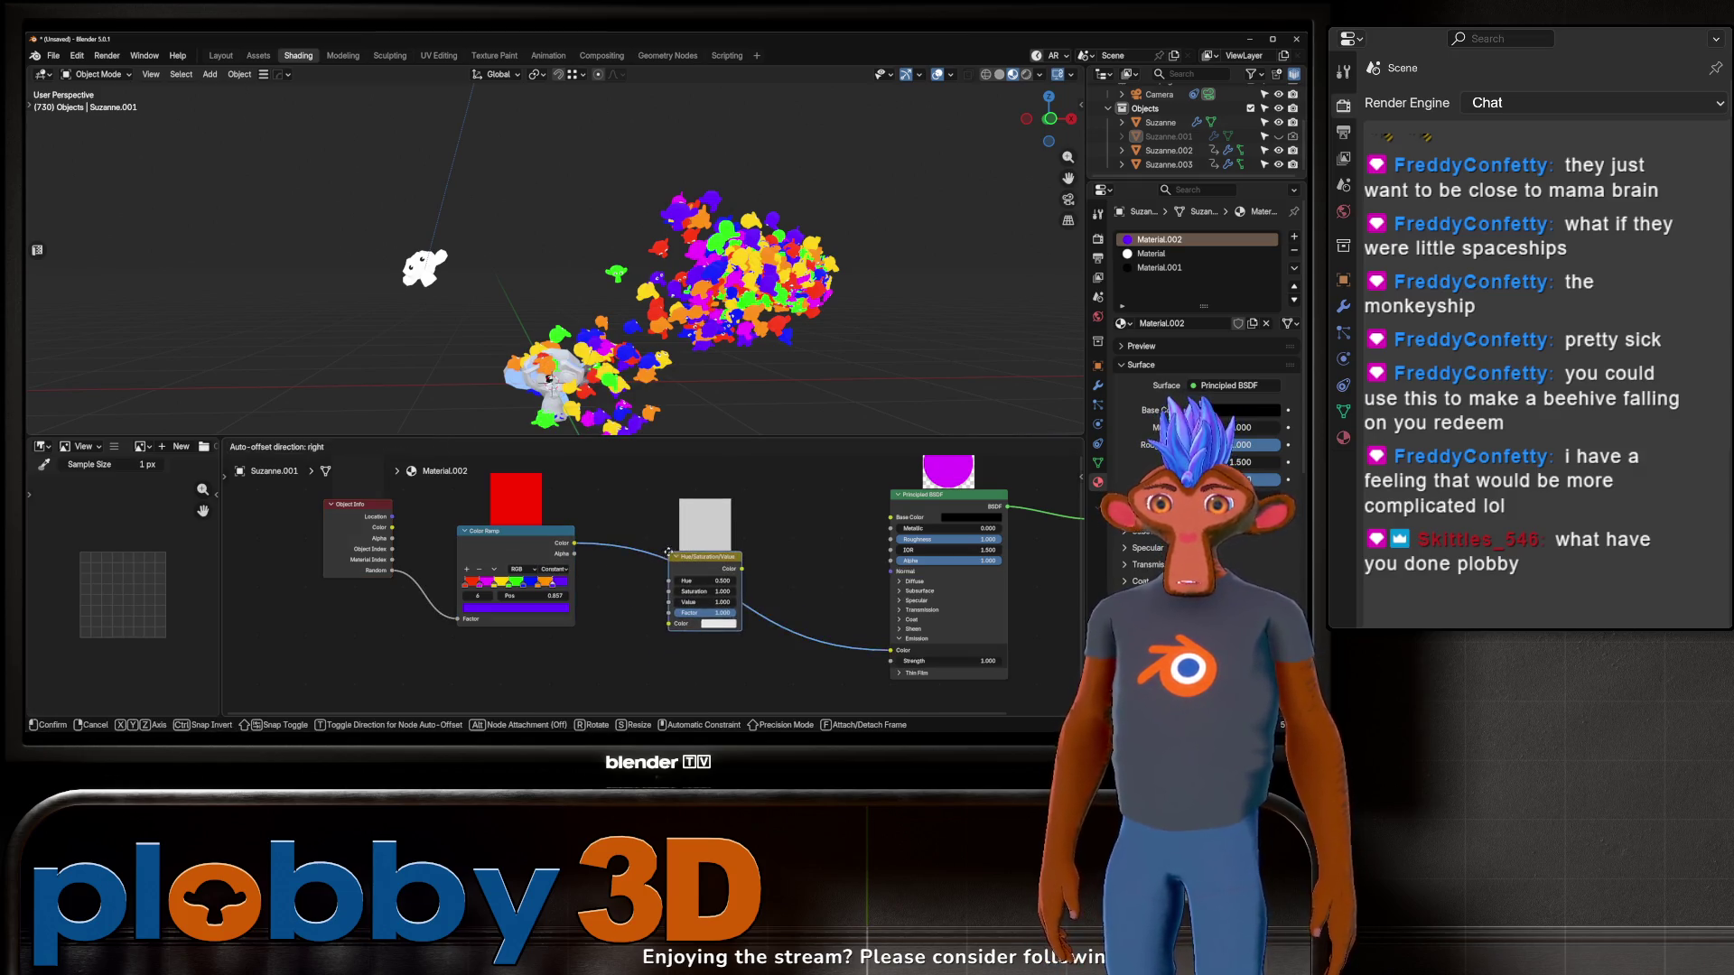
pyautogui.moveTo(708, 591); pyautogui.dragTo(775, 592)
# Step: View the flock through the scene camera with Numpad 0 and recentre the framing
pyautogui.moveTo(681, 387)
pyautogui.mouseDown(button='middle')
pyautogui.moveTo(610, 242)
pyautogui.moveTo(776, 273)
pyautogui.moveTo(912, 222)
pyautogui.mouseUp(button='middle')
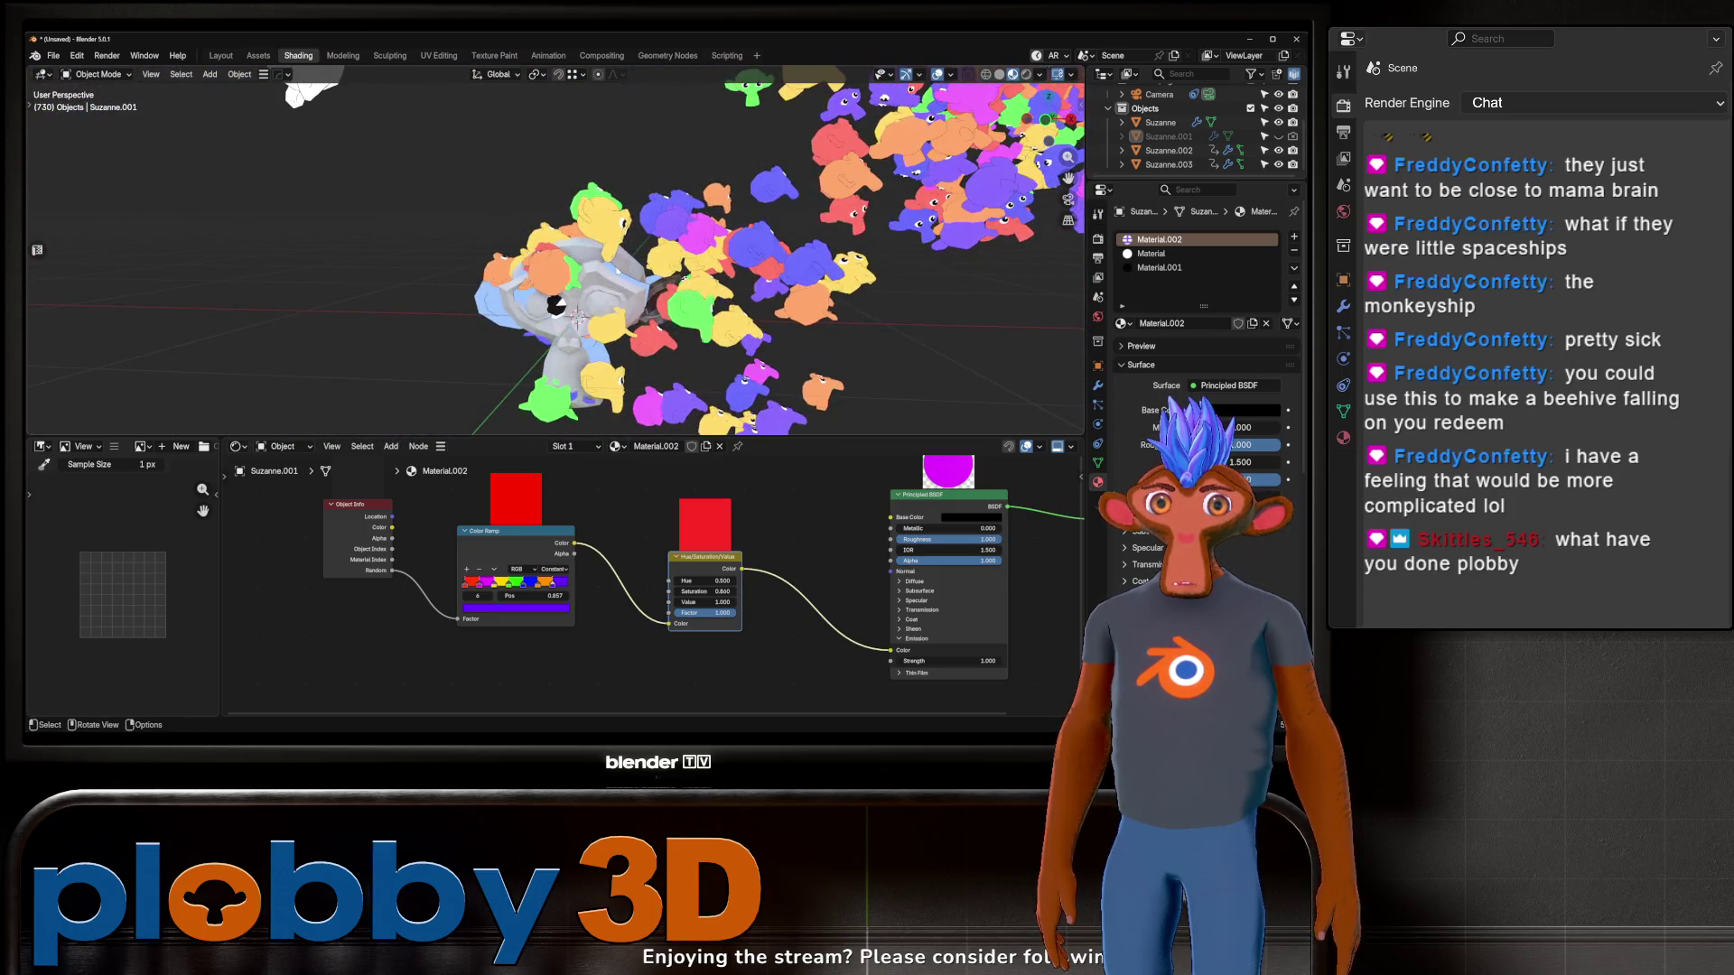
pyautogui.press('KP_0')
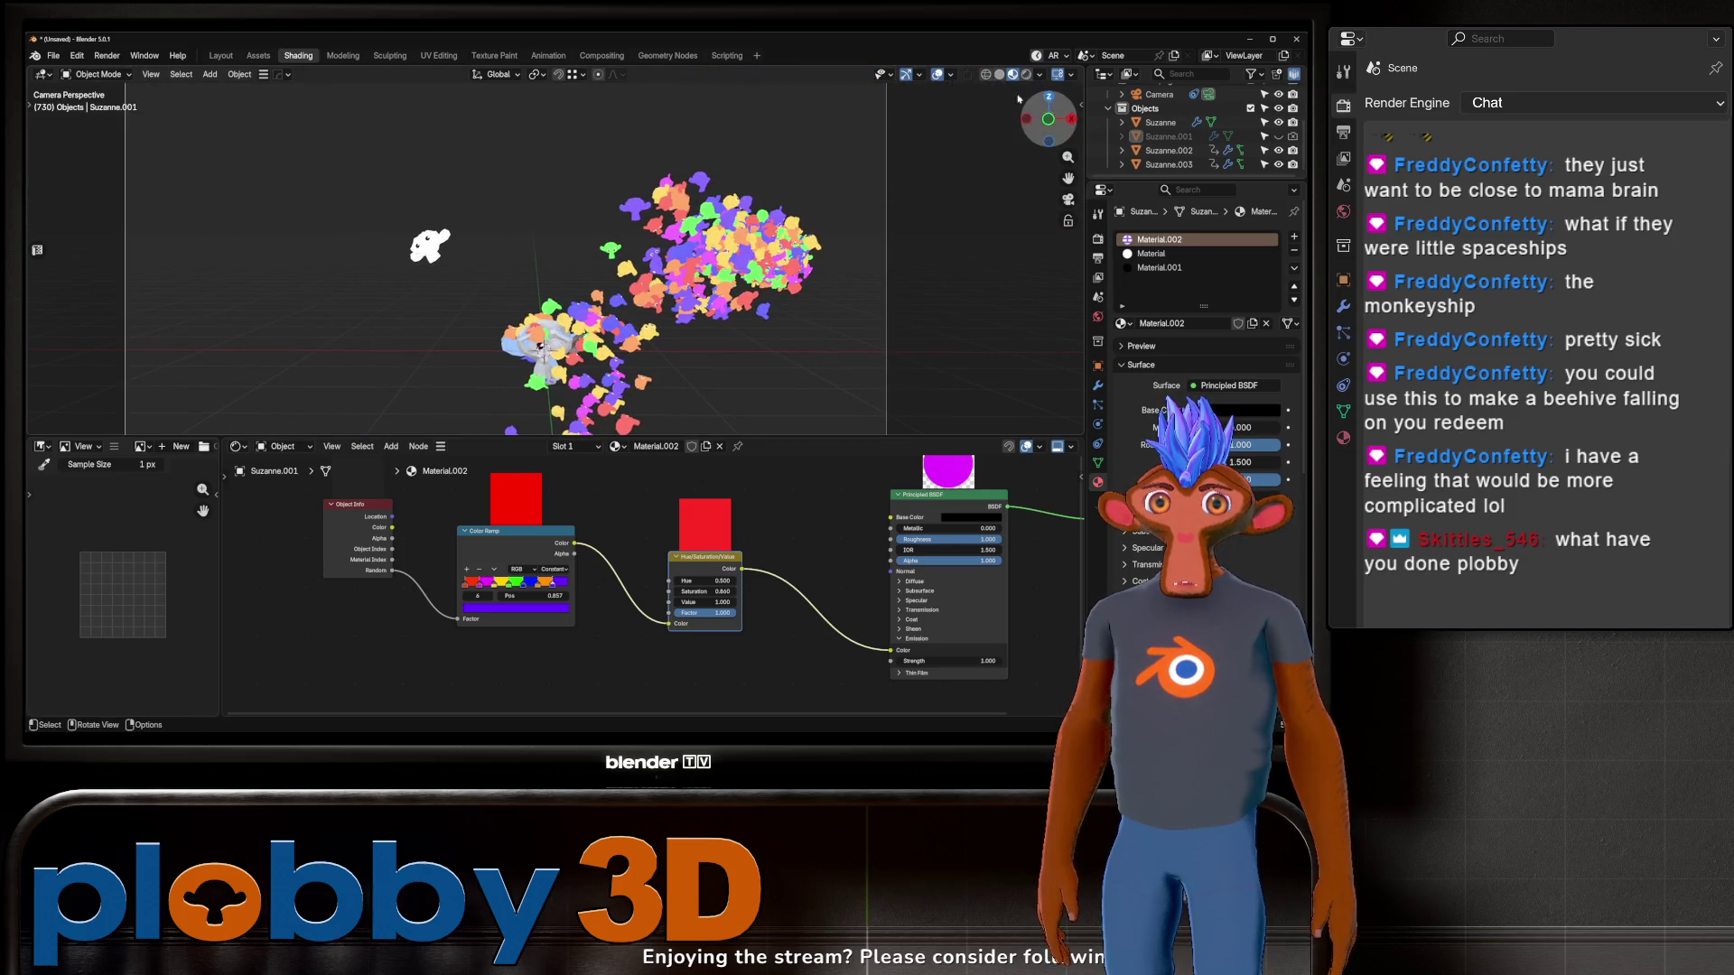
pyautogui.moveTo(525, 406)
pyautogui.keyDown('shift'); pyautogui.mouseDown(button='middle')
pyautogui.moveTo(495, 370)
pyautogui.moveTo(495, 255)
pyautogui.mouseUp(button='middle'); pyautogui.keyUp('shift')
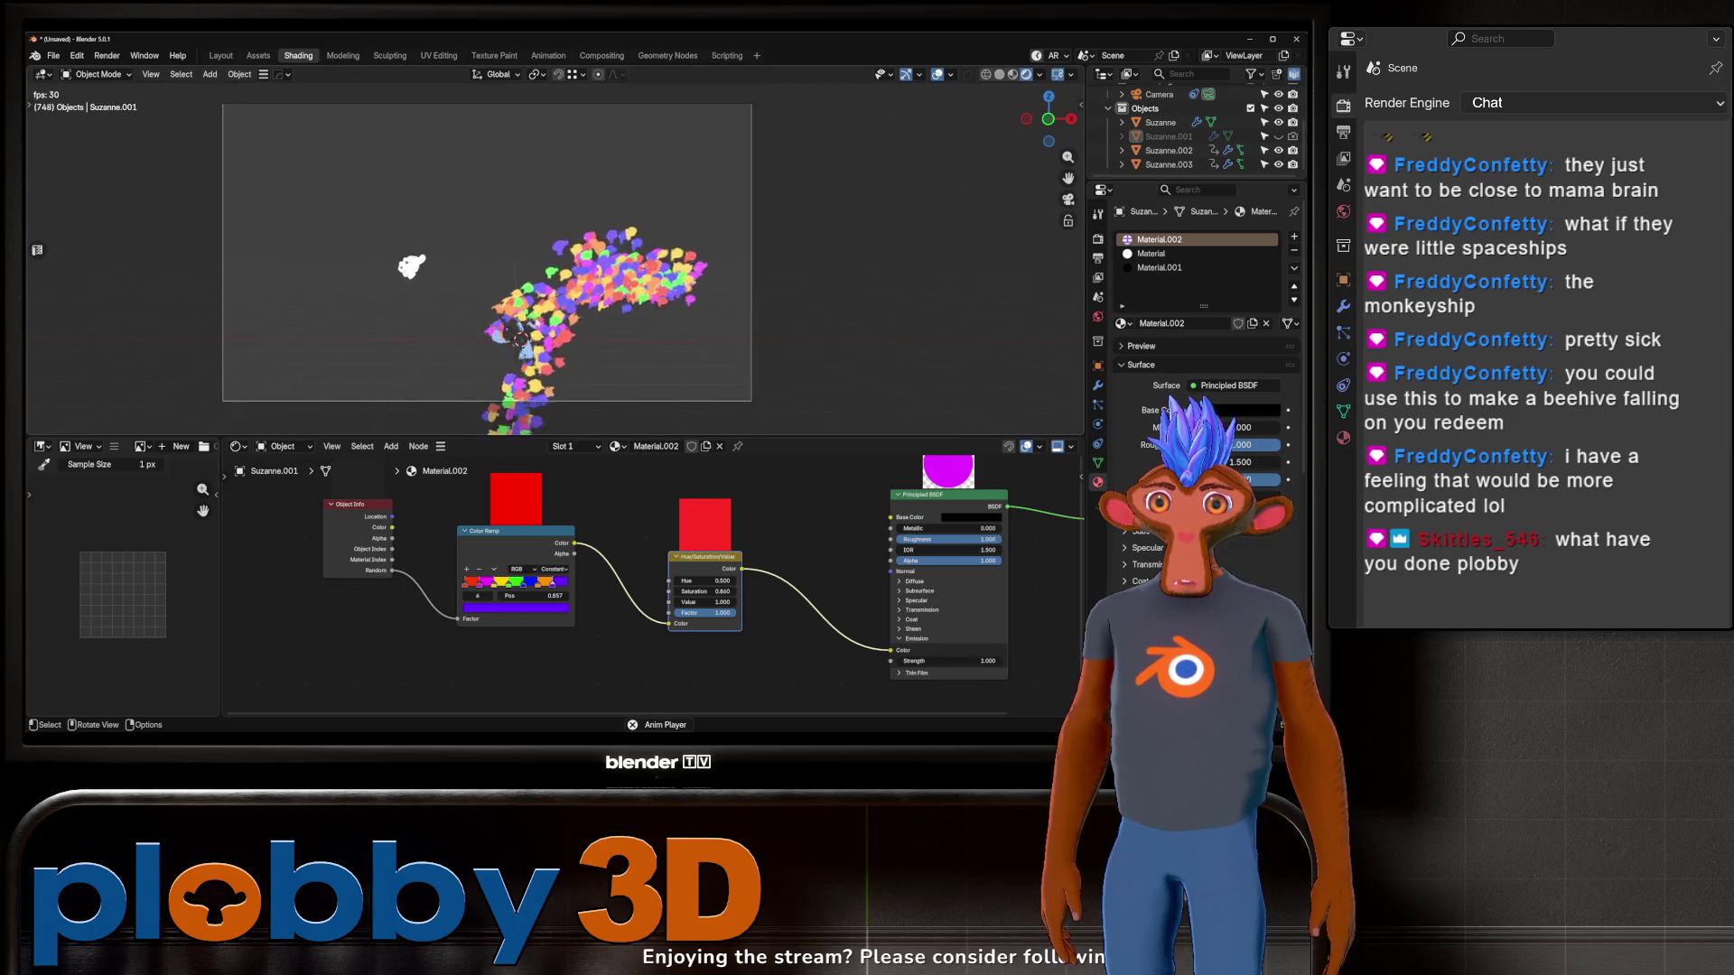
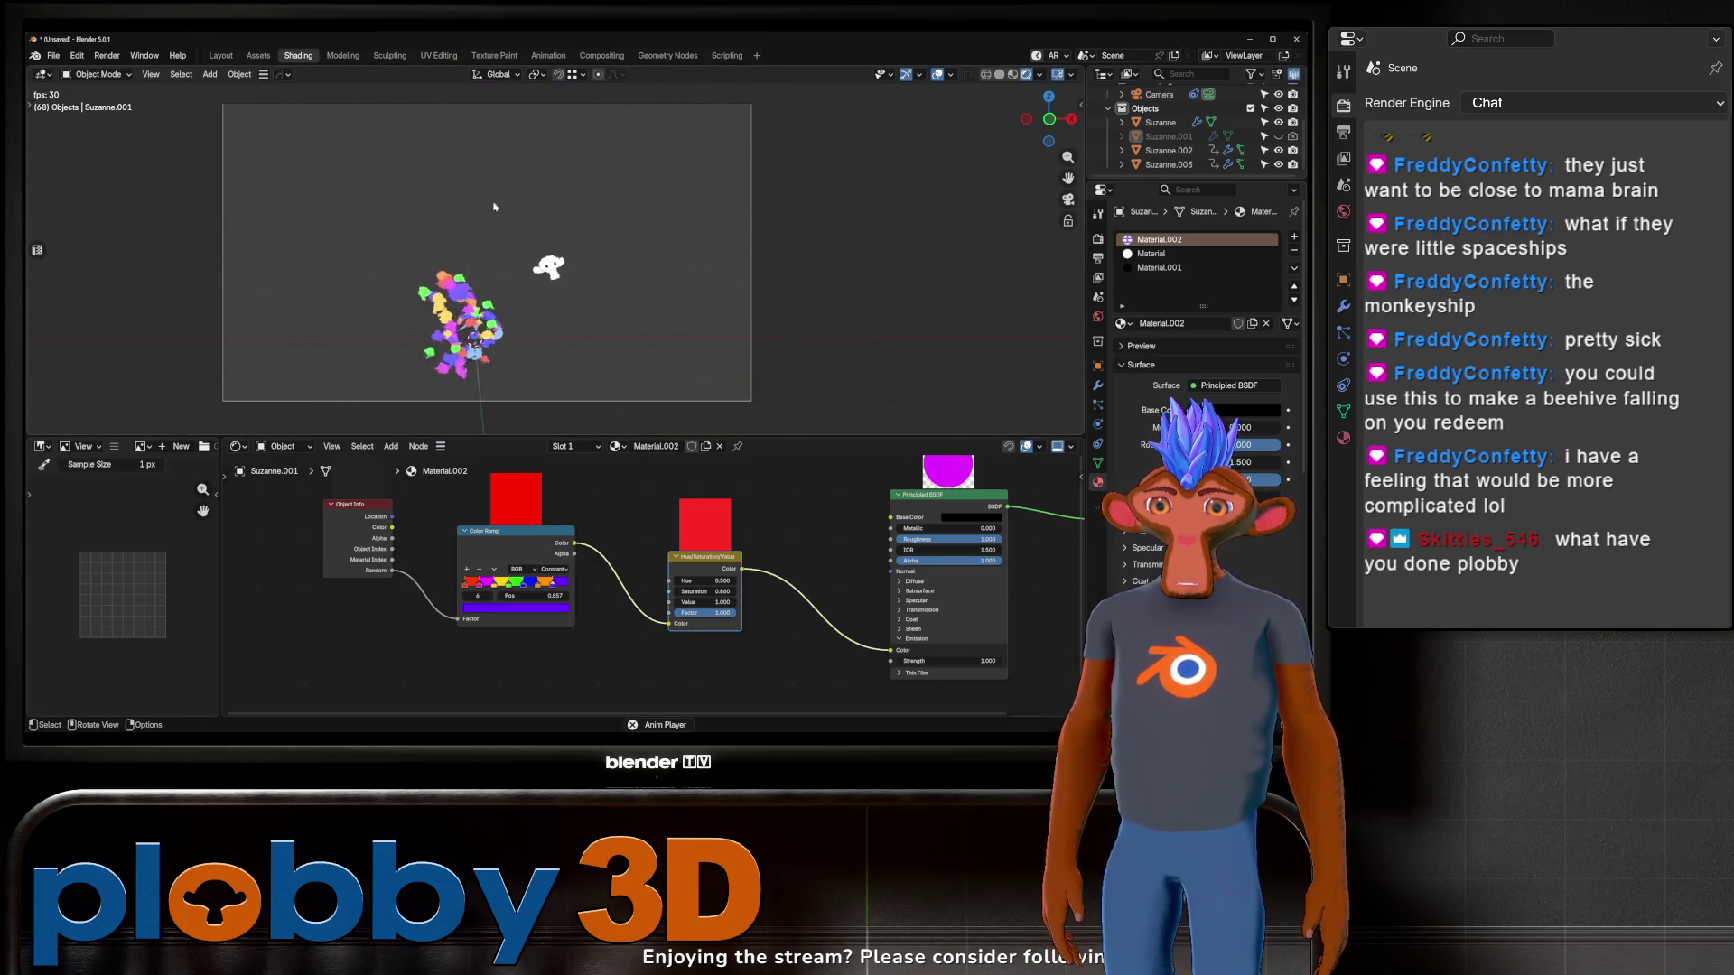
# Step: Switch to the Layout workspace to watch the falling monkeys with the timeline visible
pyautogui.scroll(2, 560, 315)
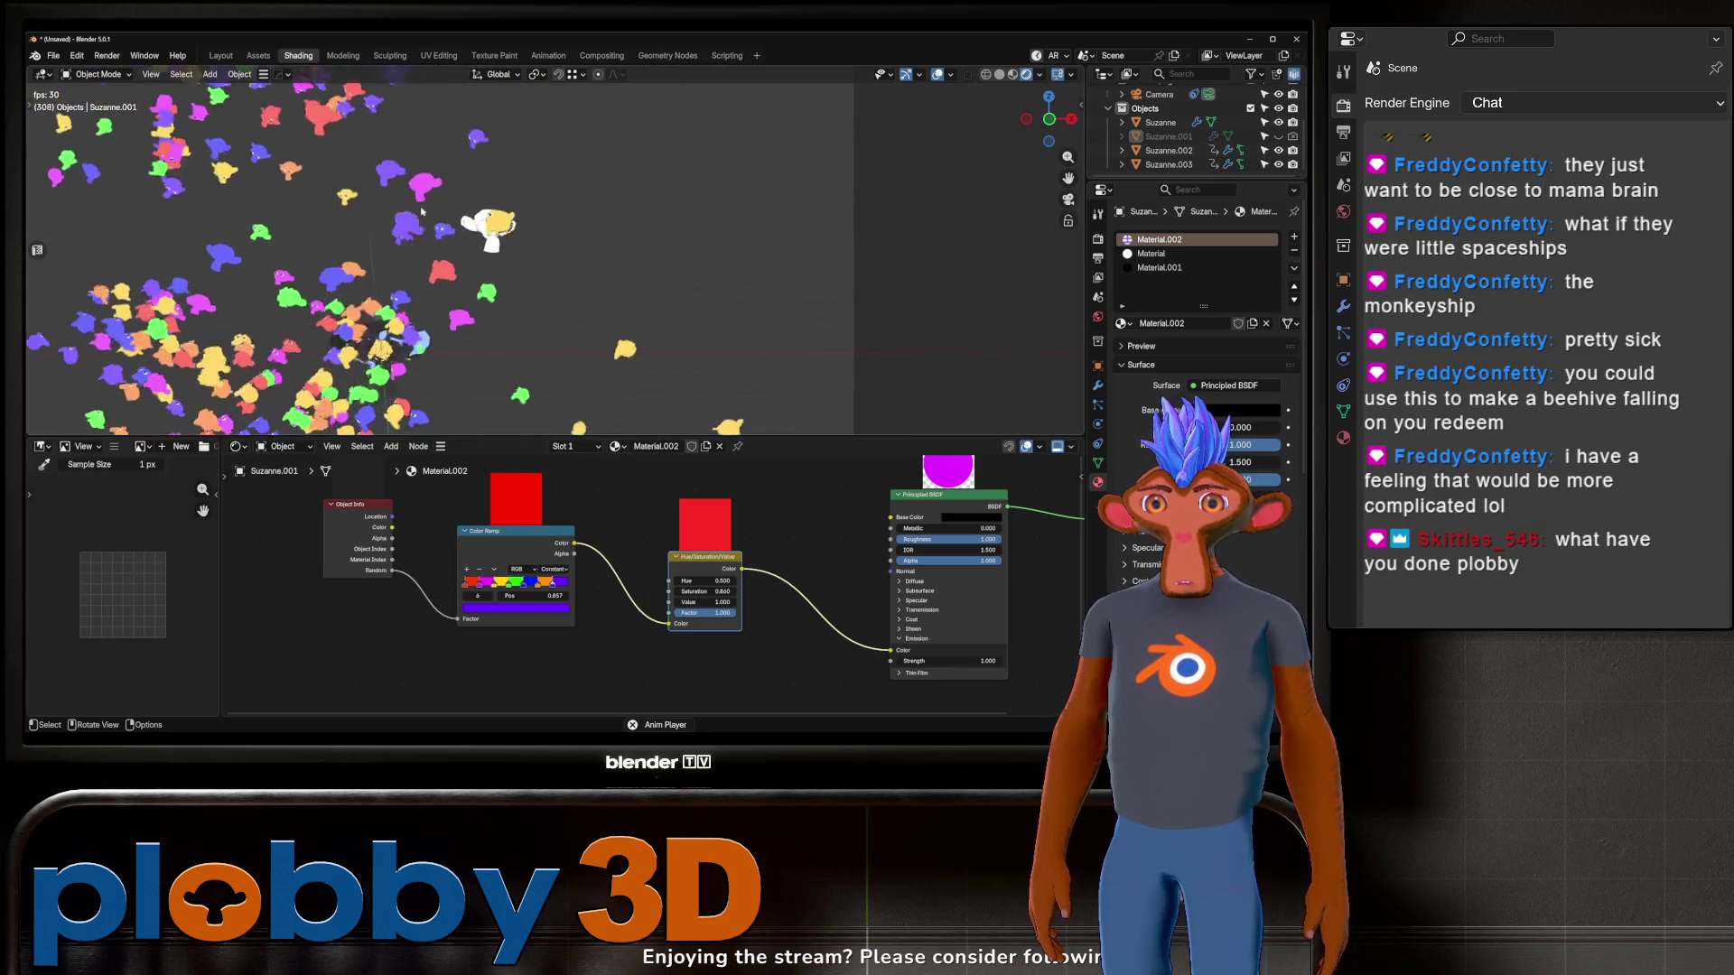
pyautogui.scroll(-2, 365, 182)
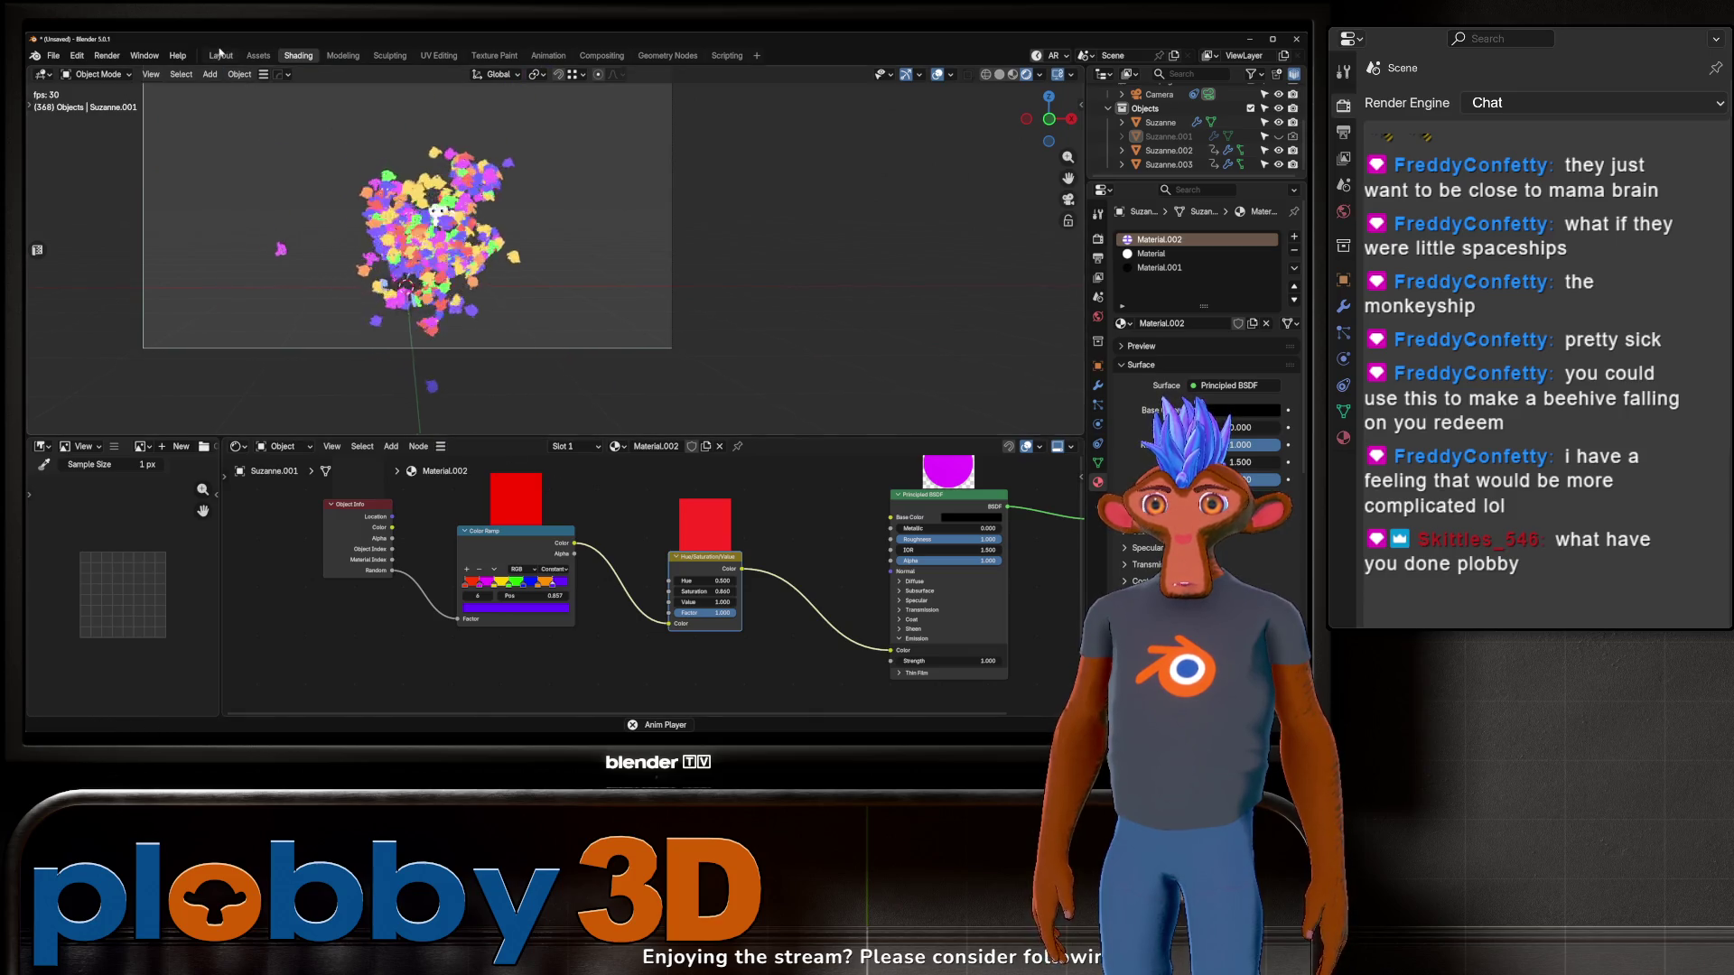
pyautogui.click(220, 55)
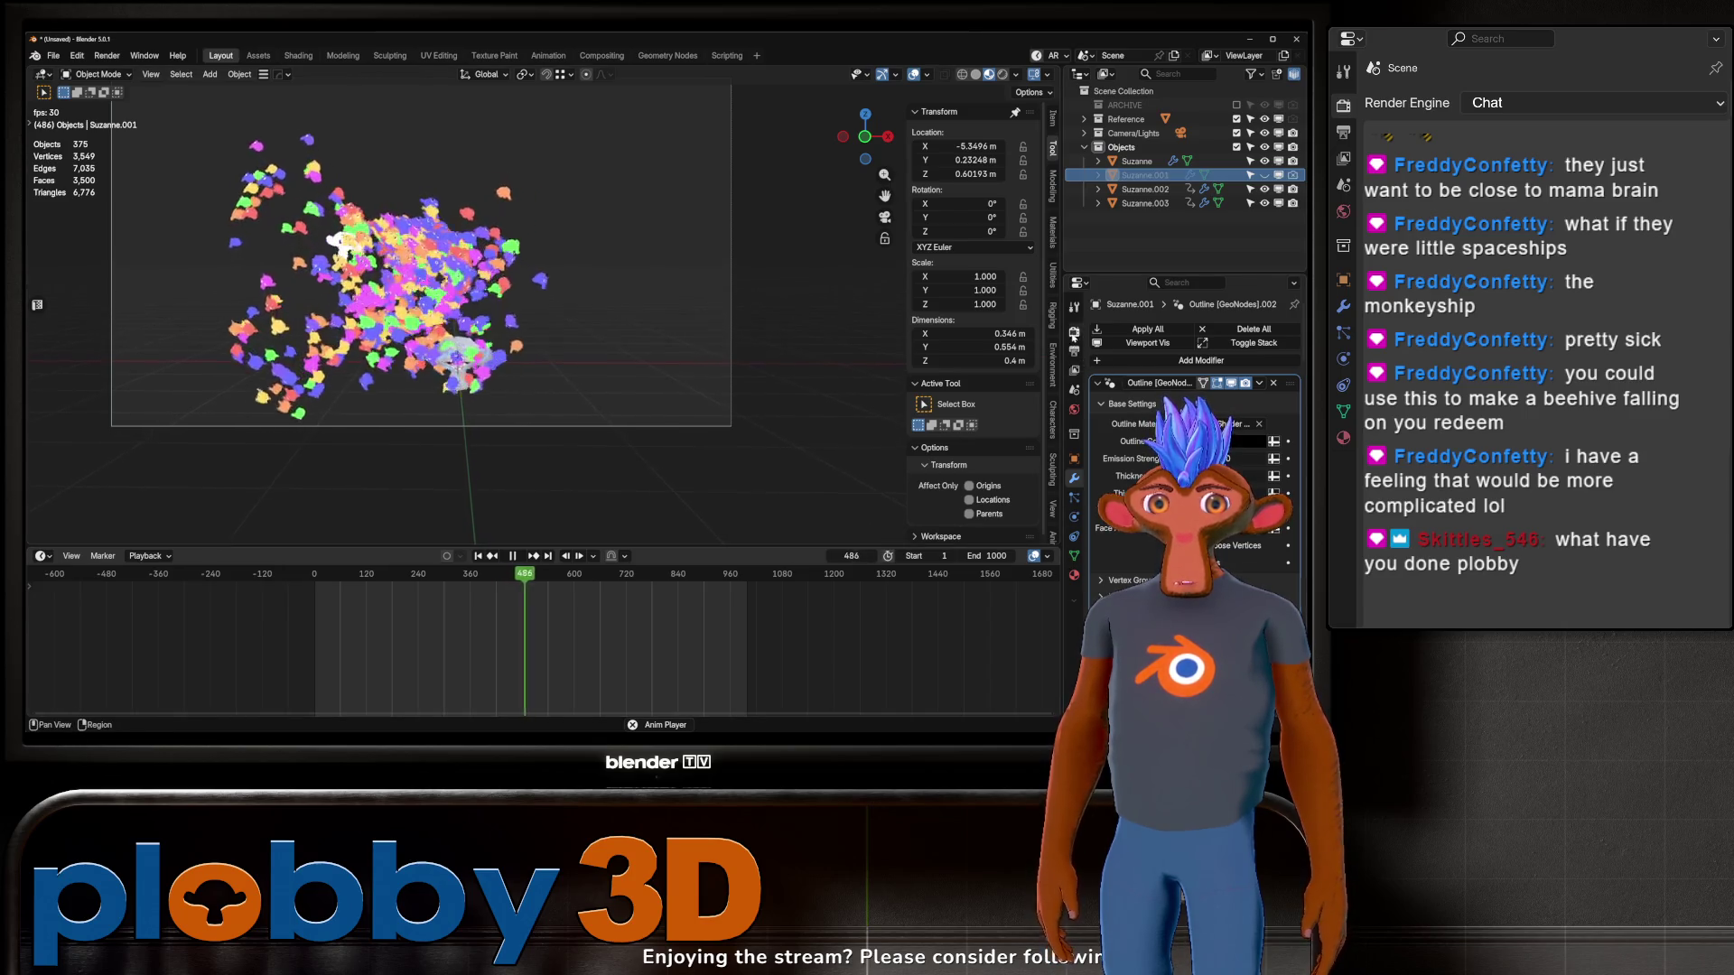
# Step: Show the Render properties, orbit the monkey pile, and pause playback at frame 966
pyautogui.click(1074, 332)
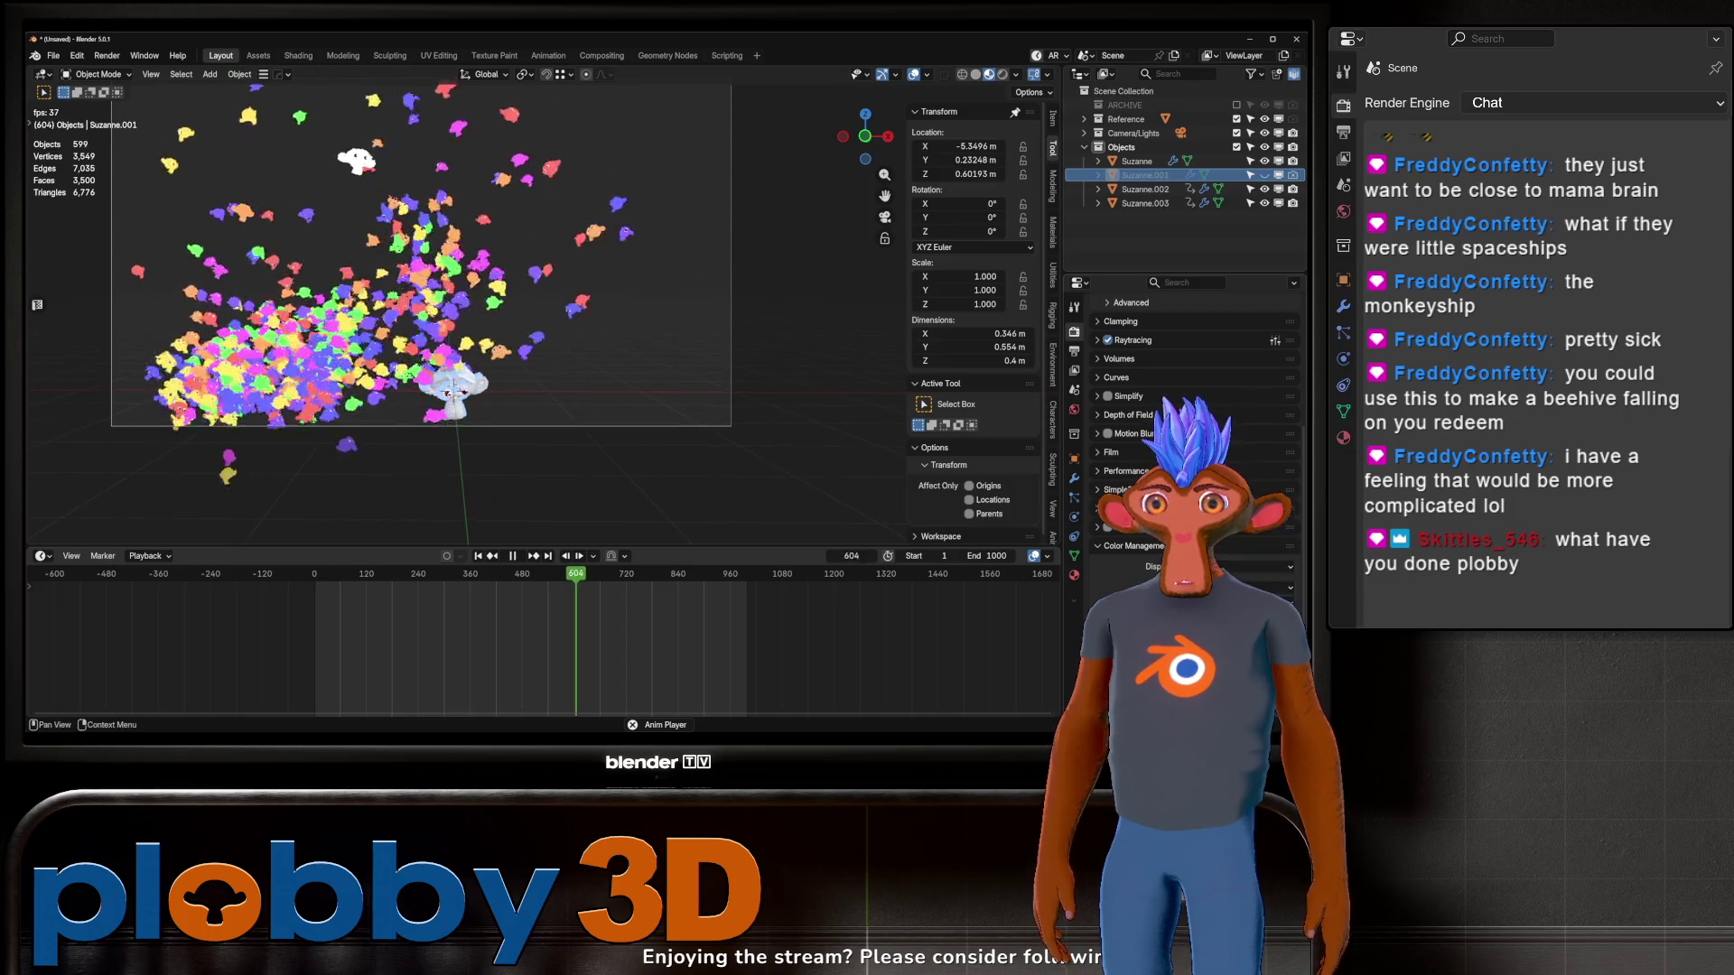
pyautogui.moveTo(388, 233)
pyautogui.mouseDown(button='middle')
pyautogui.moveTo(461, 229)
pyautogui.moveTo(441, 202)
pyautogui.mouseUp(button='middle')
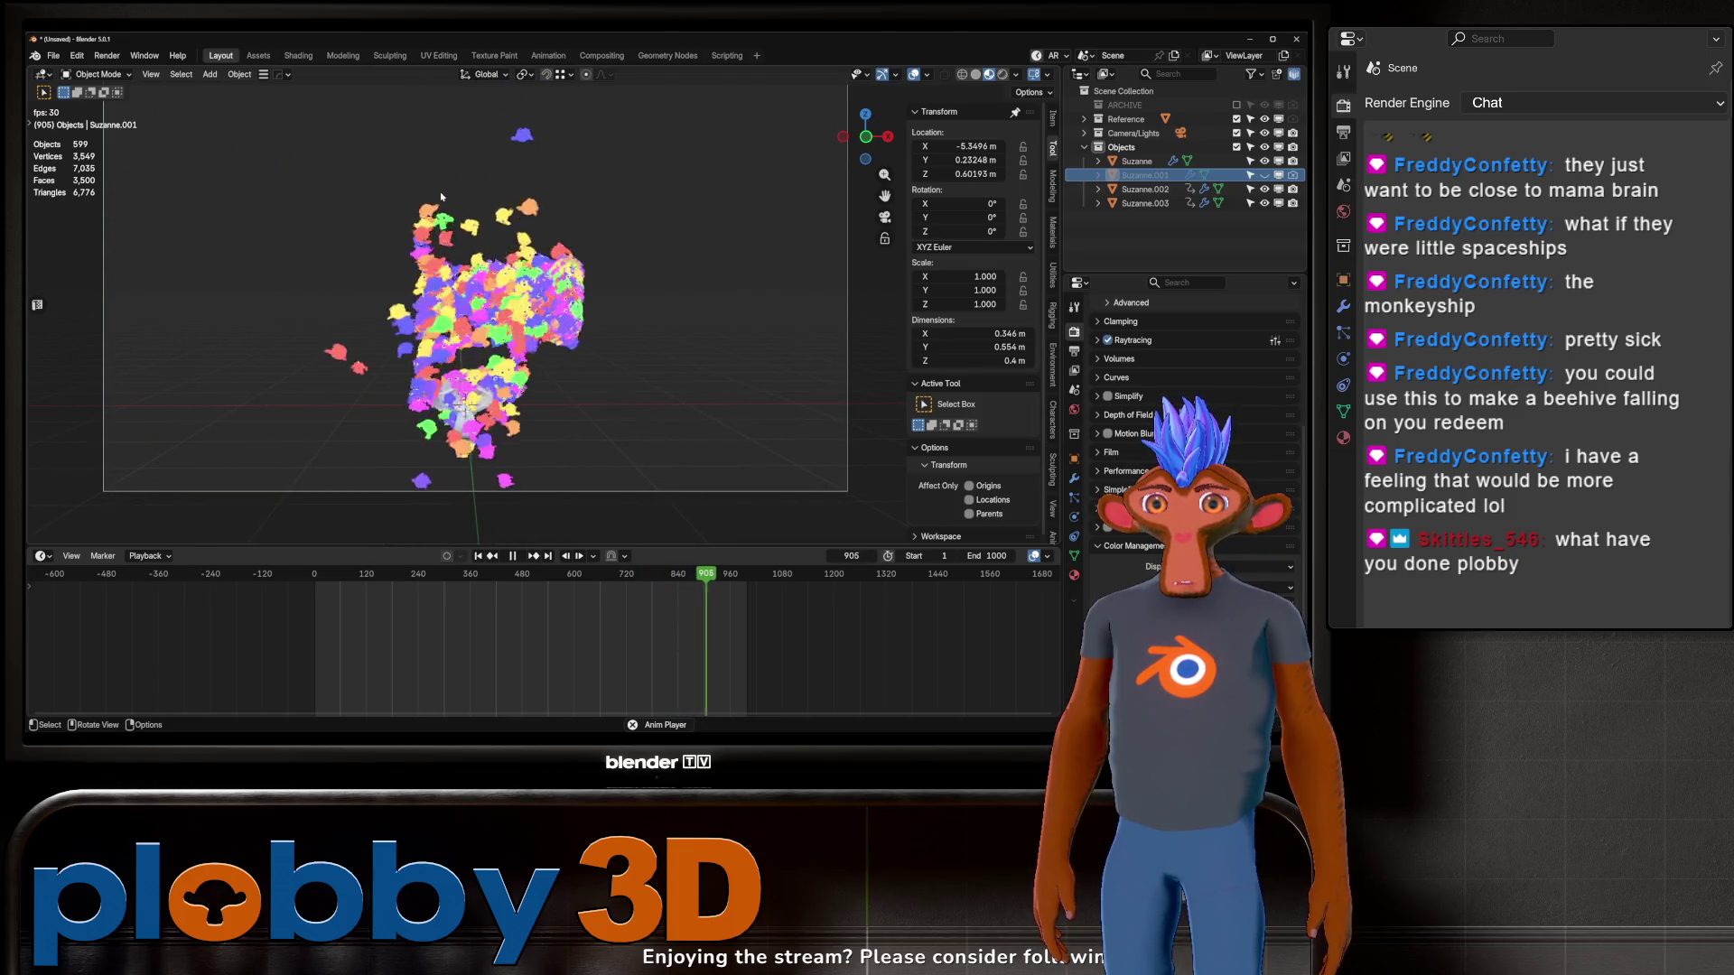
pyautogui.click(512, 556)
# Step: Open the World properties and collapse the Pro Lighting Studio panel
pyautogui.click(1074, 410)
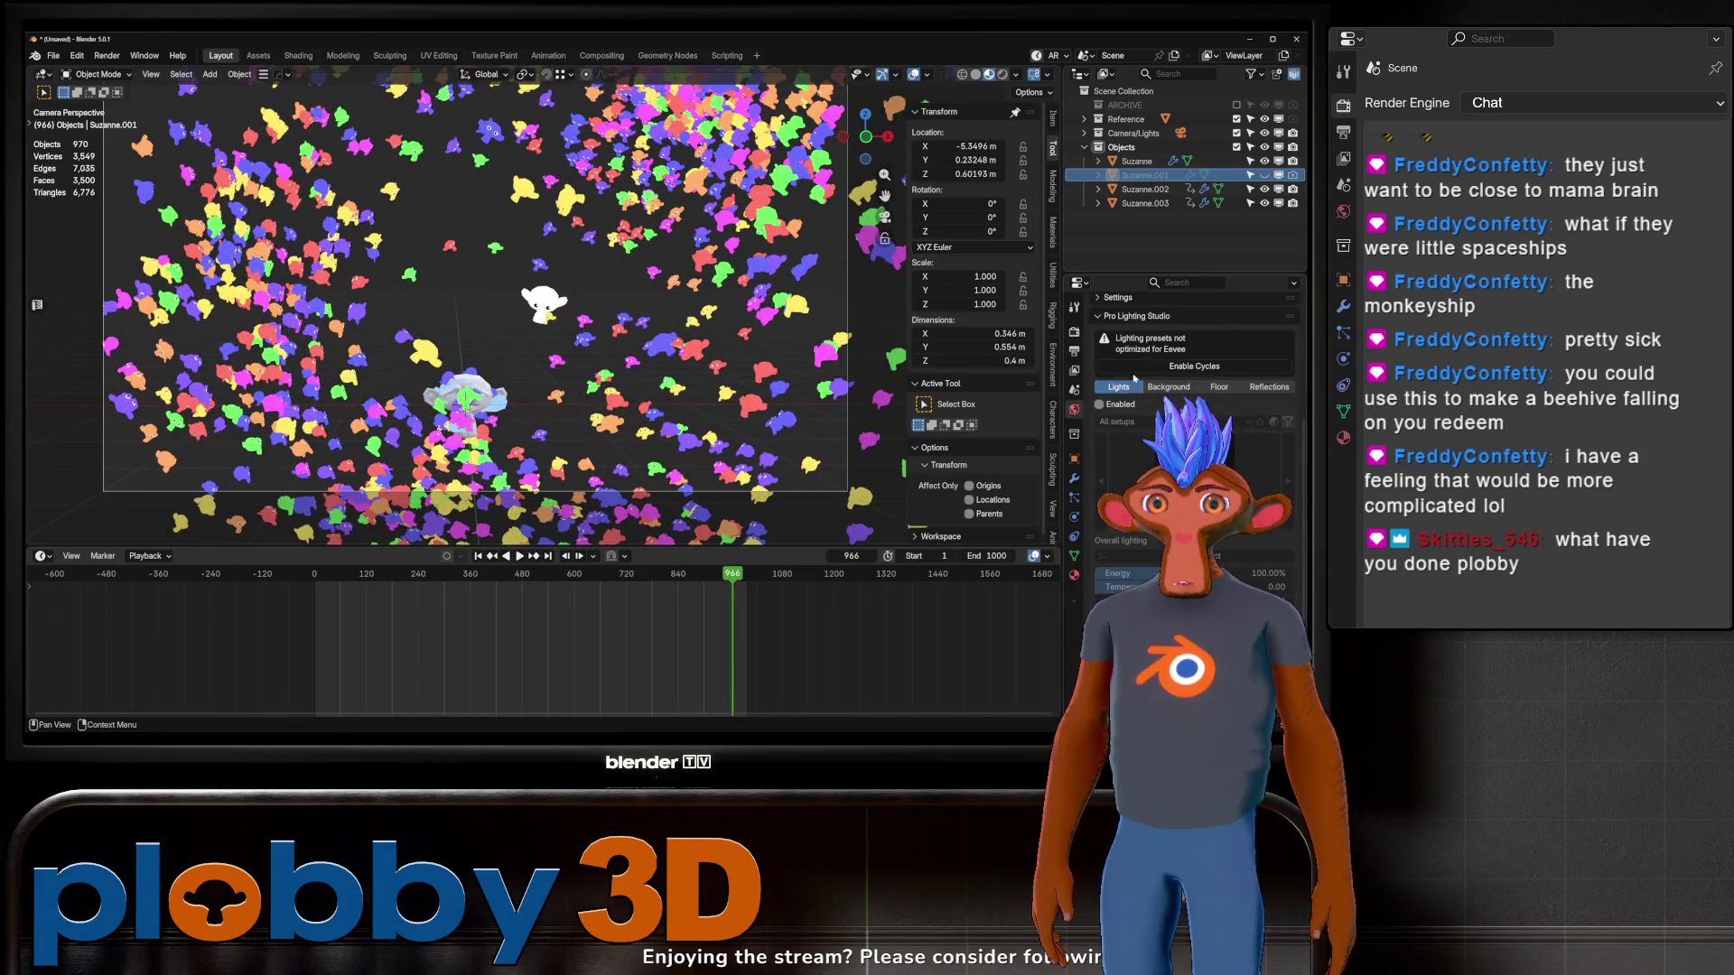
pyautogui.scroll(5, 1132, 378)
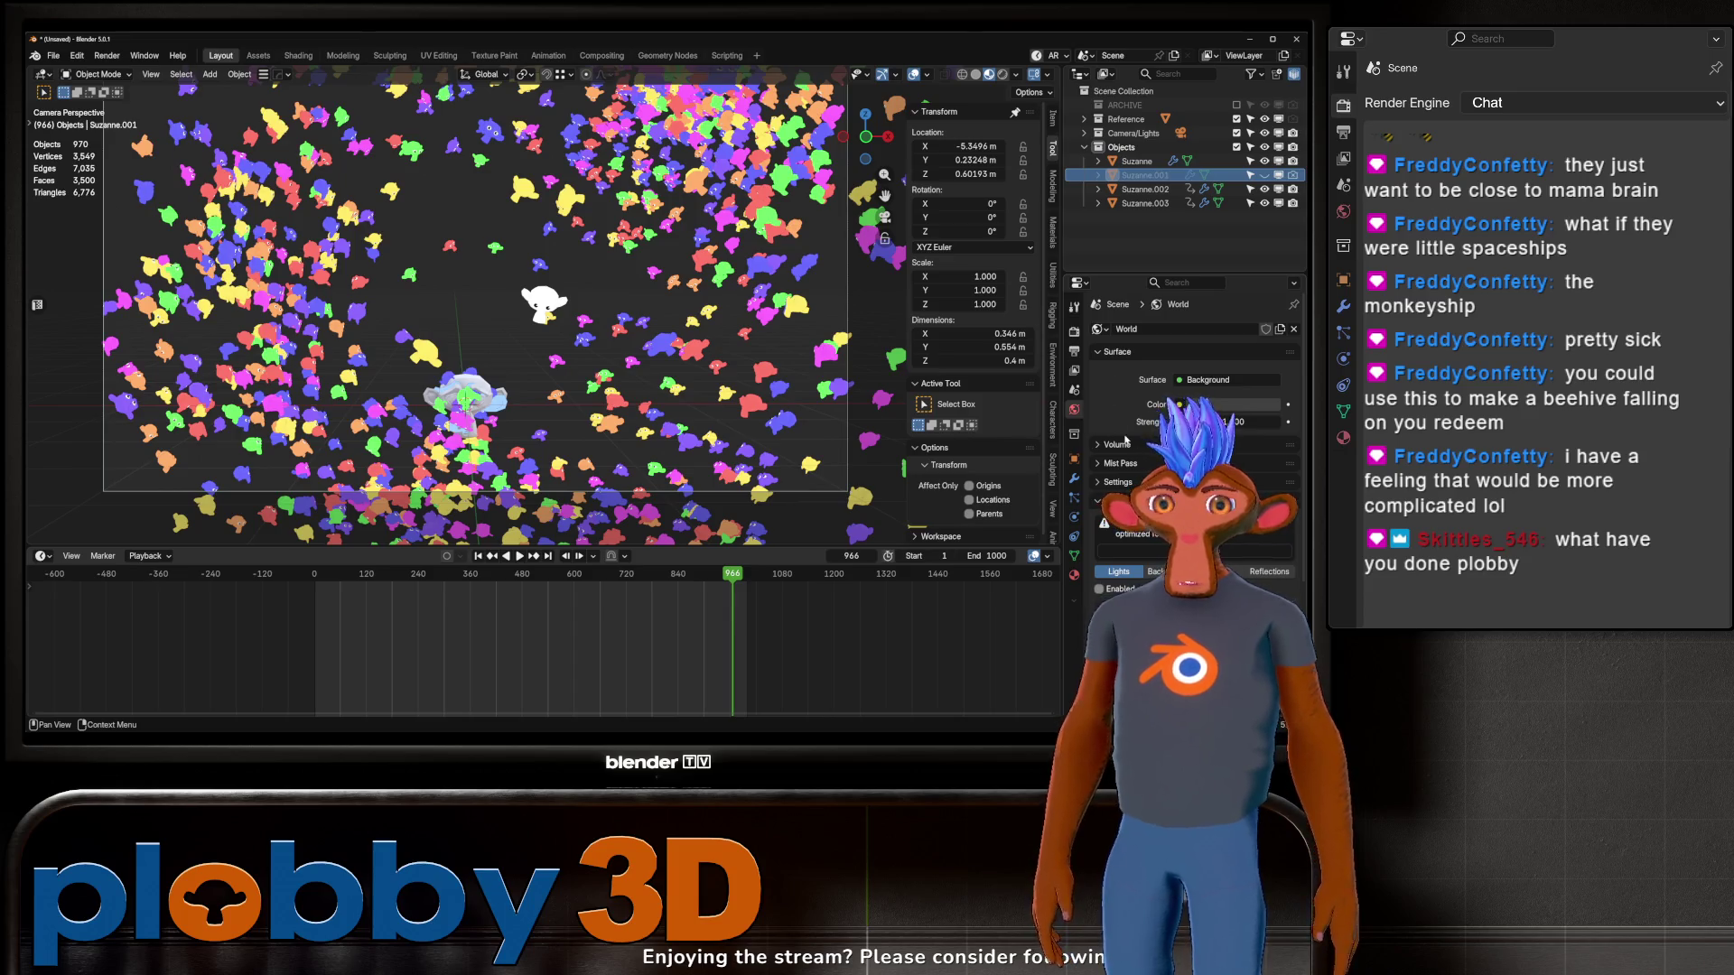
pyautogui.scroll(-2, 1126, 444)
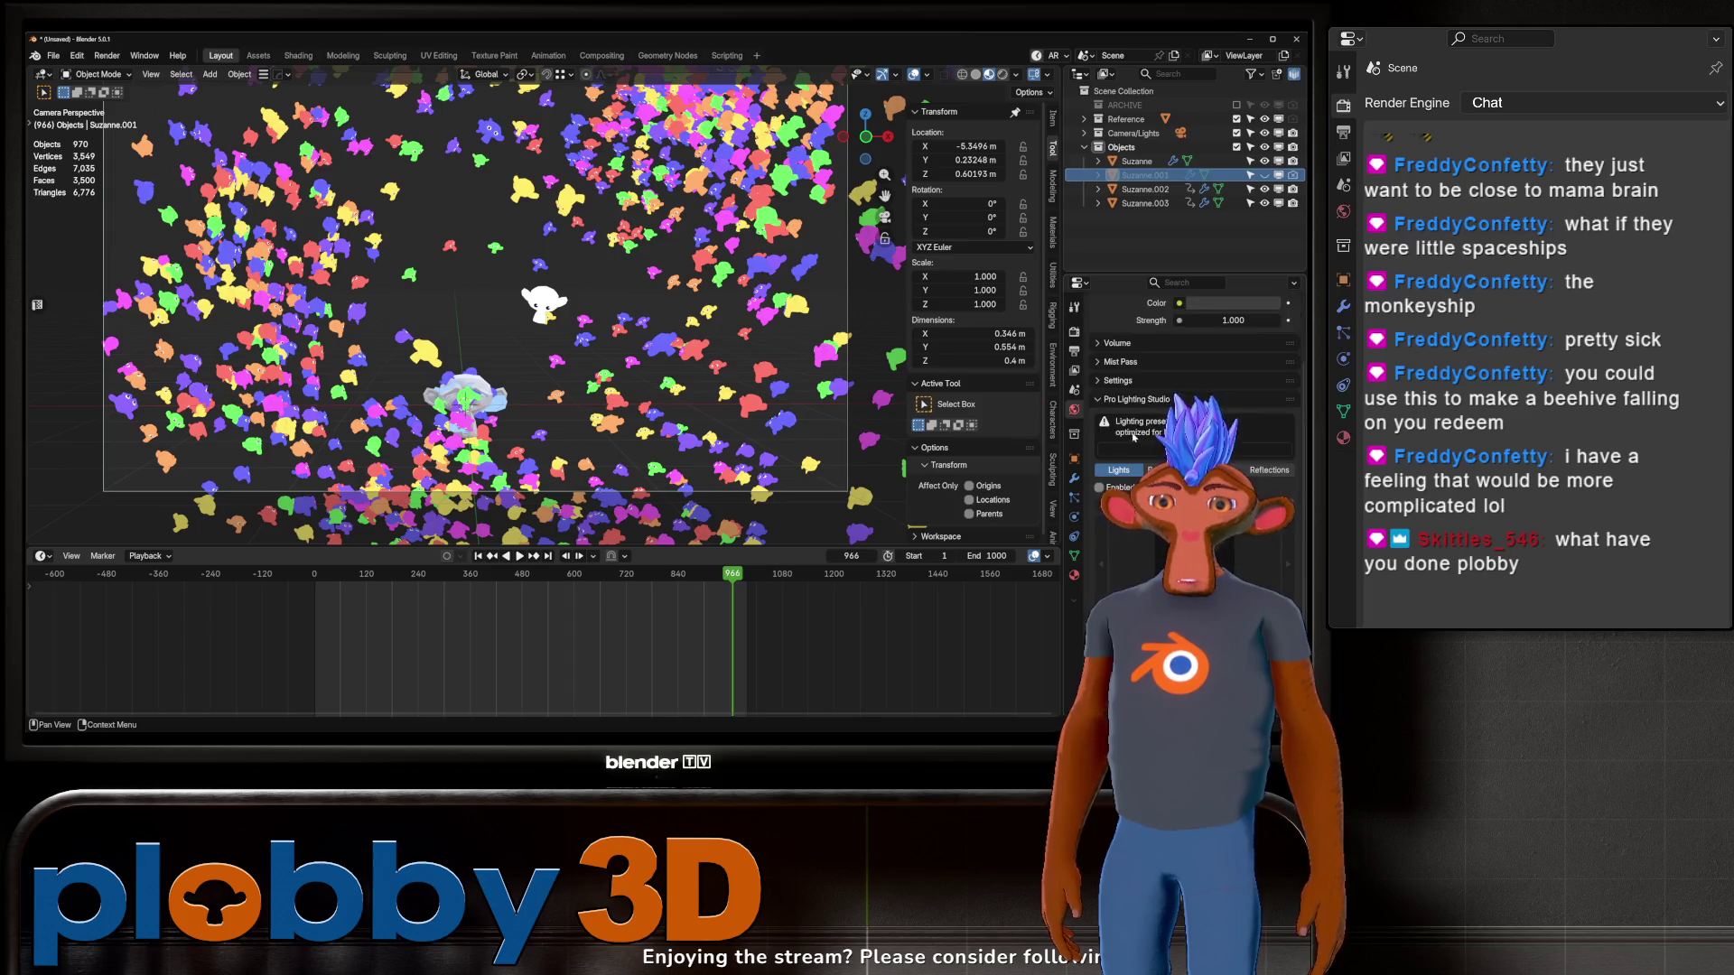
pyautogui.click(1120, 459)
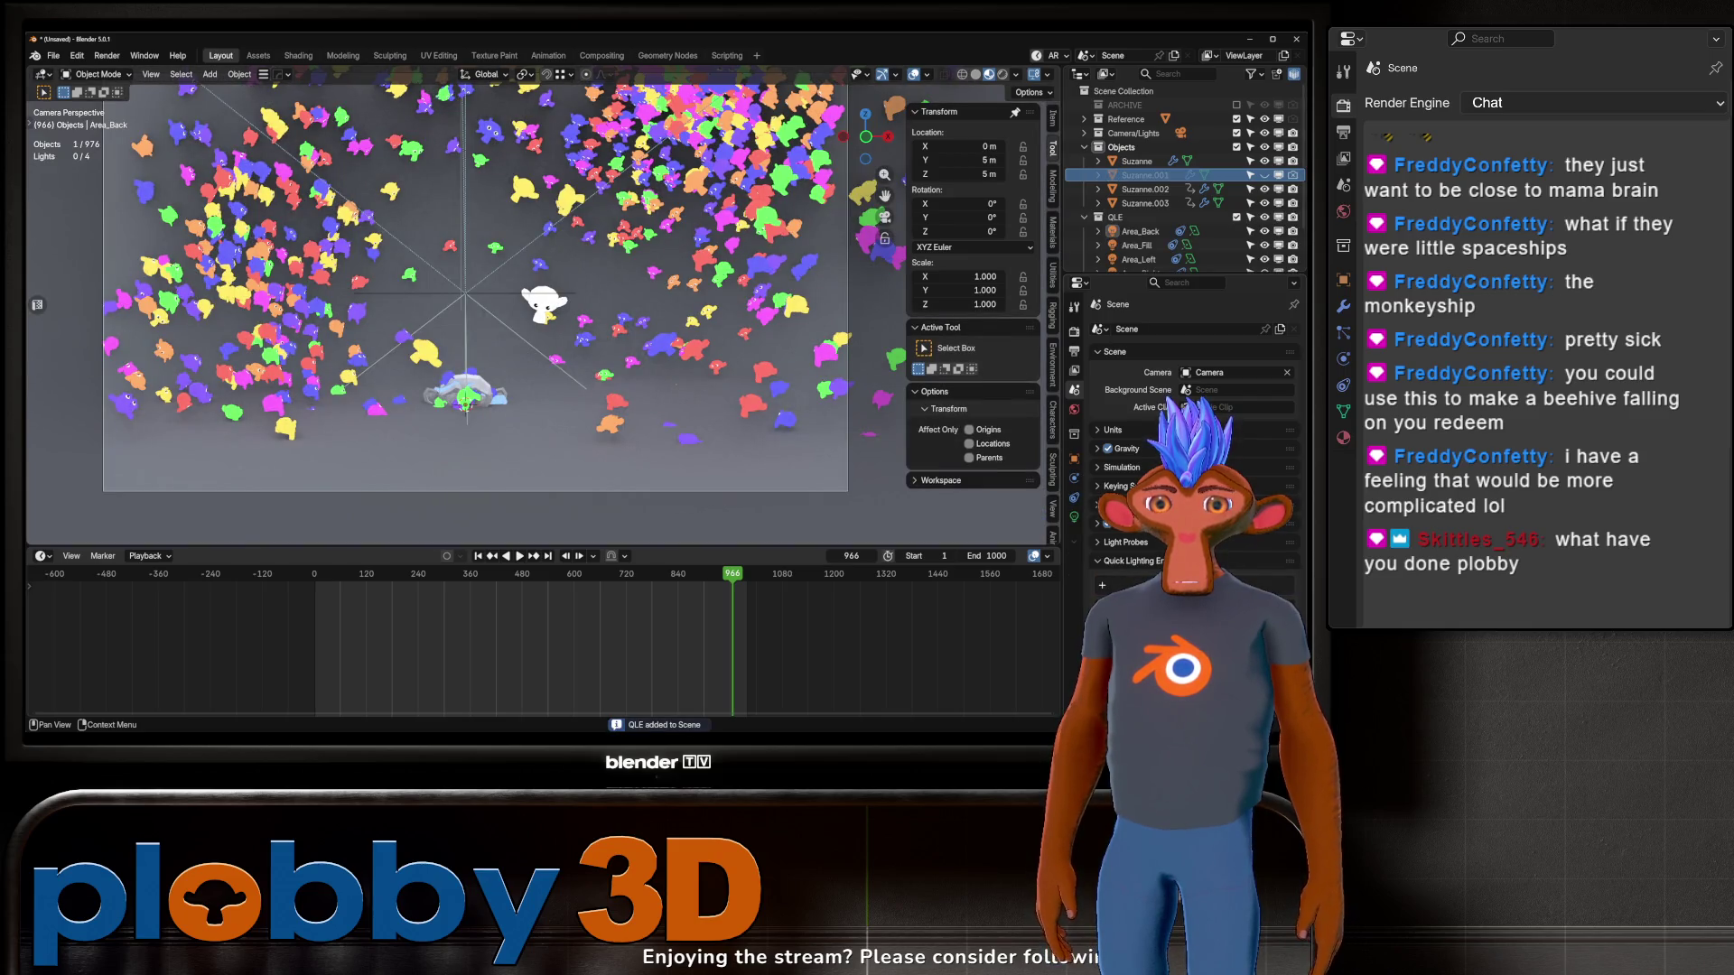
# Step: Lower the Backdrop object along Z to -1.8721 m
pyautogui.click(523, 451)
pyautogui.scroll(-1, 531, 417)
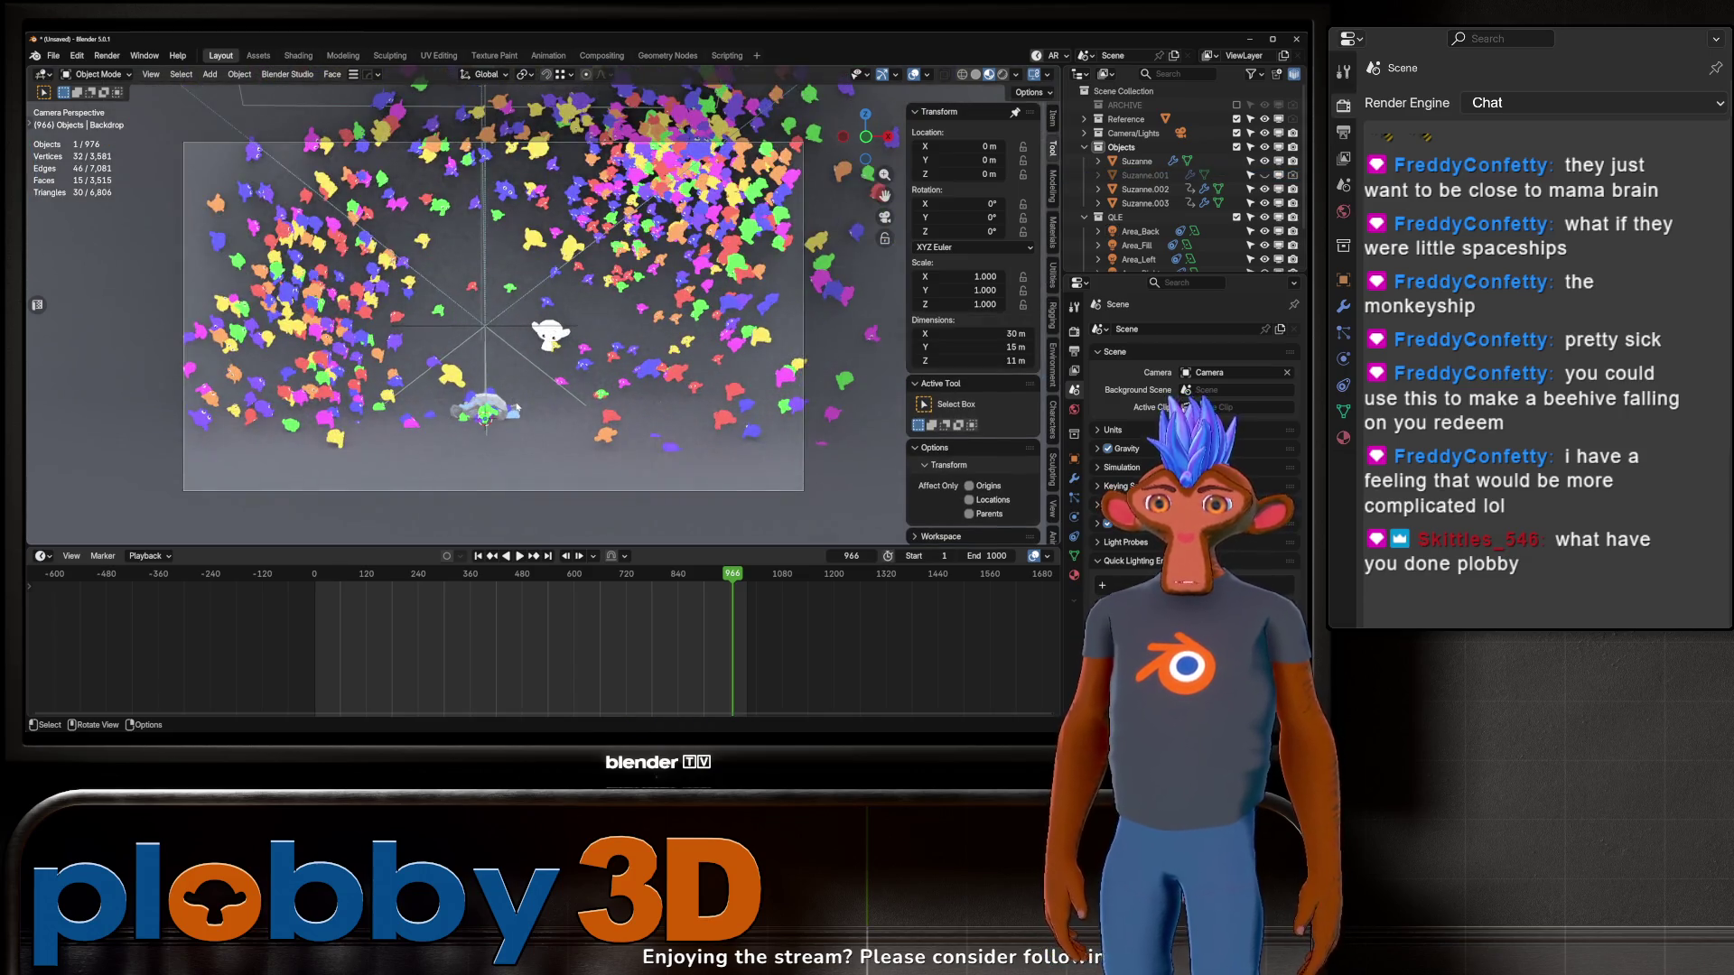
pyautogui.press('g')
pyautogui.press('z')
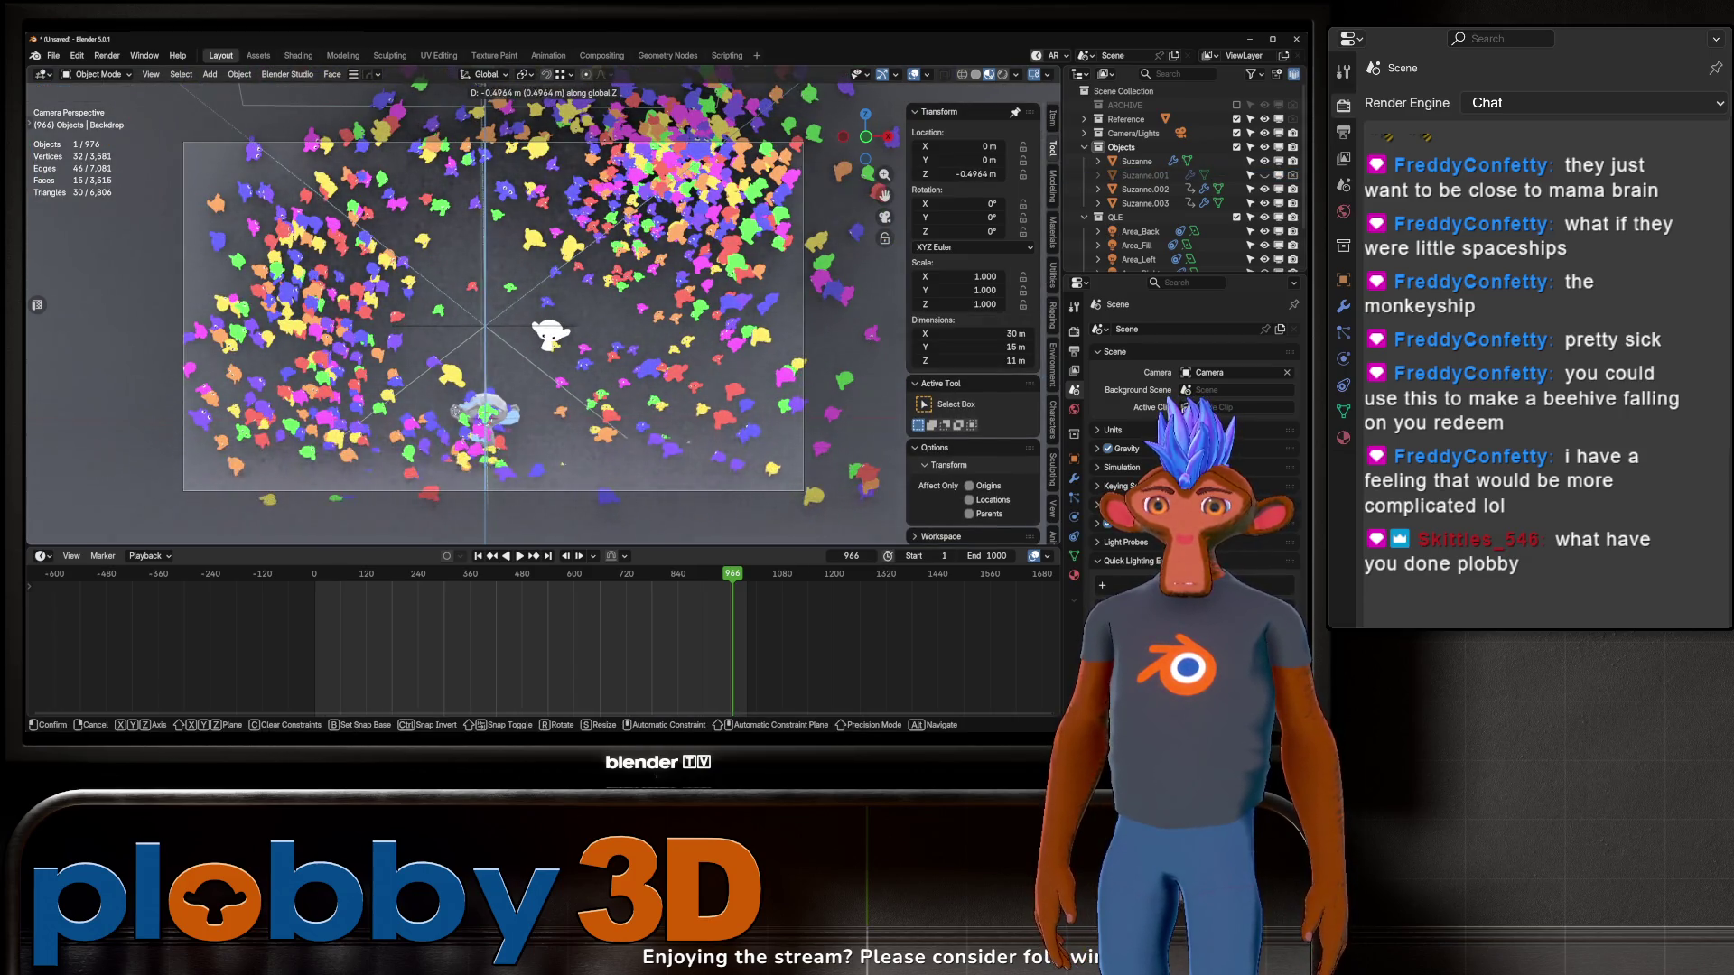
pyautogui.click(220, 223)
pyautogui.scroll(3, 501, 354)
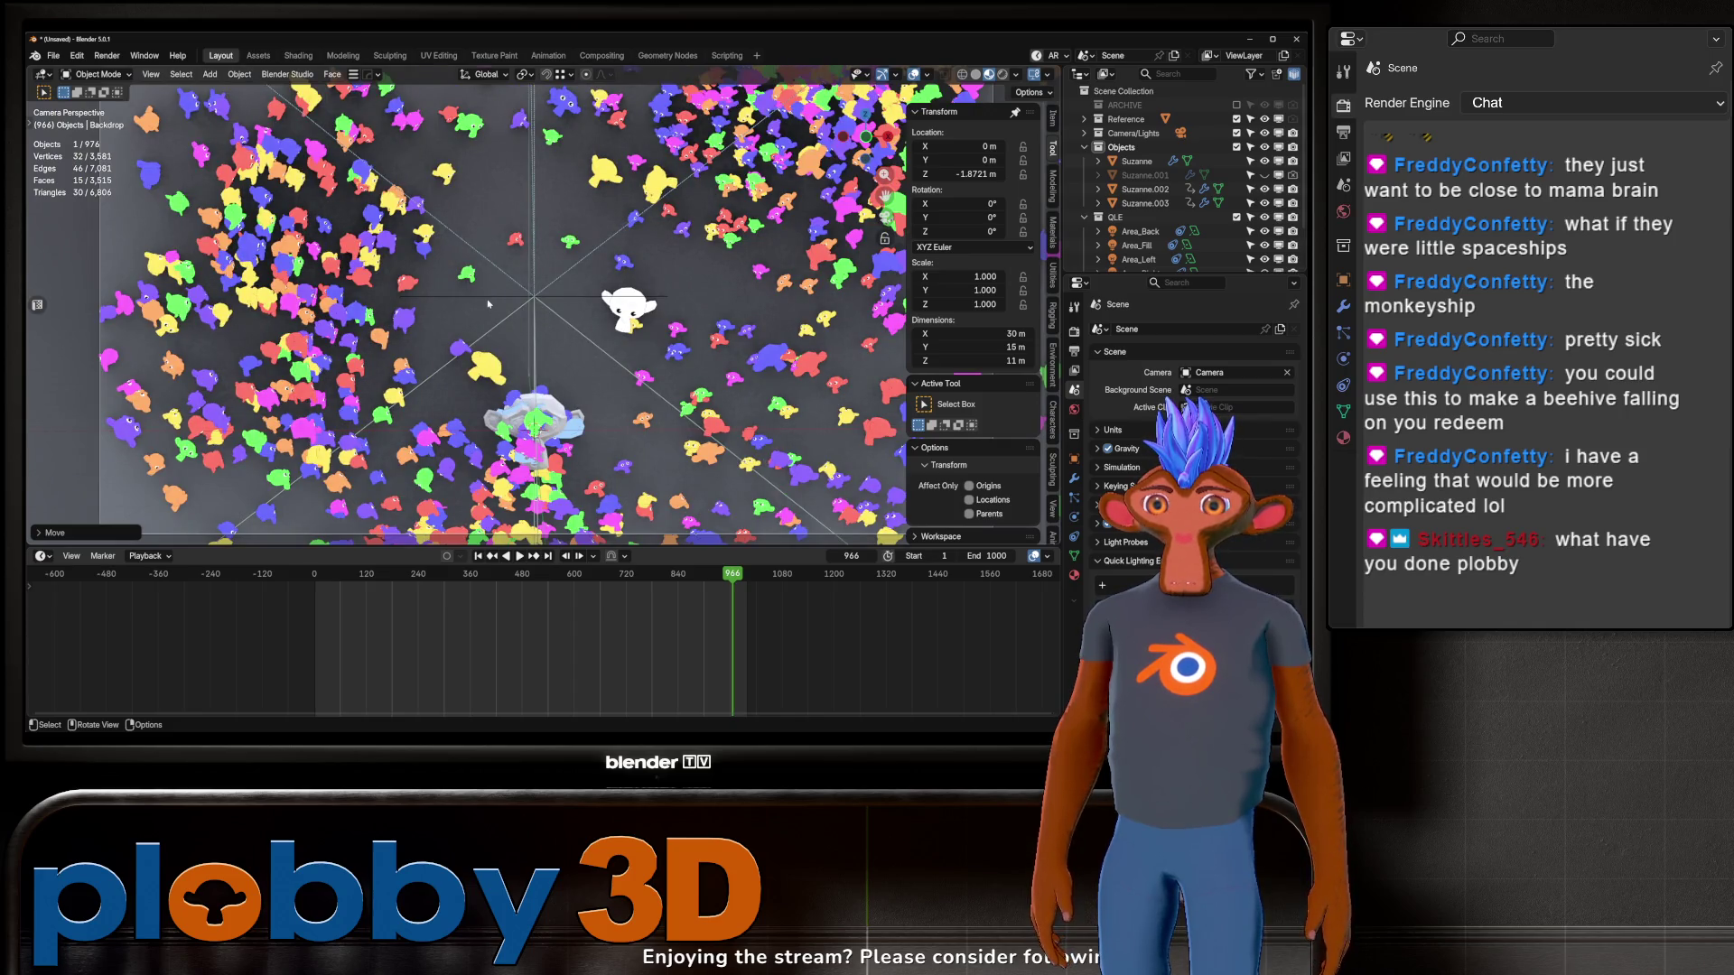
# Step: Render frame 966 as a test image, close the render window, and rewind to frame 1
pyautogui.click(102, 56)
pyautogui.click(122, 68)
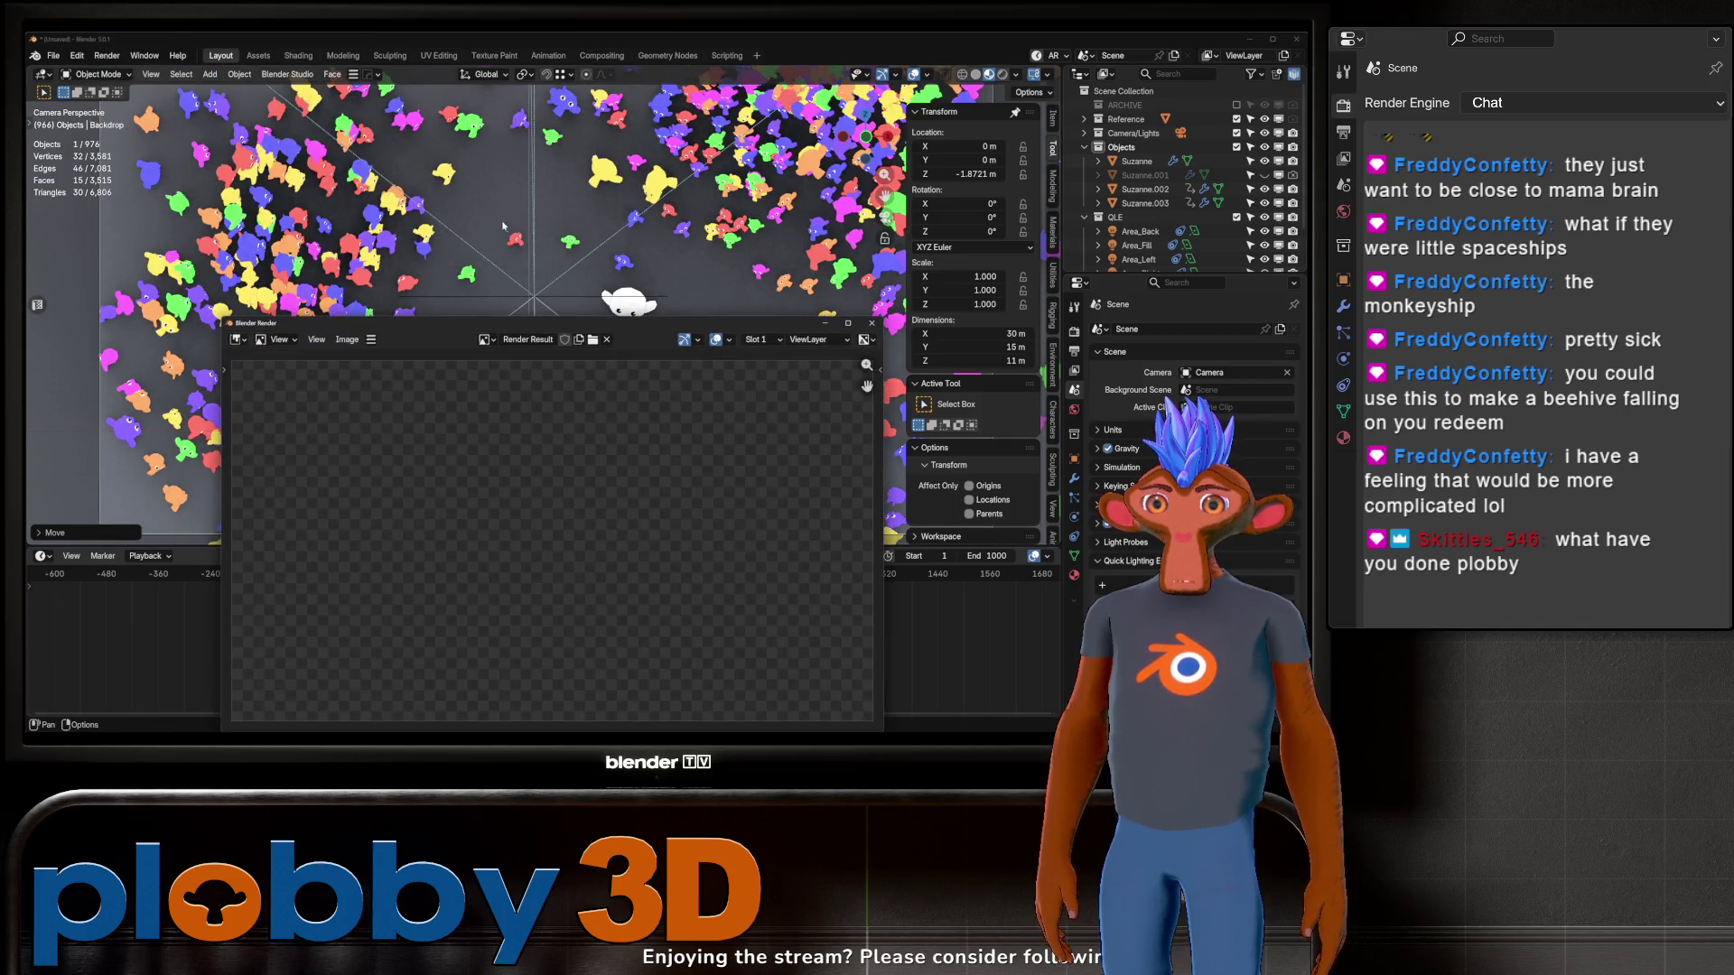
pyautogui.moveTo(488, 329); pyautogui.dragTo(466, 154)
pyautogui.scroll(-3, 530, 305)
pyautogui.scroll(3, 530, 305)
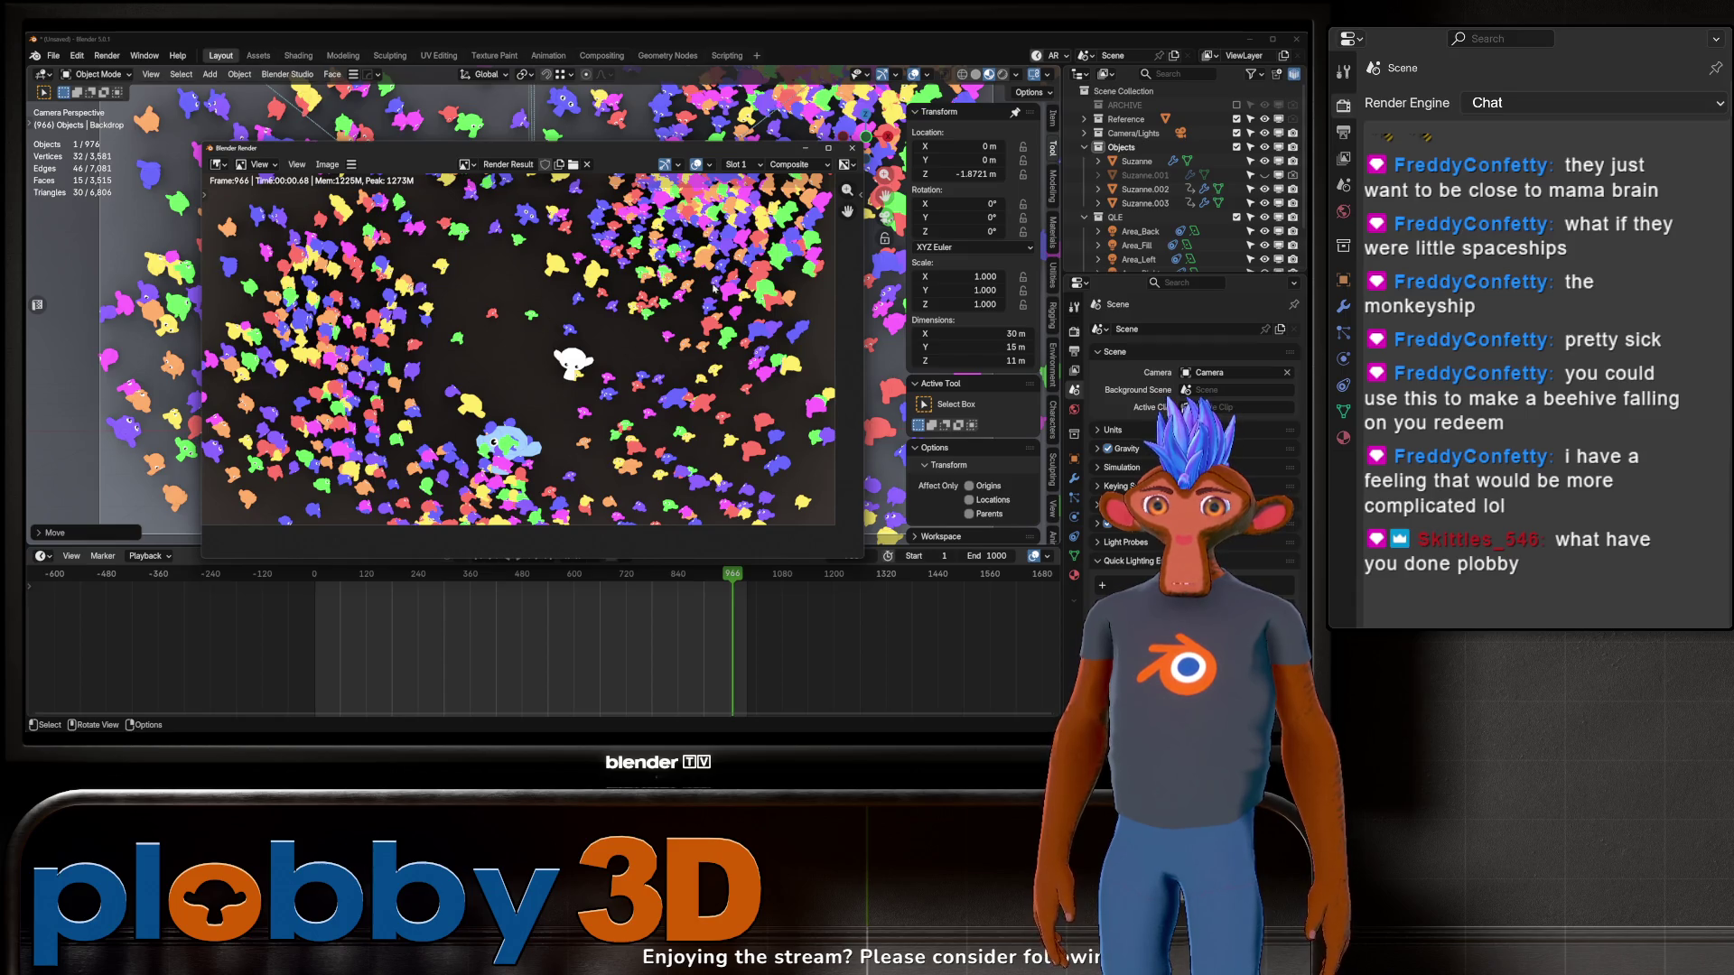
pyautogui.click(850, 149)
pyautogui.click(493, 557)
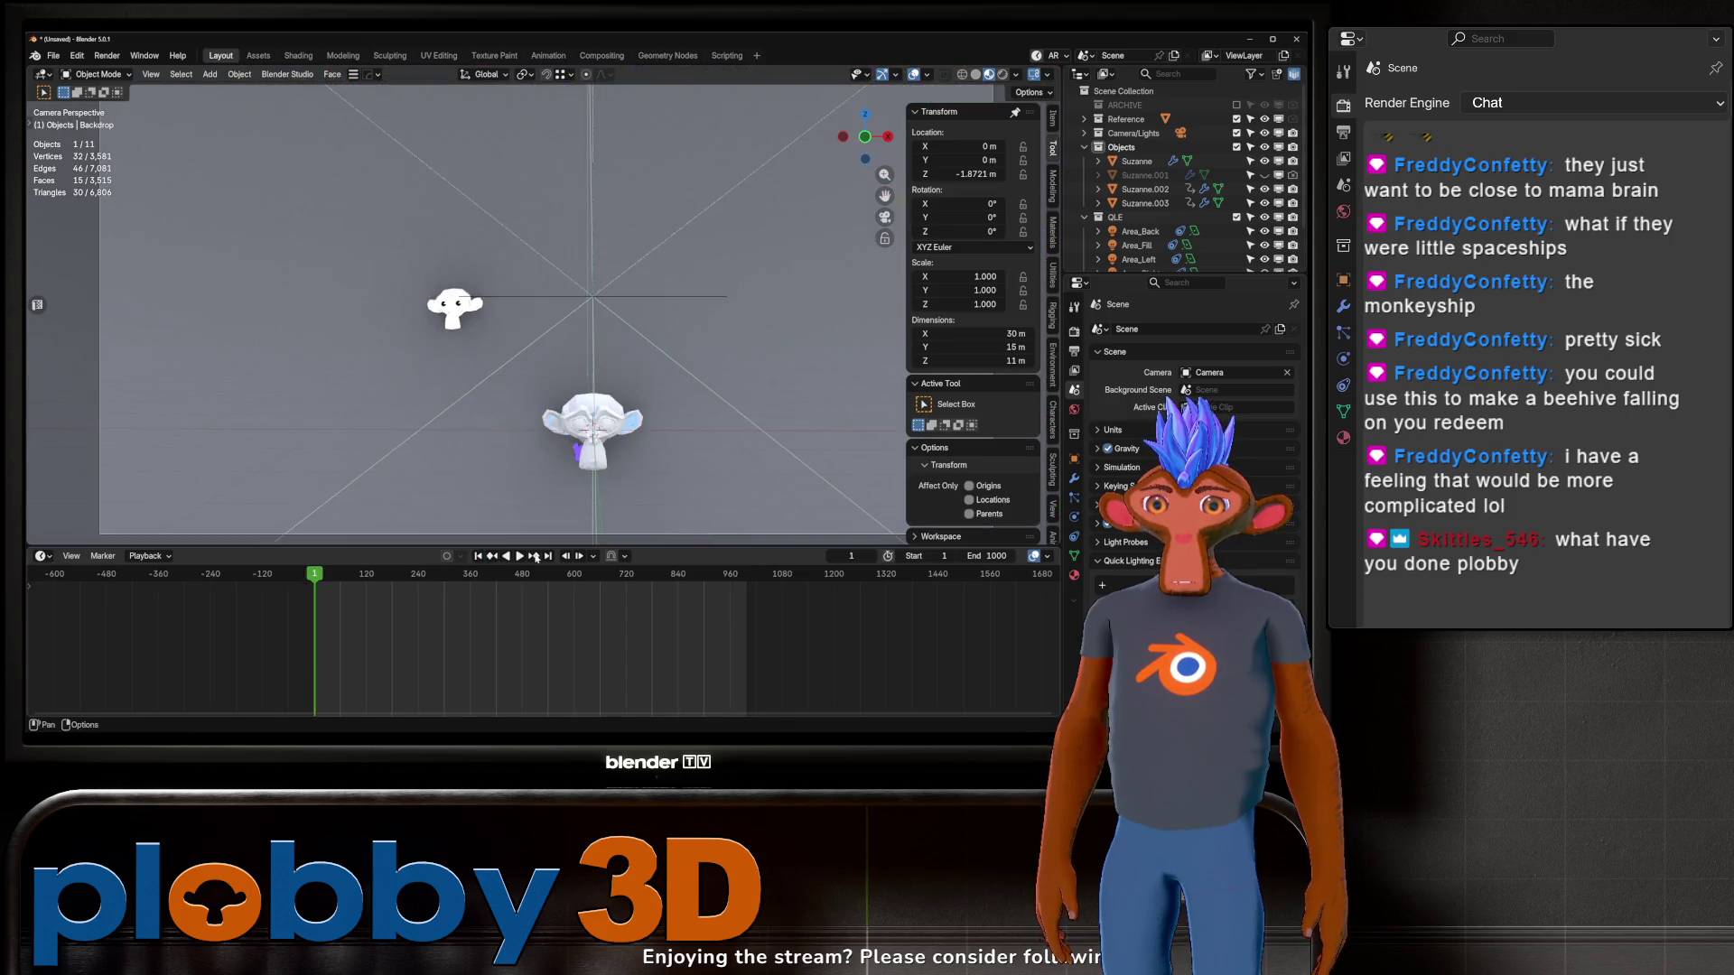
pyautogui.click(1137, 161)
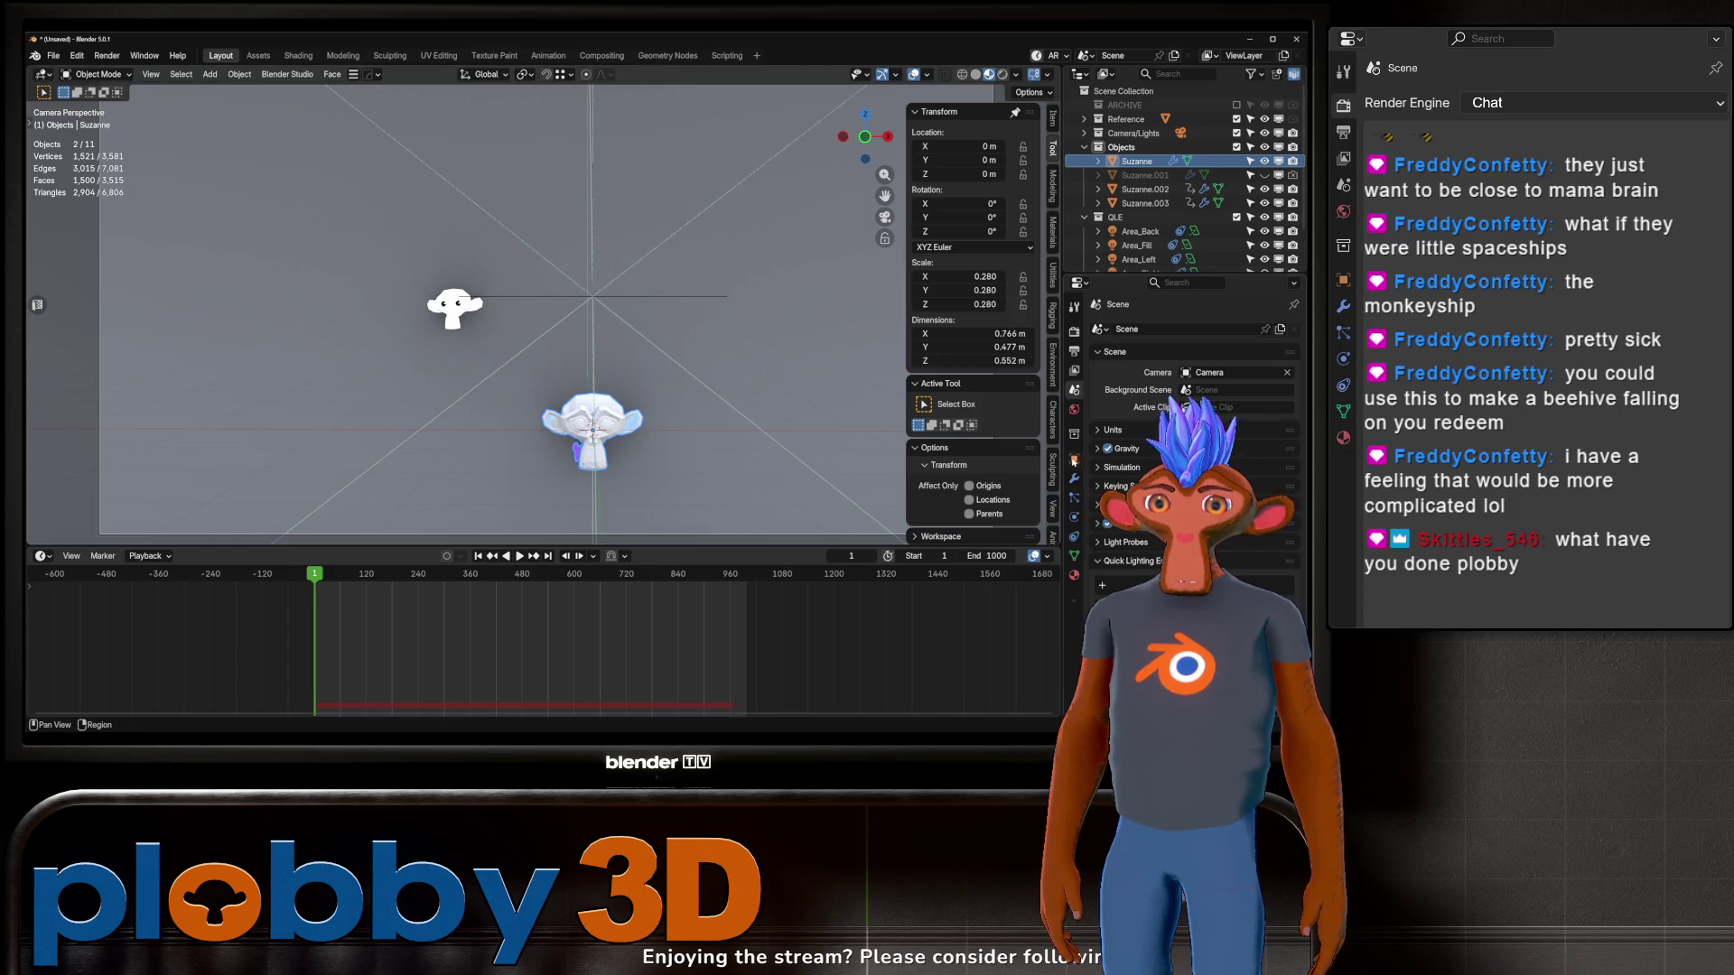
pyautogui.click(1073, 459)
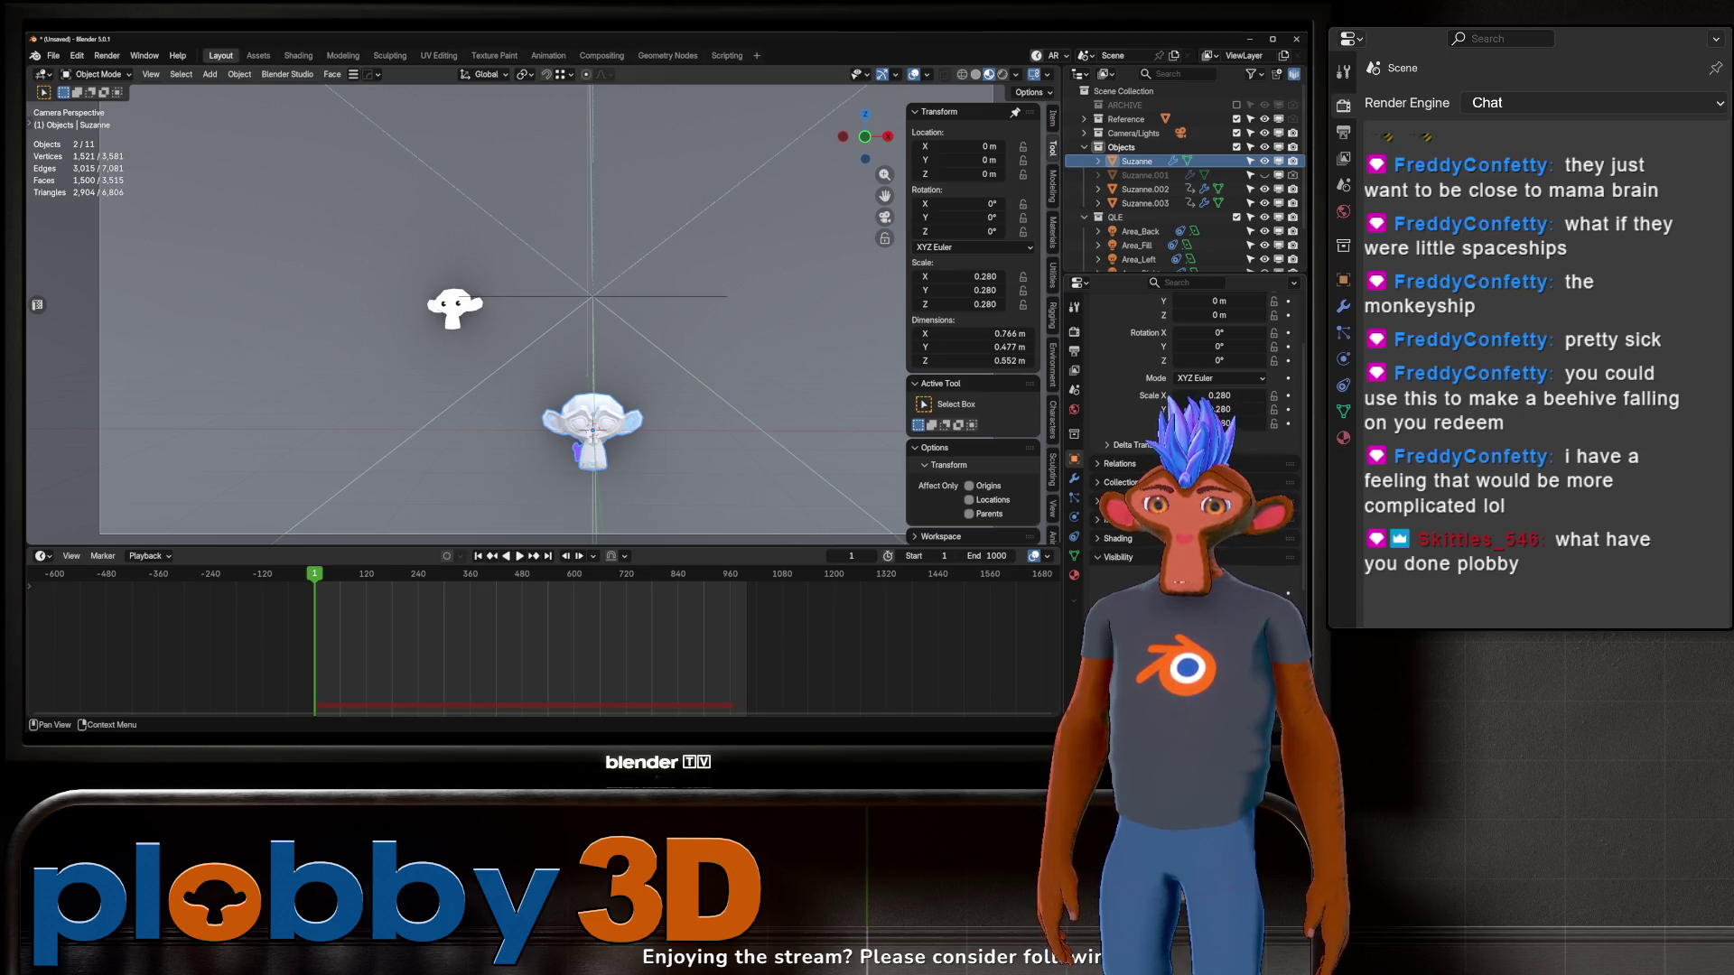
pyautogui.press('h')
pyautogui.press('space')
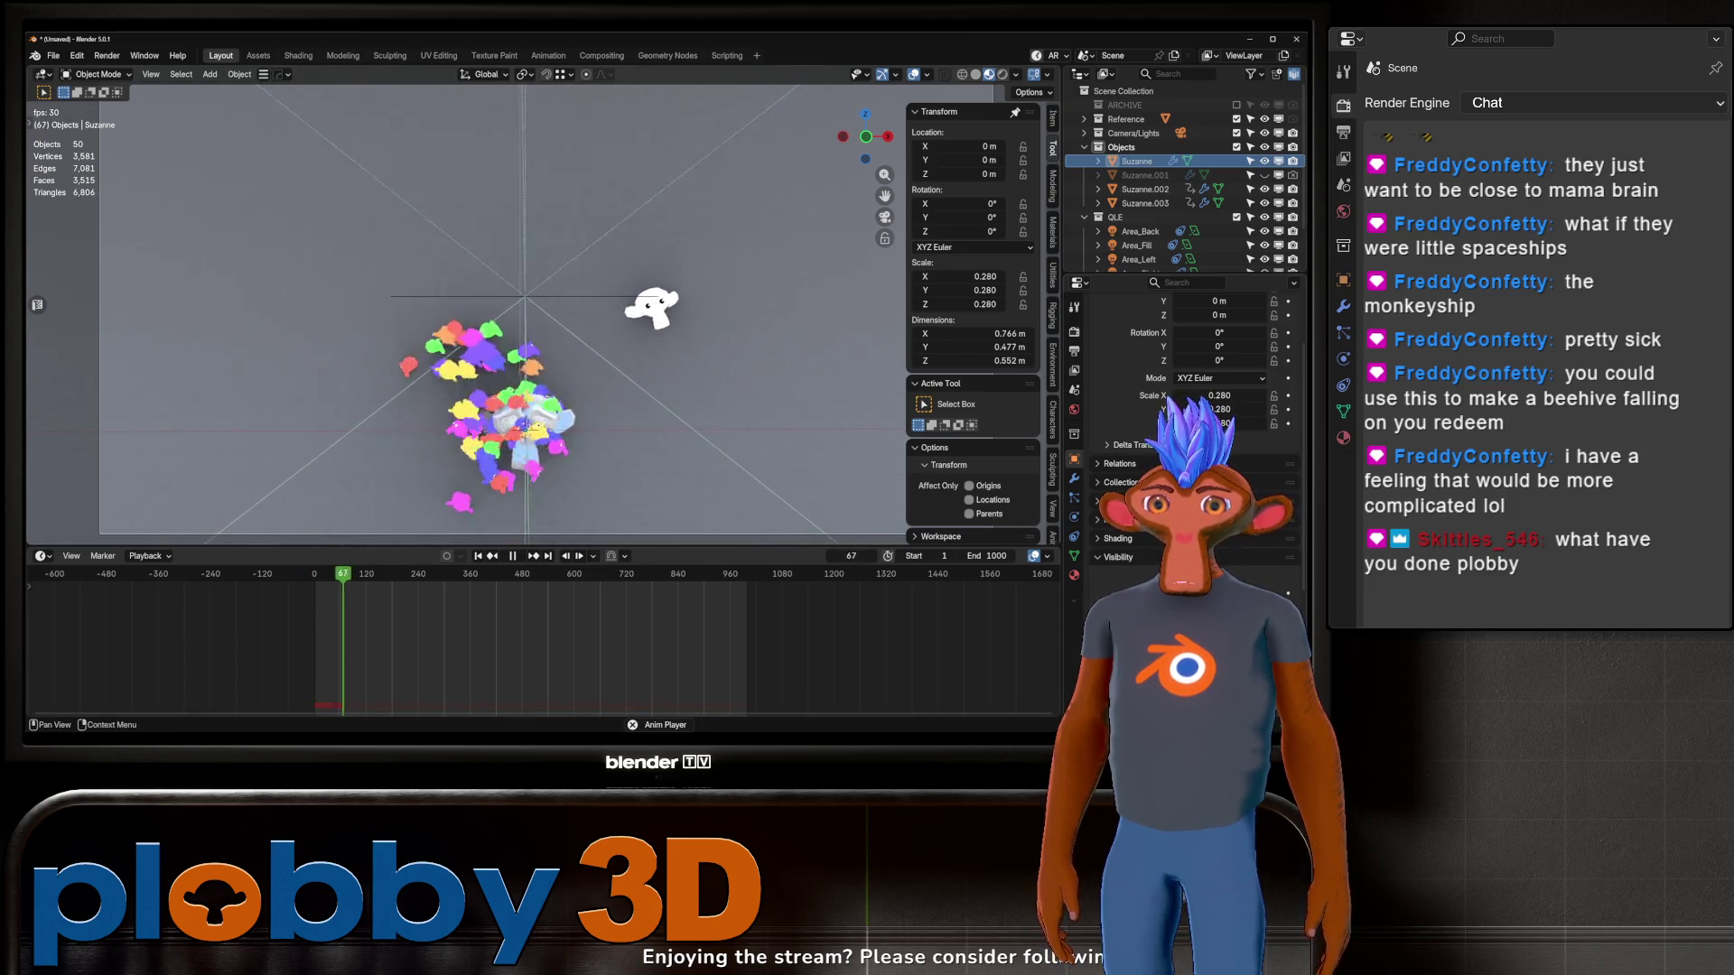
pyautogui.scroll(-5, 1141, 540)
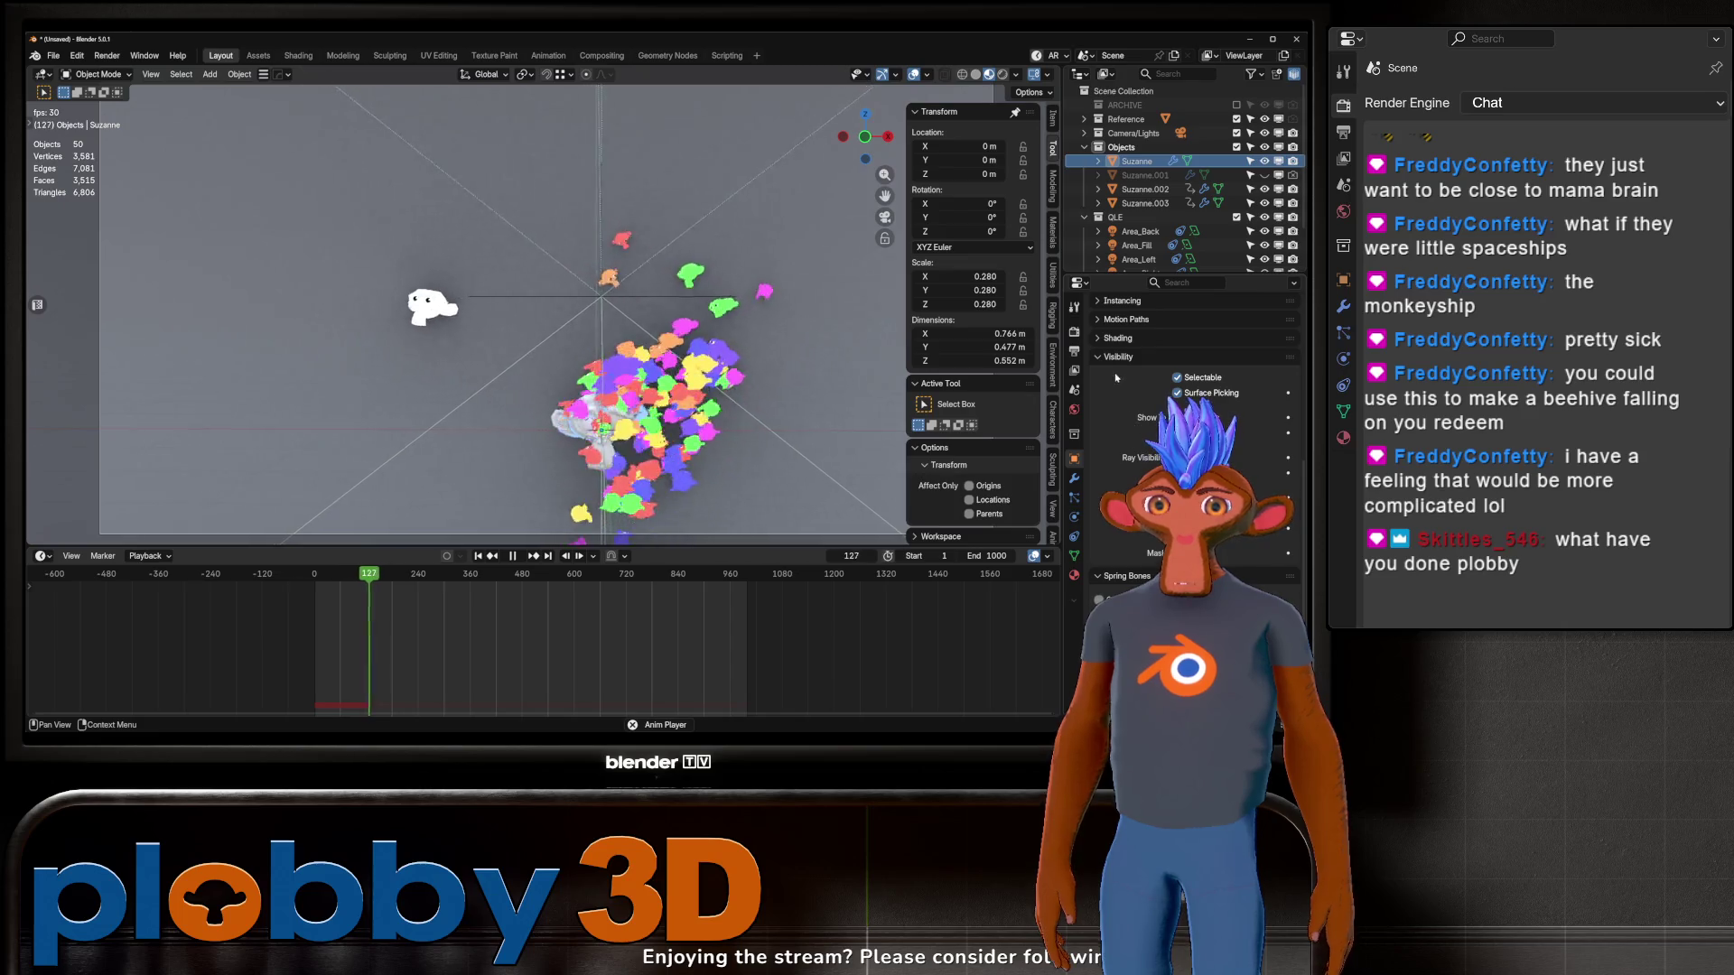
pyautogui.scroll(5, 1111, 416)
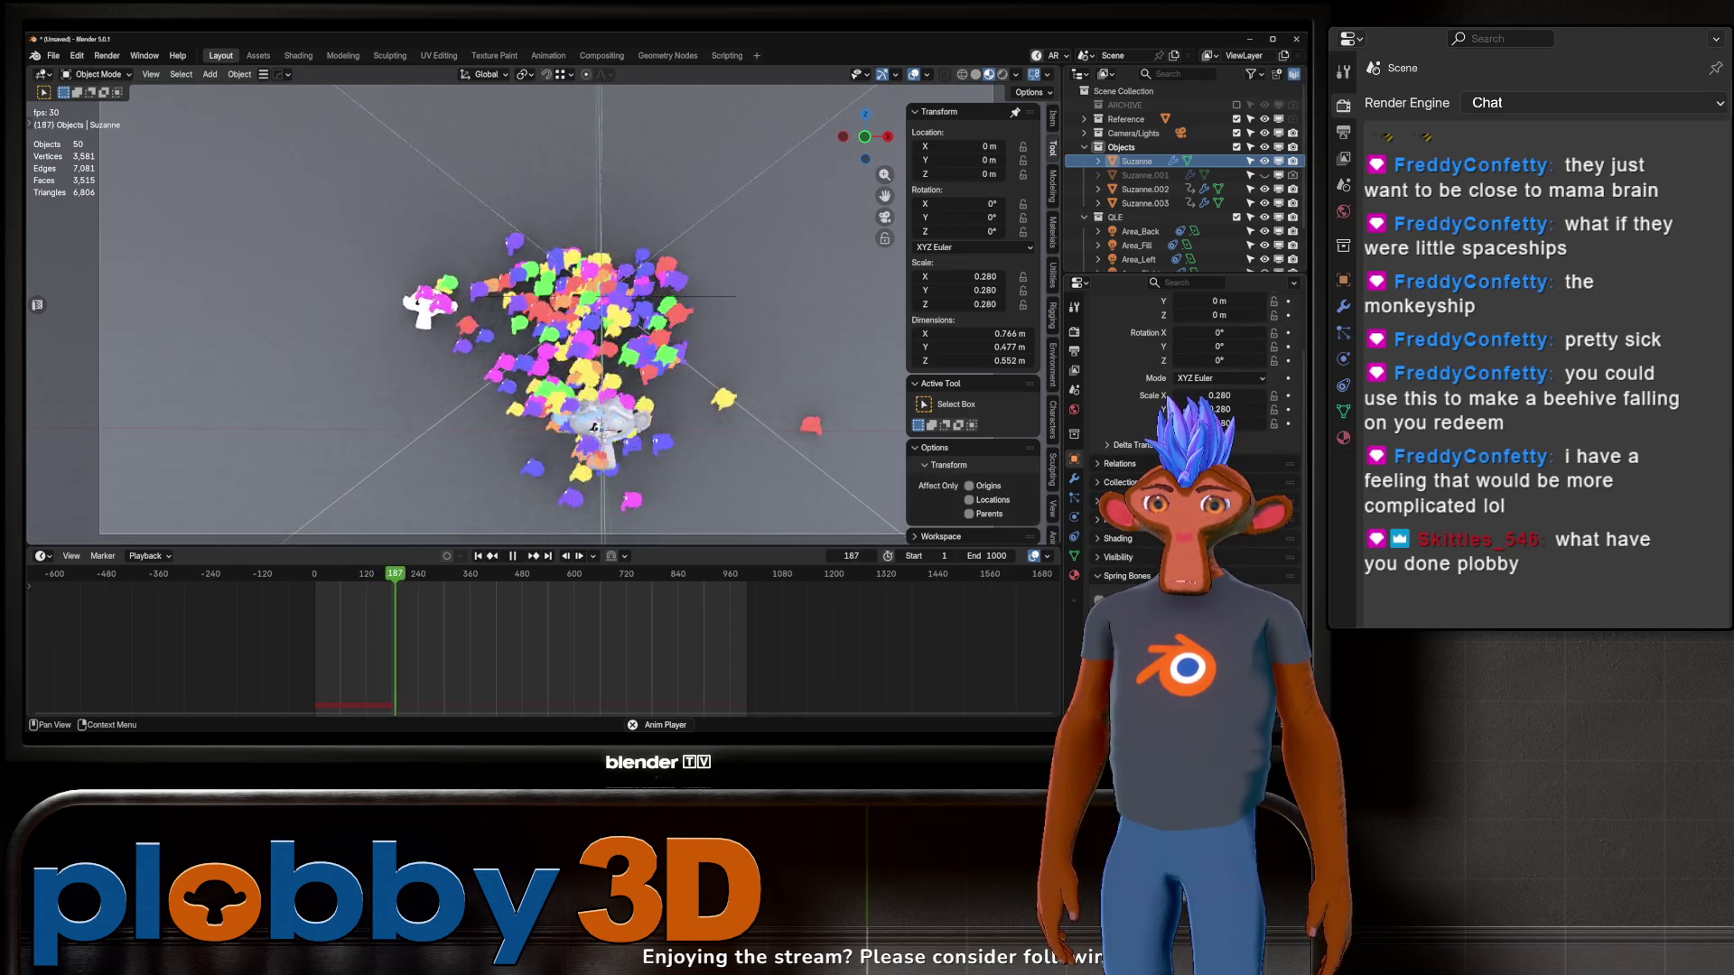
pyautogui.scroll(-5, 1118, 576)
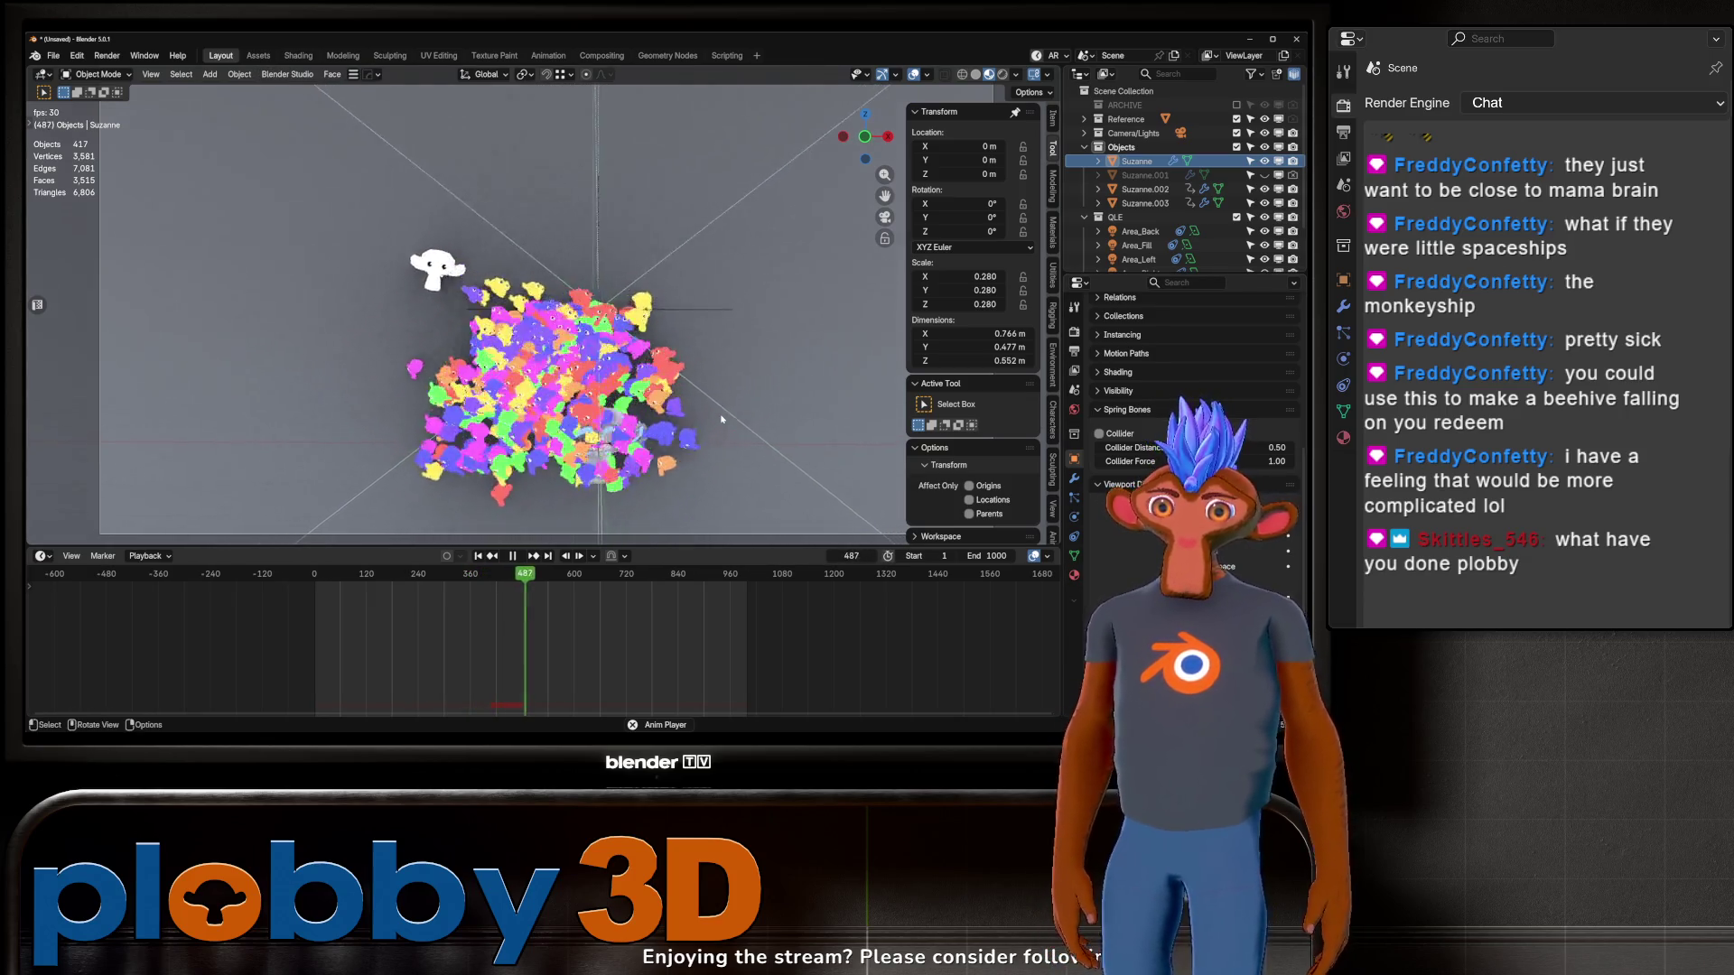
pyautogui.scroll(-3, 740, 362)
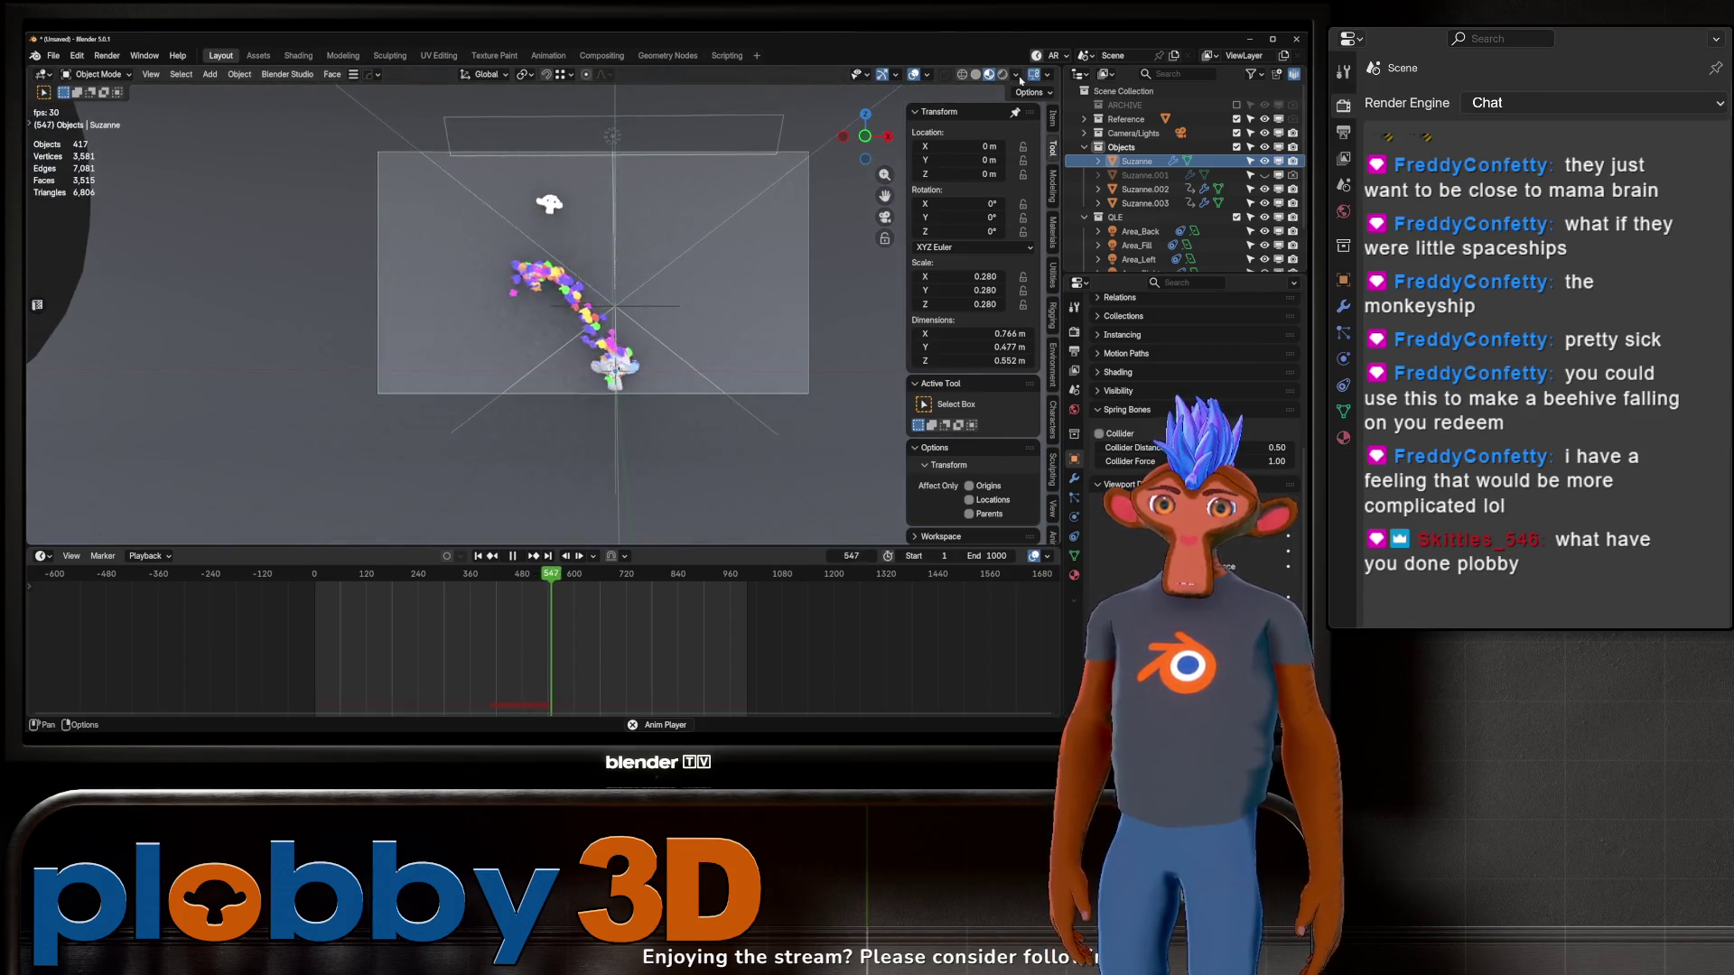
pyautogui.click(1004, 75)
pyautogui.scroll(3, 532, 378)
pyautogui.scroll(-3, 537, 381)
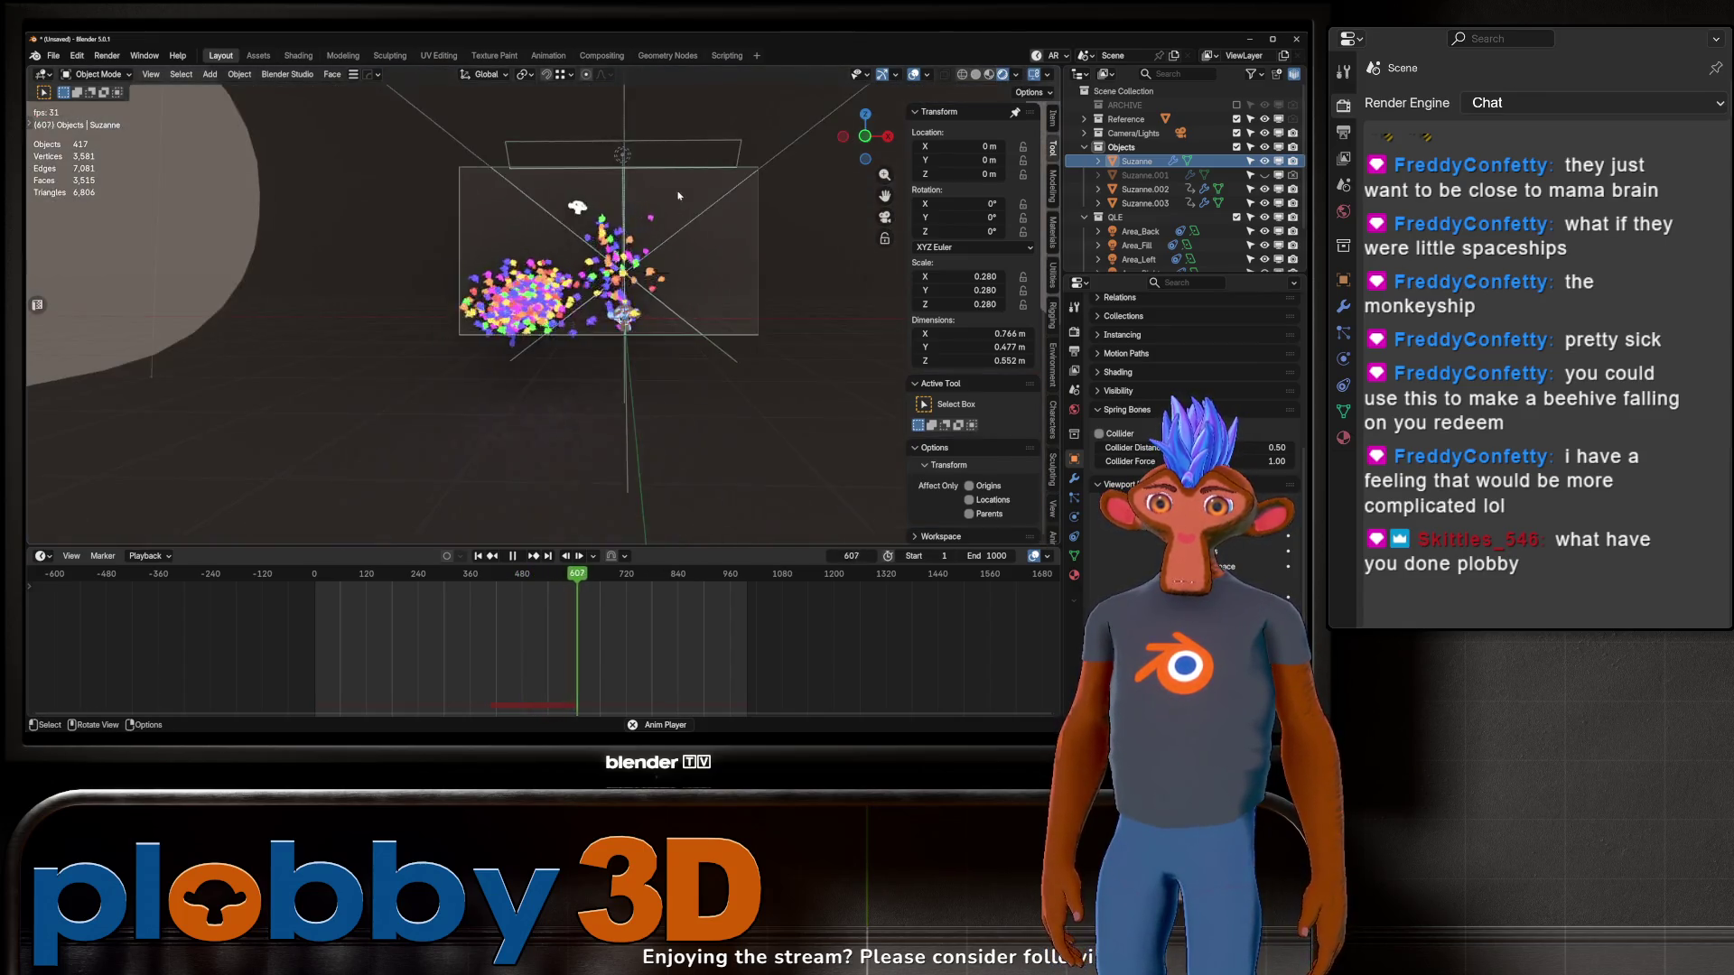
pyautogui.scroll(4, 542, 385)
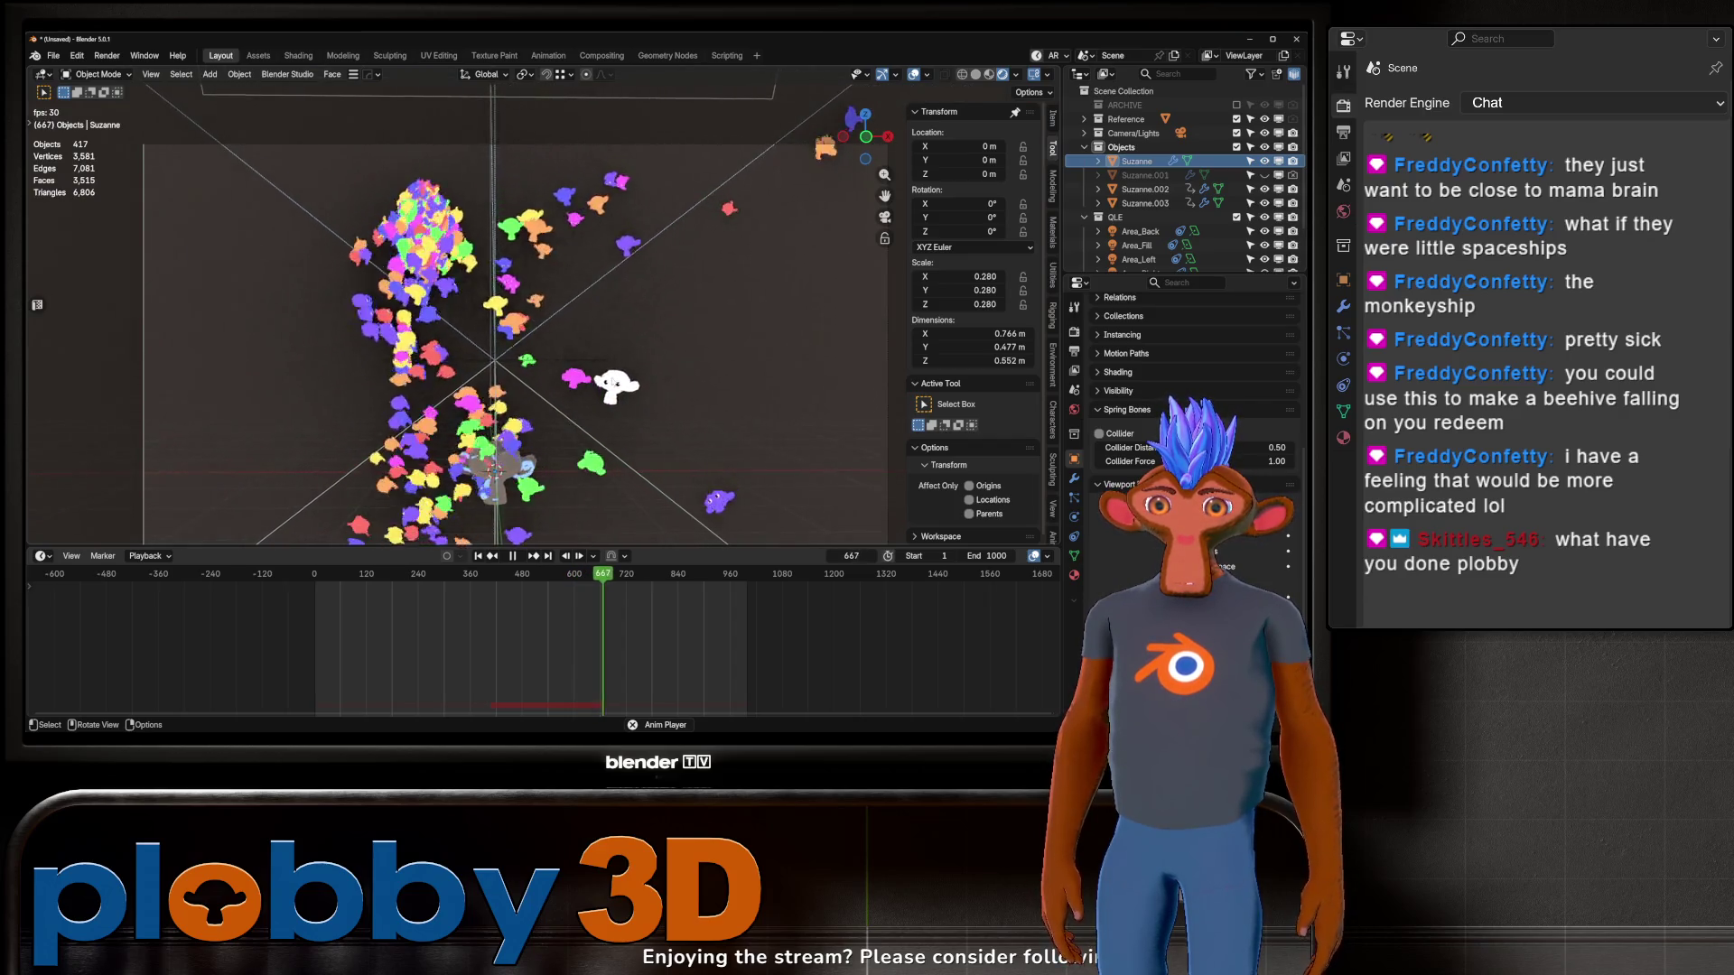
pyautogui.keyDown('shift'); pyautogui.moveTo(614, 375); pyautogui.dragTo(682, 375, button='middle'); pyautogui.keyUp('shift')
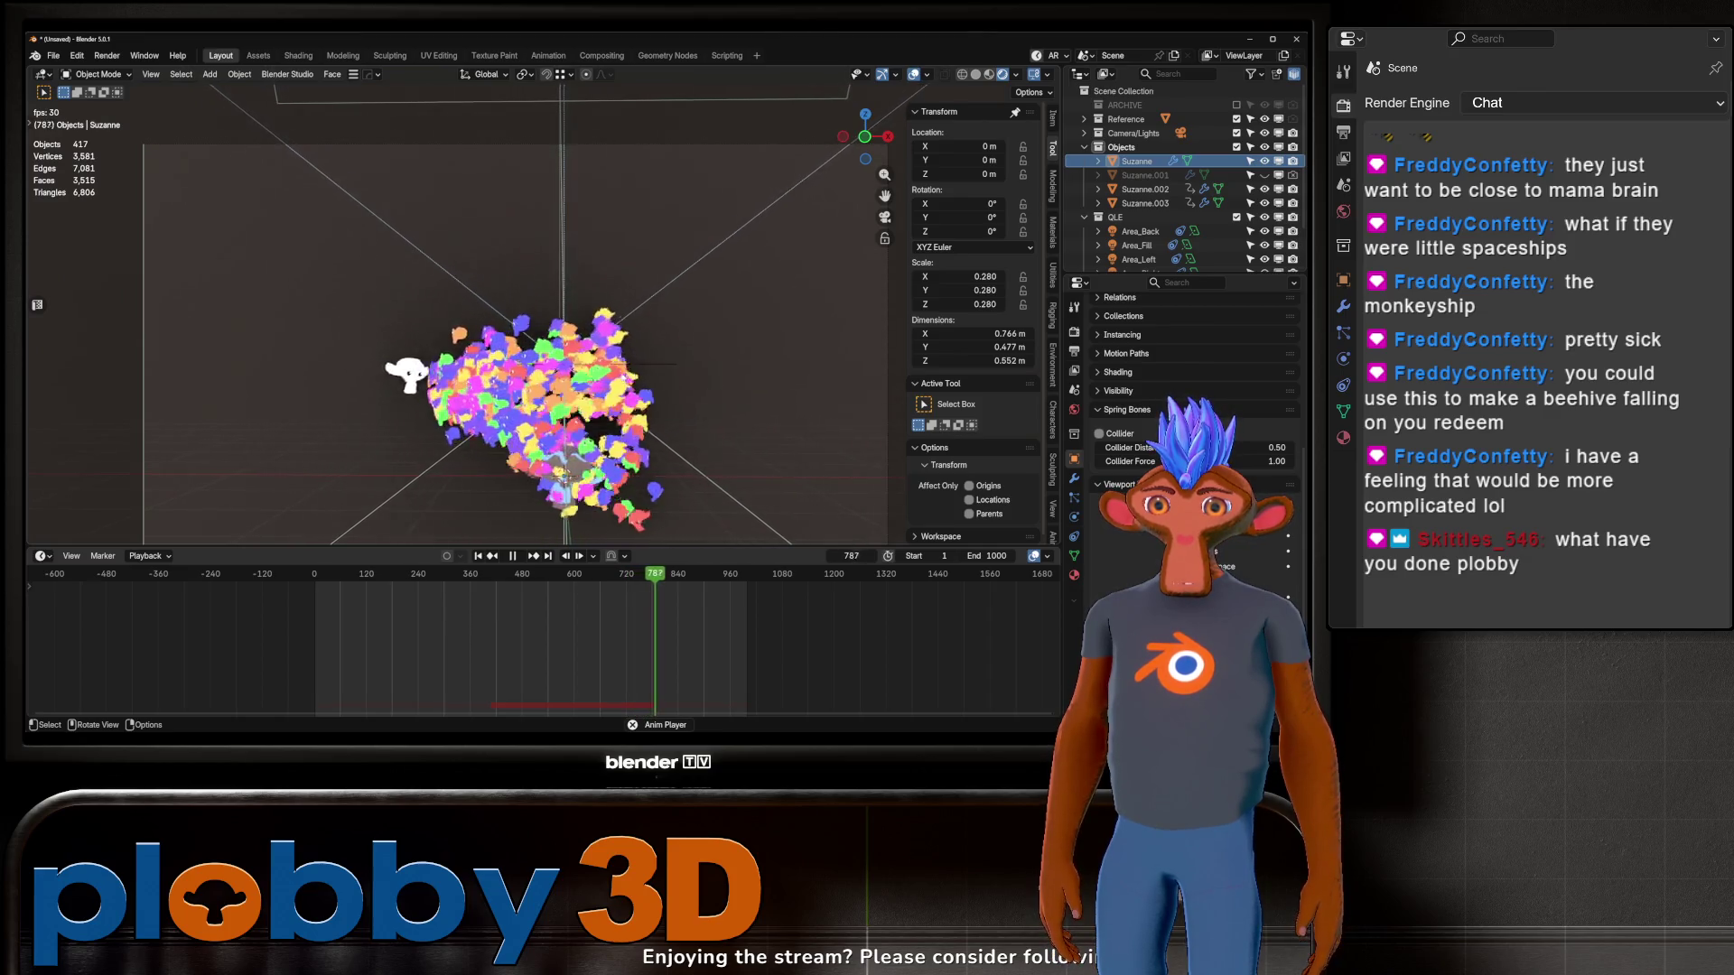
pyautogui.keyDown('shift'); pyautogui.moveTo(678, 377); pyautogui.dragTo(622, 377, button='middle'); pyautogui.keyUp('shift')
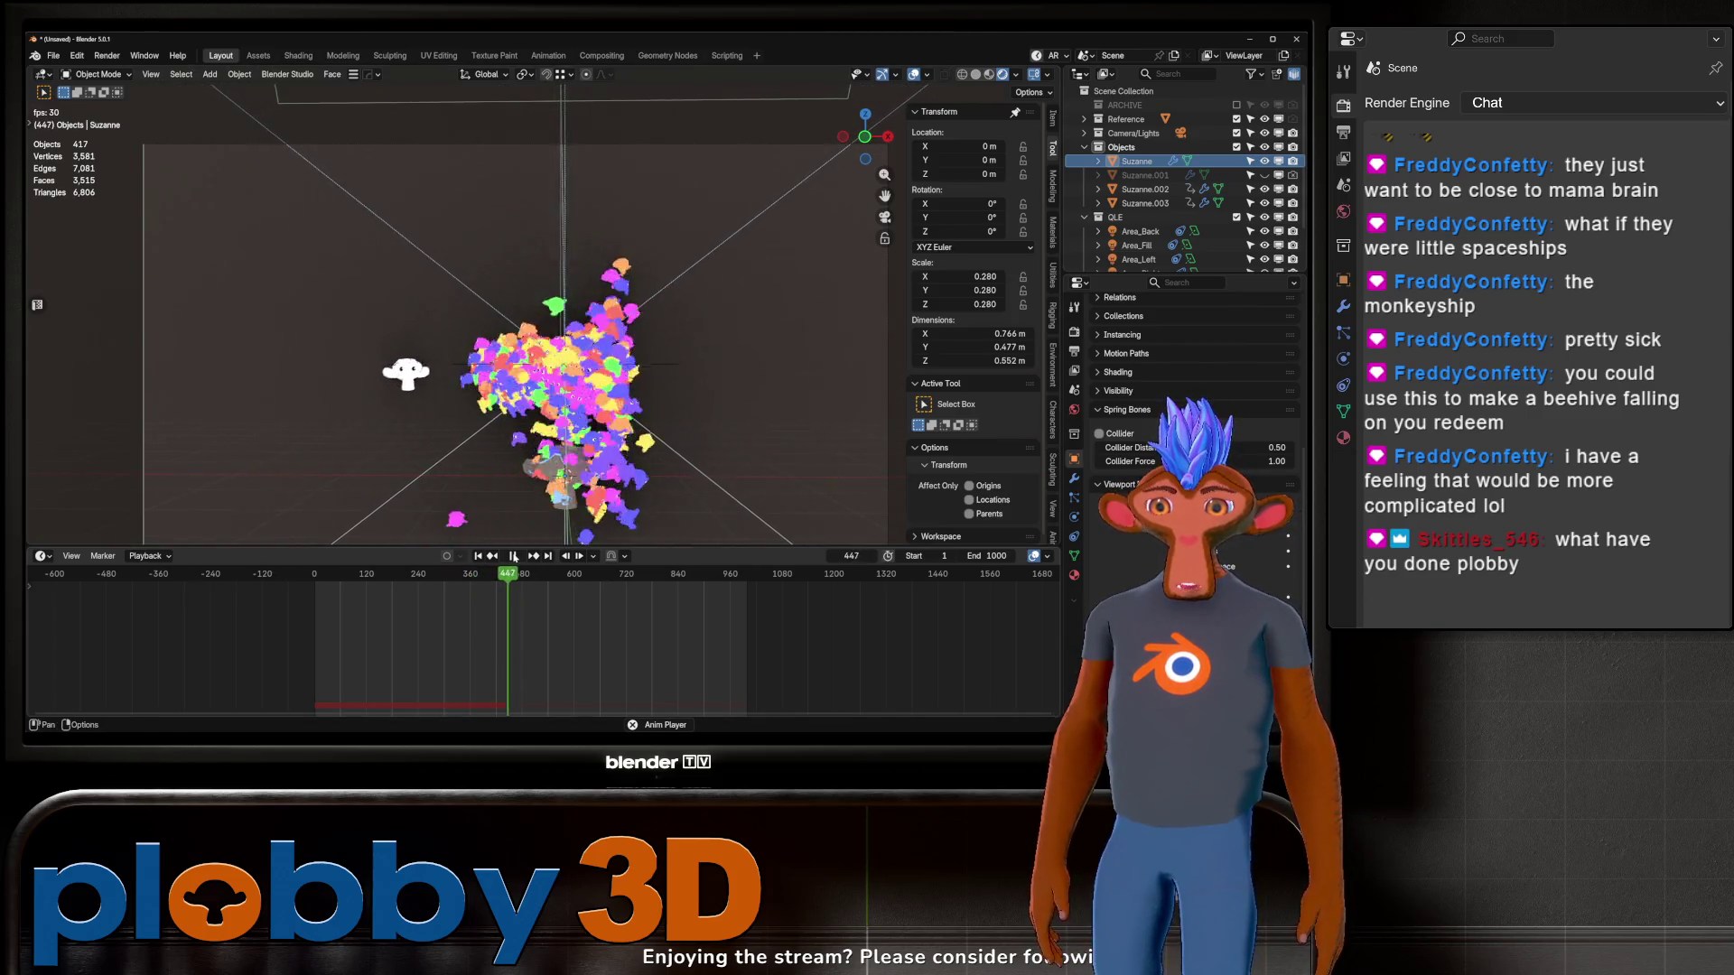
# Step: Stop playback at frame 454, switch to Solid shading, and render the frame
pyautogui.press('space')
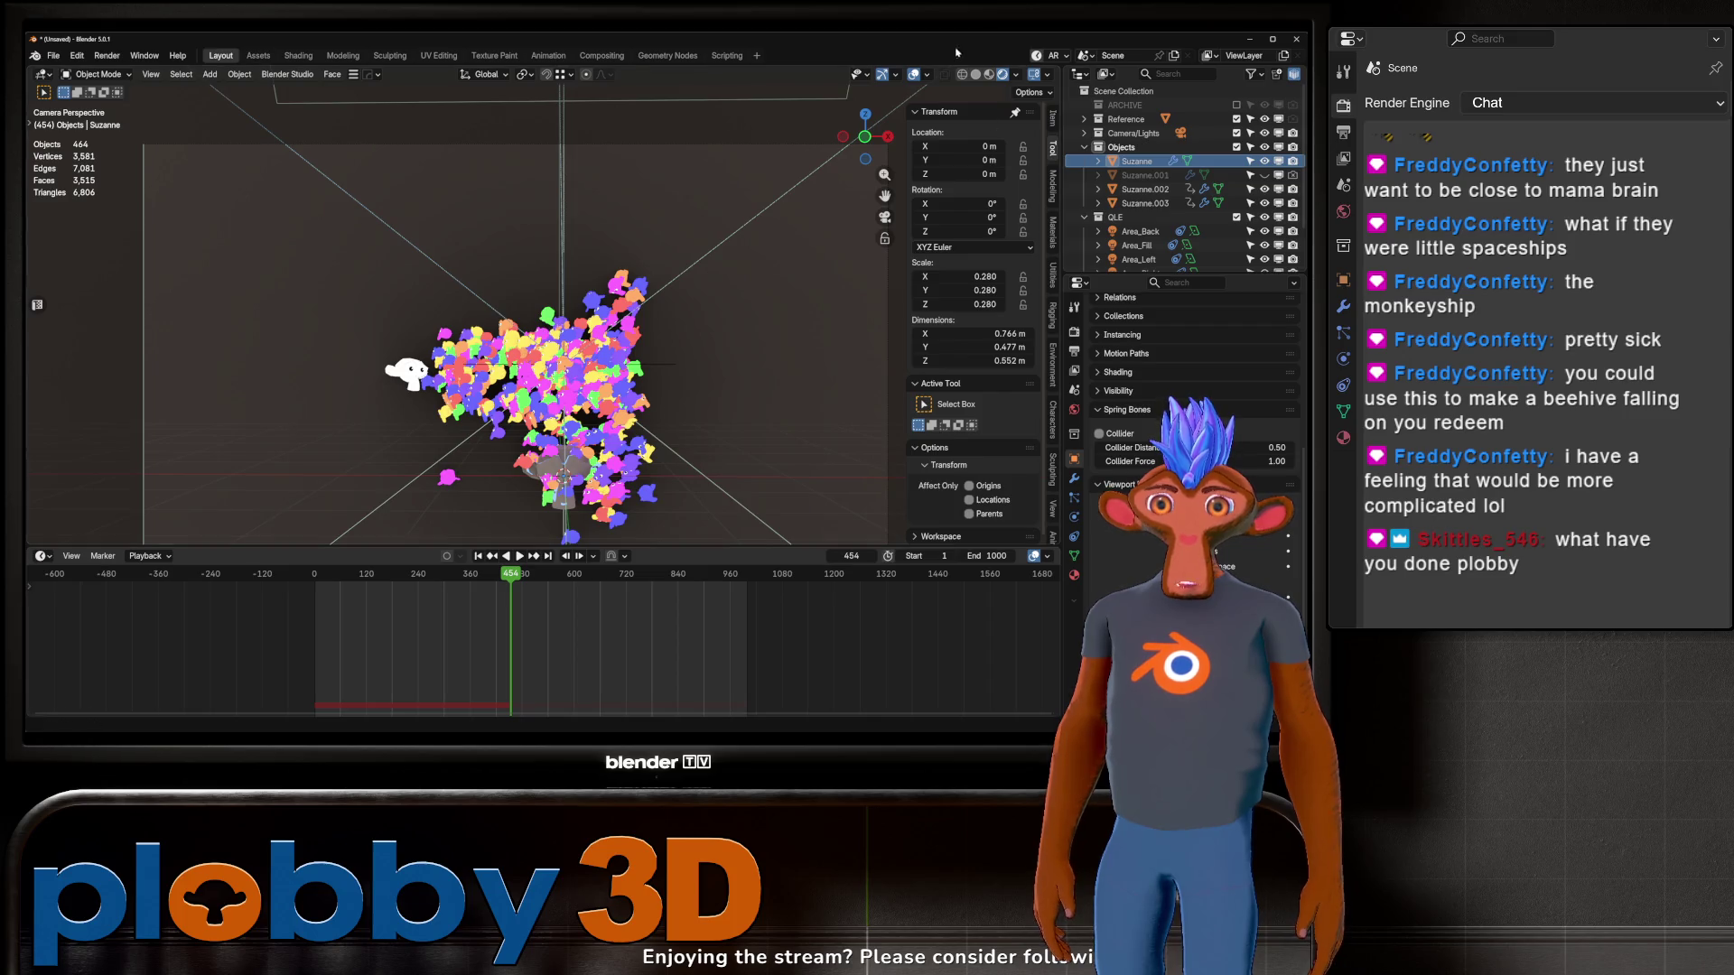
pyautogui.press('z')
pyautogui.click(107, 56)
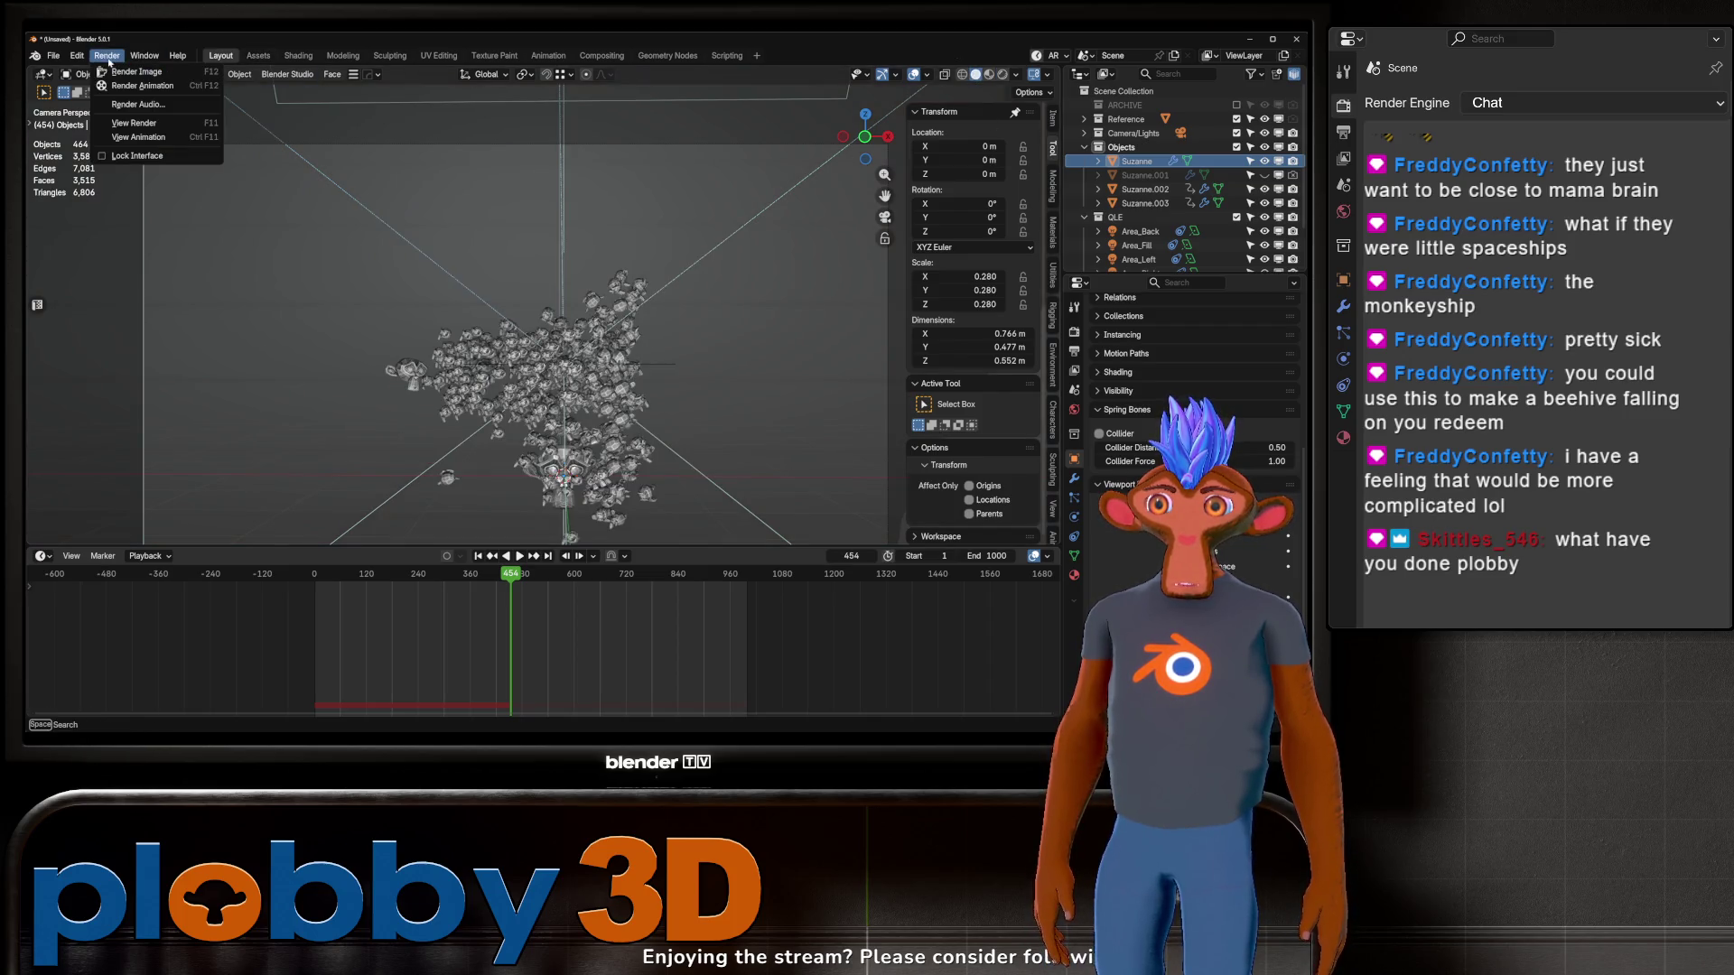
pyautogui.click(110, 71)
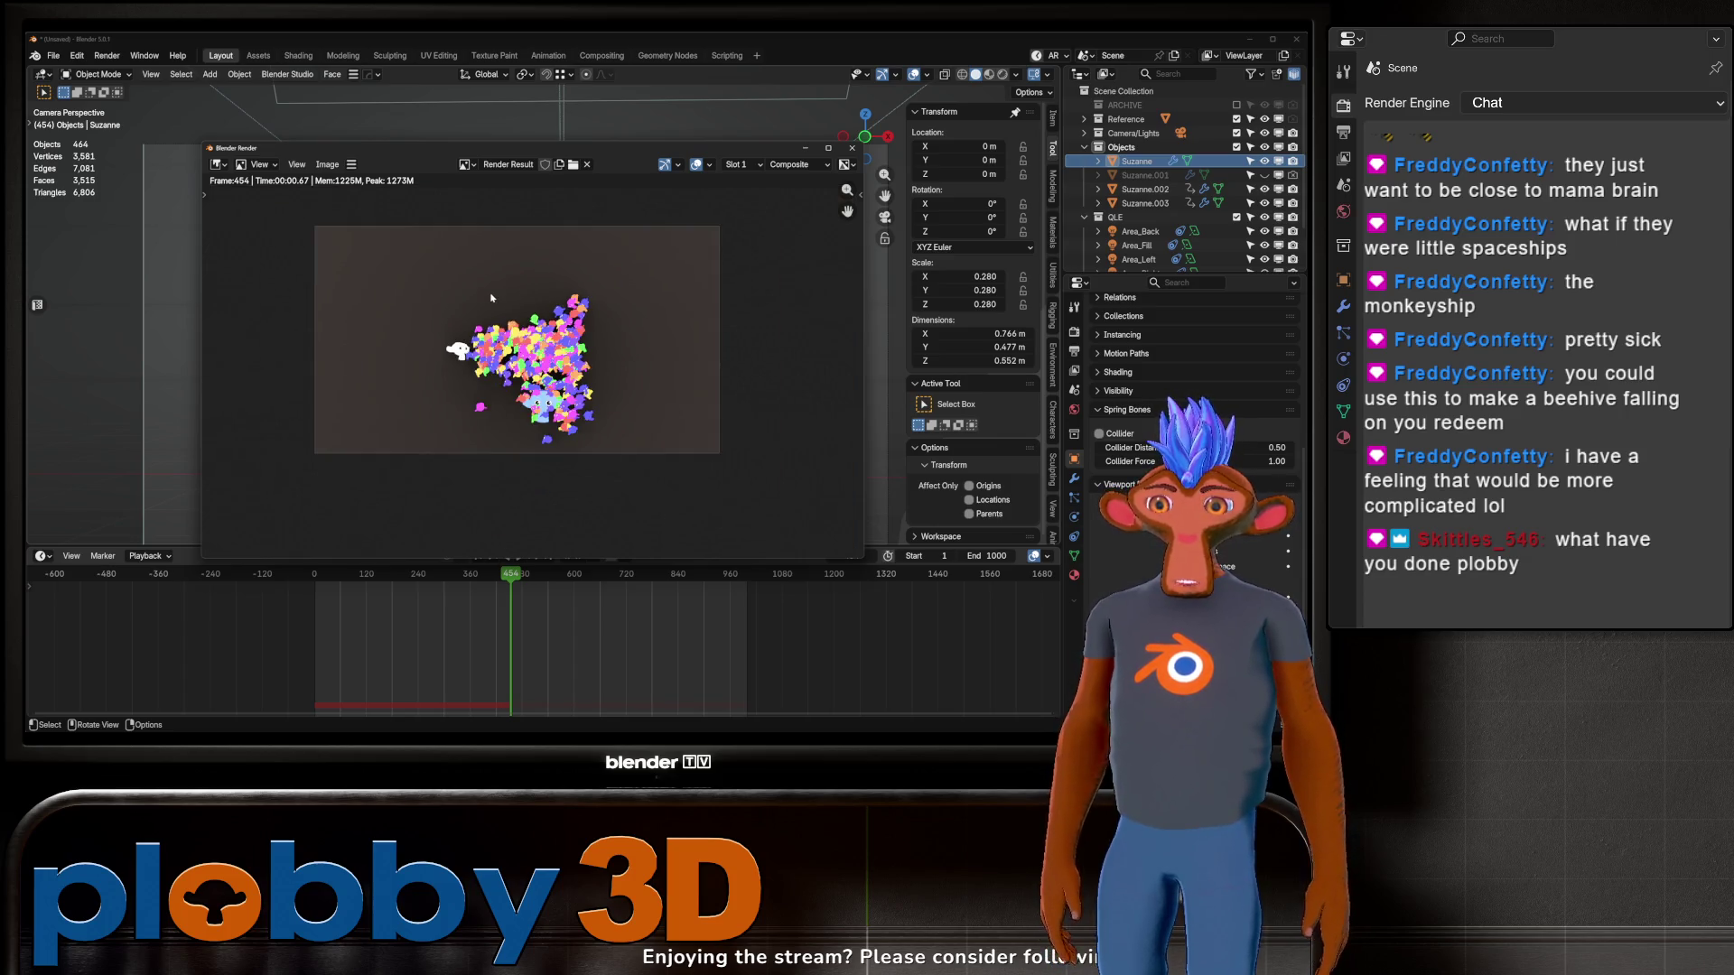
# Step: Inspect the frame 454 render, close it, and switch to the Compositing workspace
pyautogui.scroll(1, 491, 298)
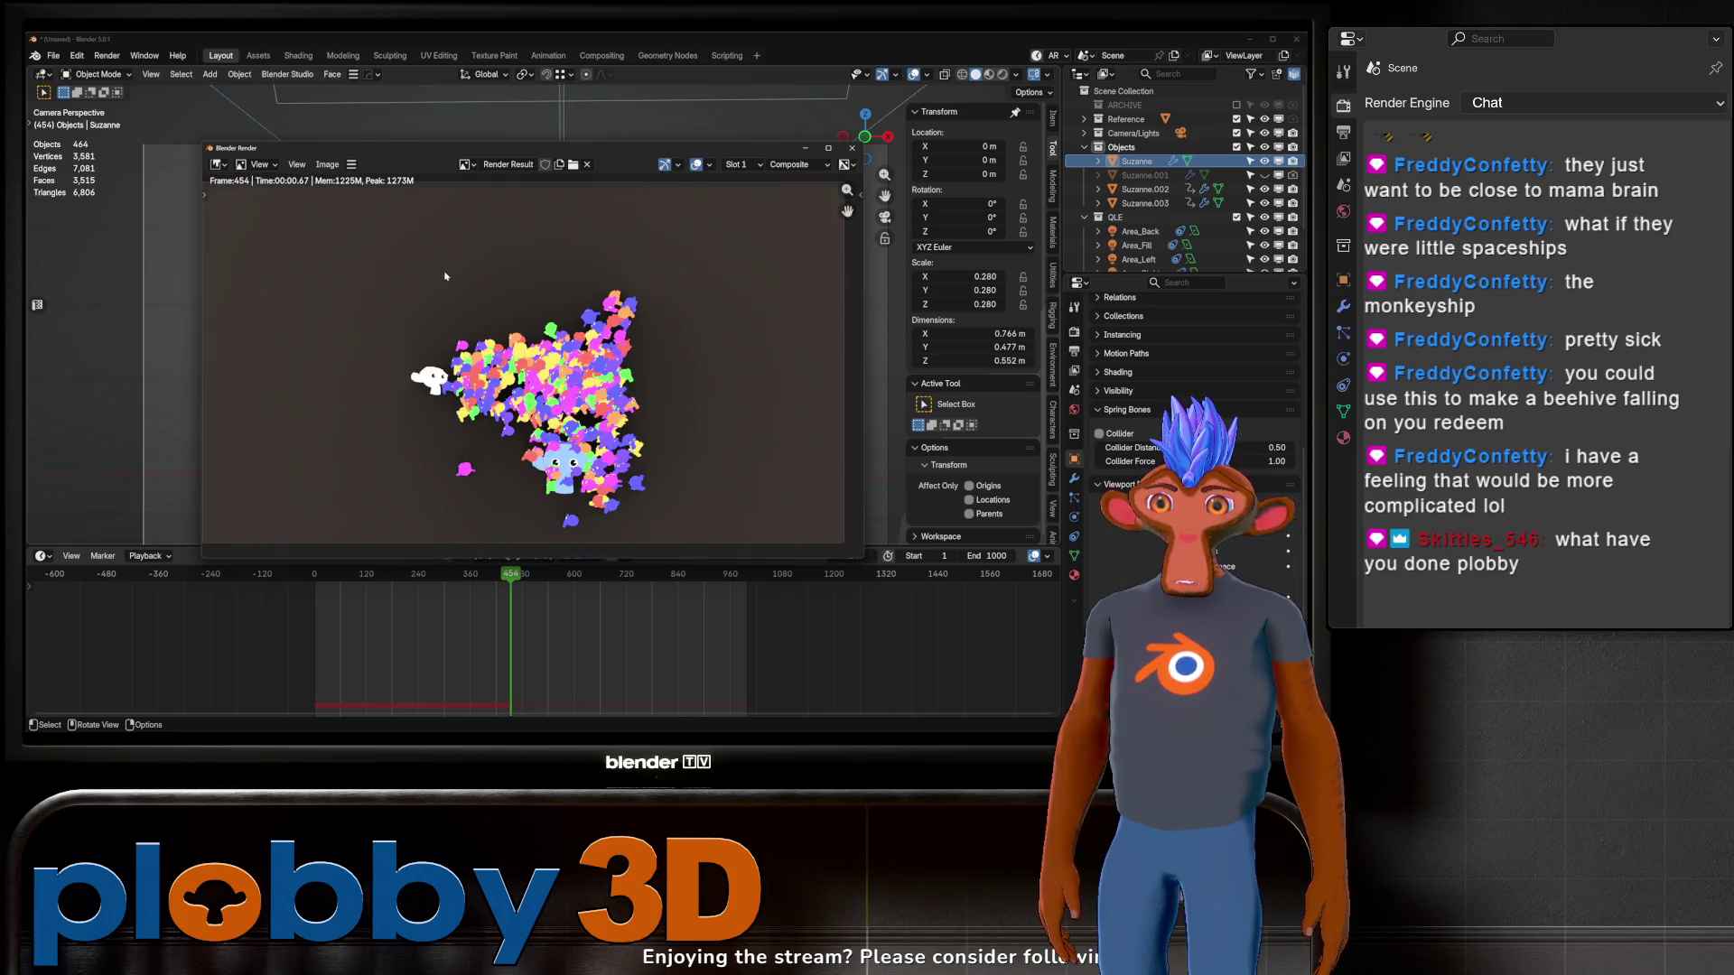
pyautogui.scroll(1, 473, 300)
pyautogui.scroll(3, 518, 408)
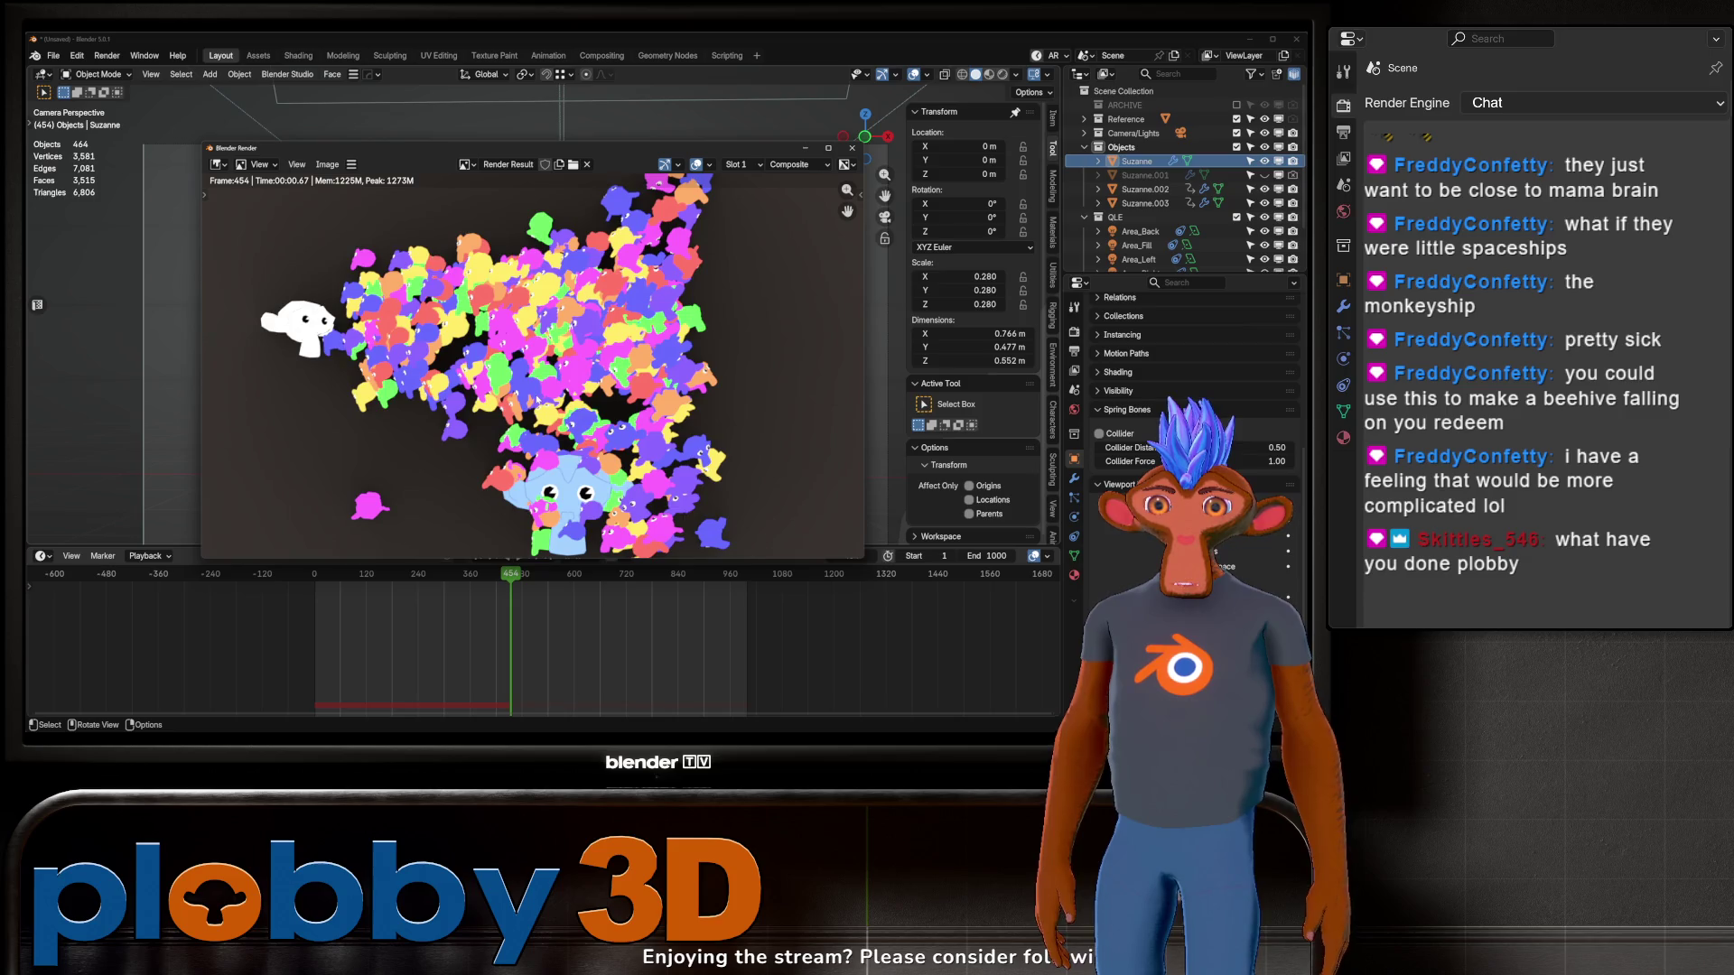
pyautogui.scroll(-5, 510, 226)
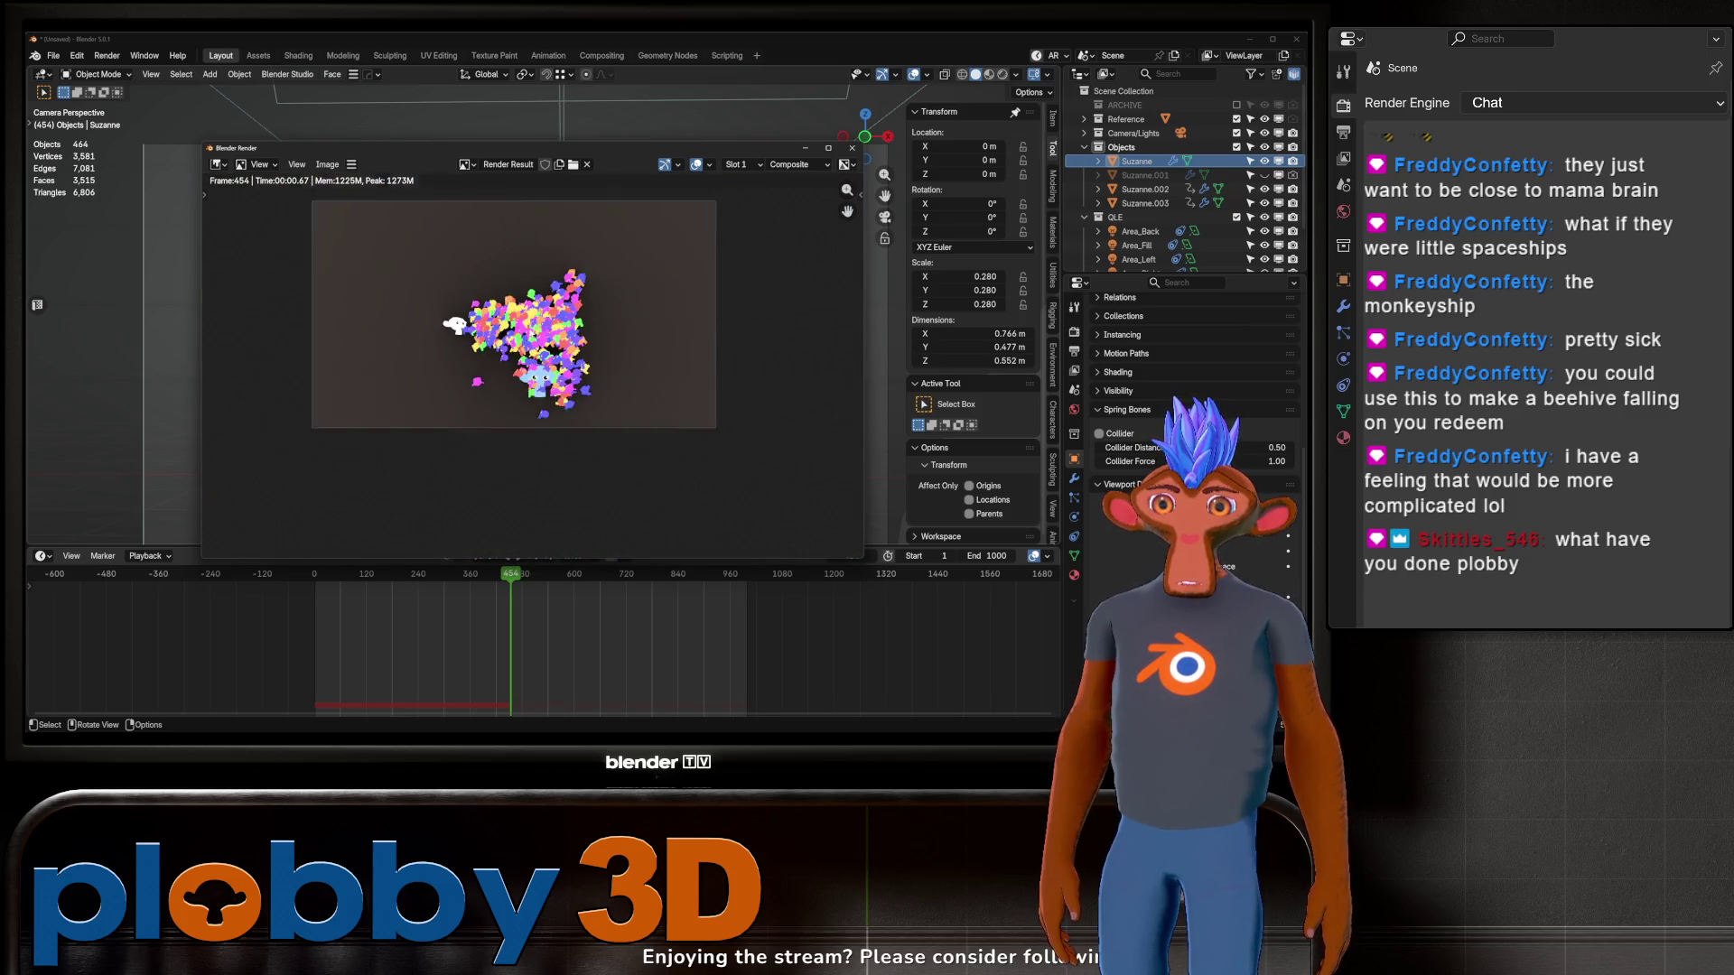
pyautogui.scroll(1, 510, 226)
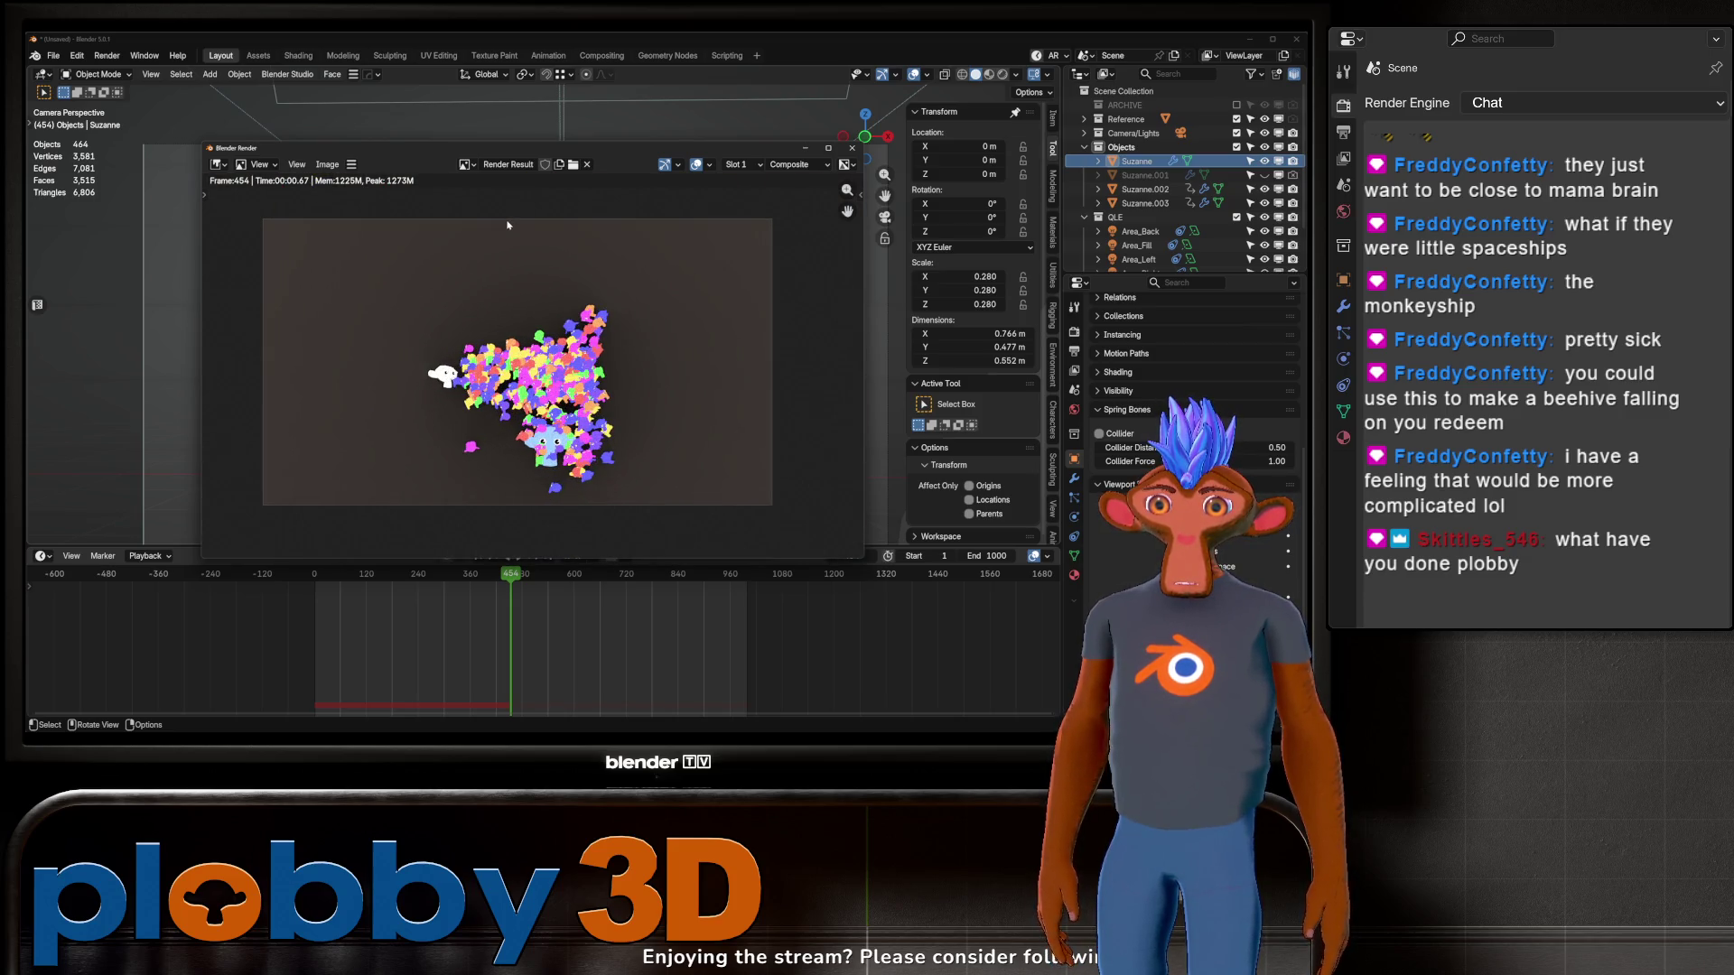
pyautogui.scroll(1, 508, 291)
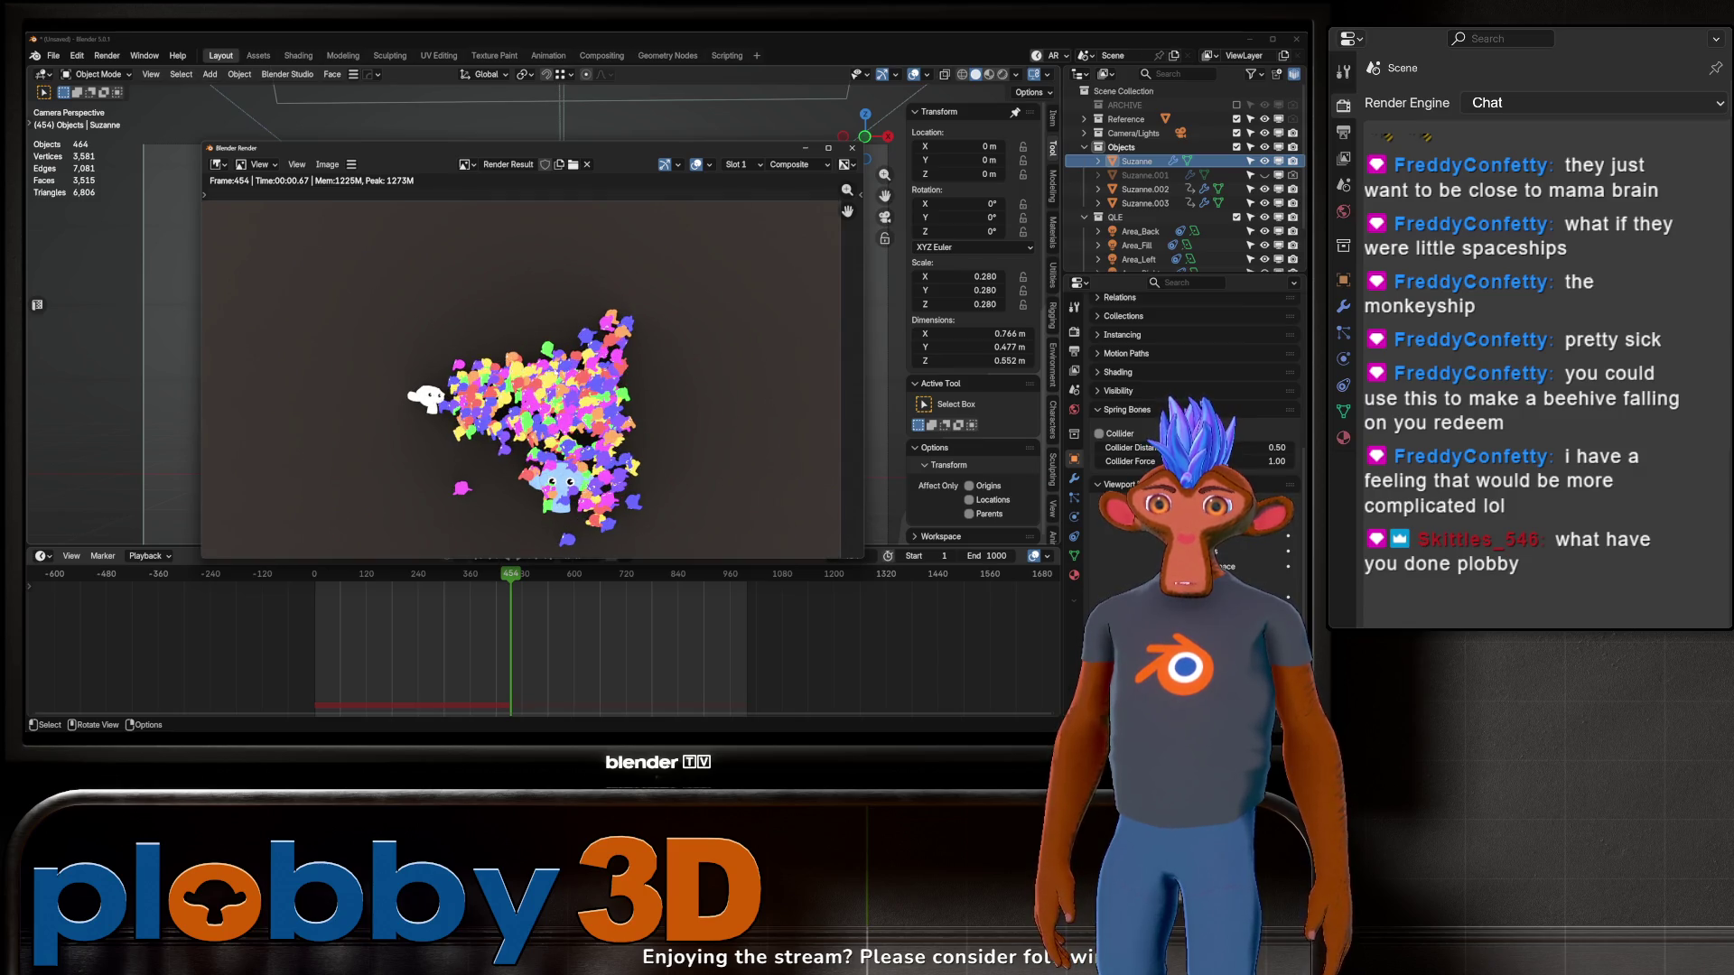
pyautogui.click(850, 149)
pyautogui.click(601, 55)
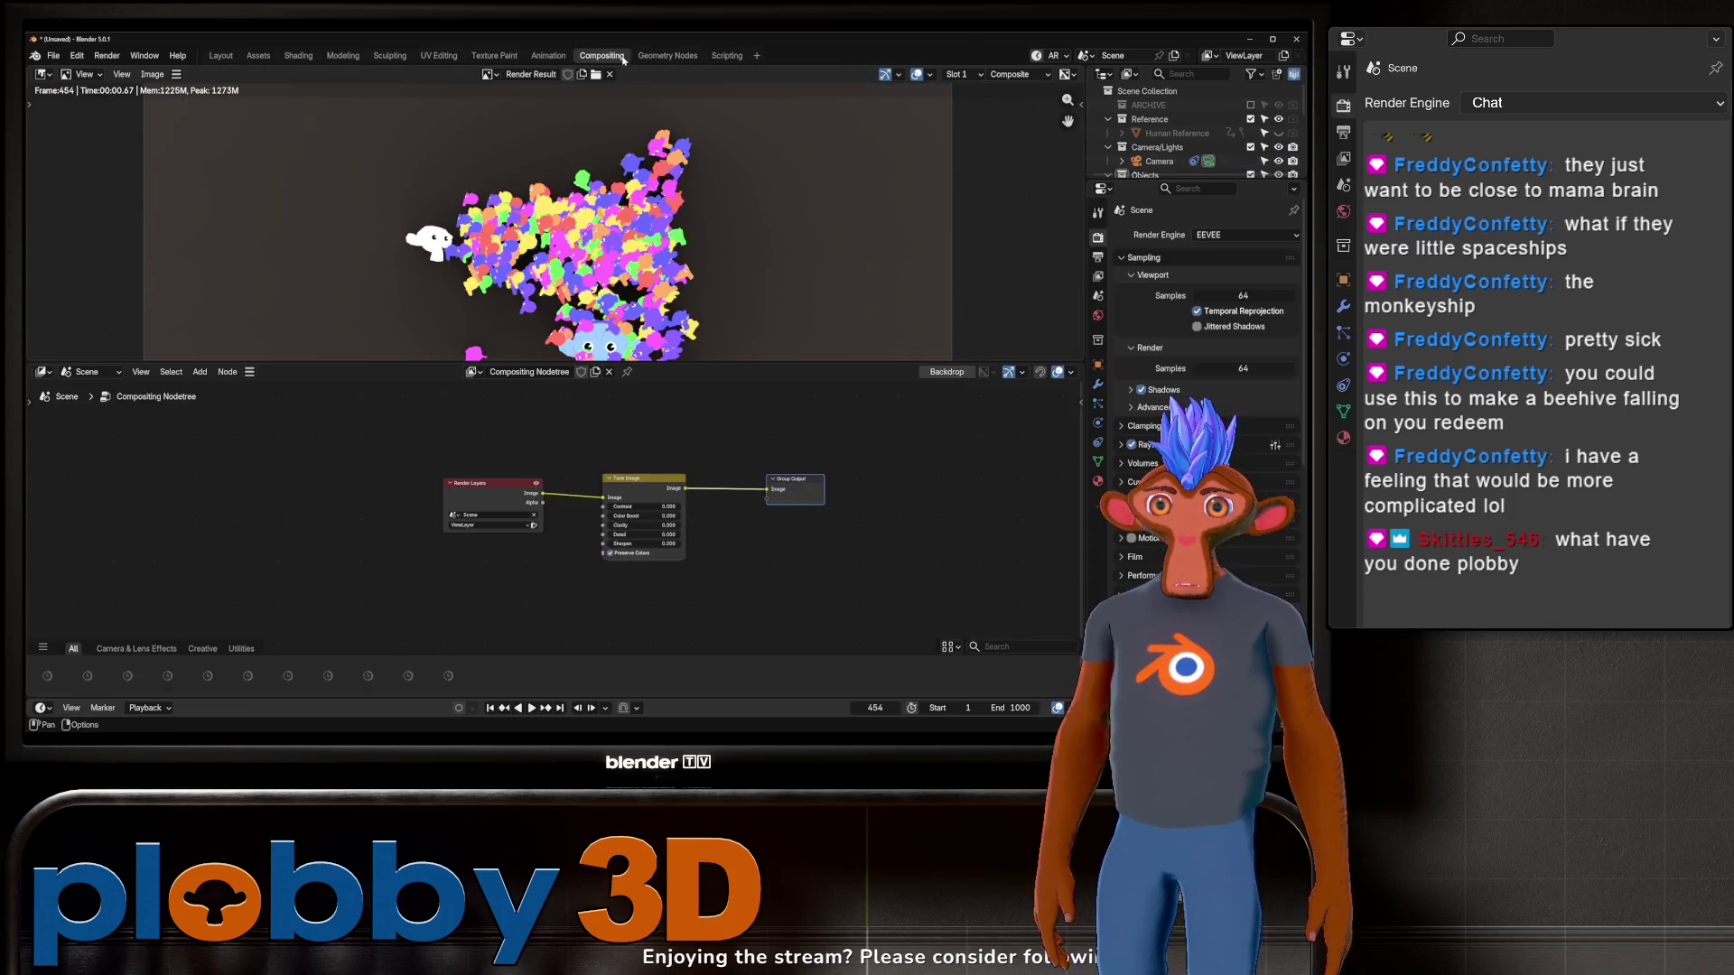
# Step: Move the Render Layers and Tune Image nodes left and recentre the node tree
pyautogui.scroll(-3, 582, 250)
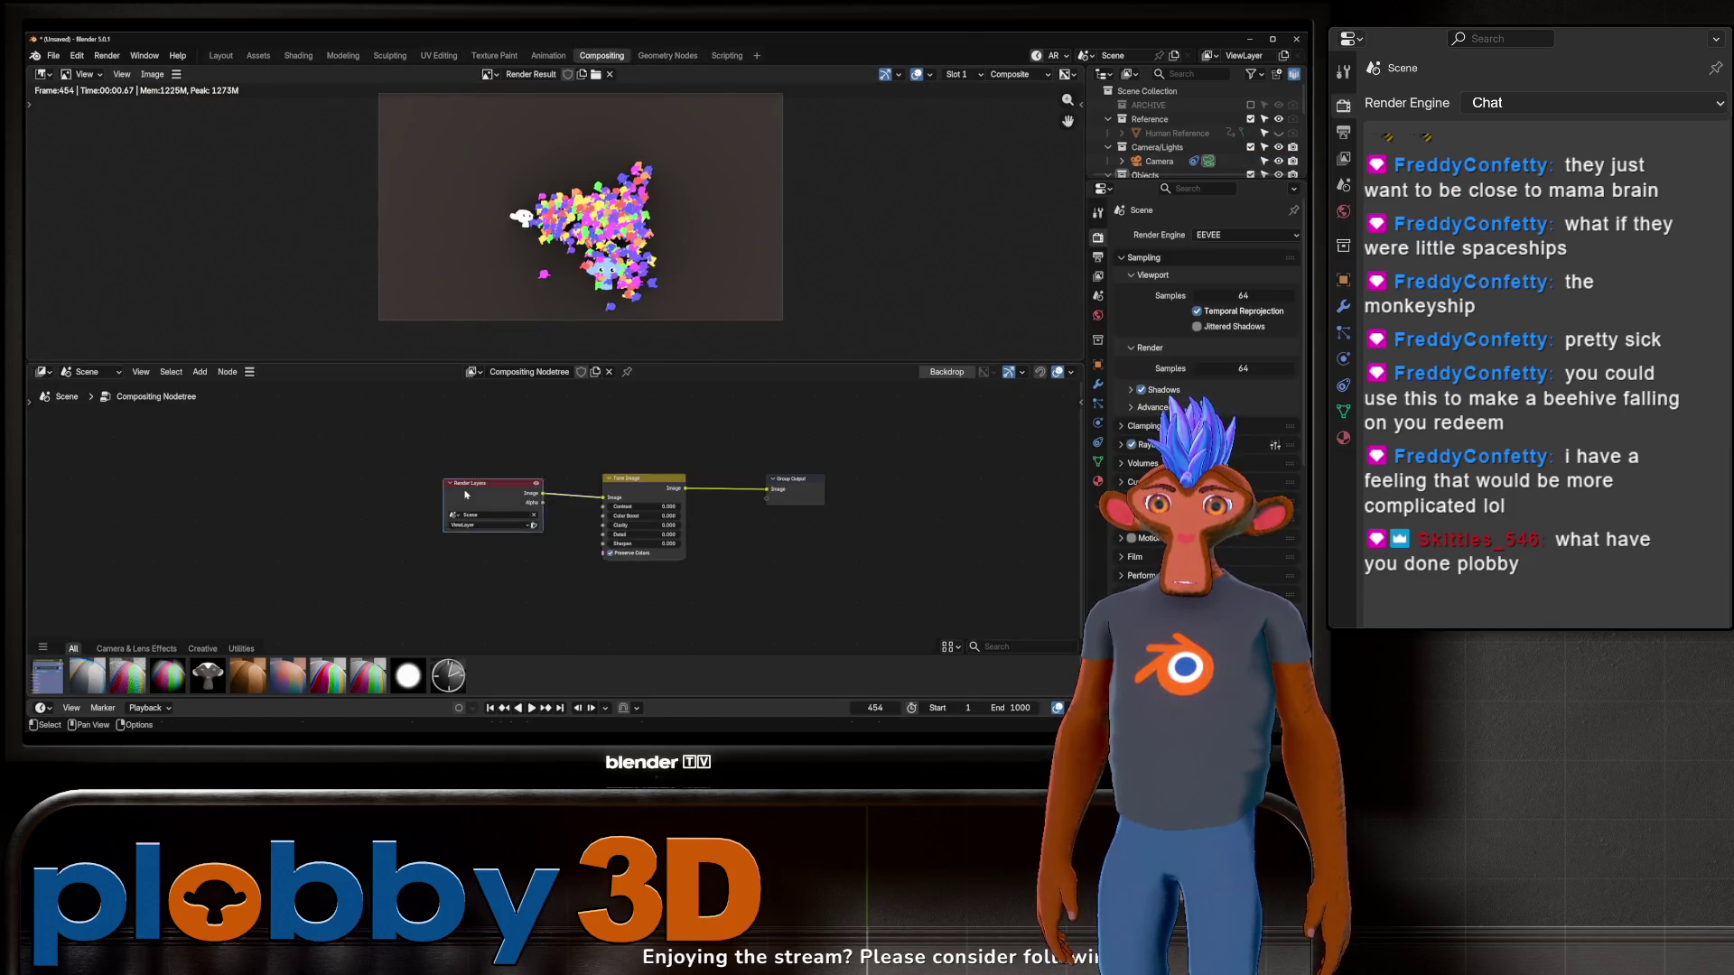
pyautogui.moveTo(467, 495); pyautogui.dragTo(253, 485)
pyautogui.moveTo(442, 527); pyautogui.dragTo(583, 522, button='middle')
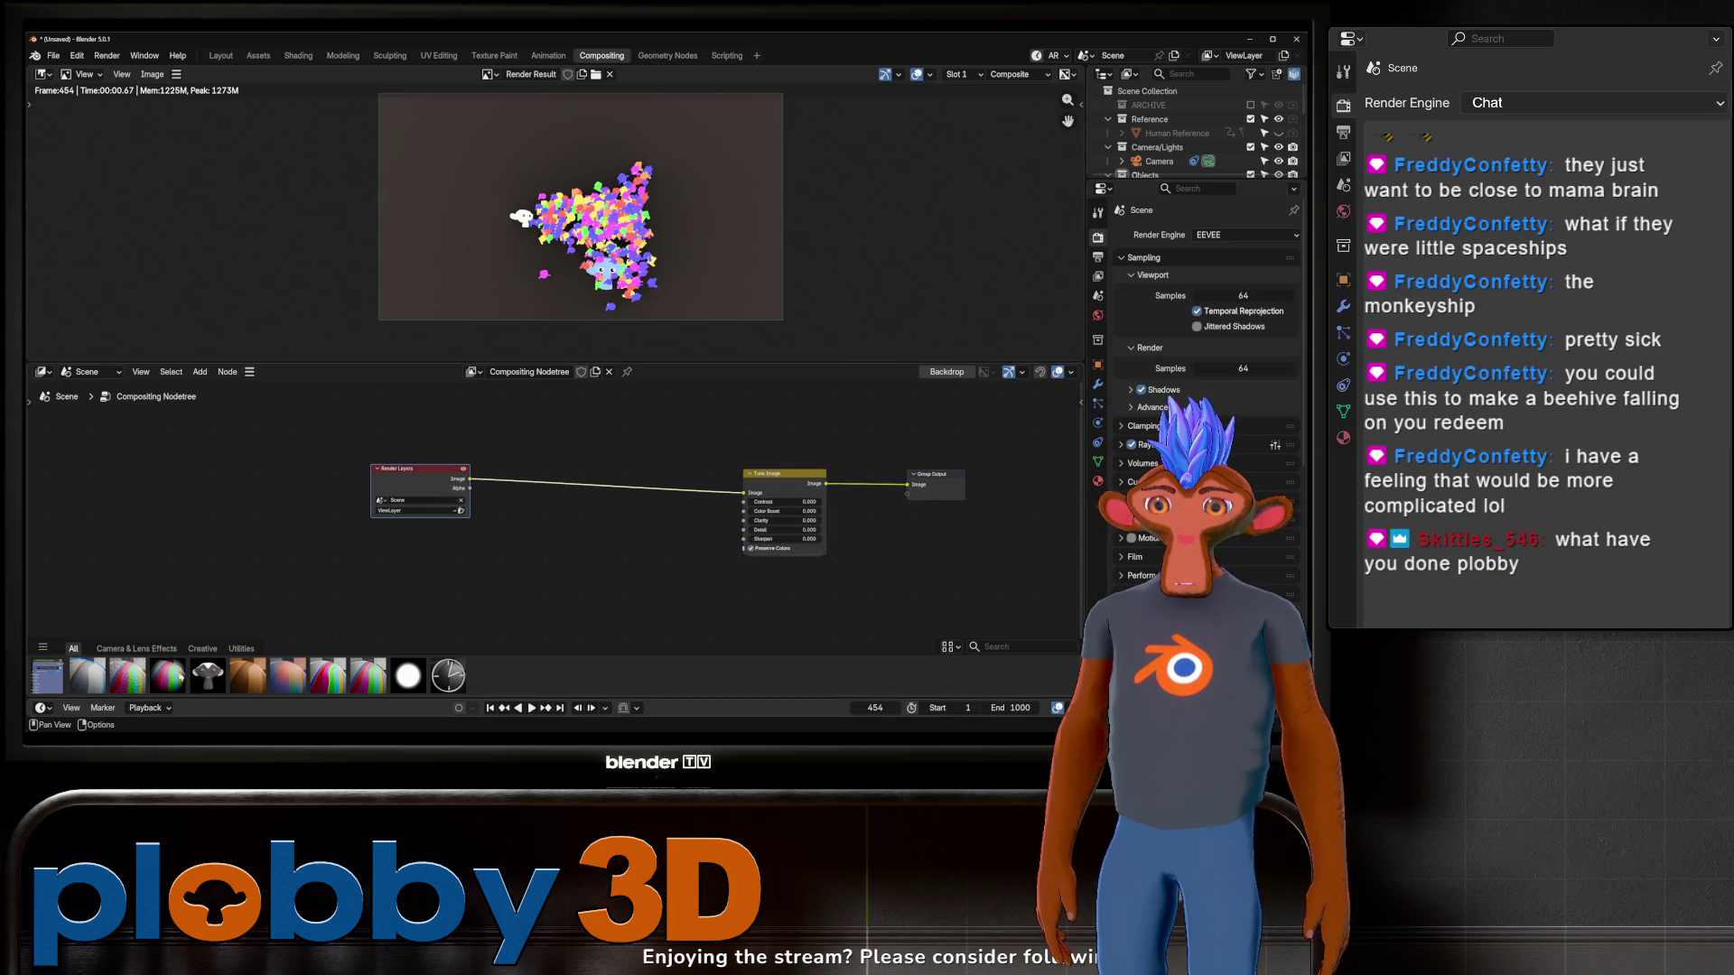
pyautogui.moveTo(794, 491); pyautogui.dragTo(566, 499)
pyautogui.moveTo(643, 531); pyautogui.dragTo(594, 529, button='middle')
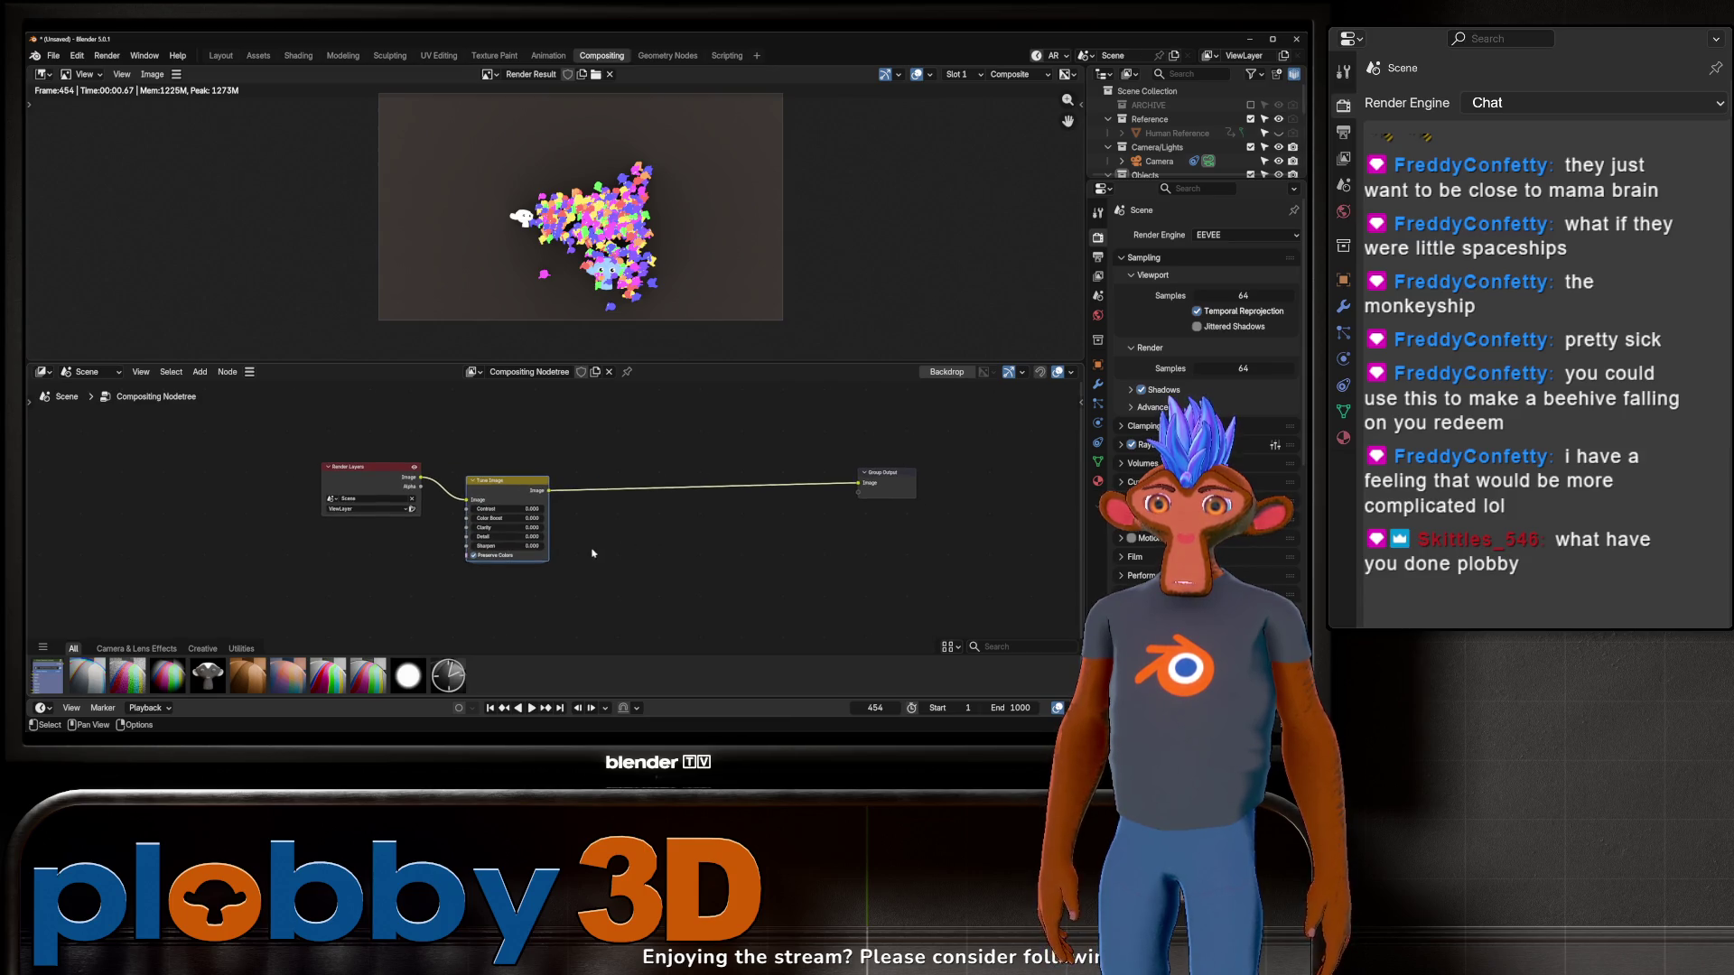
# Step: Nudge Tune Image Color Boost up slightly and set Contrast to 0.040
pyautogui.moveTo(489, 521); pyautogui.dragTo(489, 518)
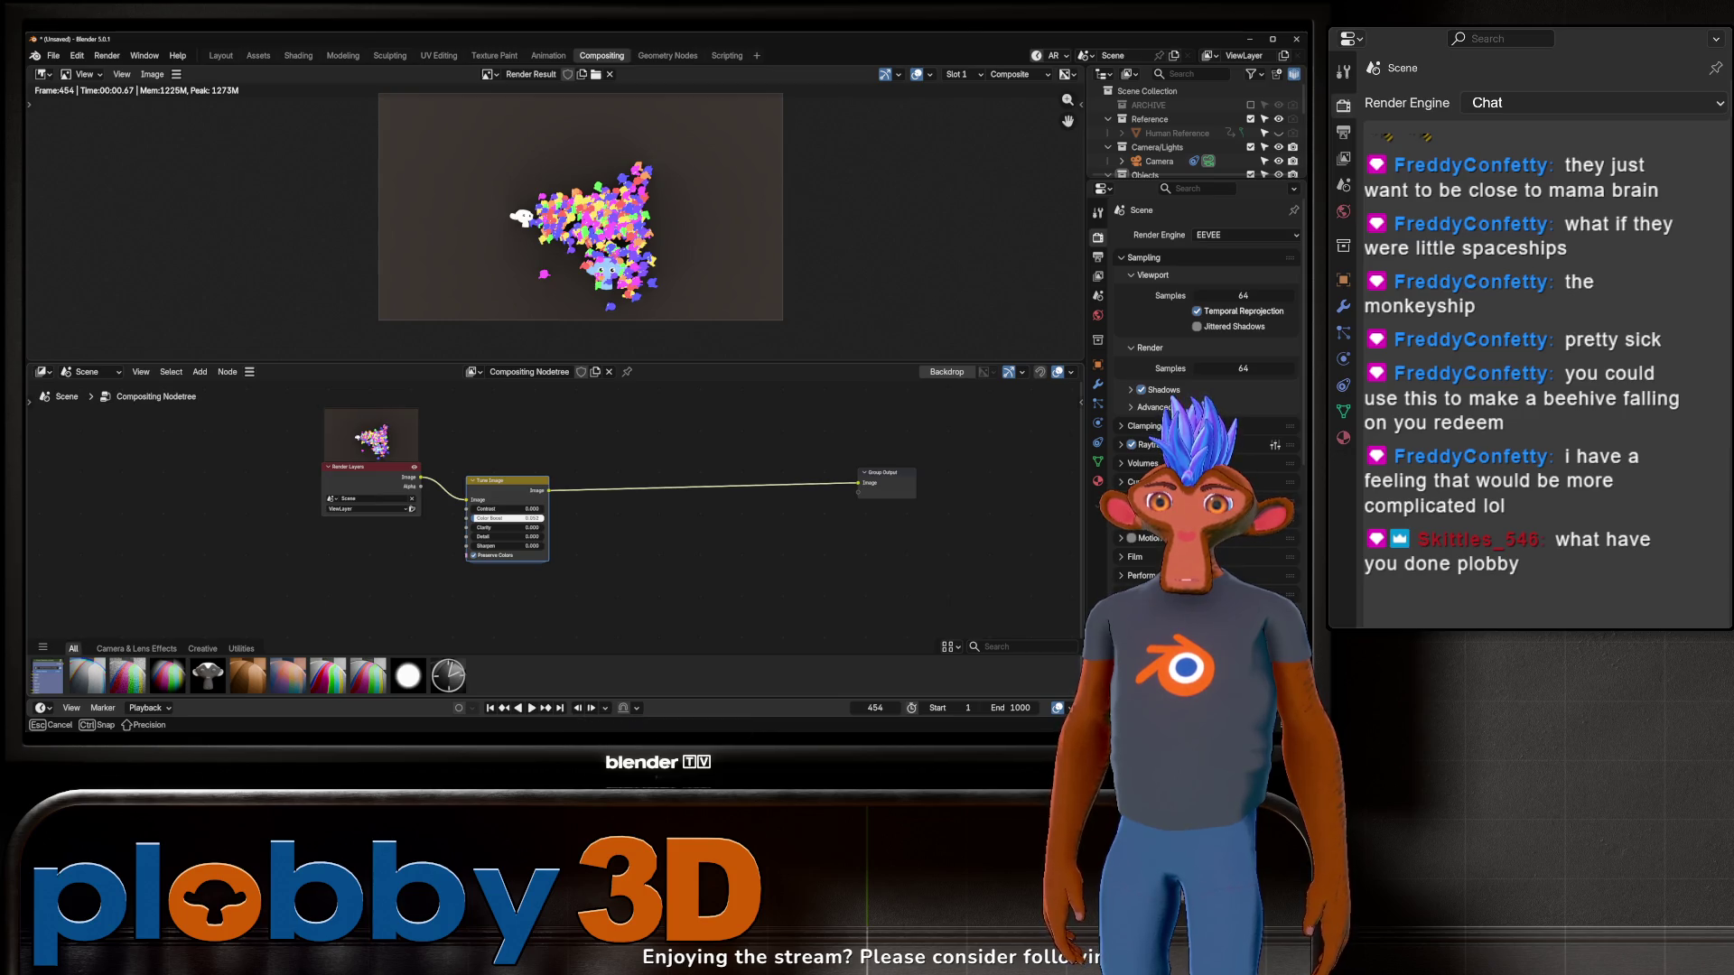
pyautogui.moveTo(507, 508)
pyautogui.mouseDown()
pyautogui.moveTo(533, 509)
pyautogui.moveTo(509, 509)
pyautogui.mouseUp()
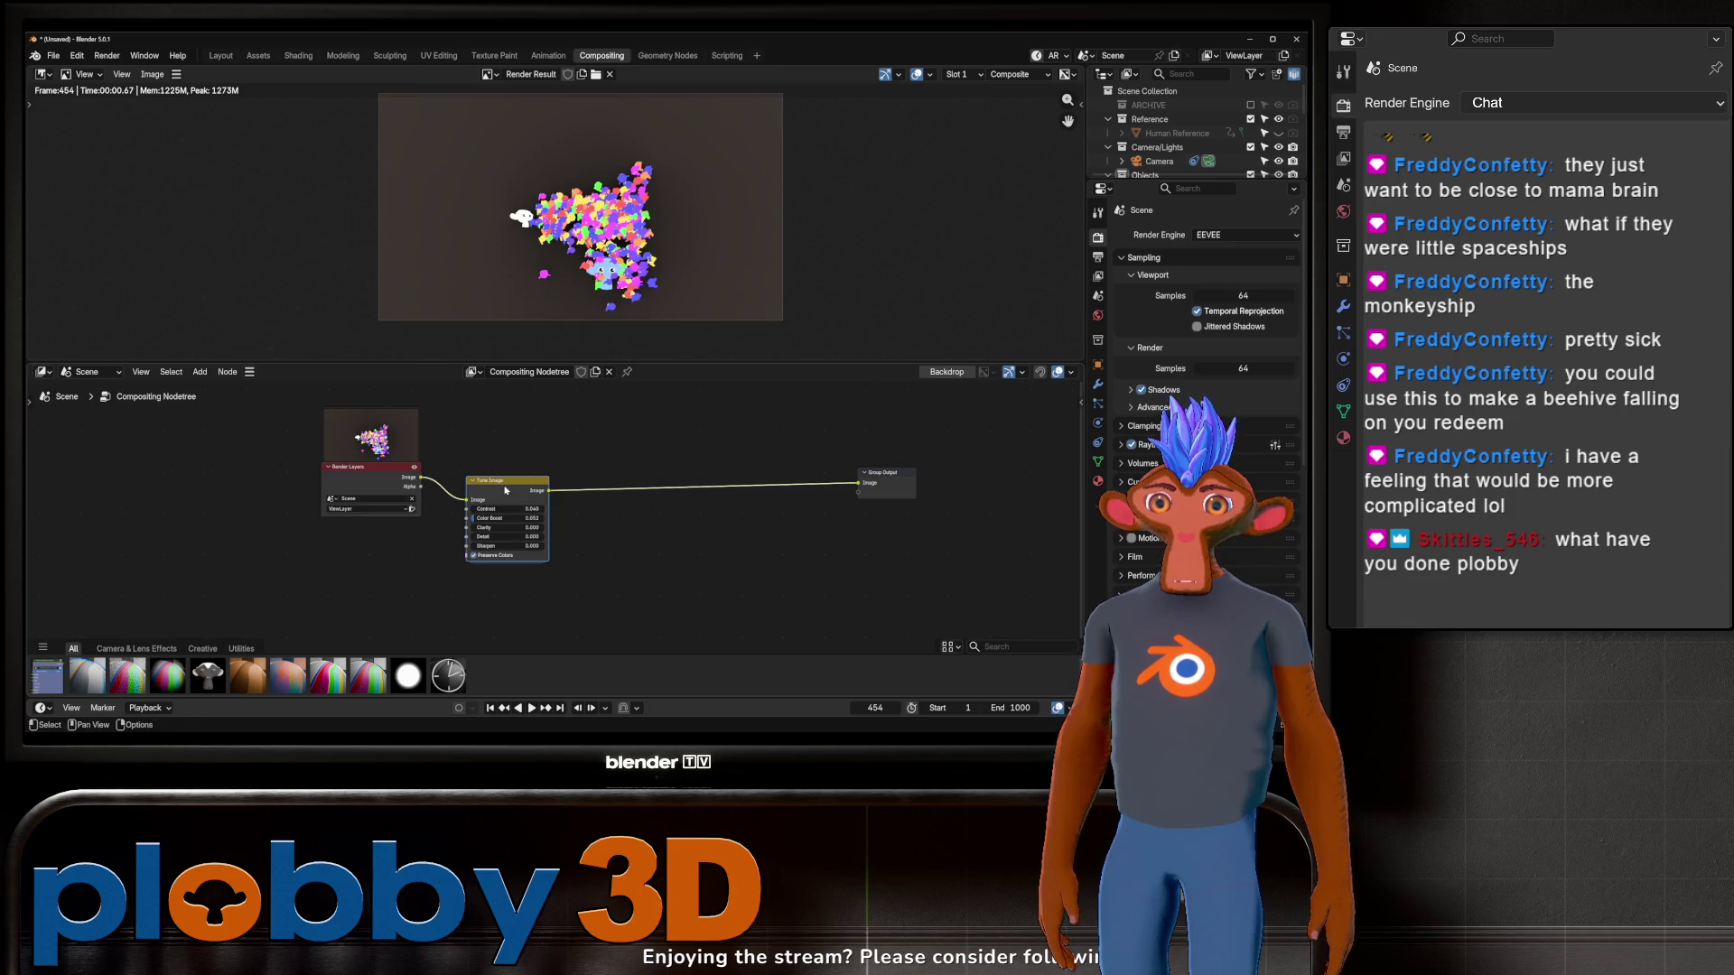
pyautogui.moveTo(632, 541); pyautogui.dragTo(514, 534, button='middle')
pyautogui.hotkey('shift', 'a')
# Step: Insert a Fog Glow Glare node after Tune Image, with size below 0.500
pyautogui.write('hglare')
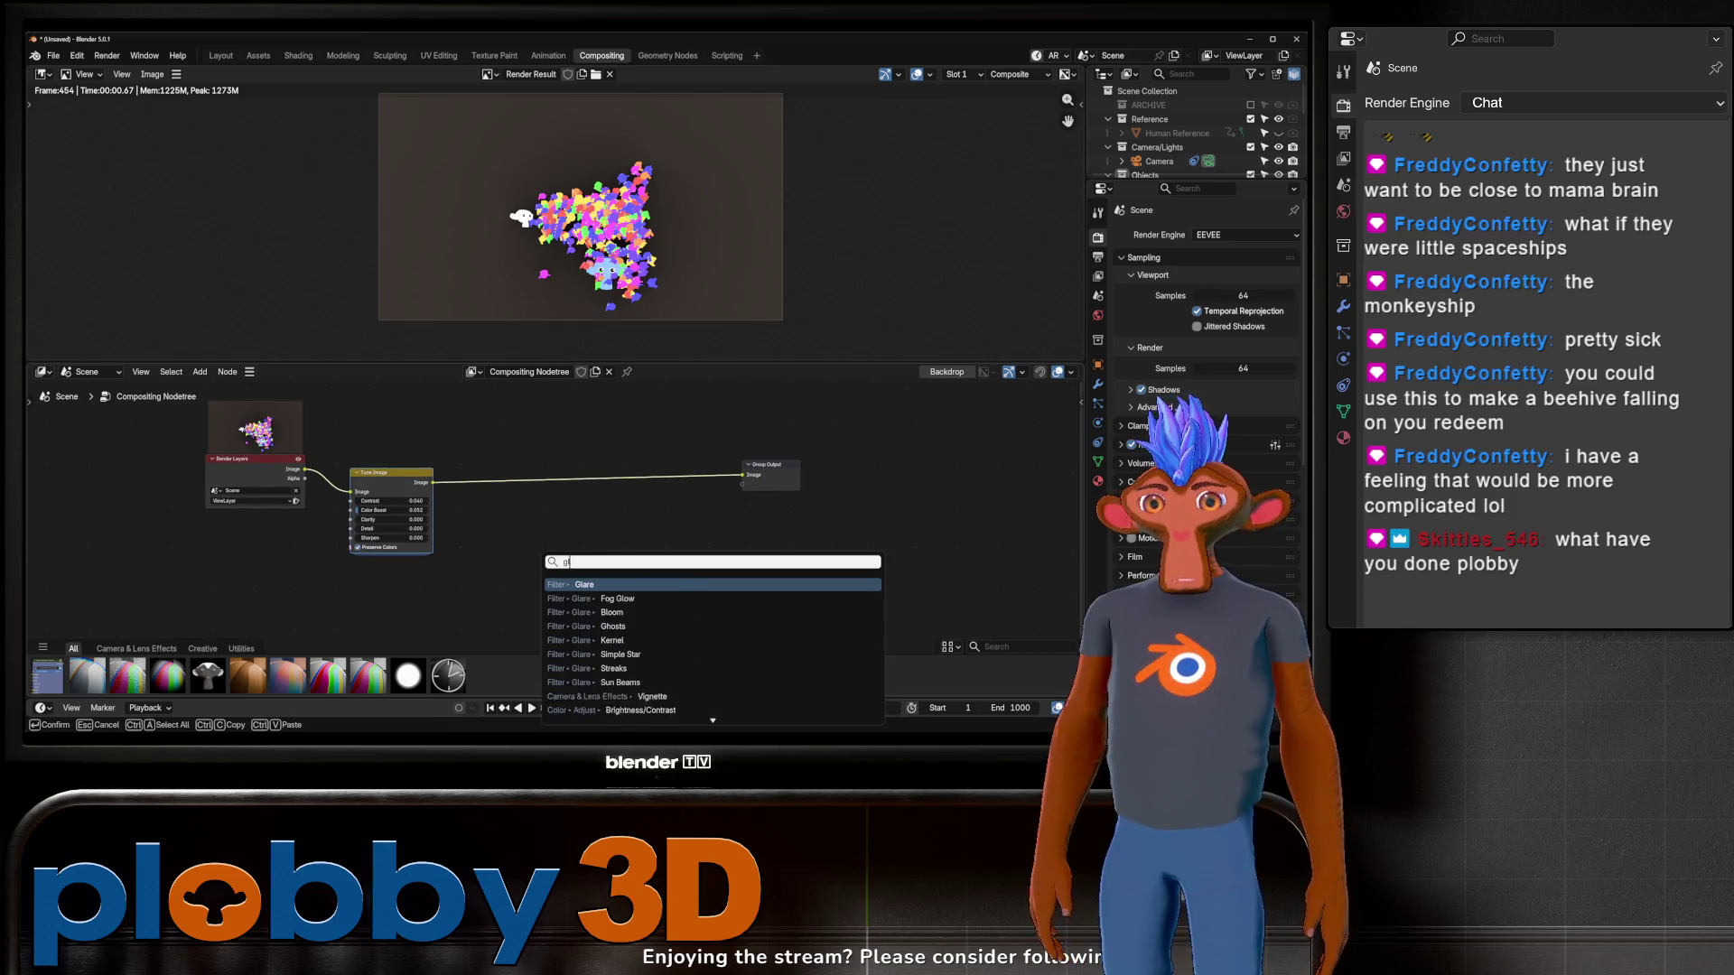
pyautogui.press('Return')
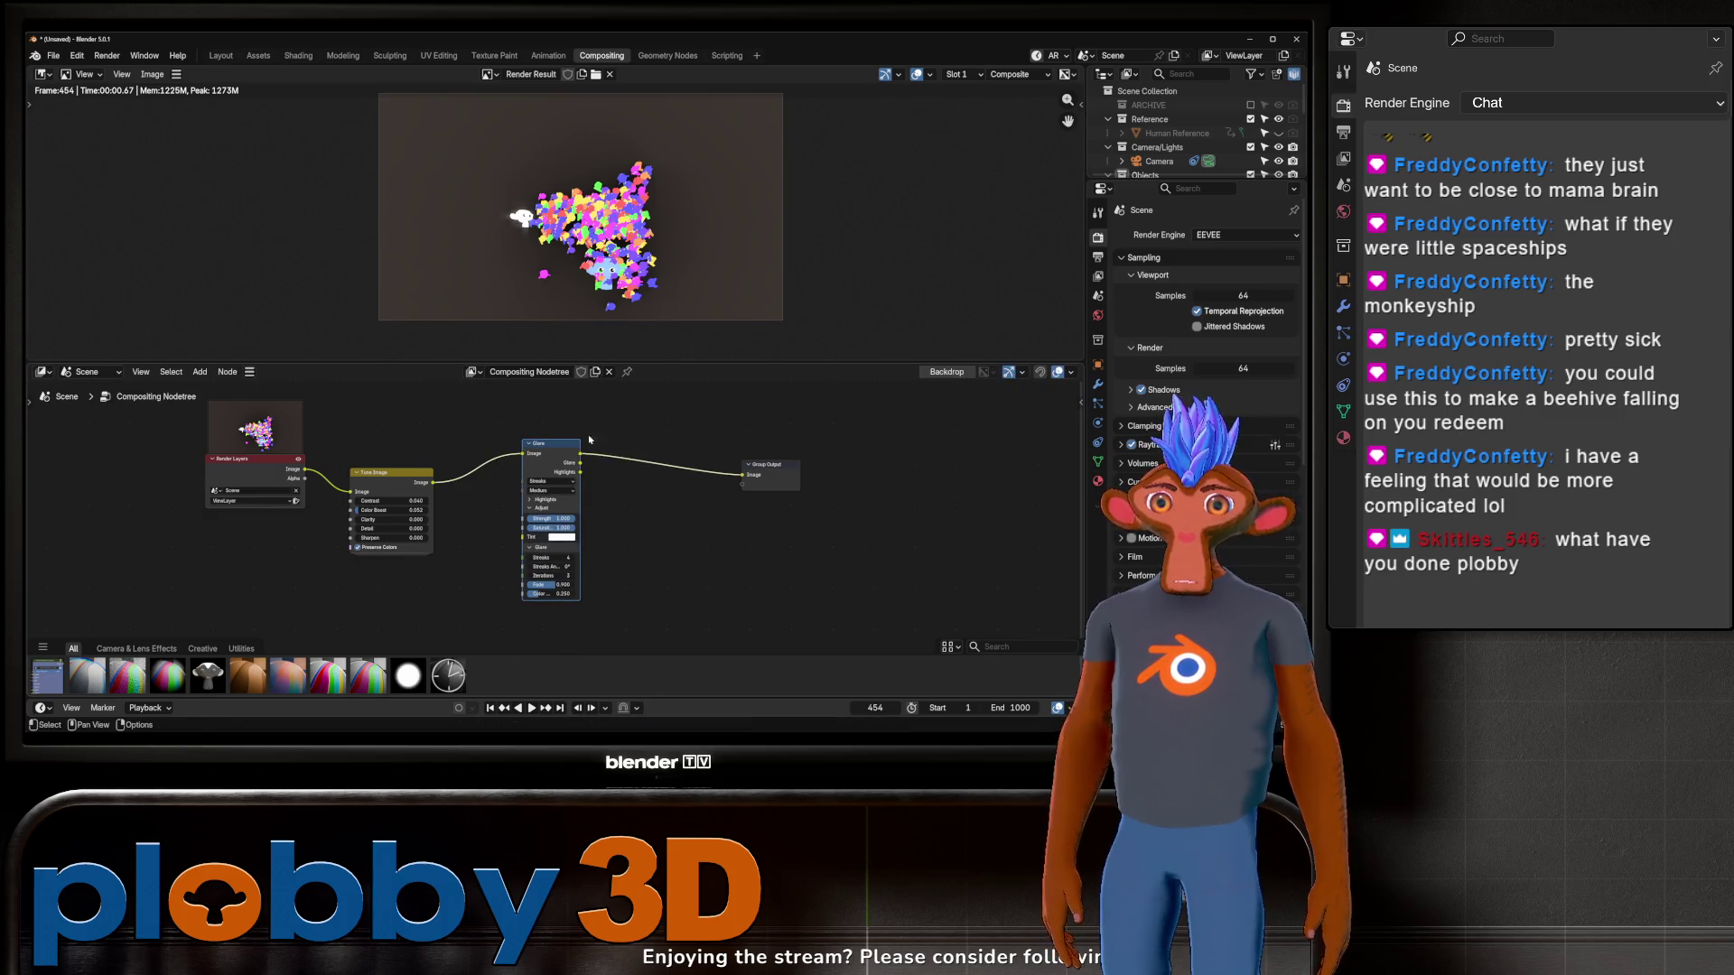
pyautogui.click(569, 507)
pyautogui.scroll(2, 569, 506)
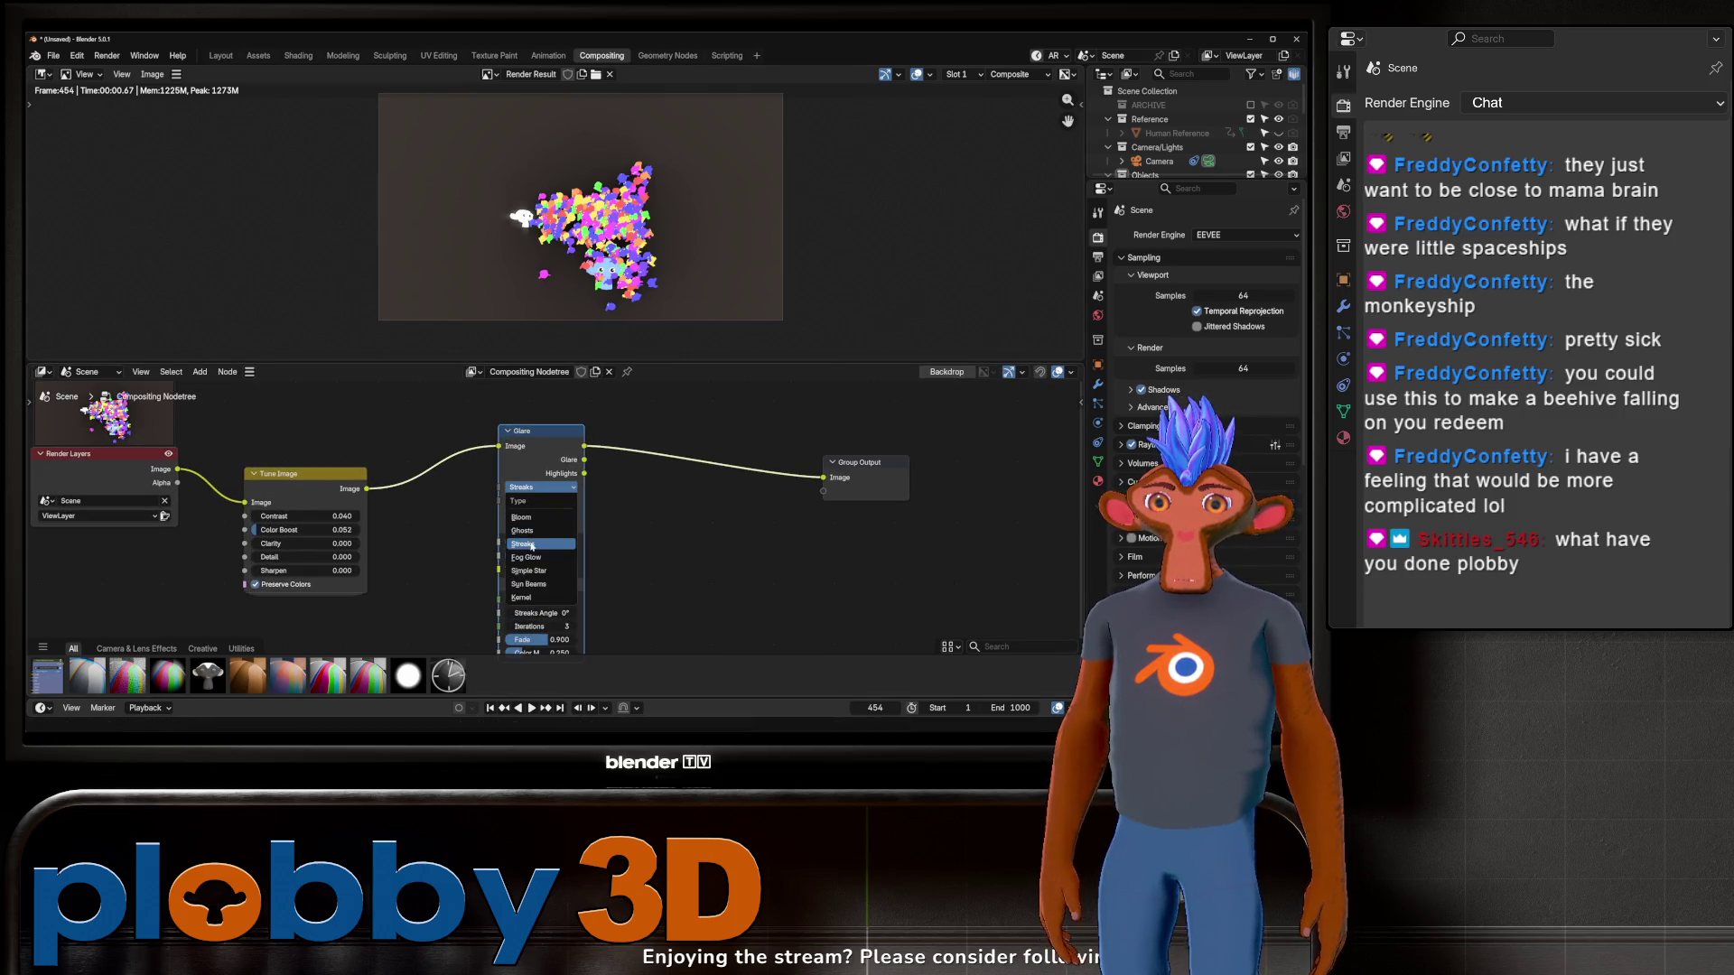
pyautogui.click(533, 558)
pyautogui.scroll(1, 564, 542)
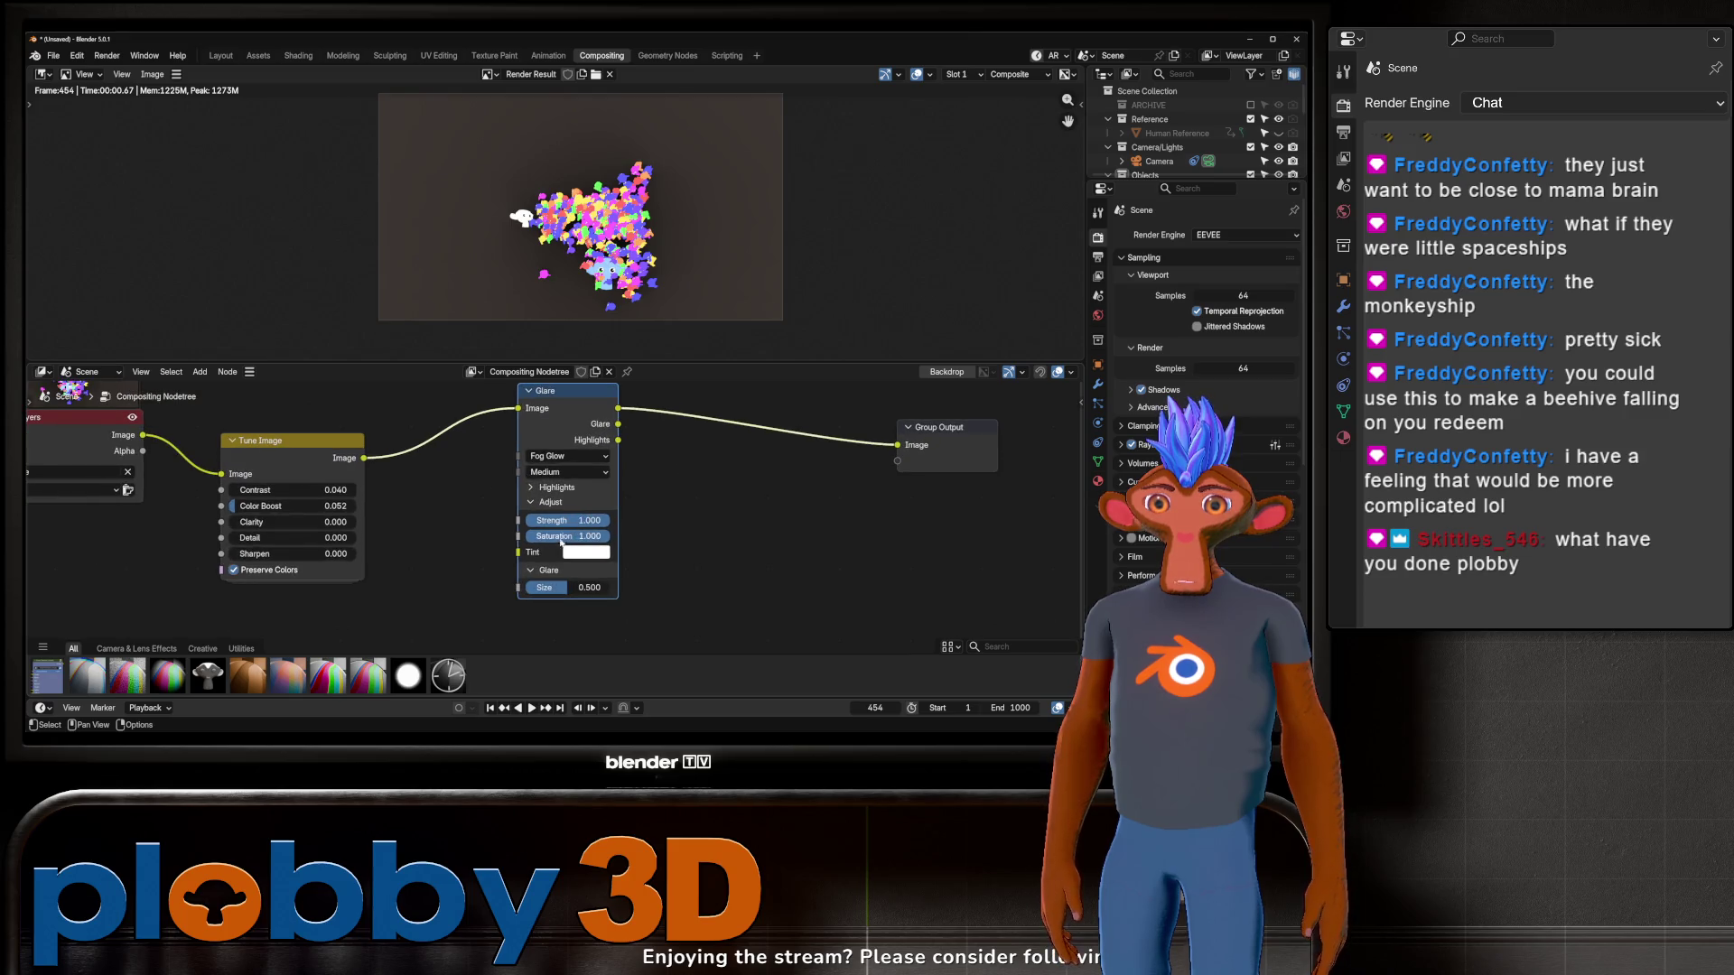
pyautogui.moveTo(571, 594); pyautogui.dragTo(545, 589)
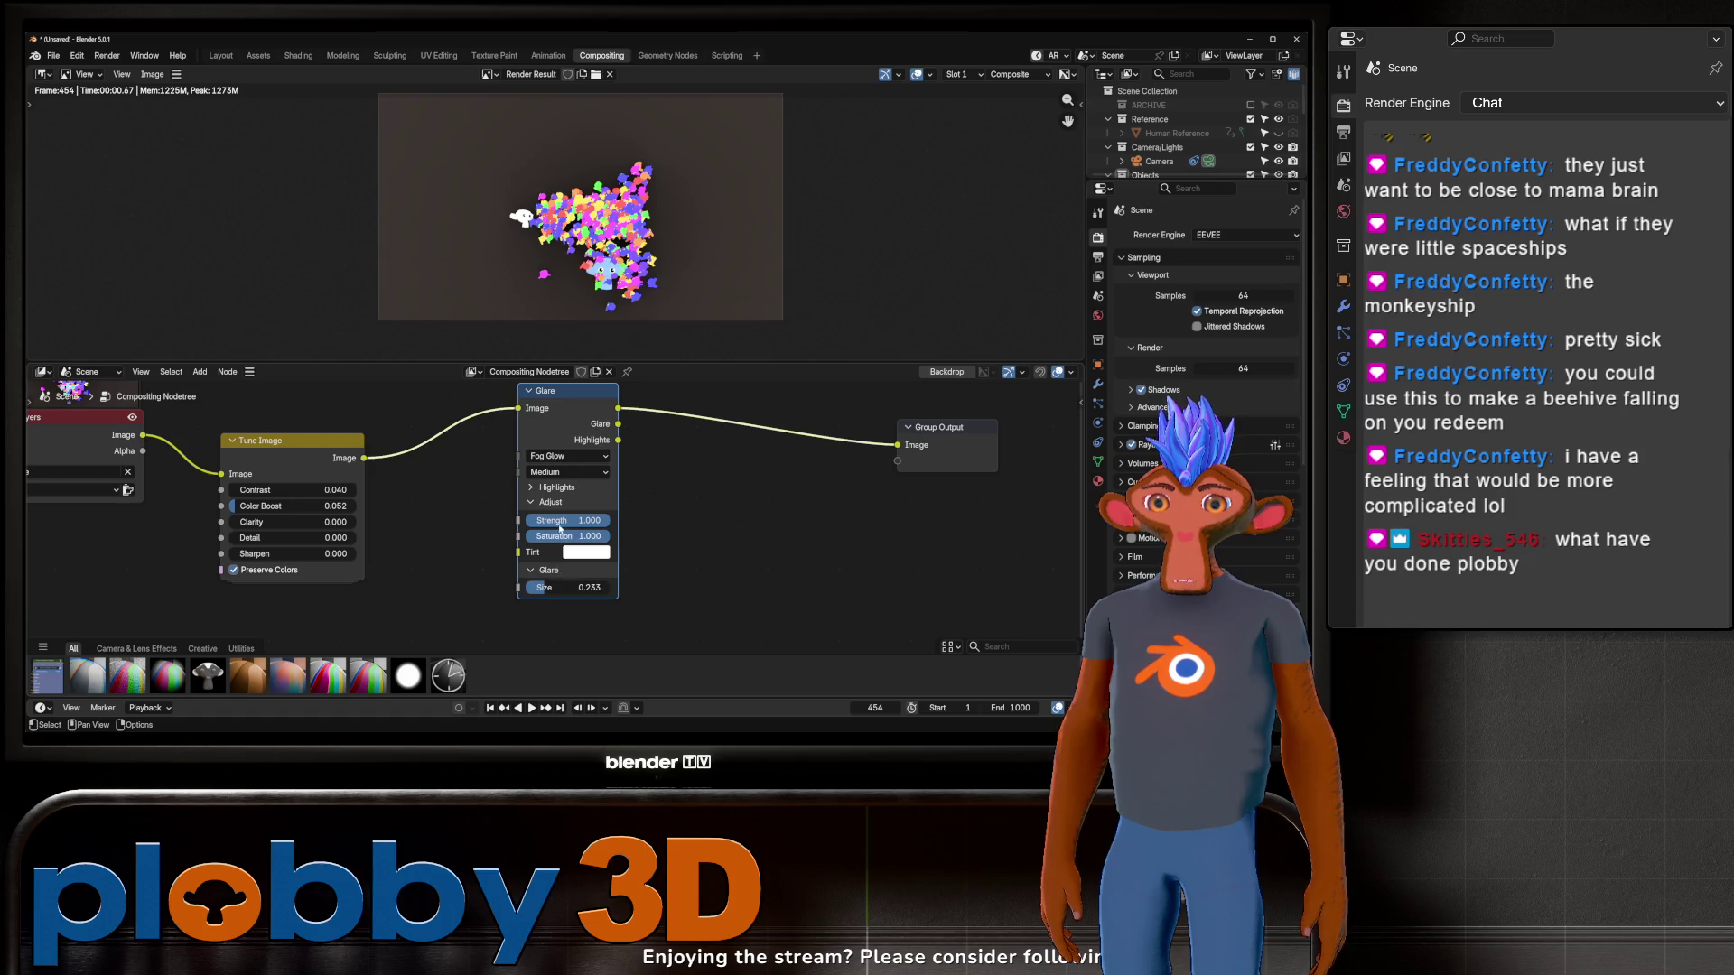
# Step: Change the Glare quality from Medium to High
pyautogui.click(561, 473)
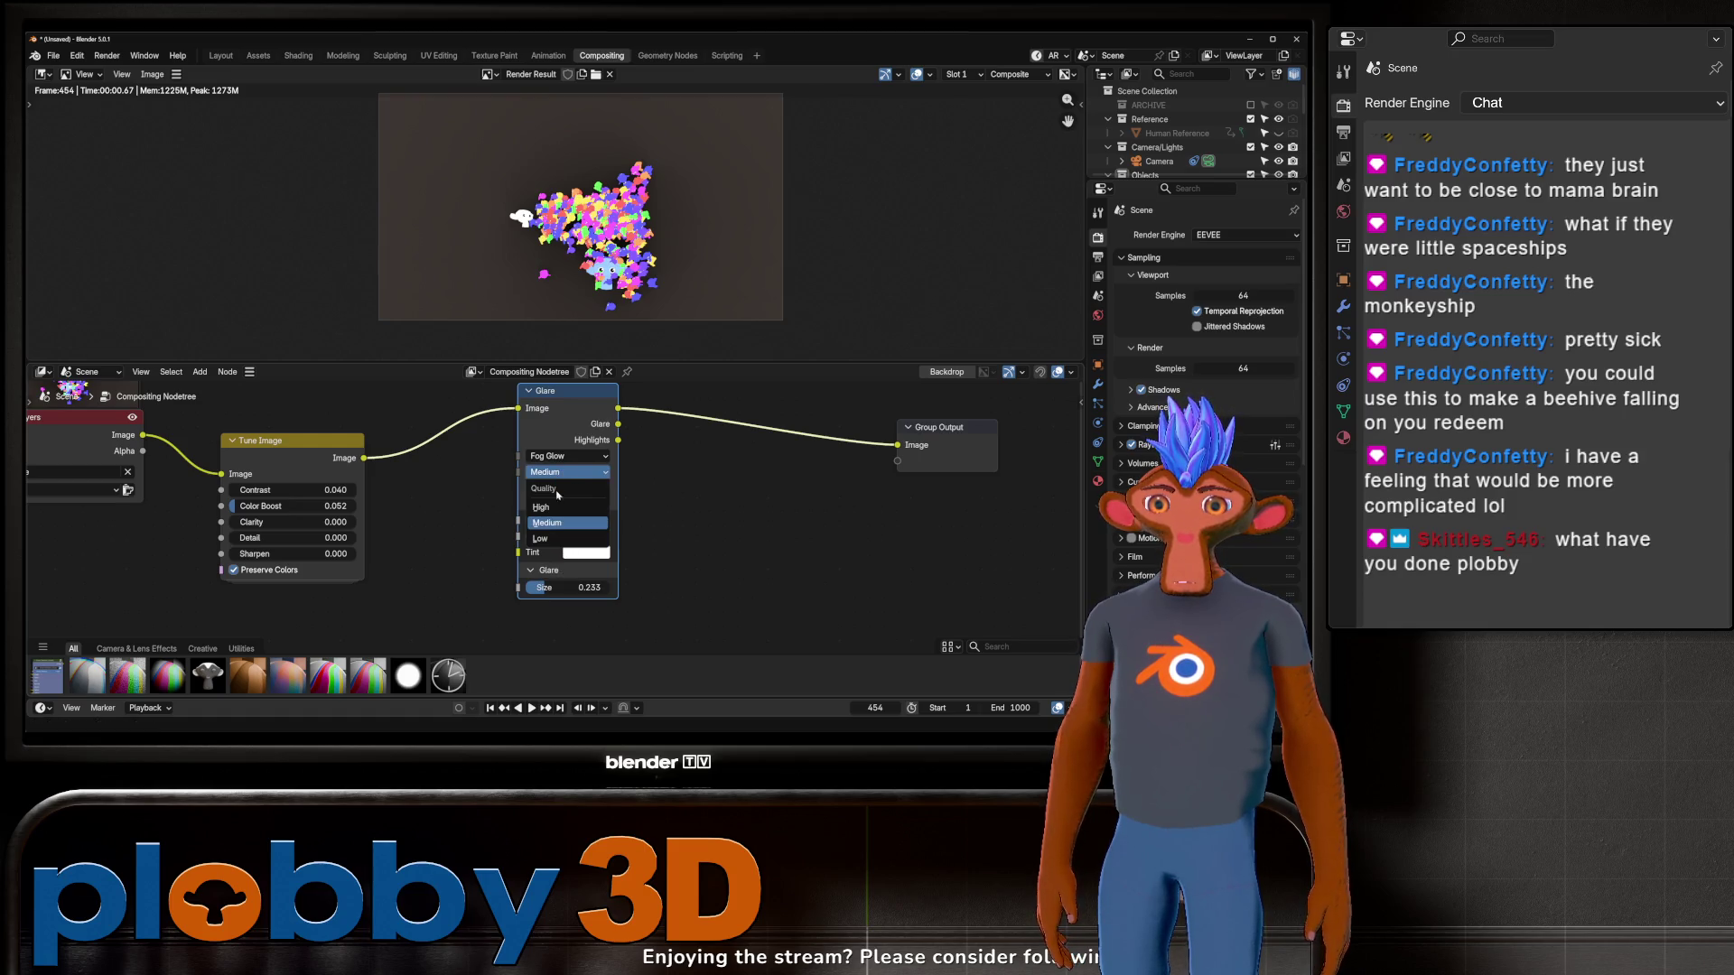
pyautogui.click(561, 507)
pyautogui.scroll(1, 562, 522)
pyautogui.scroll(1, 562, 521)
# Step: Set the Glare strength to 8, then 4, and finally 2
pyautogui.click(562, 520)
pyautogui.press('Return')
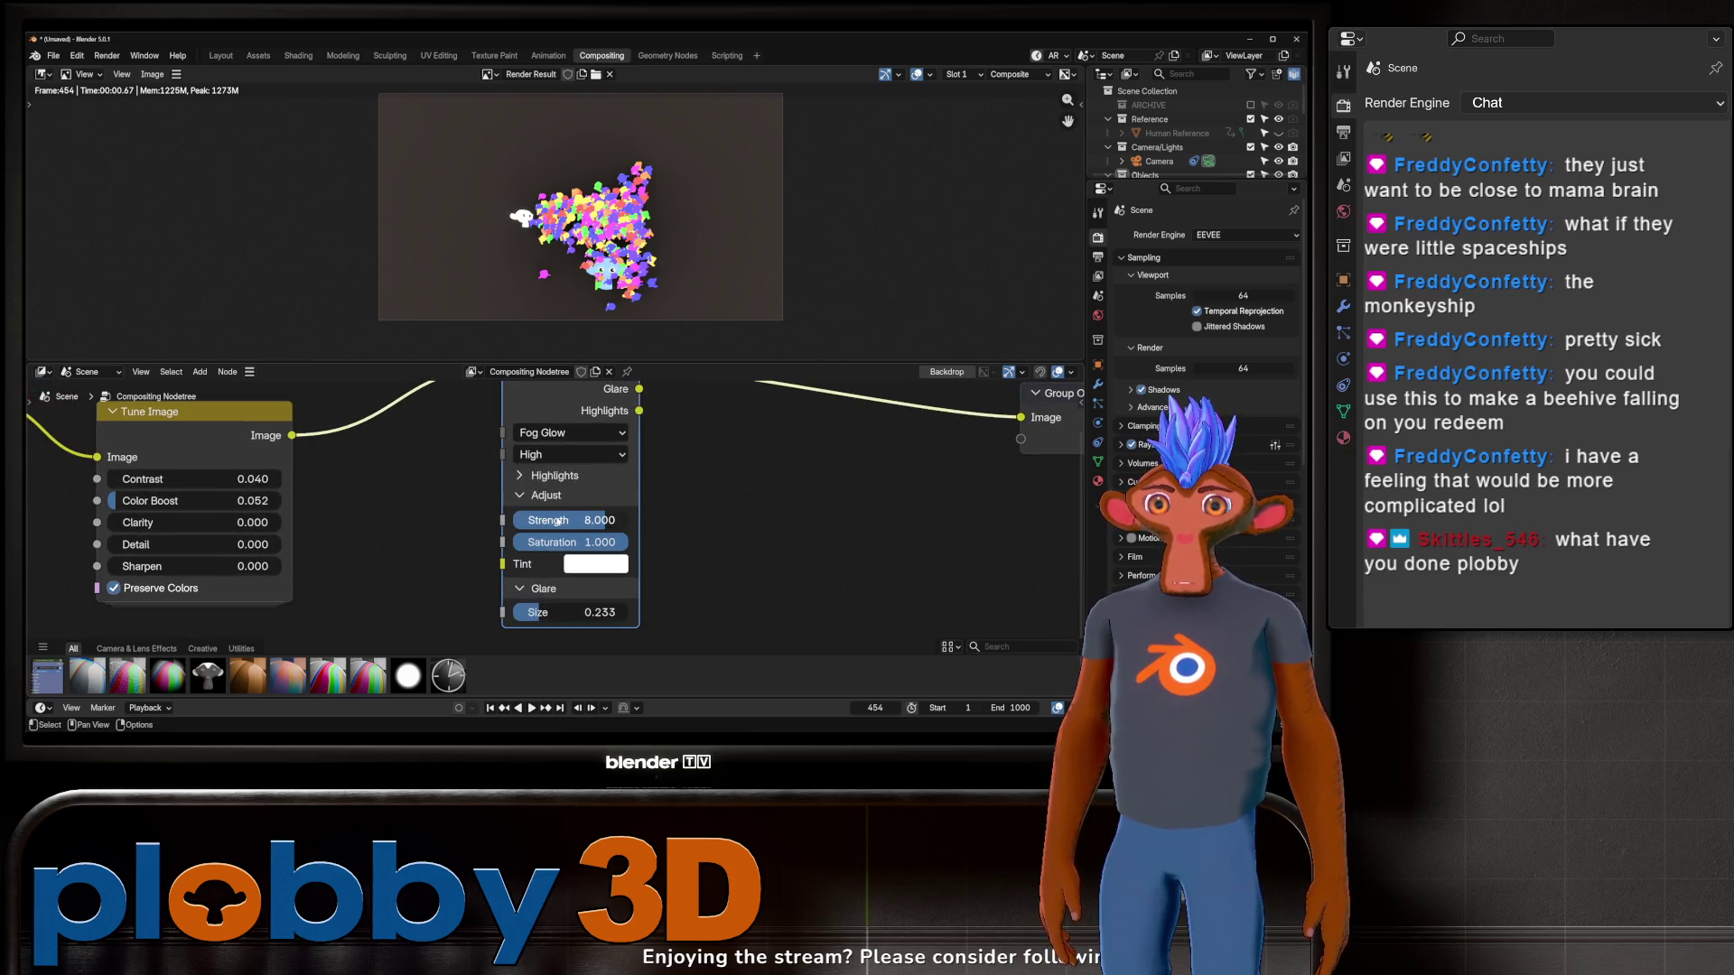
pyautogui.click(554, 520)
pyautogui.write('4.000')
pyautogui.press('Return')
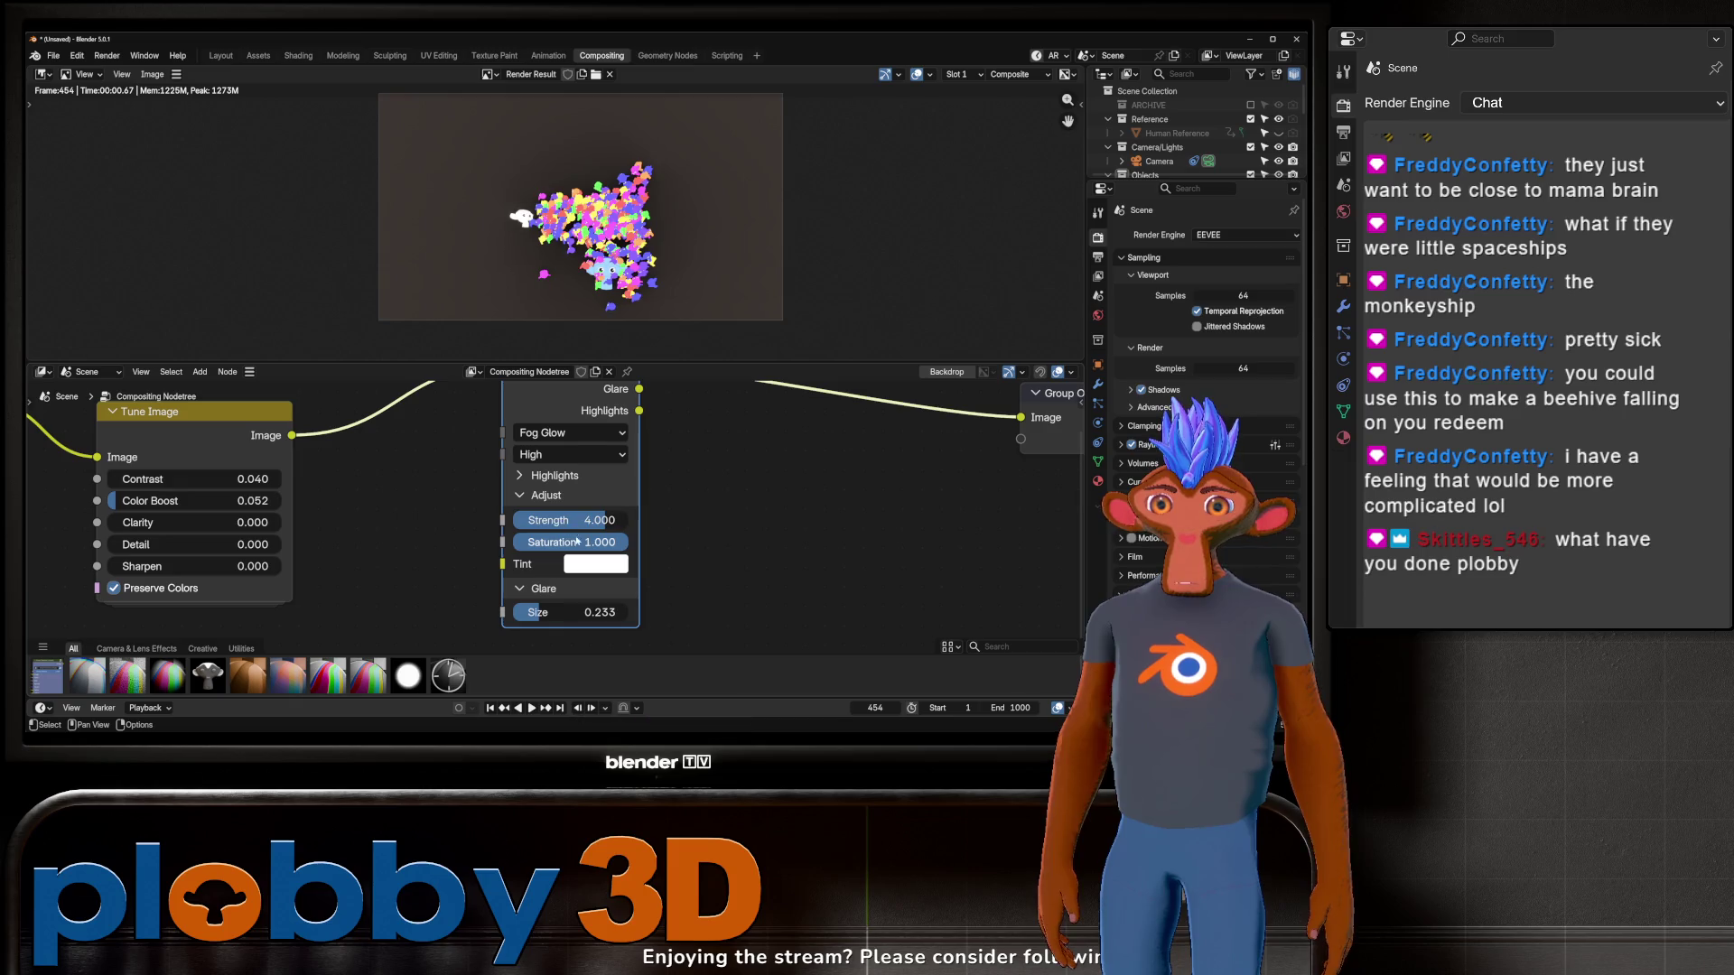
pyautogui.click(604, 523)
pyautogui.write('2')
pyautogui.press('Return')
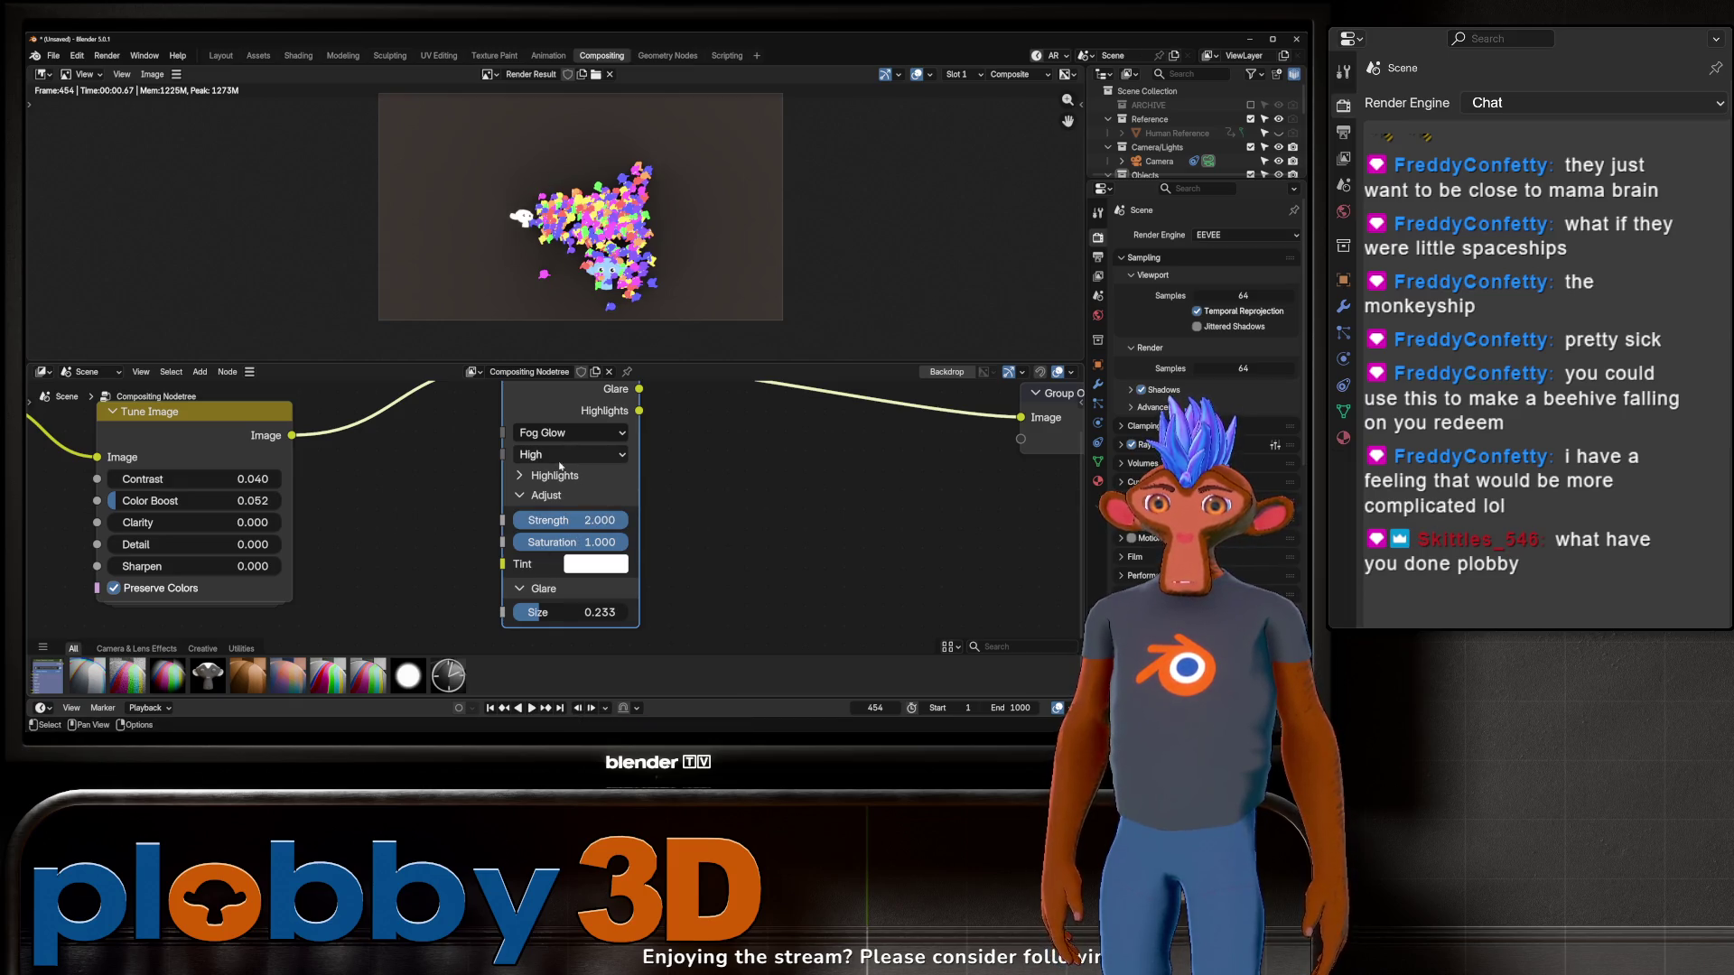
pyautogui.scroll(6, 583, 170)
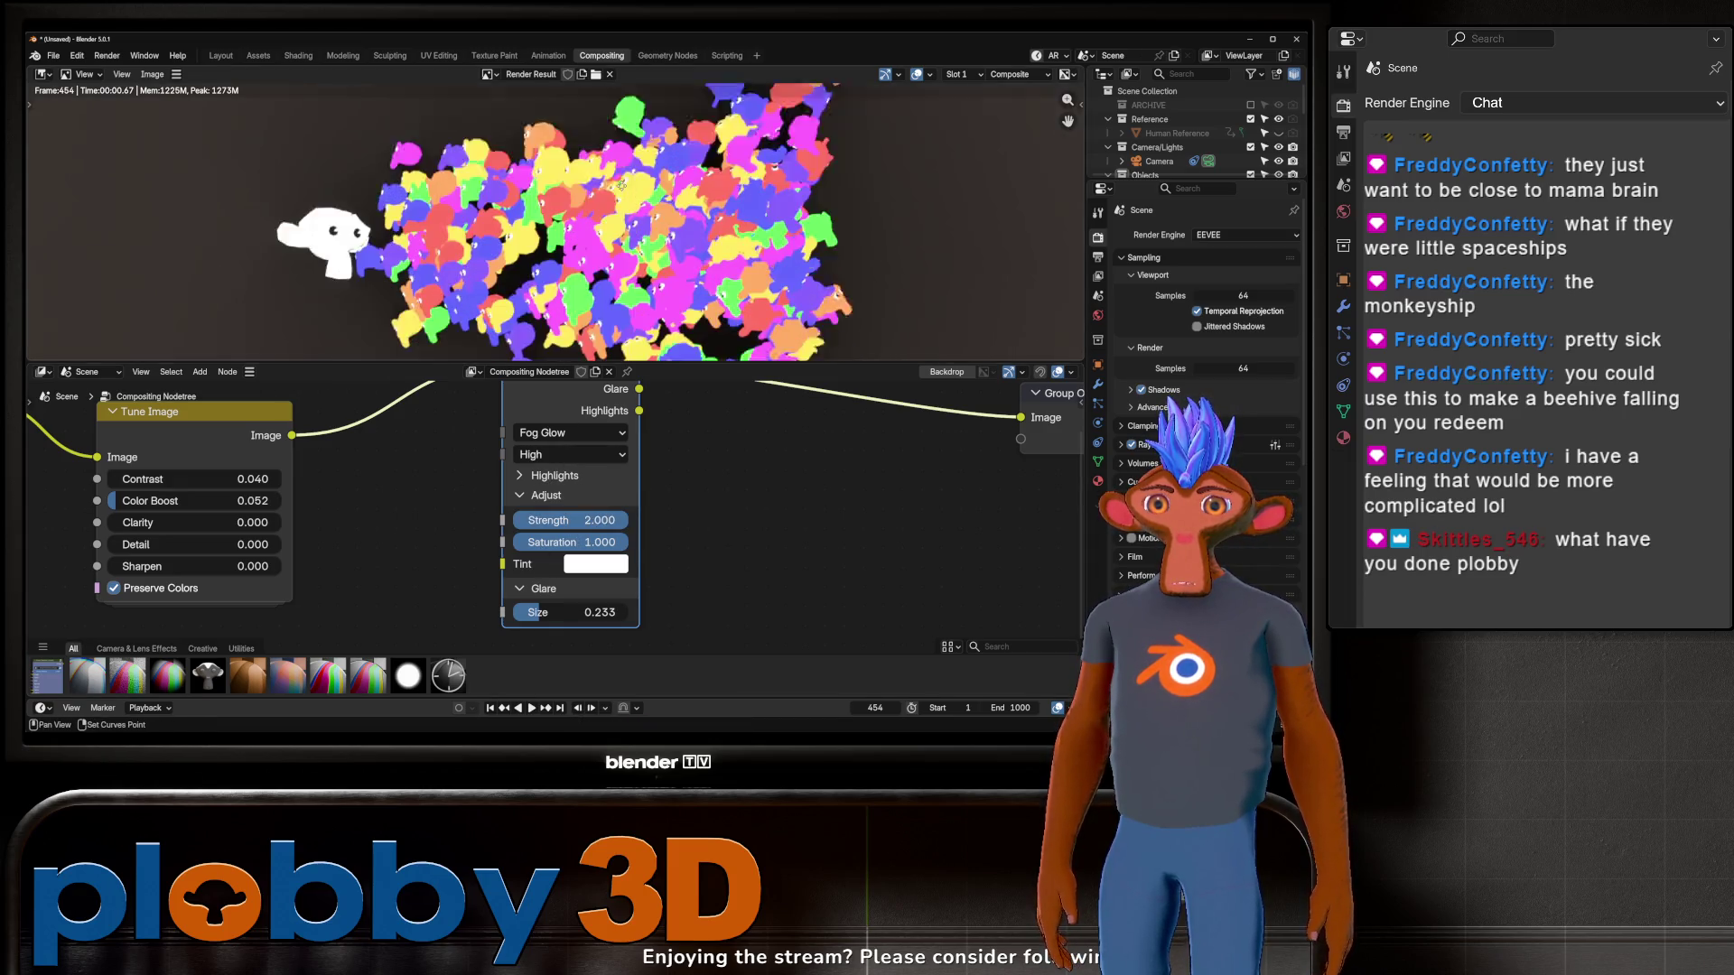
# Step: Raise the Glare size to 0.297 and spread the nodes apart to make room
pyautogui.press('Home')
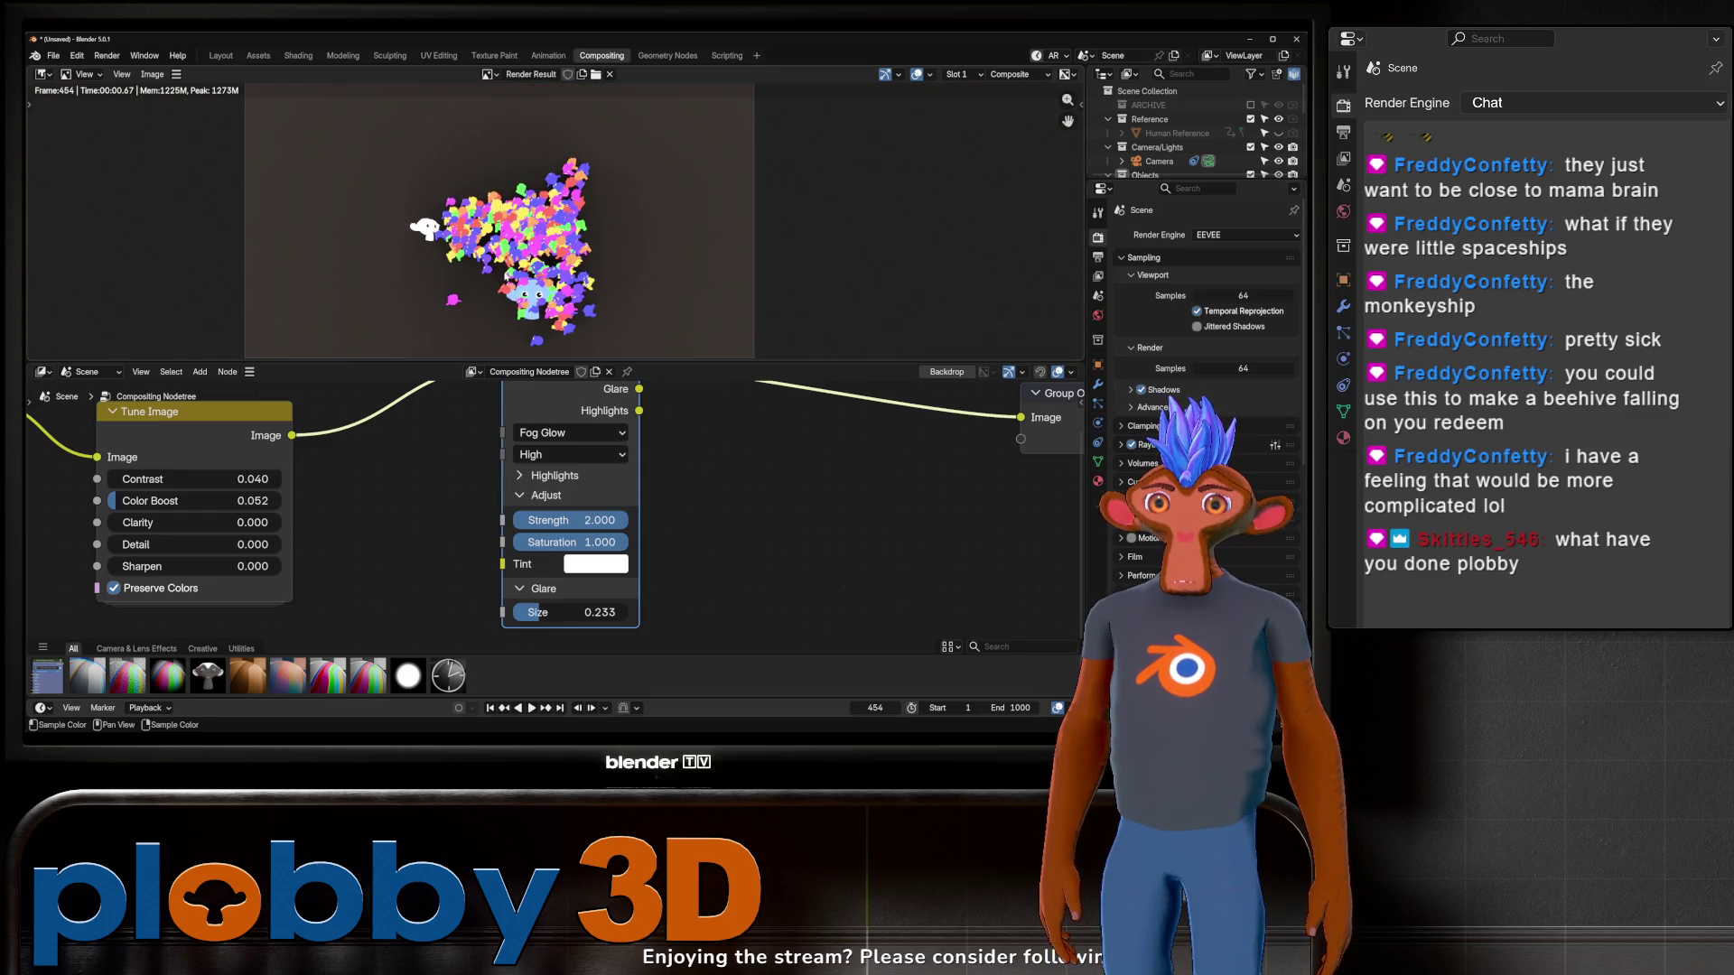
pyautogui.moveTo(550, 614); pyautogui.dragTo(534, 614)
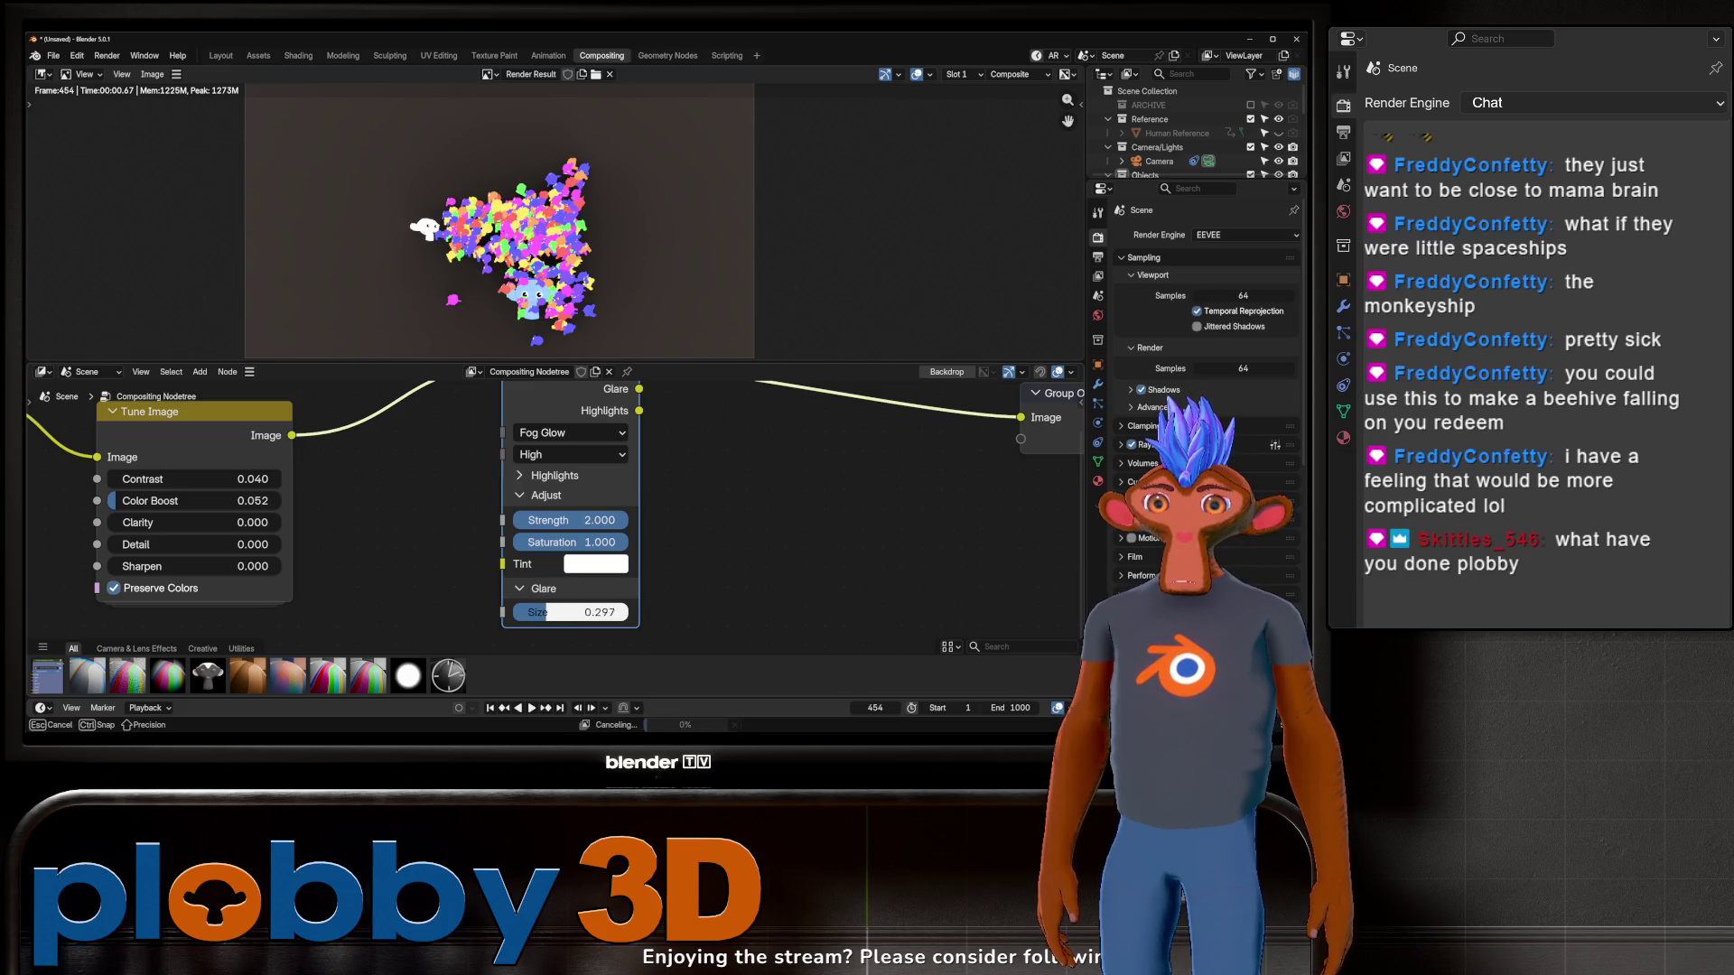
pyautogui.press('Home')
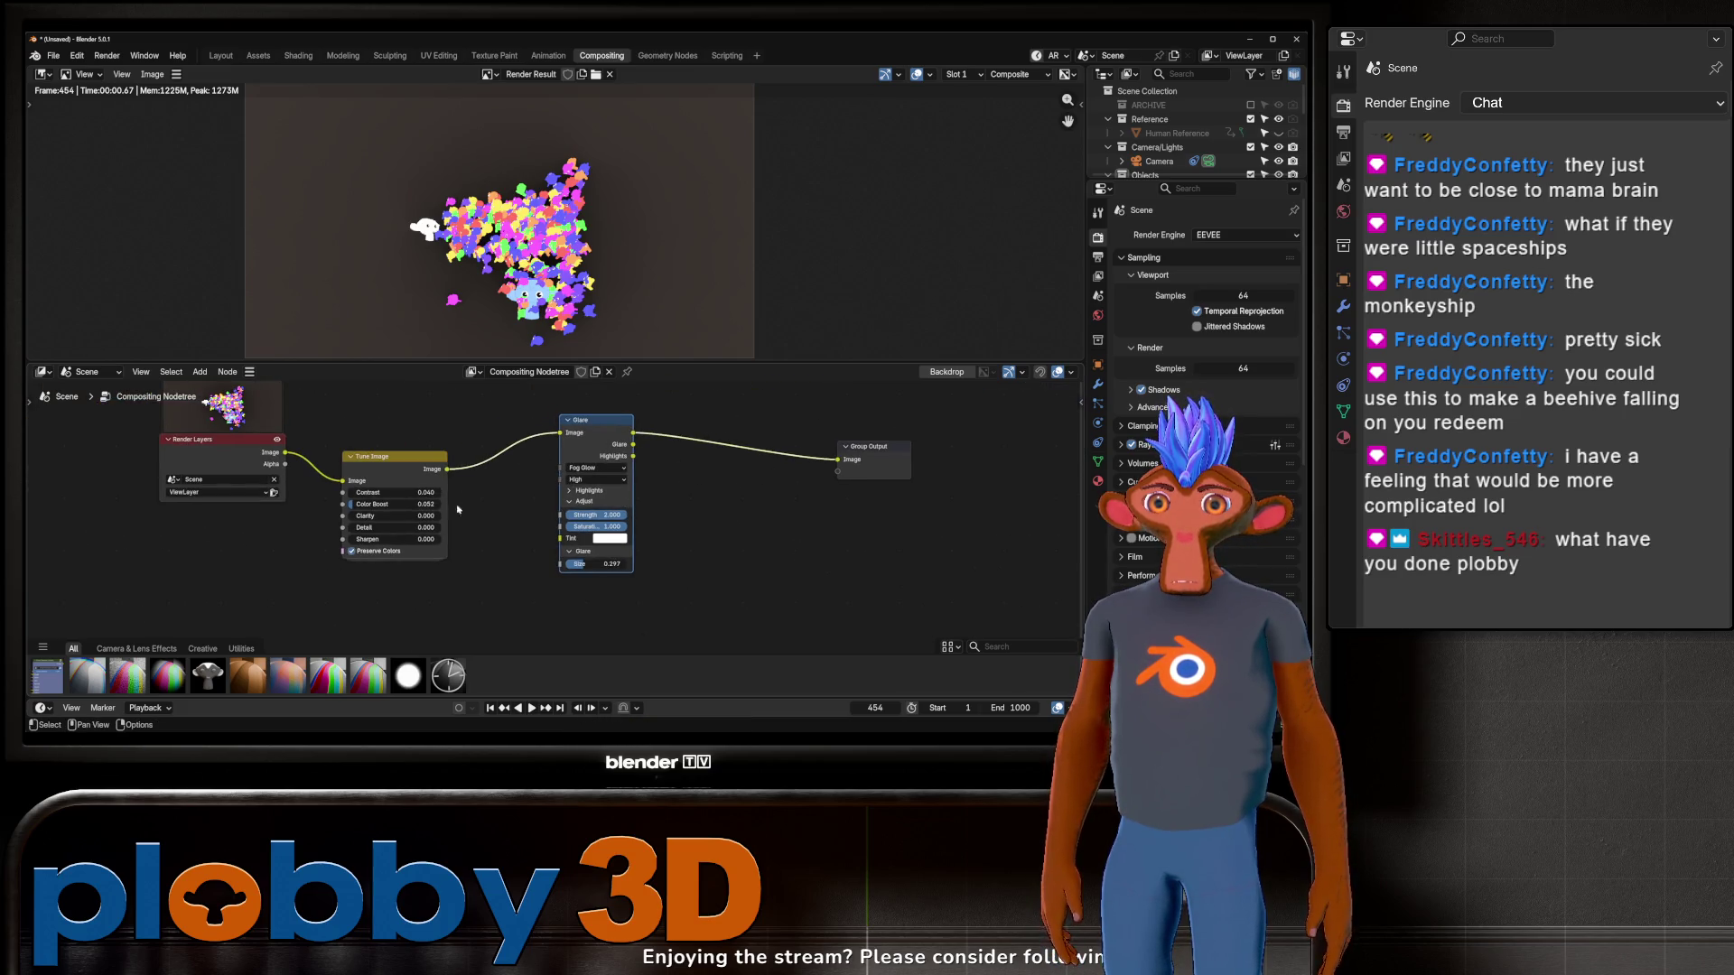
pyautogui.moveTo(398, 505); pyautogui.dragTo(424, 506)
pyautogui.moveTo(221, 452); pyautogui.dragTo(98, 394)
pyautogui.moveTo(187, 505); pyautogui.dragTo(327, 550, button='middle')
# Step: Insert a Lens Distortion node between Render Layers and Tune Image with distortion and dispersion 0.010
pyautogui.hotkey('shift', 'a')
pyautogui.write('lens')
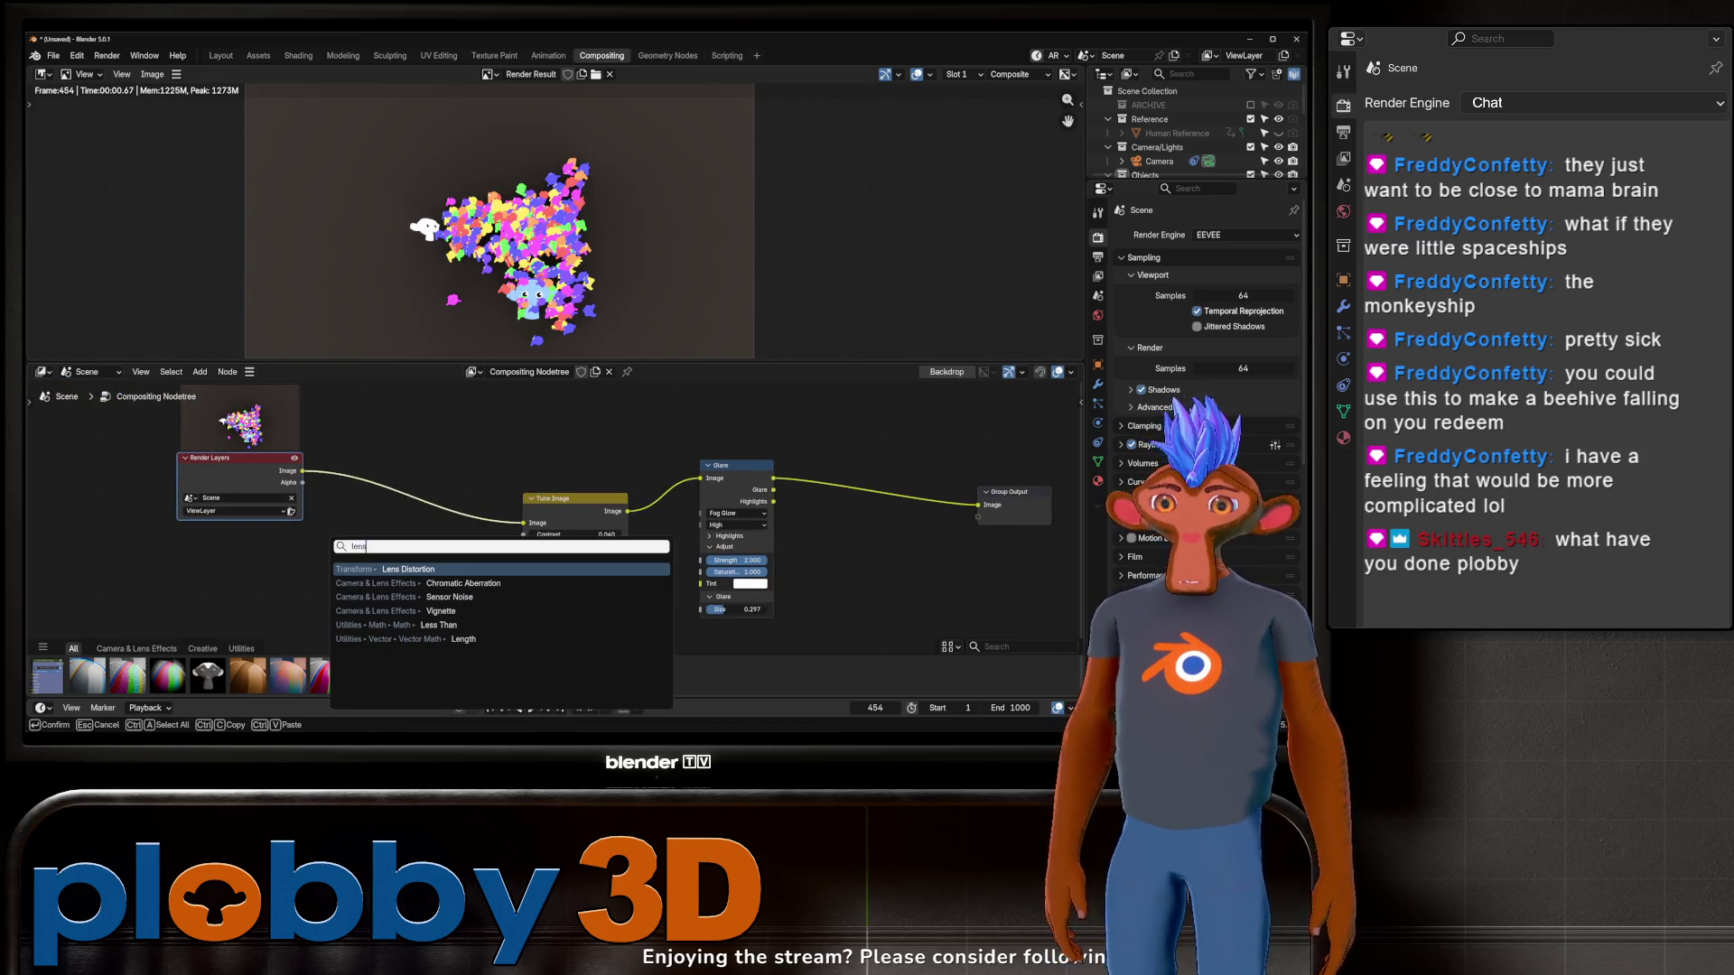
pyautogui.press('Return')
pyautogui.click(415, 543)
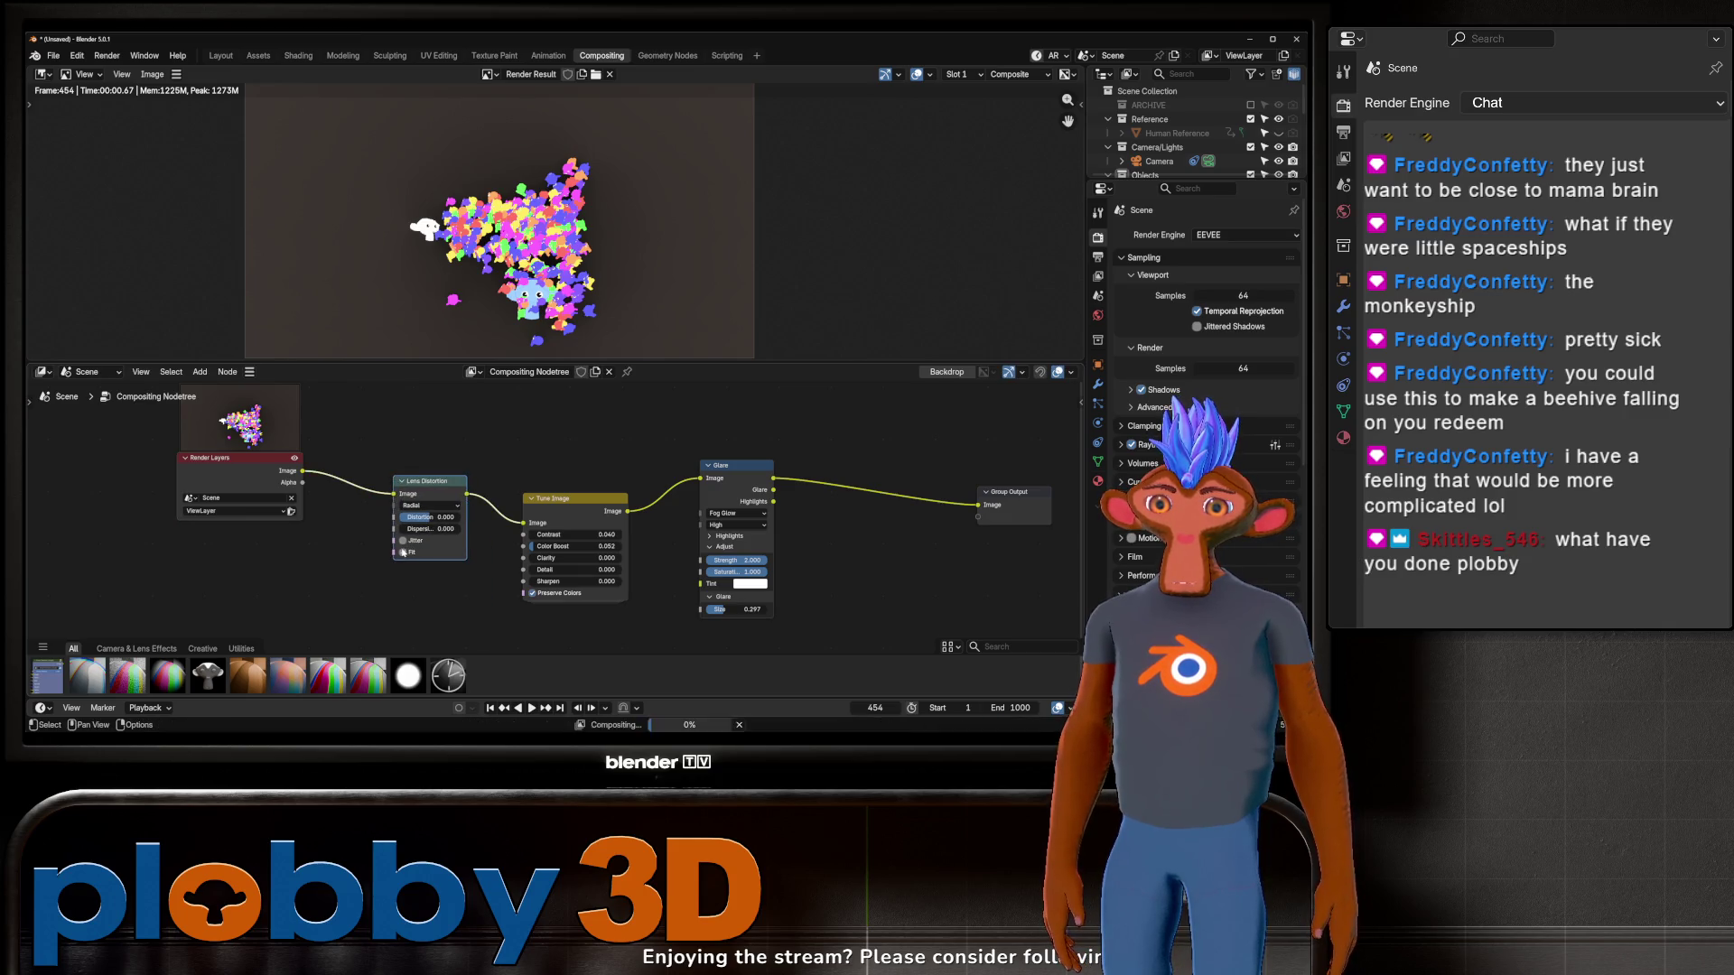
pyautogui.moveTo(430, 516); pyautogui.dragTo(429, 528)
pyautogui.press('Return')
pyautogui.scroll(-3, 632, 506)
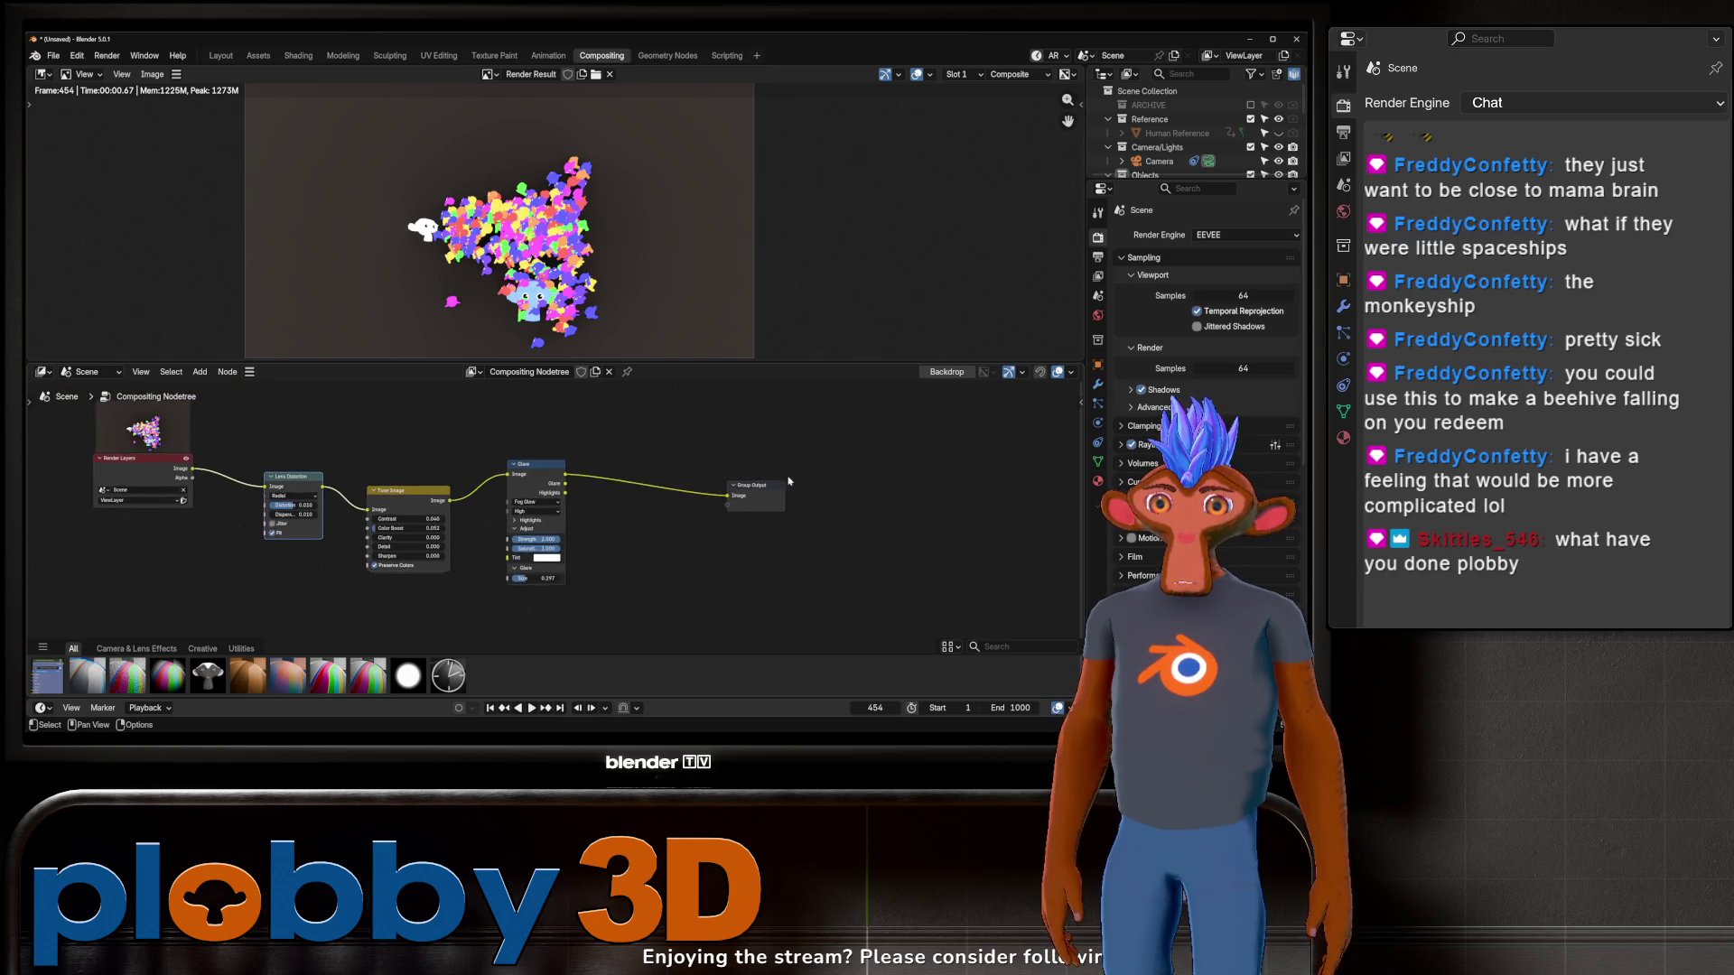
pyautogui.moveTo(770, 496); pyautogui.dragTo(852, 498)
# Step: Add a Vignette node before the Group Output and set its Factor to 0.395
pyautogui.hotkey('shift', 'a')
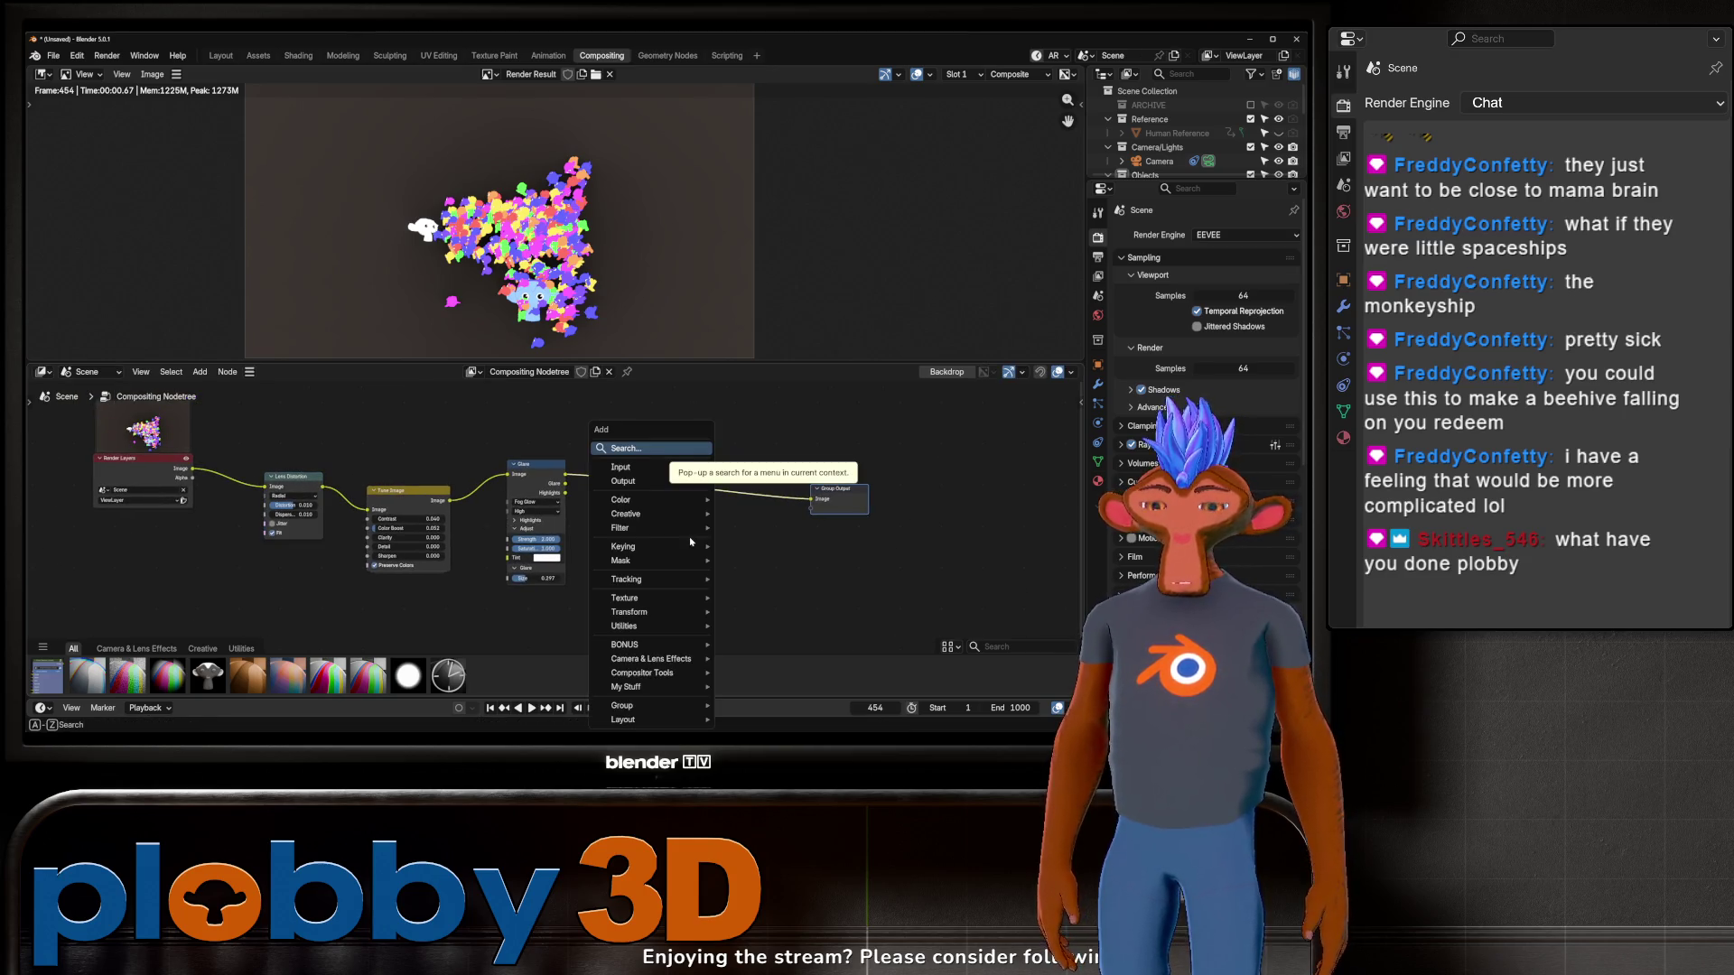
pyautogui.moveTo(184, 681); pyautogui.dragTo(651, 551)
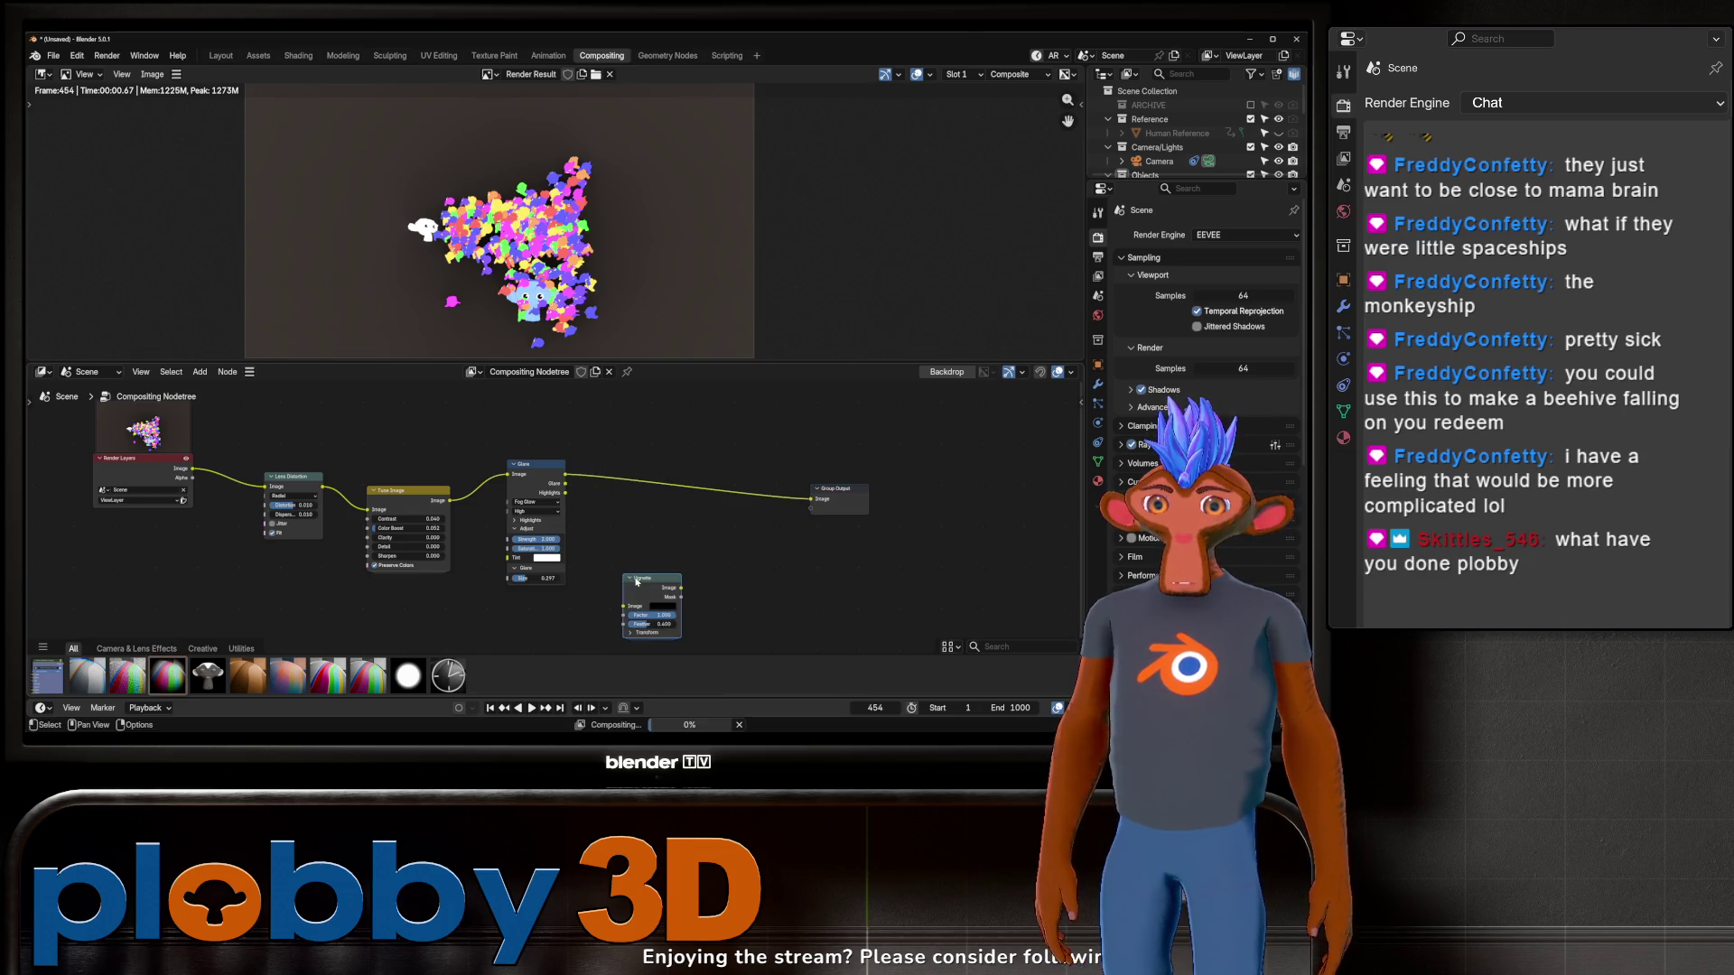
pyautogui.click(650, 460)
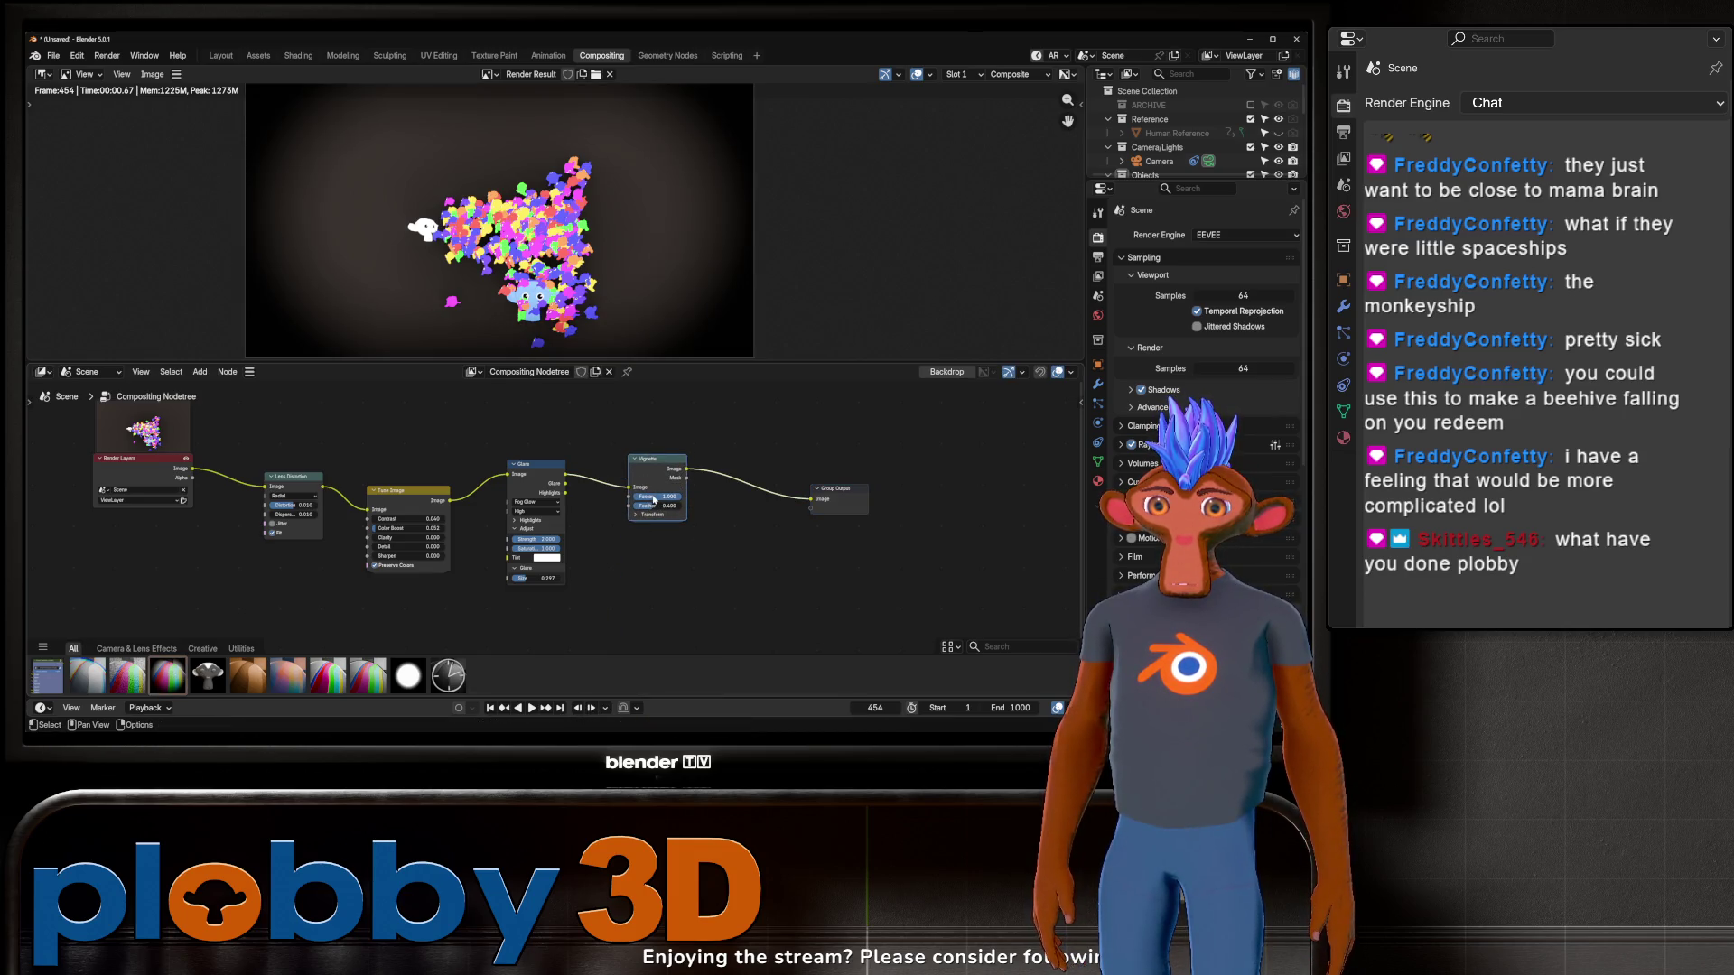
pyautogui.moveTo(654, 502)
pyautogui.mouseDown()
pyautogui.moveTo(686, 502)
pyautogui.moveTo(623, 497)
pyautogui.moveTo(672, 497)
pyautogui.mouseUp()
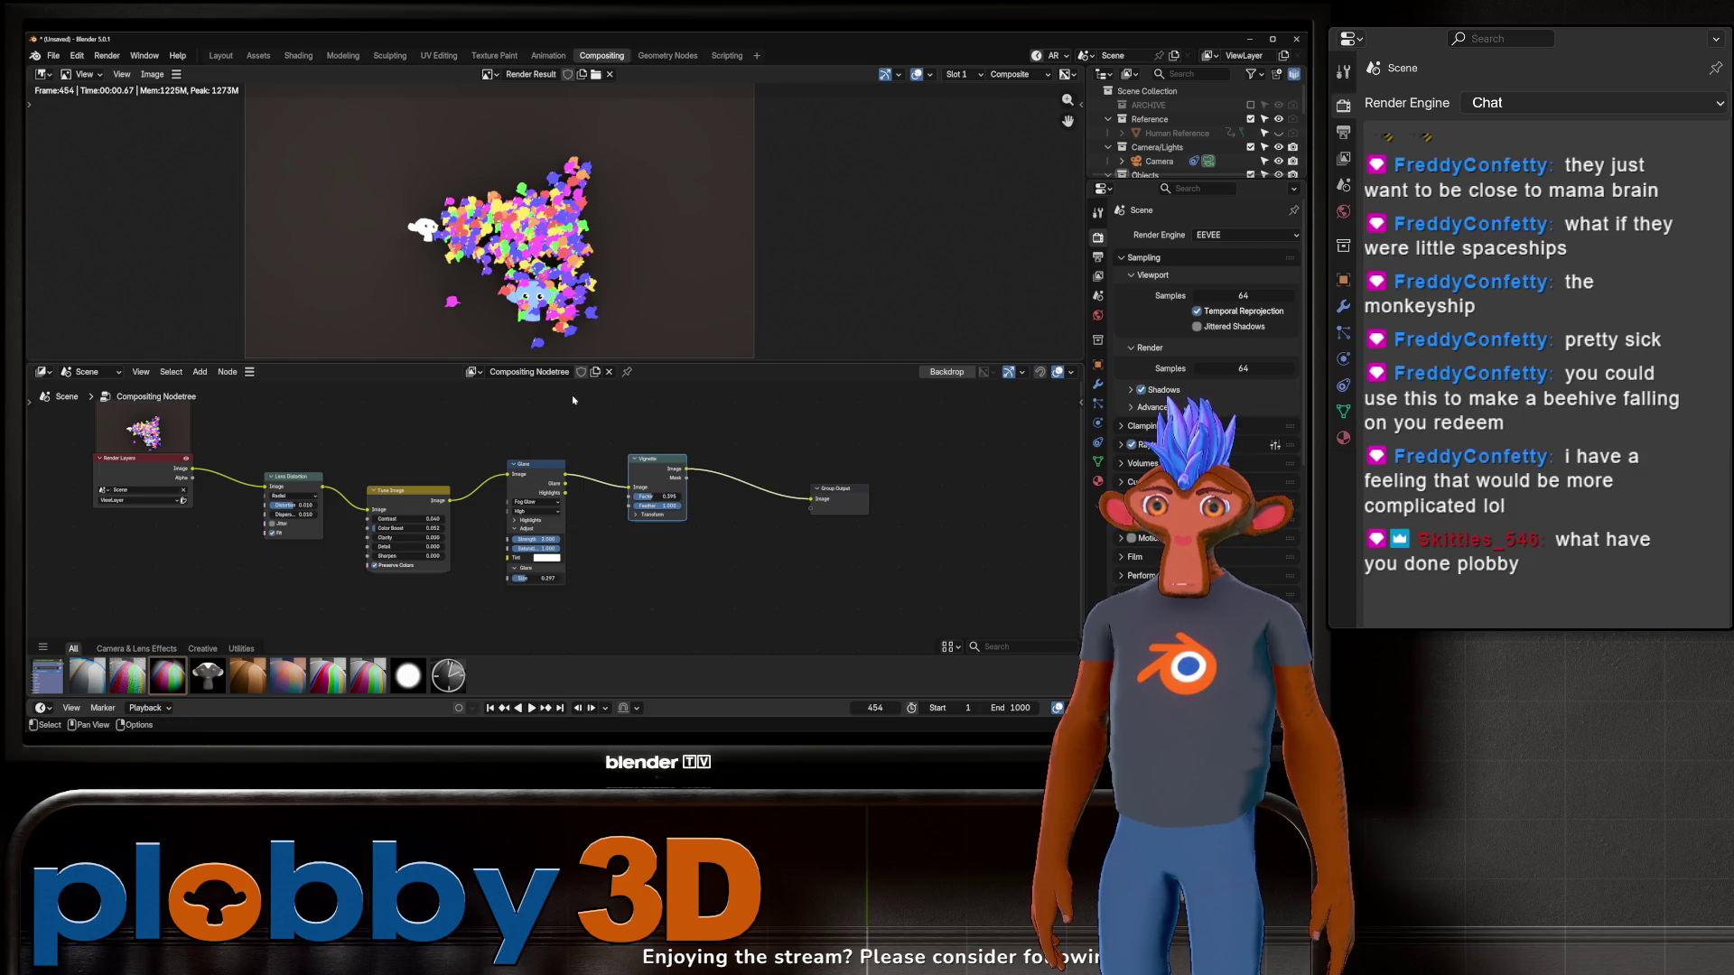
# Step: Lower the Glare strength to 1 and its size to 0.209
pyautogui.scroll(-2, 542, 226)
pyautogui.scroll(3, 542, 226)
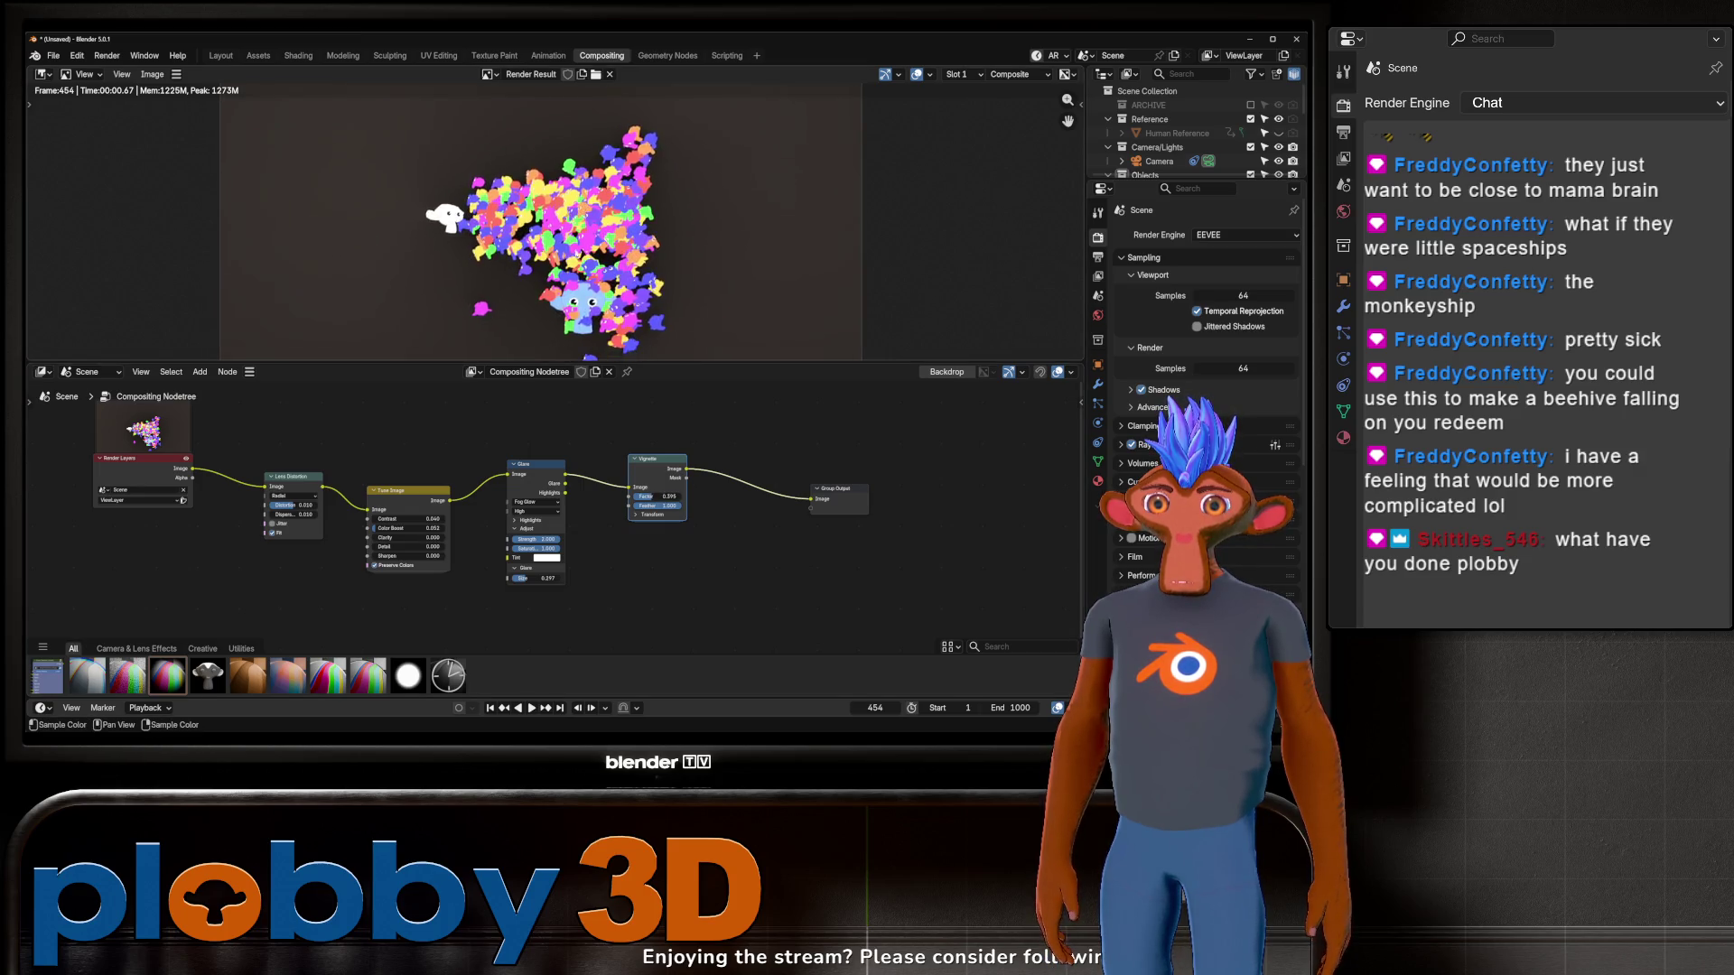
pyautogui.scroll(5, 578, 263)
pyautogui.scroll(2, 533, 555)
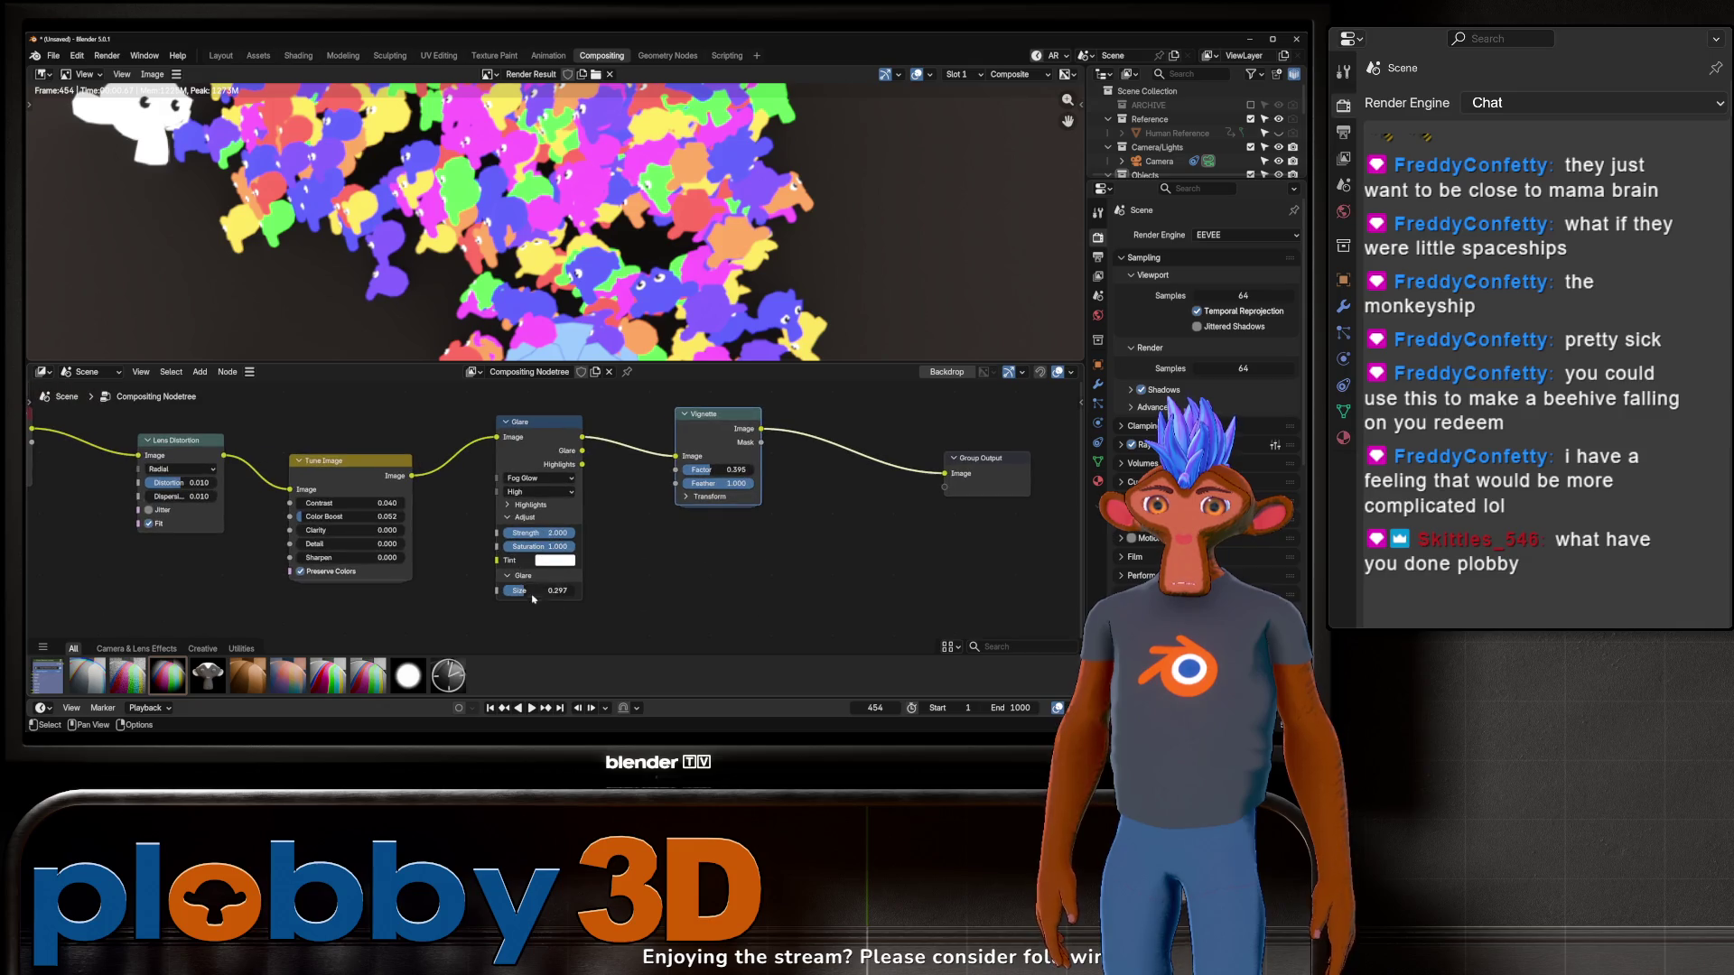
pyautogui.click(538, 533)
pyautogui.write('1')
pyautogui.press('Return')
pyautogui.moveTo(541, 590); pyautogui.dragTo(505, 591)
pyautogui.scroll(-5, 542, 225)
pyautogui.scroll(2, 560, 212)
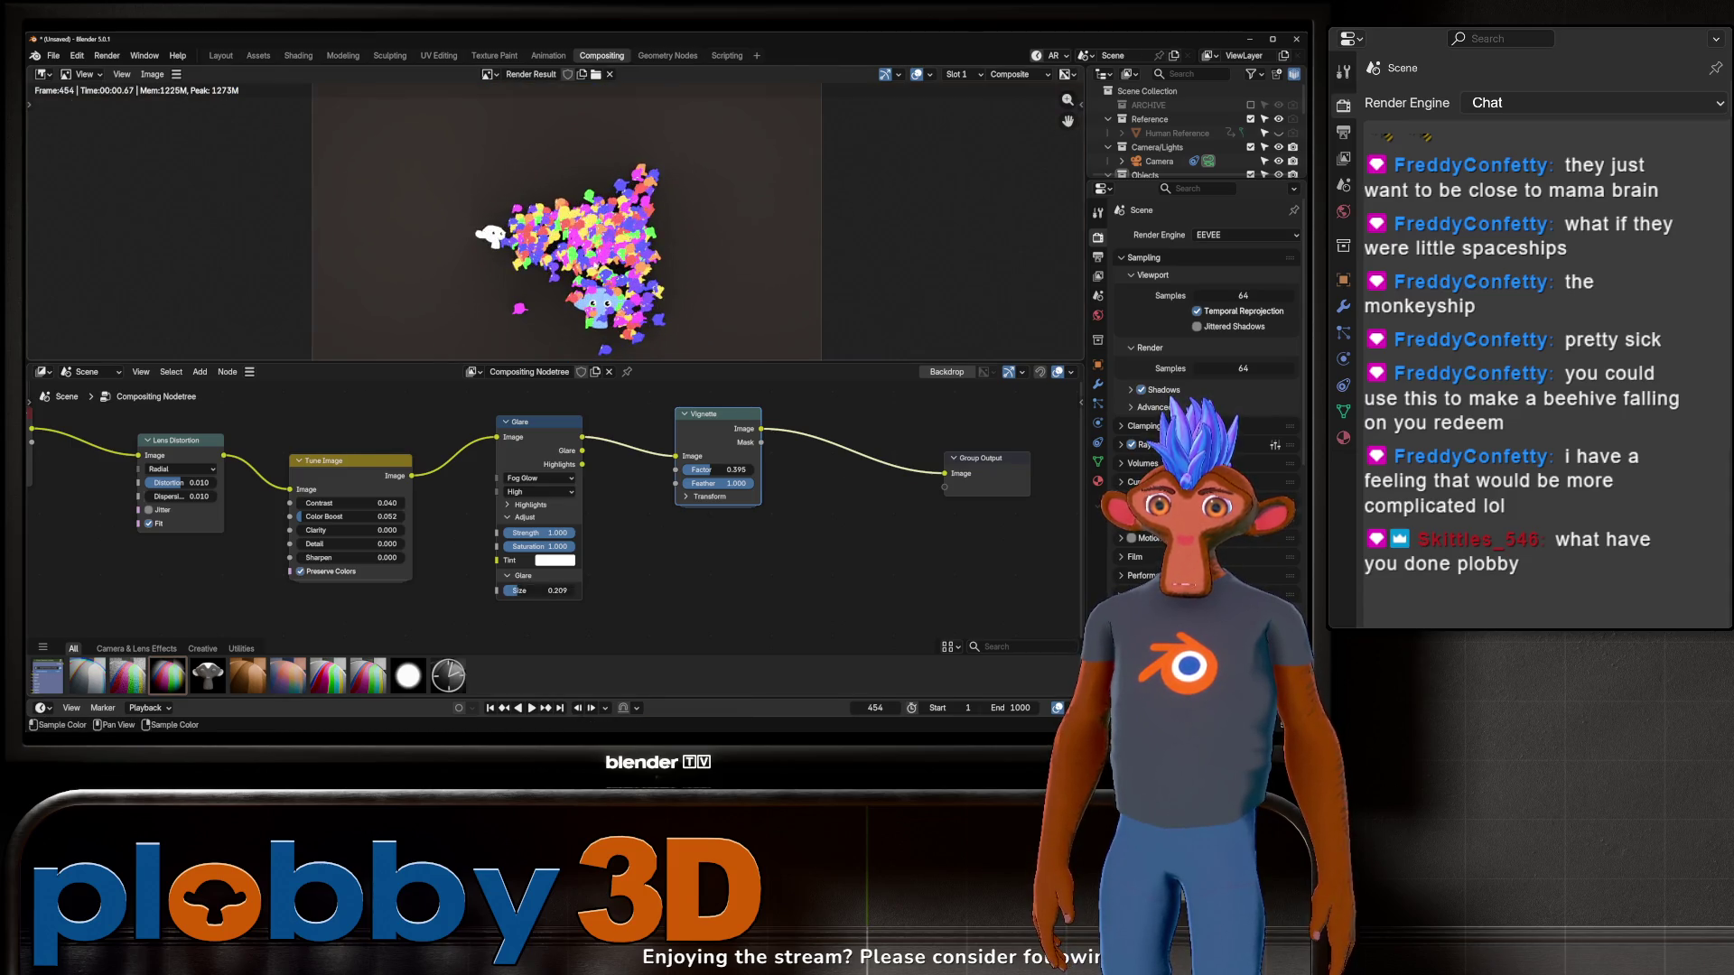
# Step: Return to Layout, then open the Assets workspace showing the Komikaze 2.1.5 Modifiers catalog
pyautogui.click(221, 56)
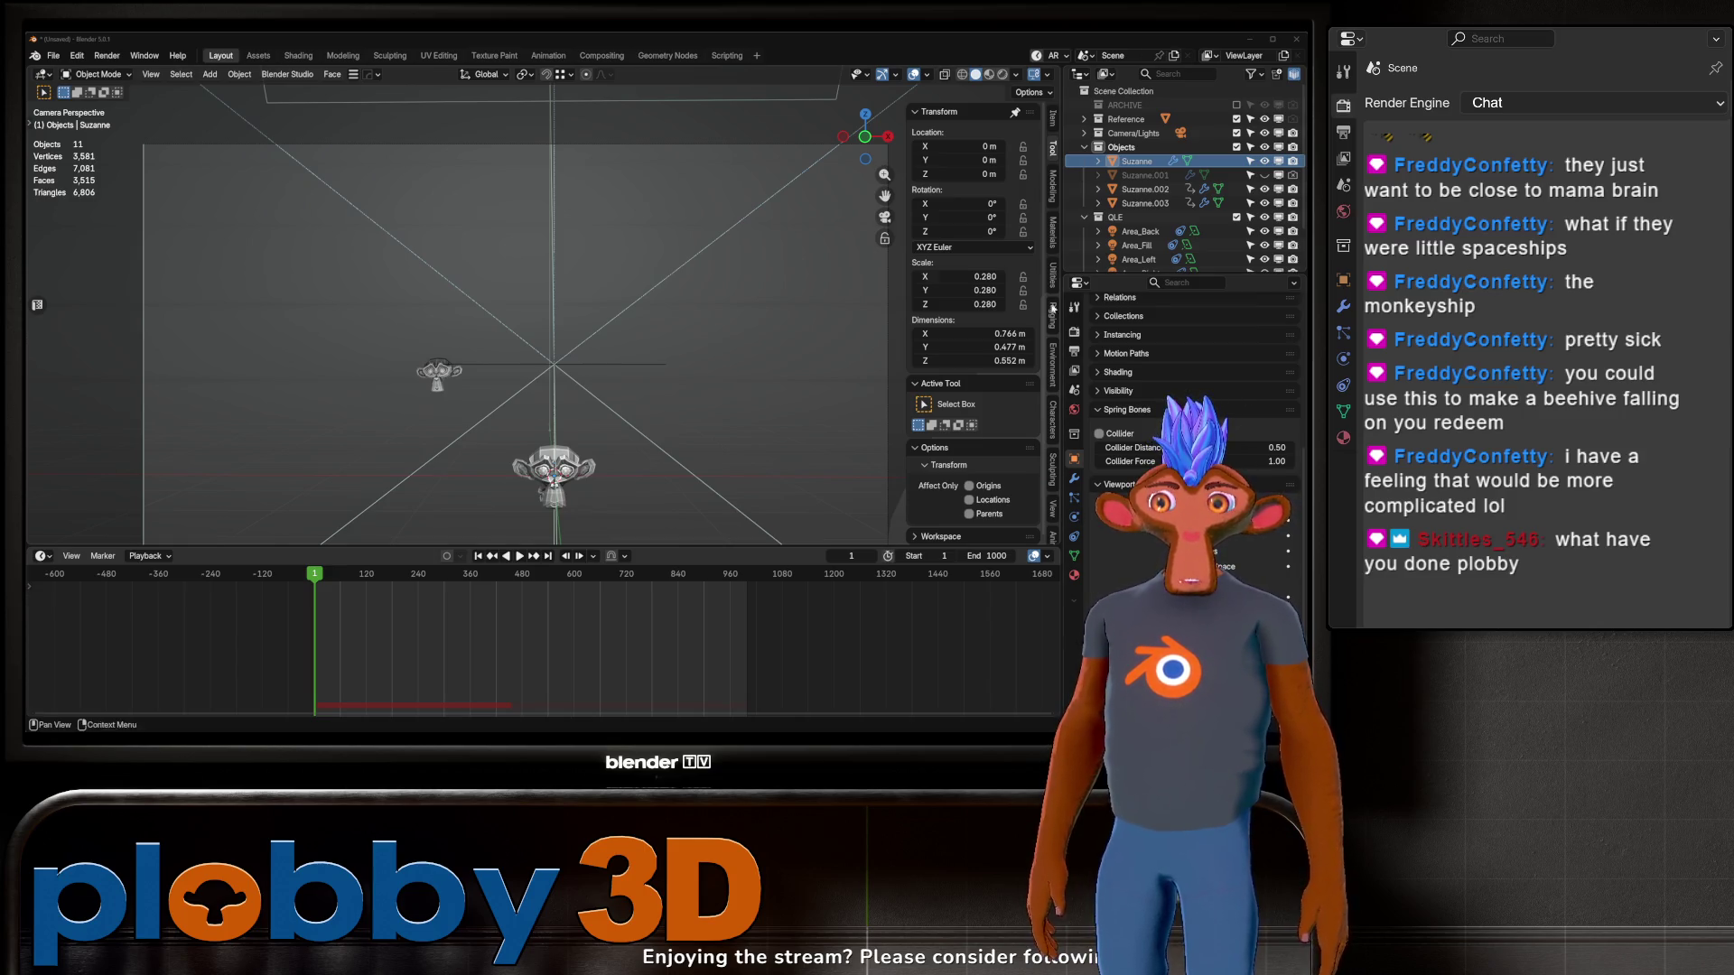
pyautogui.scroll(-2, 534, 299)
pyautogui.scroll(4, 534, 299)
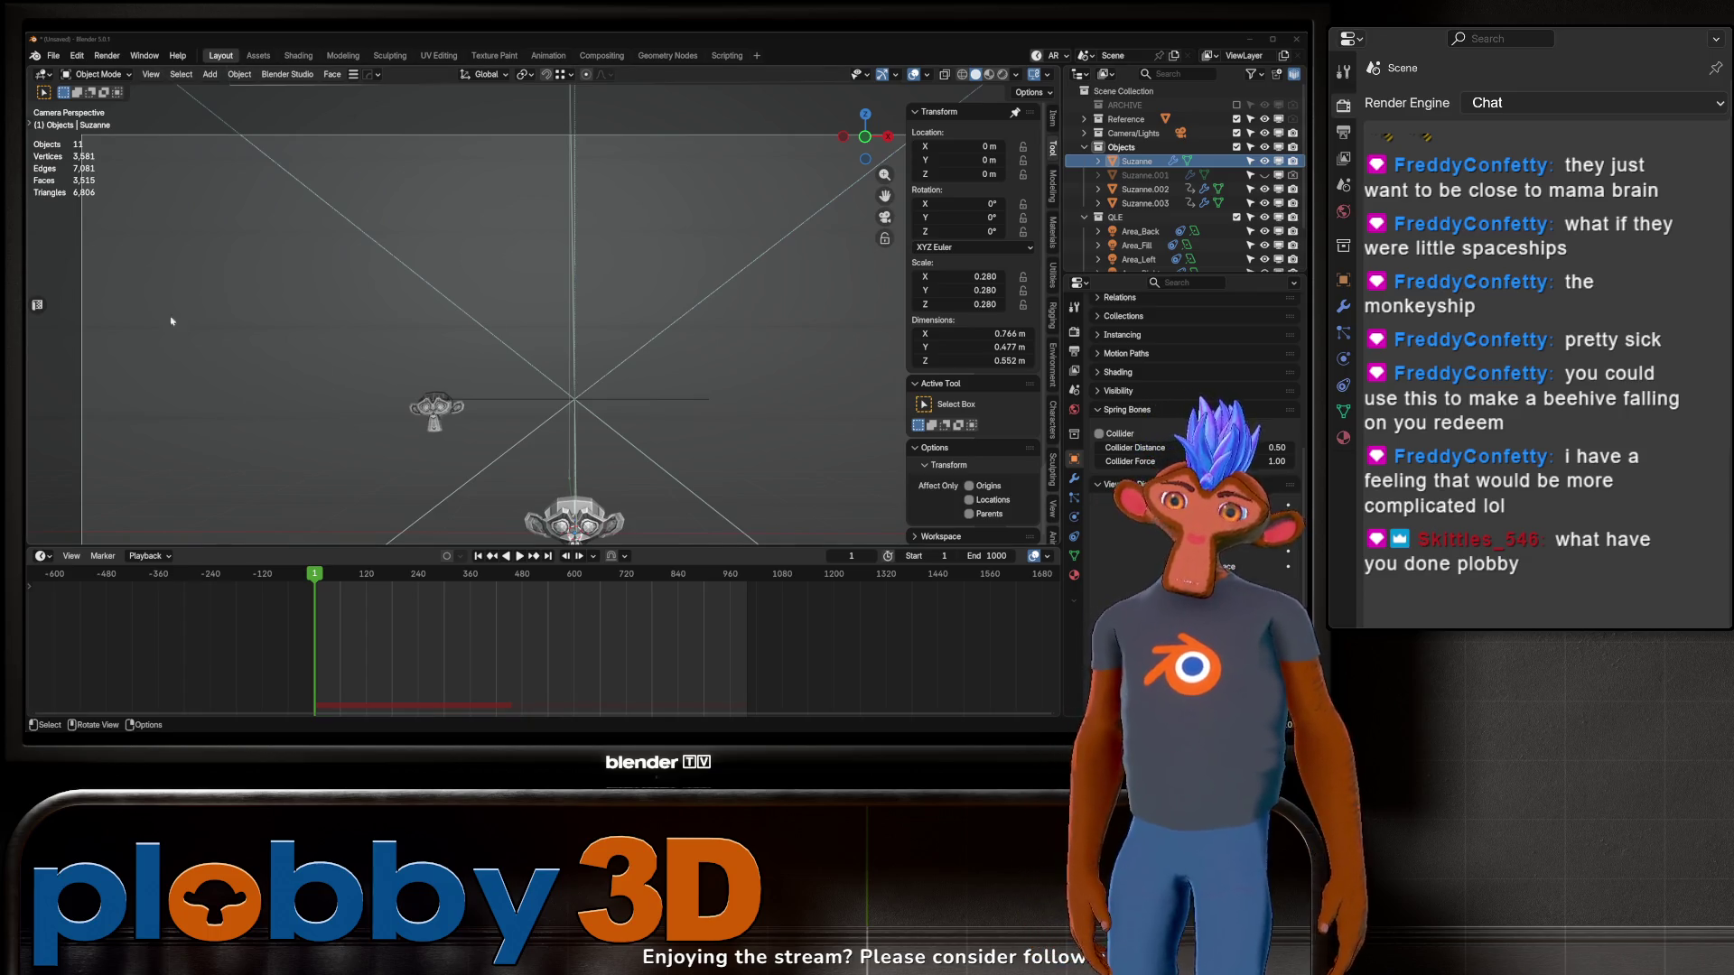
pyautogui.click(271, 58)
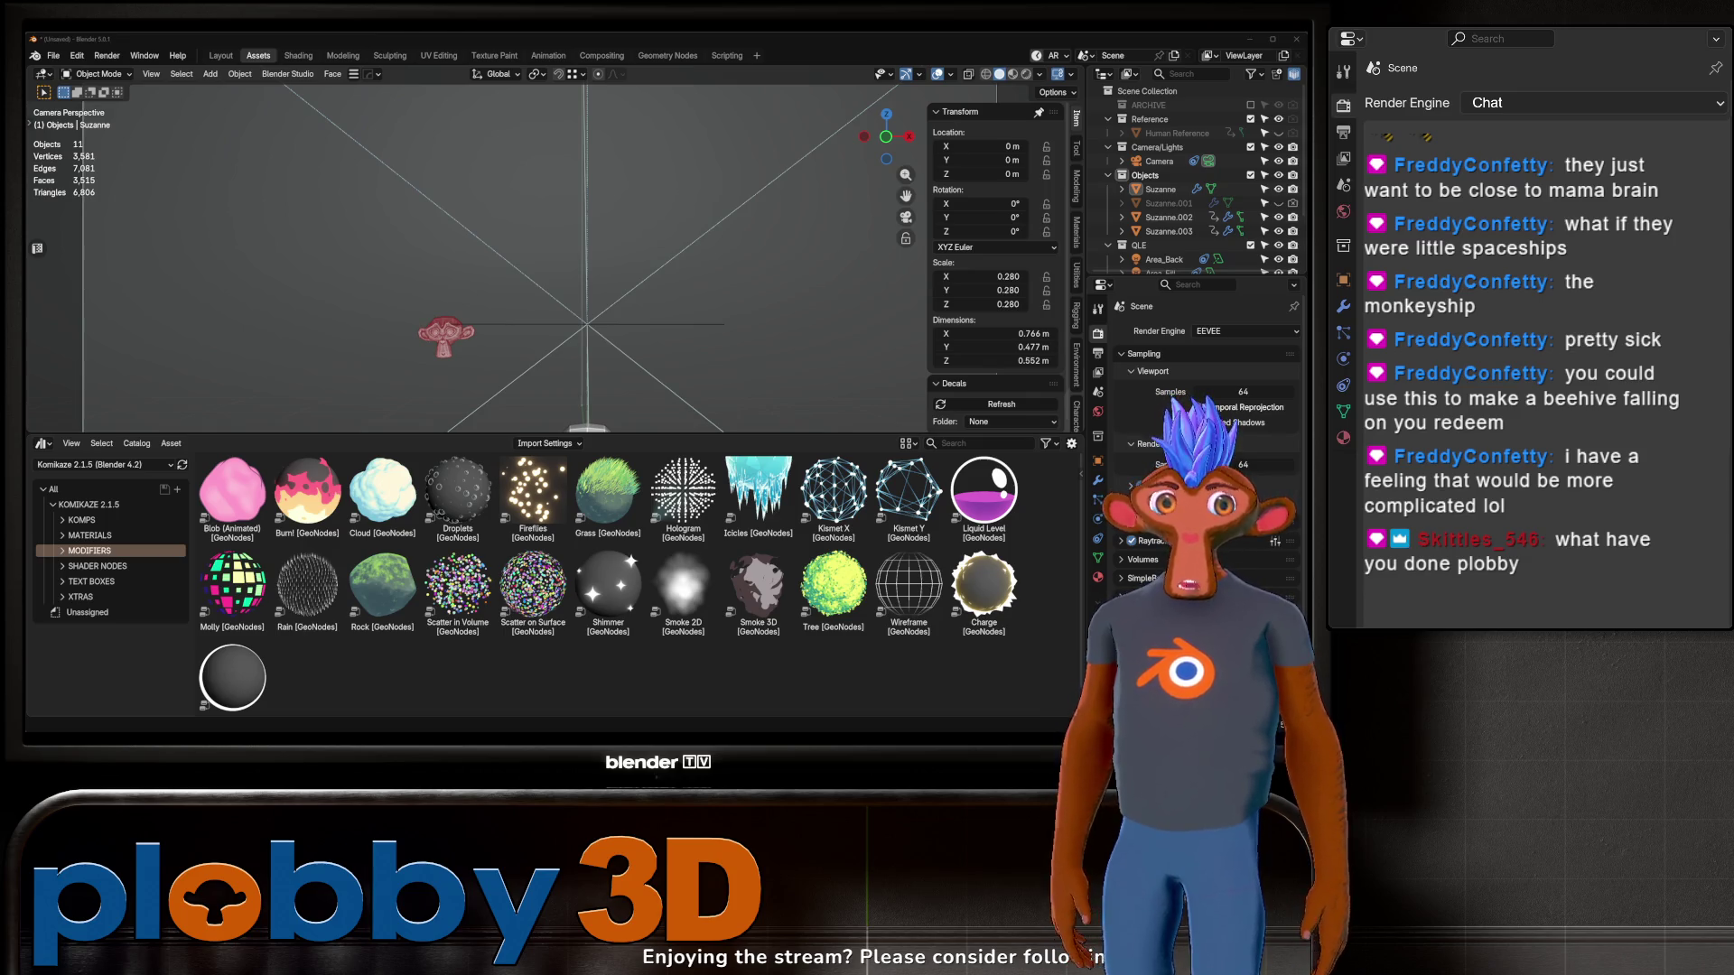
# Step: Close the browser window showing the Boids manual page from its taskbar preview
pyautogui.moveTo(507, 739)
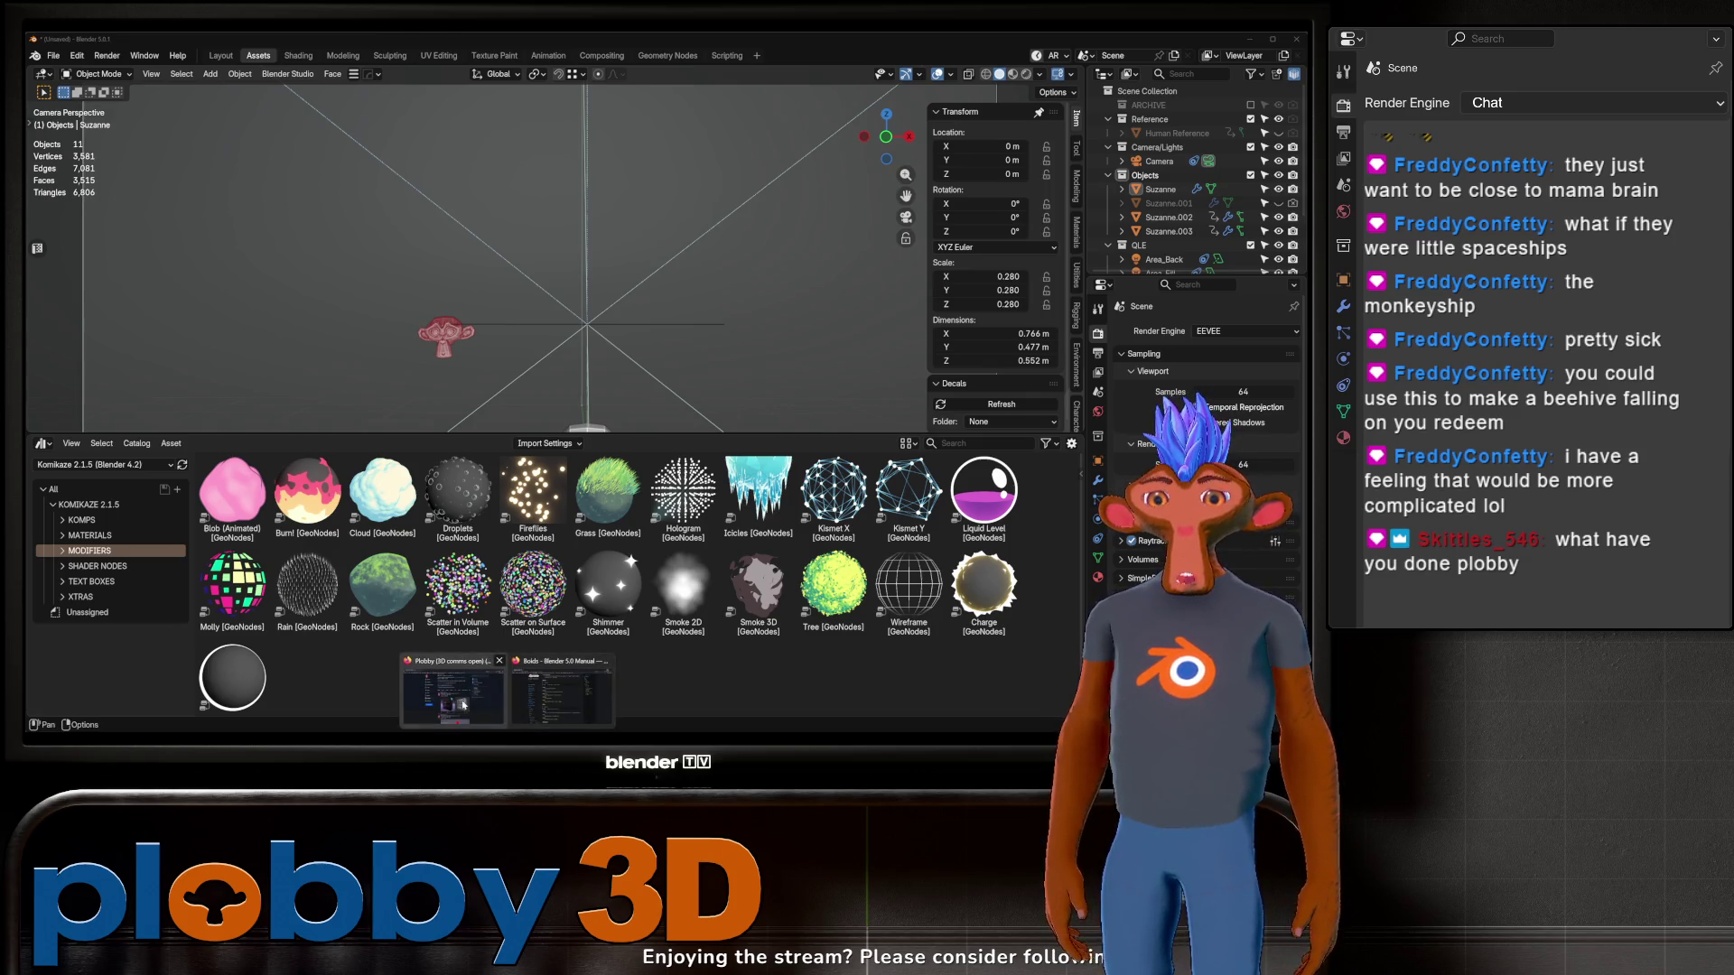
pyautogui.click(606, 662)
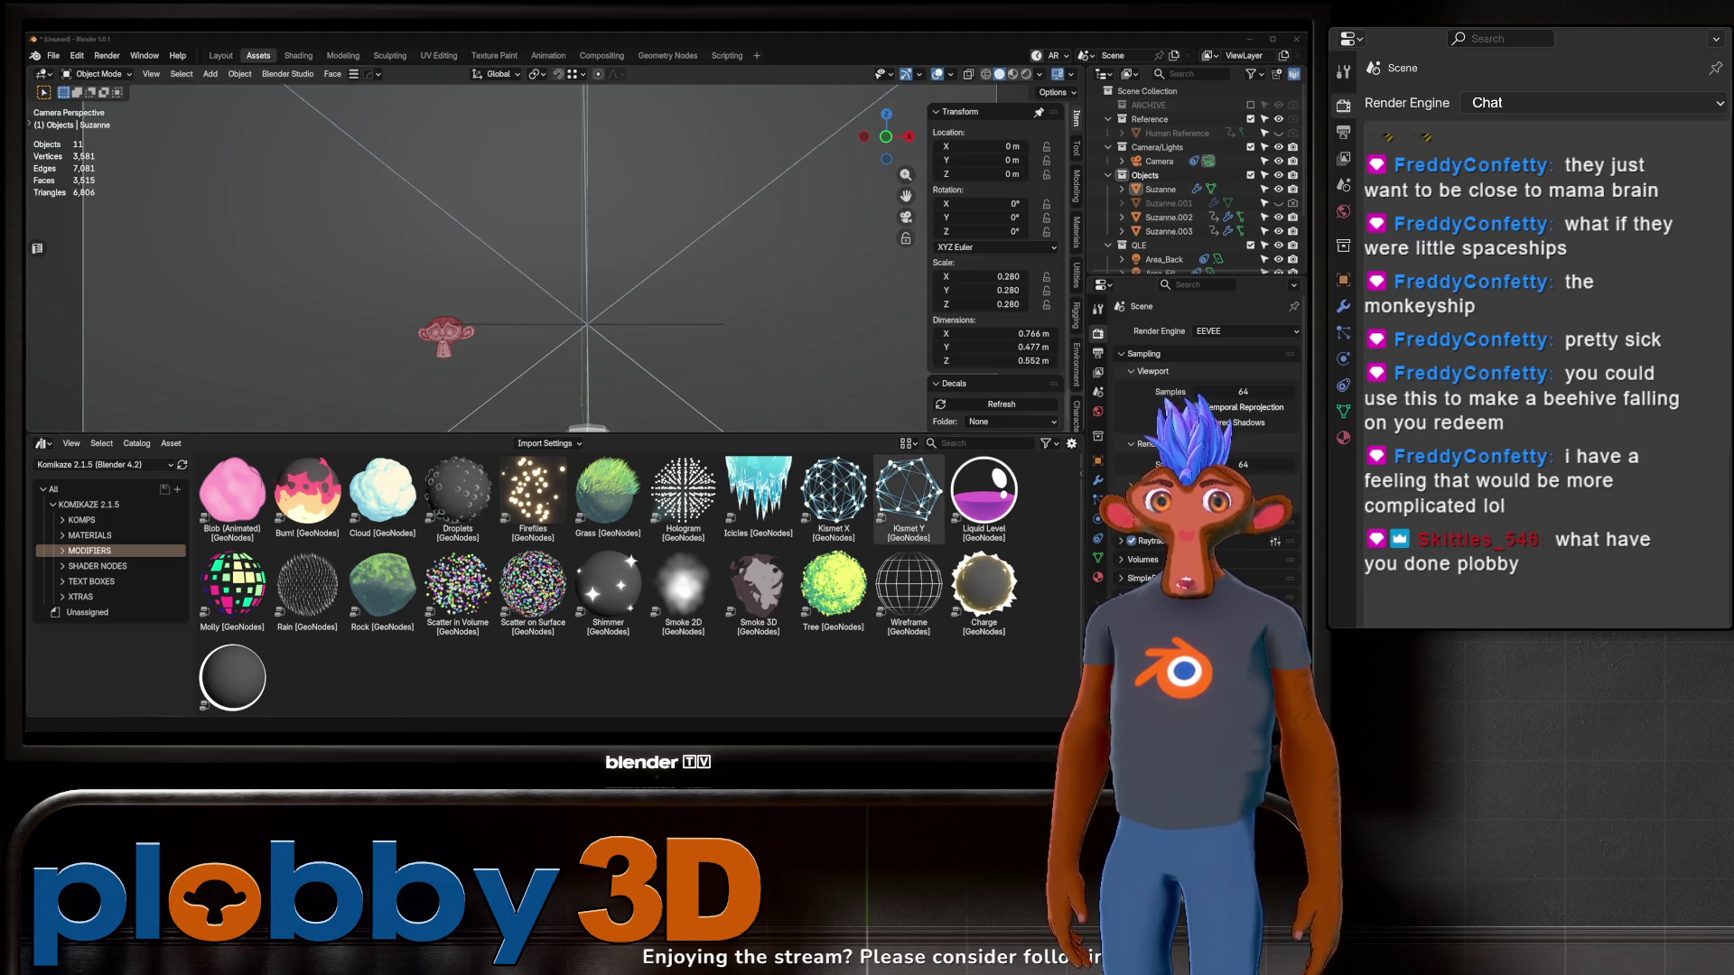